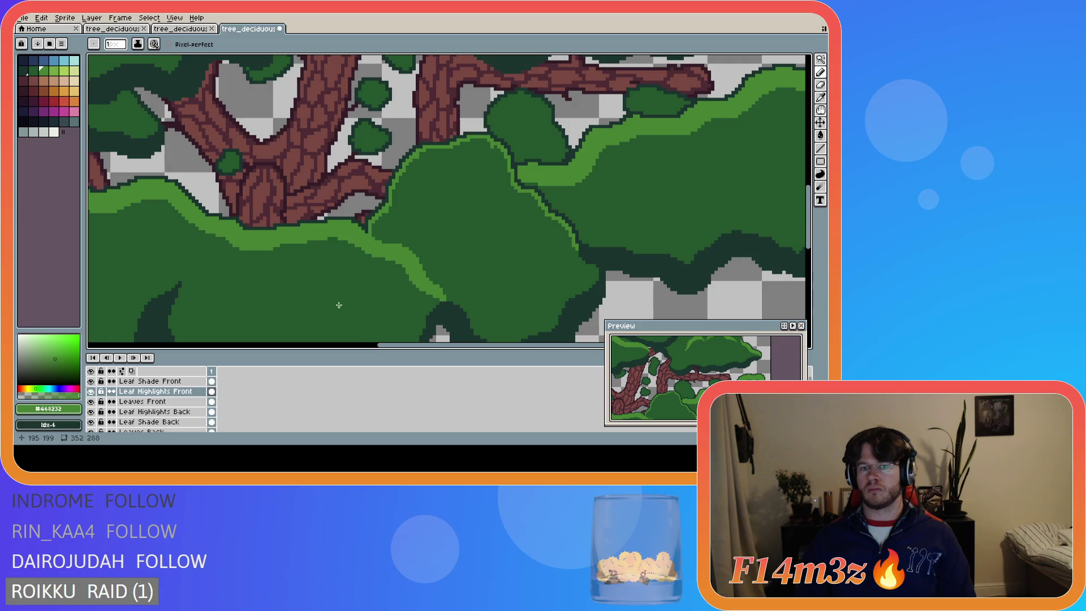
Hide the three back leaf layers and paint a light-green rim along the front clump's right edge
{"action": "scroll", "coordinate": [112, 415], "scroll_direction": "down", "scroll_amount": 1}
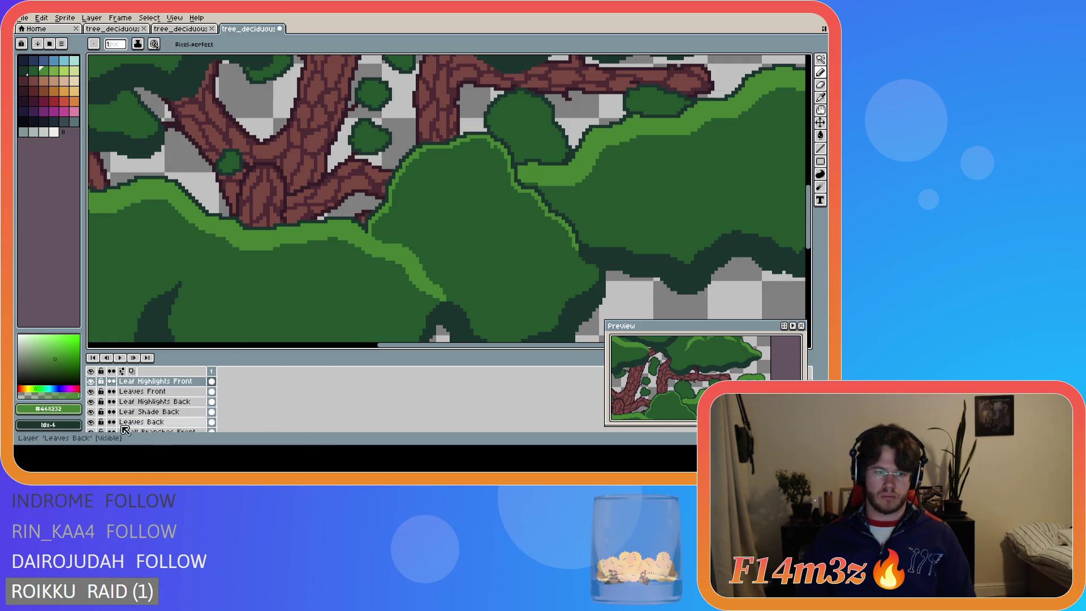
{"action": "left_click_drag", "start_coordinate": [90, 401], "coordinate": [91, 422]}
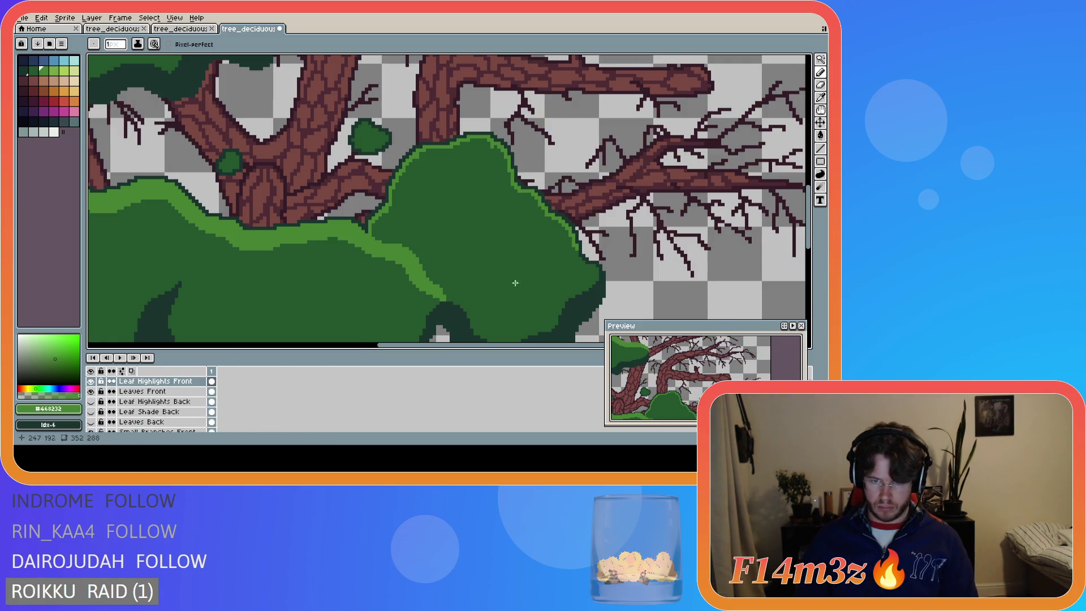
{"action": "left_click_drag", "start_coordinate": [576, 250], "coordinate": [578, 254]}
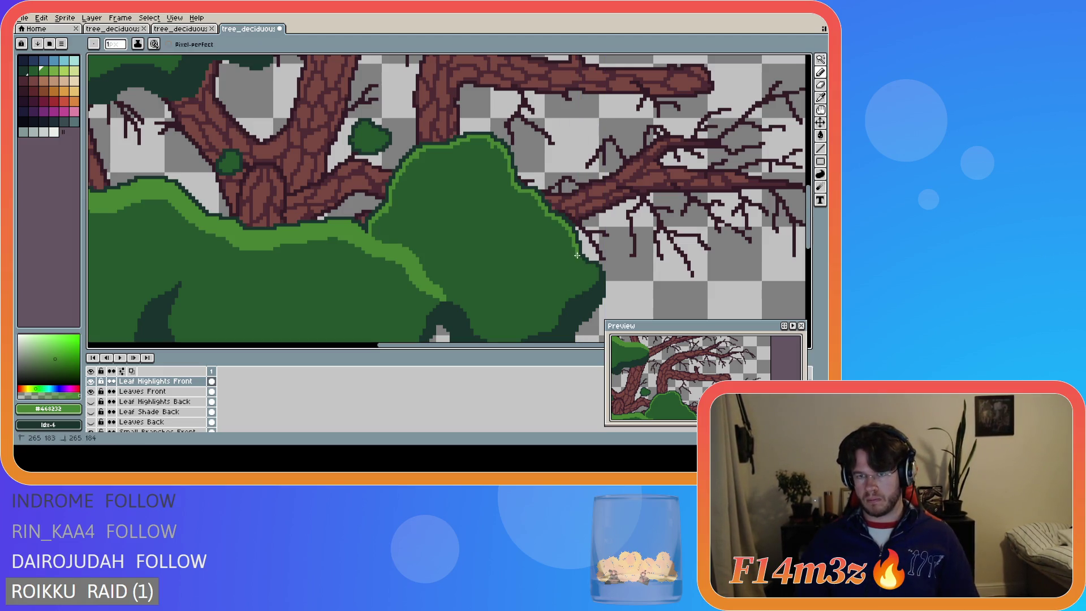
{"action": "mouse_move", "coordinate": [580, 261]}
{"action": "left_mouse_down"}
{"action": "mouse_move", "coordinate": [589, 267]}
{"action": "mouse_move", "coordinate": [575, 299]}
{"action": "mouse_move", "coordinate": [595, 280]}
{"action": "left_mouse_up"}
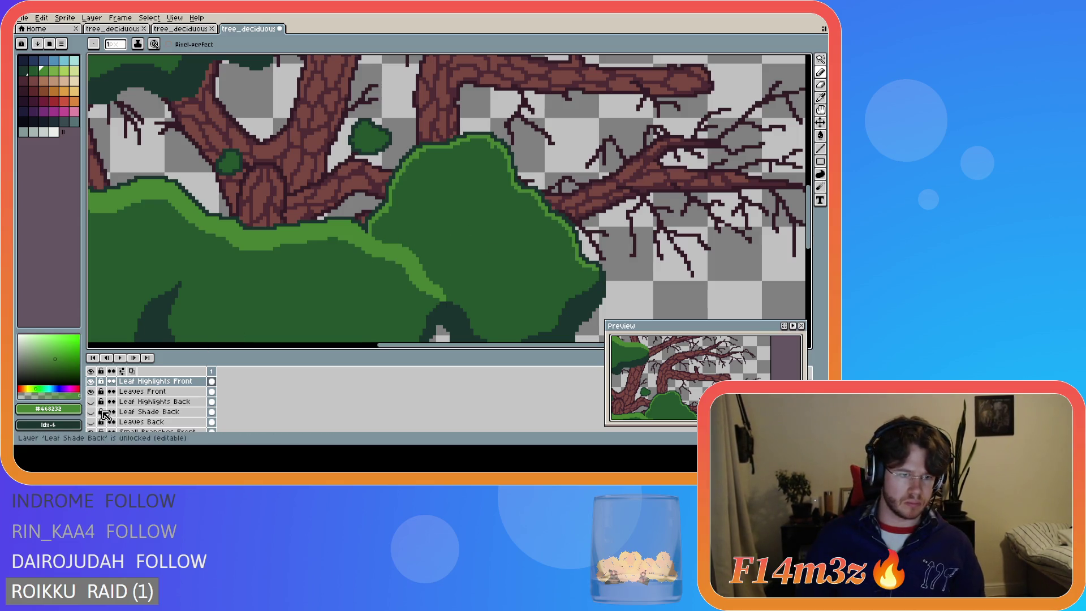
Reshow the back leaf layers and trace an inner light-green highlight line along the clump's top and right
{"action": "left_click_drag", "start_coordinate": [91, 422], "coordinate": [91, 401]}
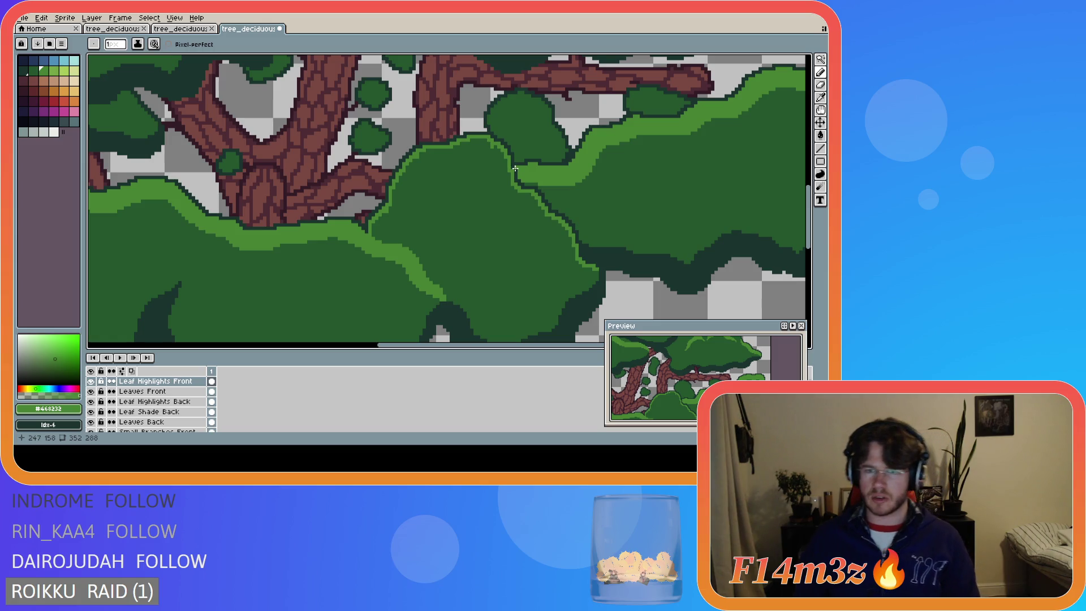
{"action": "left_click_drag", "start_coordinate": [516, 168], "coordinate": [567, 222]}
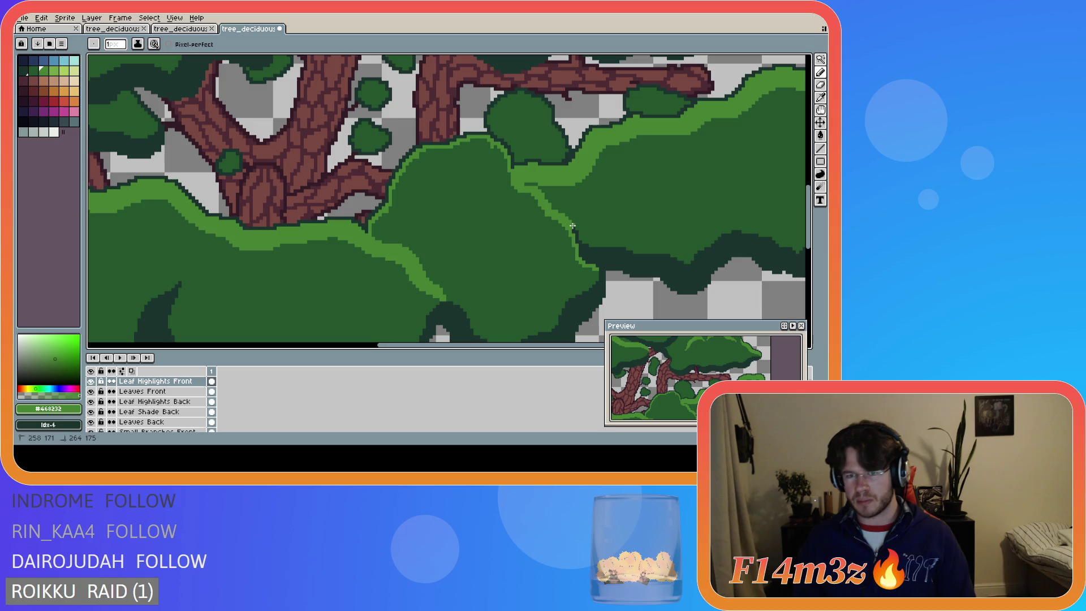
{"action": "left_click", "coordinate": [574, 227]}
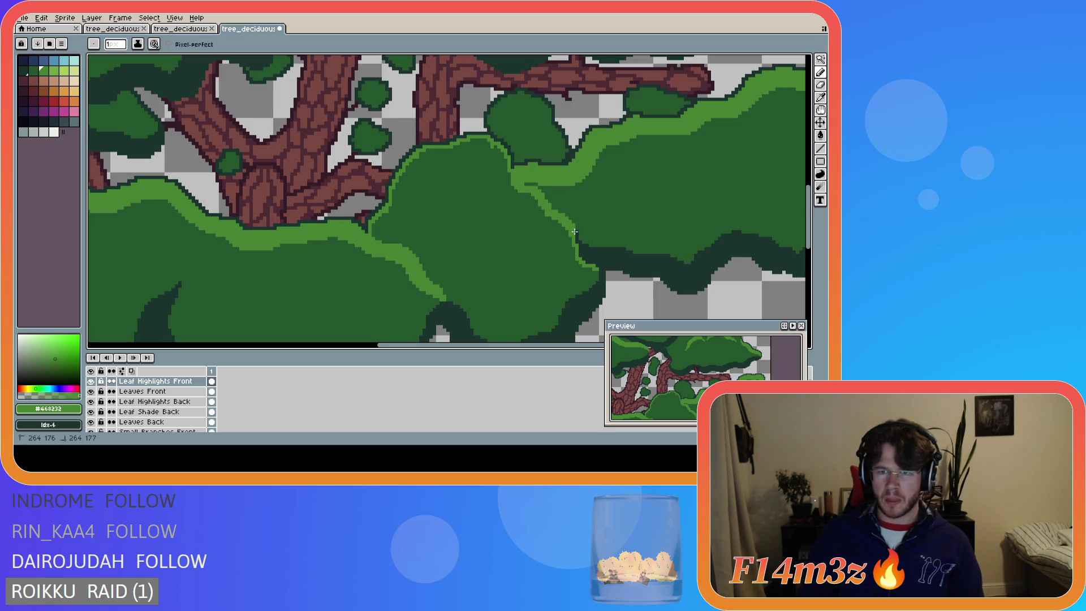
{"action": "left_click_drag", "start_coordinate": [577, 233], "coordinate": [576, 234]}
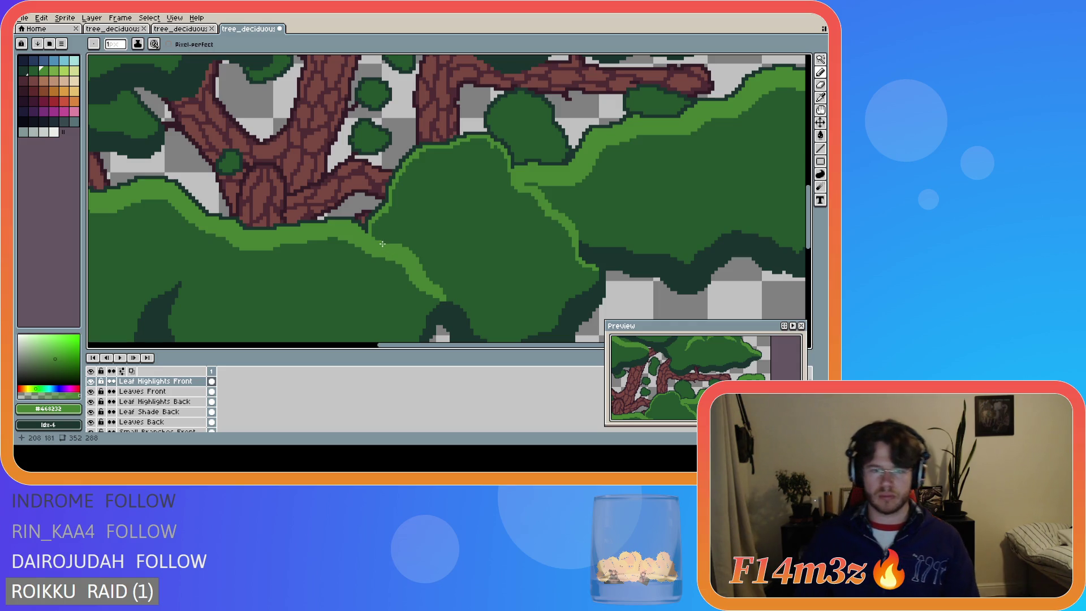
{"action": "mouse_move", "coordinate": [384, 246]}
{"action": "left_mouse_down"}
{"action": "mouse_move", "coordinate": [426, 168]}
{"action": "mouse_move", "coordinate": [489, 155]}
{"action": "mouse_move", "coordinate": [515, 203]}
{"action": "mouse_move", "coordinate": [596, 273]}
{"action": "left_mouse_up"}
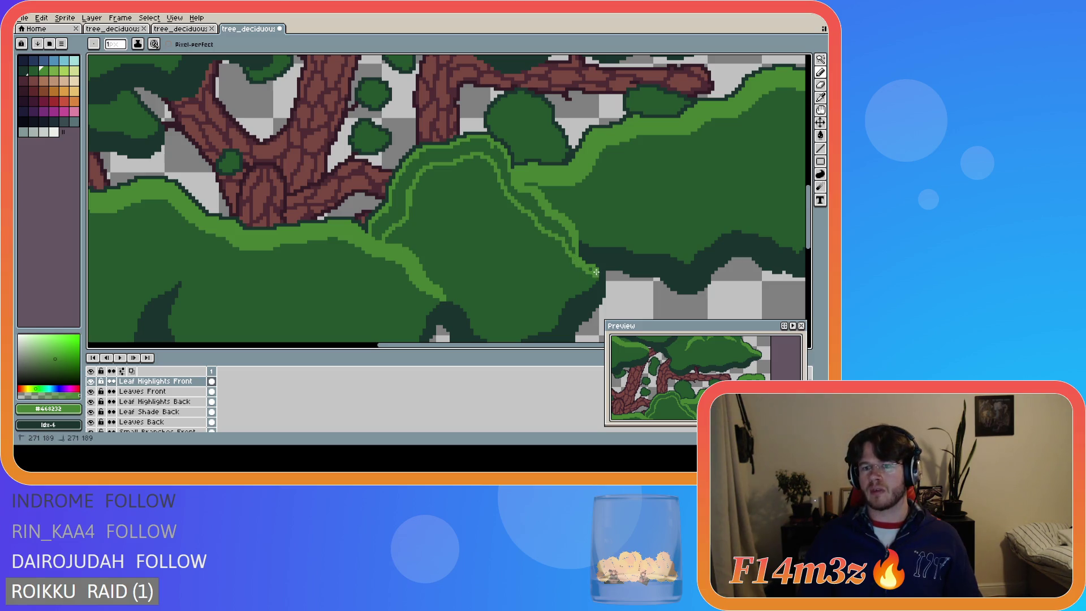
{"action": "left_click", "coordinate": [569, 258]}
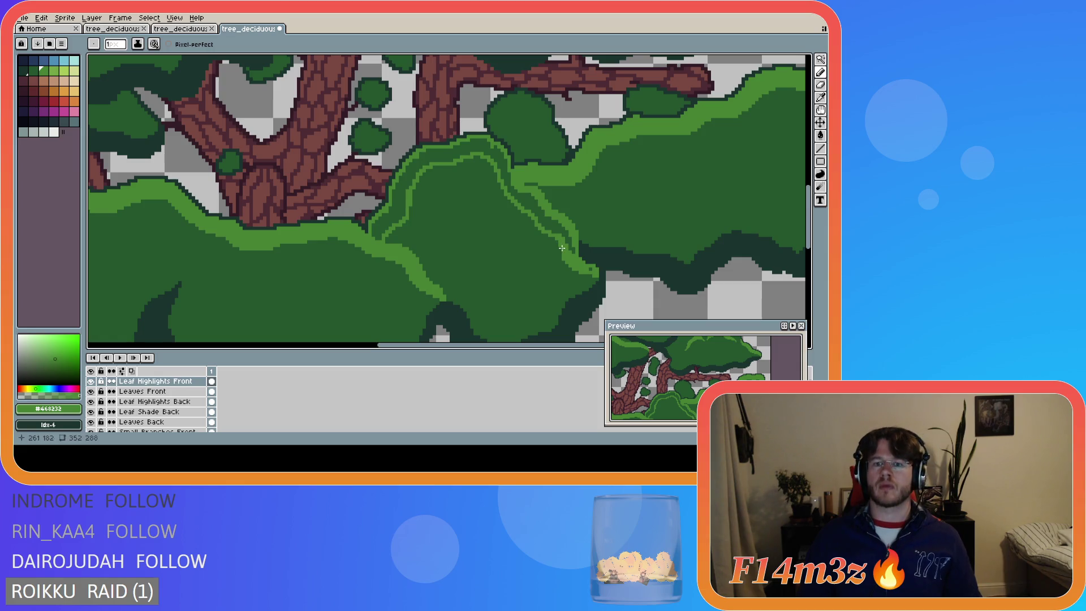
Bucket-fill the band between the highlight lines light green and save tree_deciduous_large_winter.ase
{"action": "key", "text": "g"}
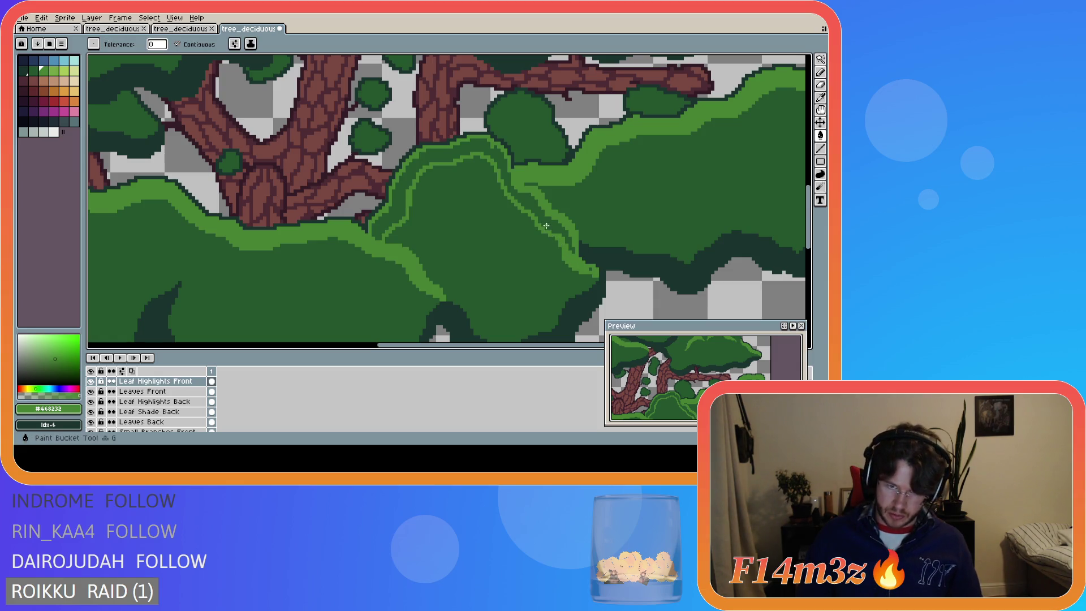
{"action": "left_click", "coordinate": [549, 227]}
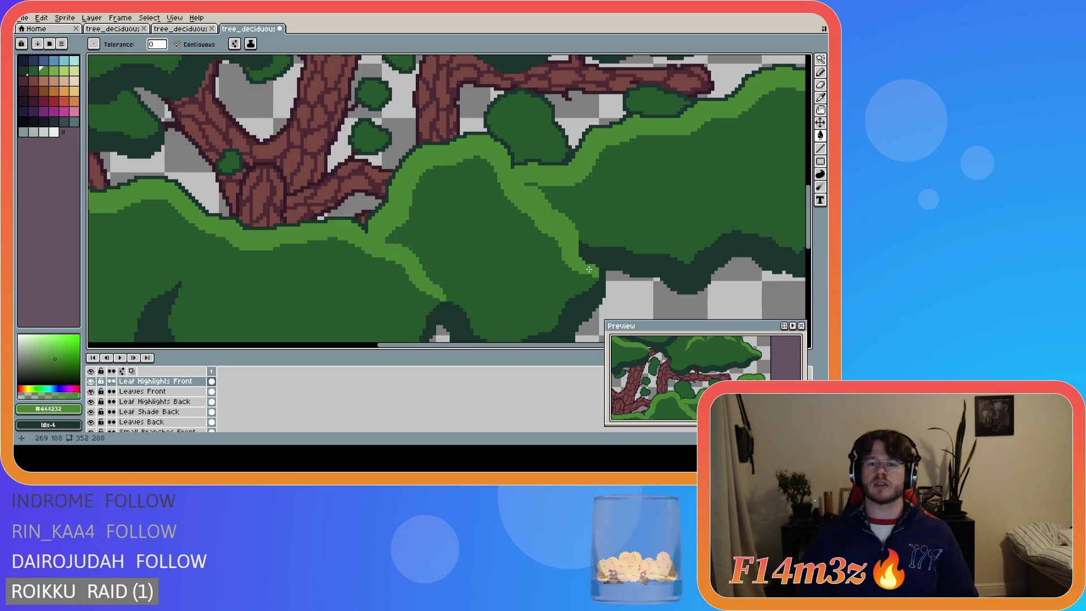
{"action": "key", "text": "b"}
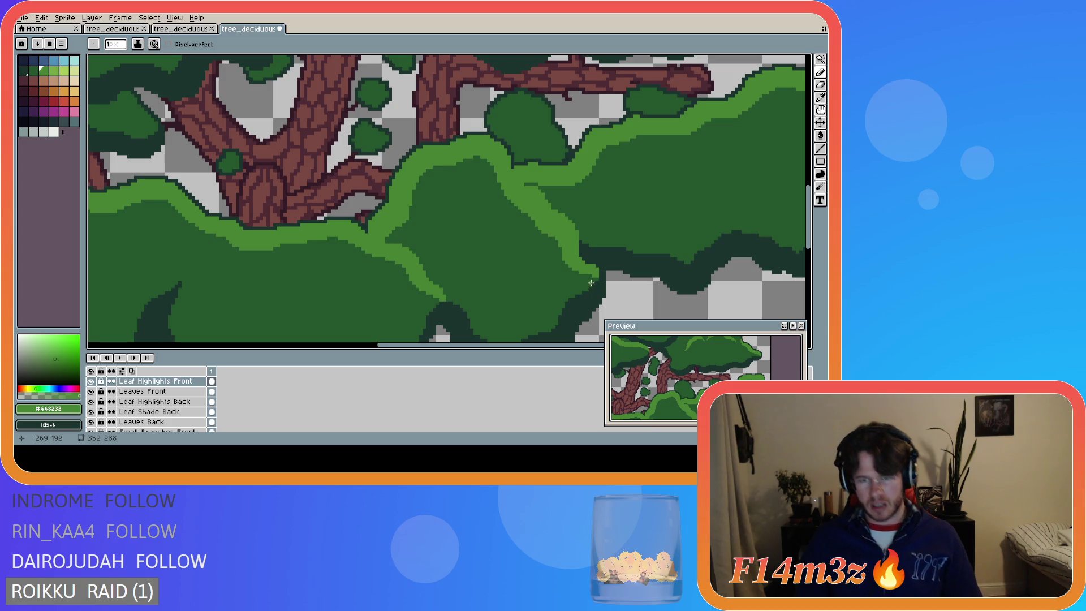
{"action": "key", "text": "e"}
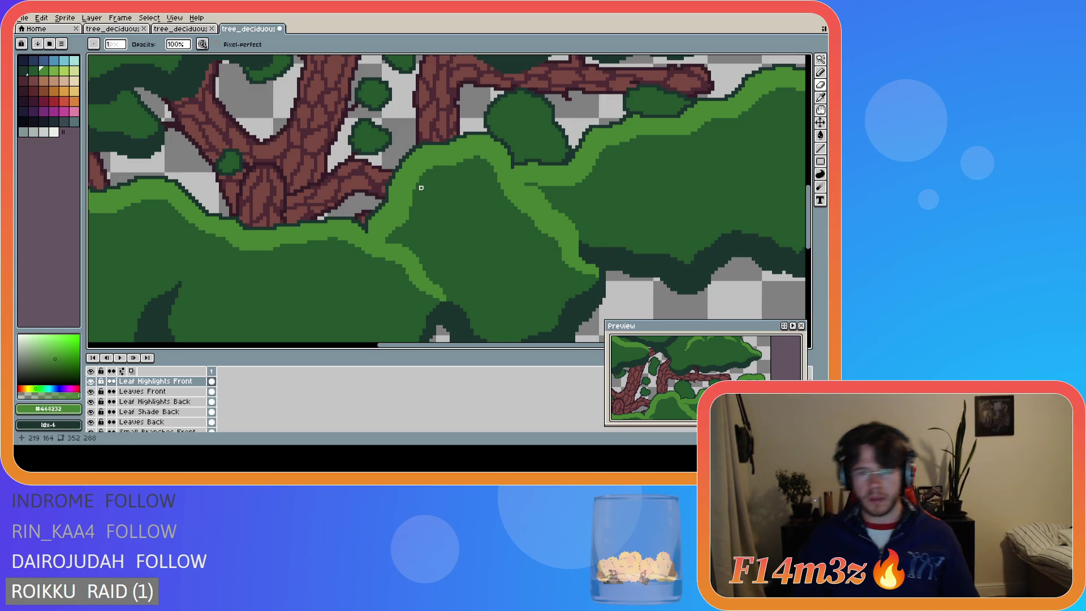
{"action": "key", "text": "v"}
{"action": "key", "text": "b"}
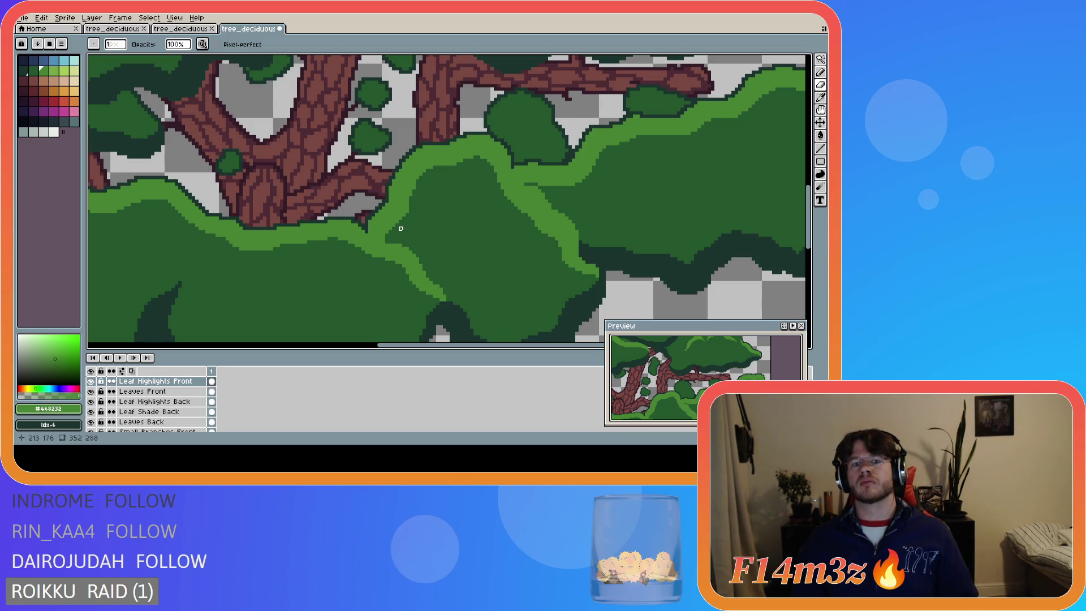
{"action": "key", "text": "ctrl+s"}
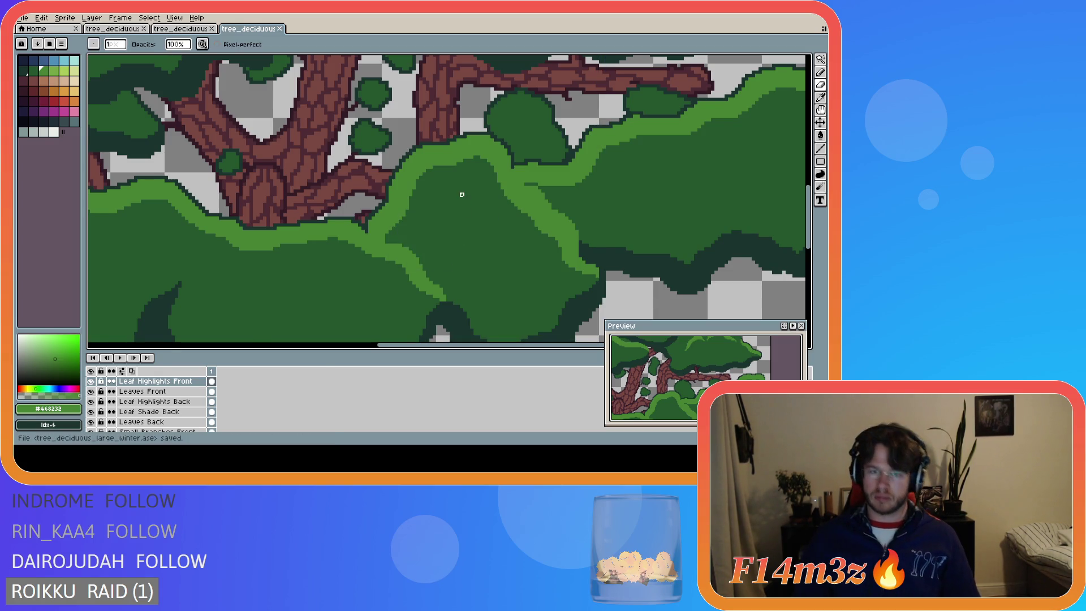
Fix a few pixels on the light-green rim at the top edge of the front clump
{"action": "scroll", "coordinate": [462, 194], "scroll_direction": "down", "scroll_amount": 3}
{"action": "scroll", "coordinate": [470, 193], "scroll_direction": "up", "scroll_amount": 3}
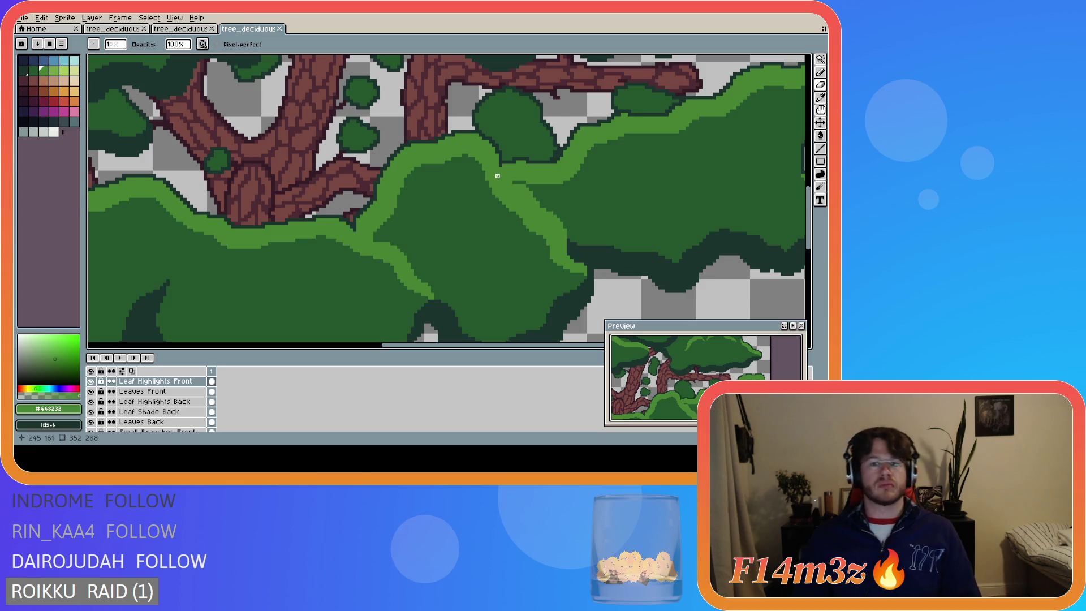
{"action": "key", "text": "e"}
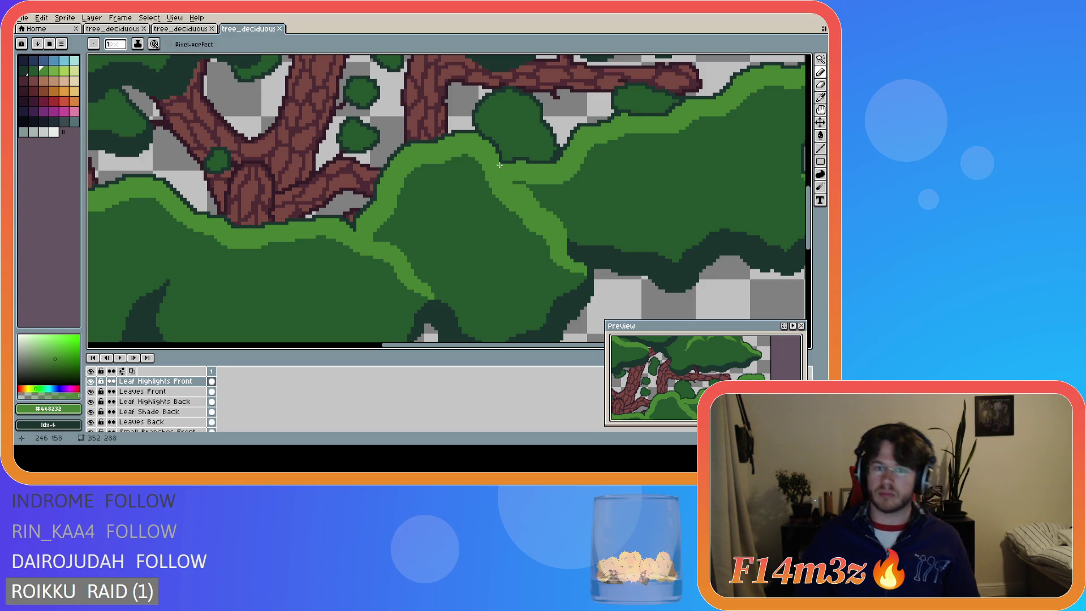
{"action": "left_click", "coordinate": [502, 165]}
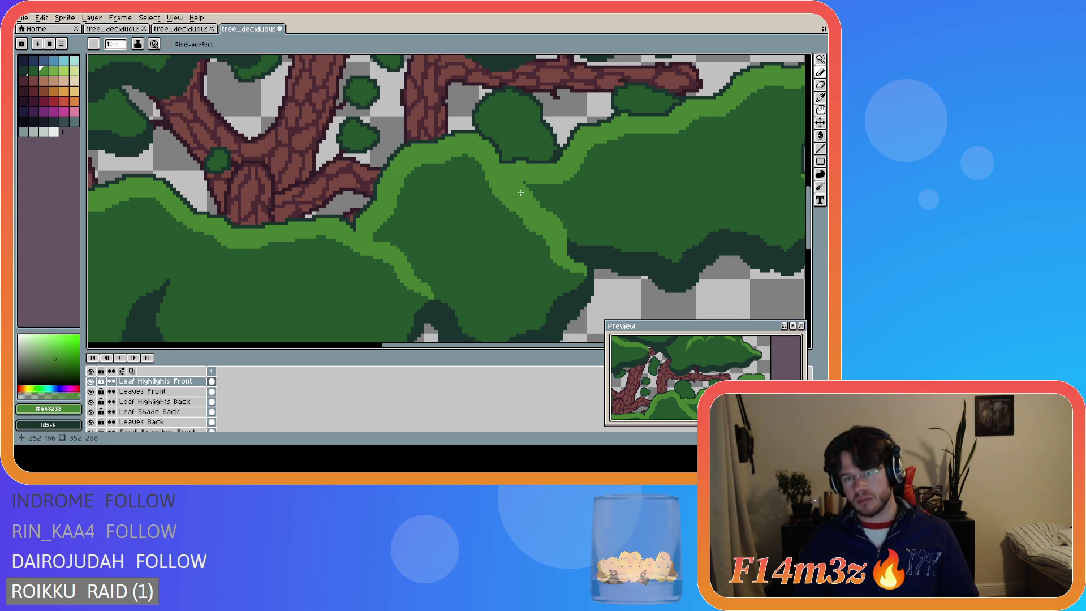
{"action": "scroll", "coordinate": [464, 199], "scroll_direction": "down", "scroll_amount": 1}
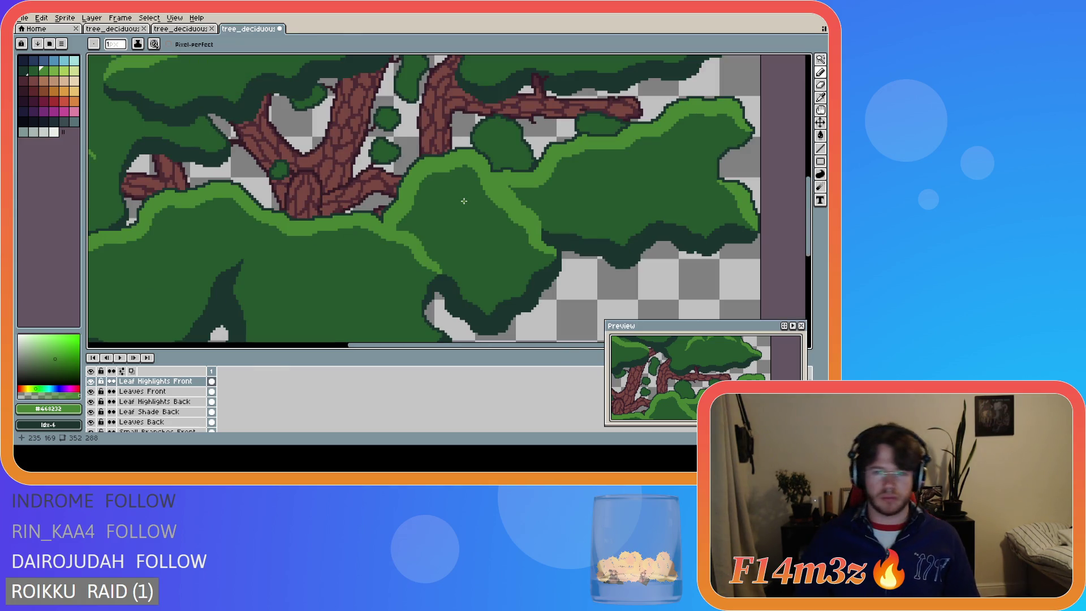
Toggle the Leaf Highlights Front layer's visibility to compare the highlights, then save the sprite
{"action": "scroll", "coordinate": [461, 201], "scroll_direction": "down", "scroll_amount": 3}
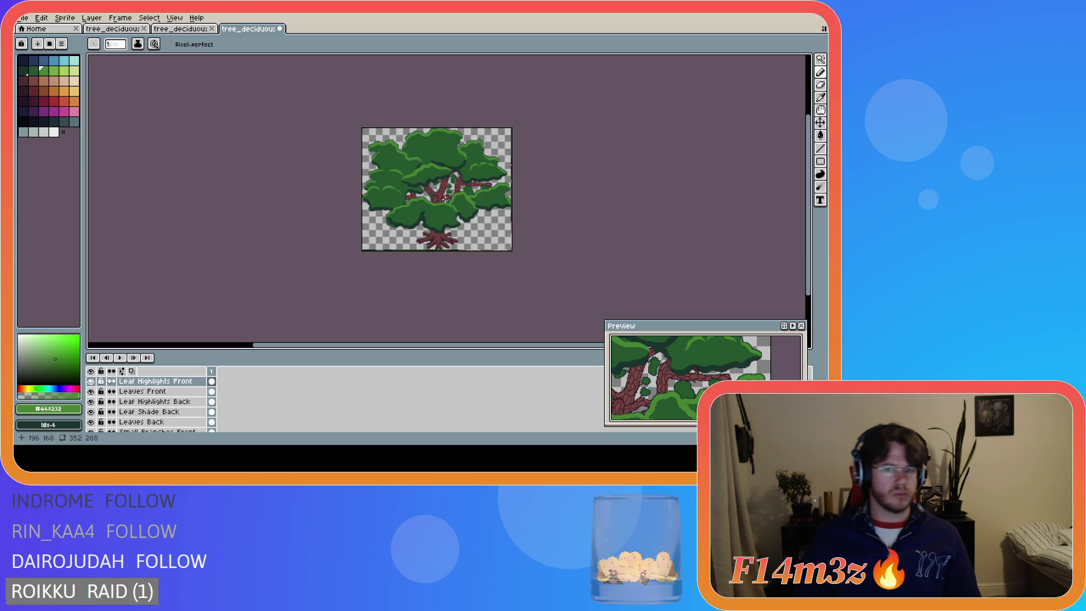
{"action": "scroll", "coordinate": [446, 199], "scroll_direction": "up", "scroll_amount": 1}
{"action": "scroll", "coordinate": [482, 202], "scroll_direction": "up", "scroll_amount": 3}
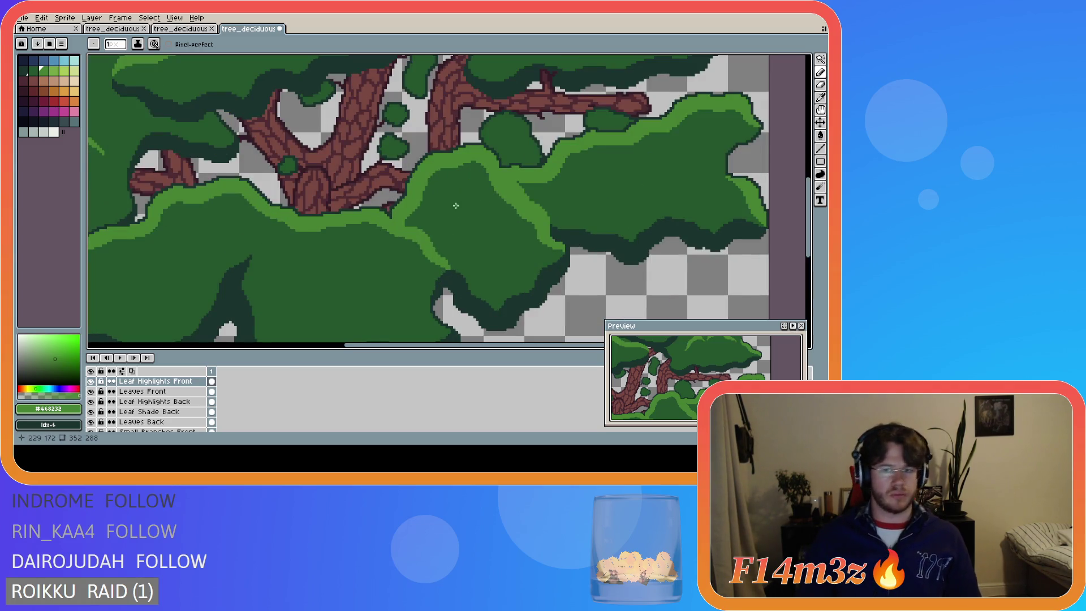
{"action": "left_click", "coordinate": [91, 382]}
{"action": "left_click", "coordinate": [91, 381]}
{"action": "left_click", "coordinate": [92, 382]}
{"action": "left_click", "coordinate": [92, 382]}
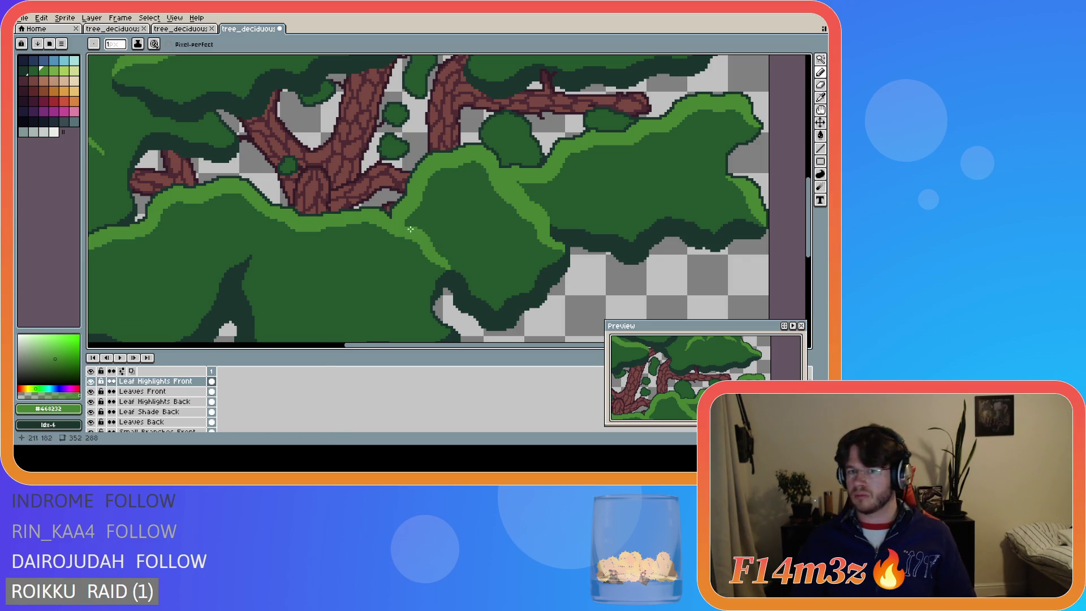
{"action": "key", "text": "e"}
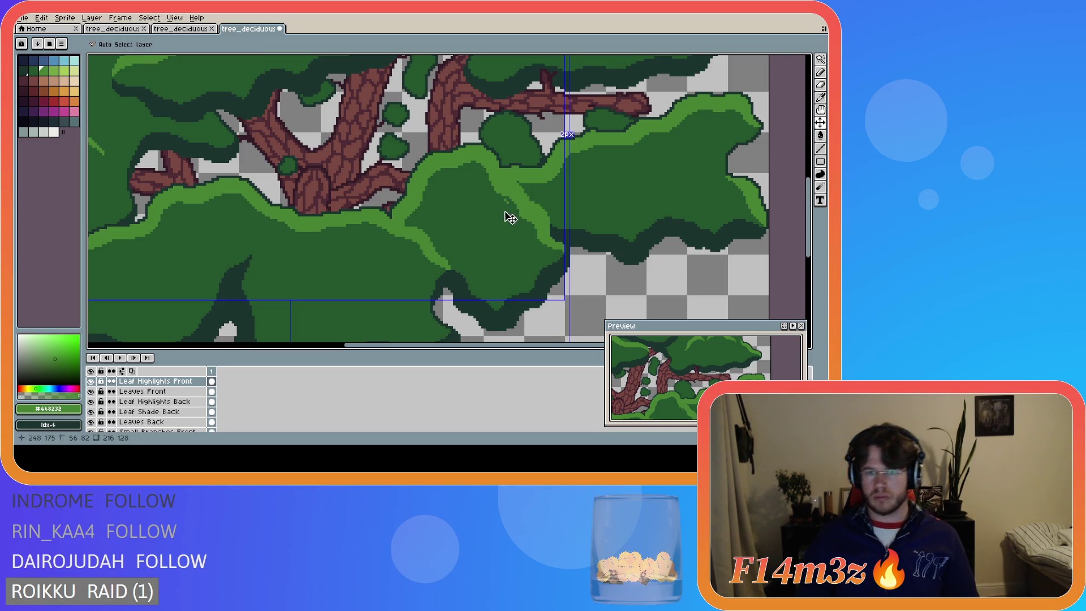
{"action": "left_click", "coordinate": [90, 382]}
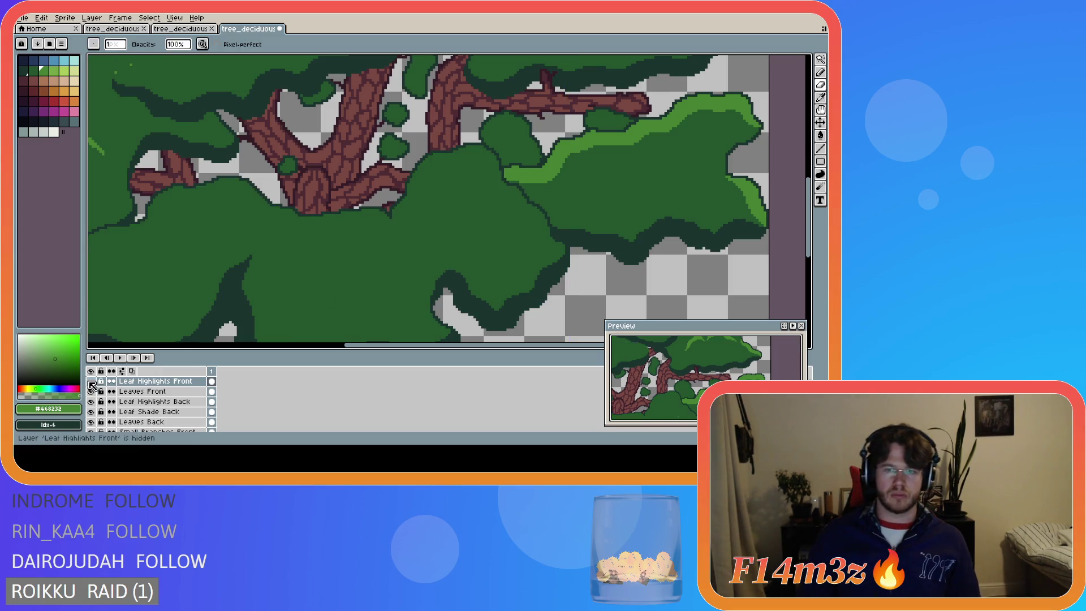
{"action": "left_click", "coordinate": [91, 383]}
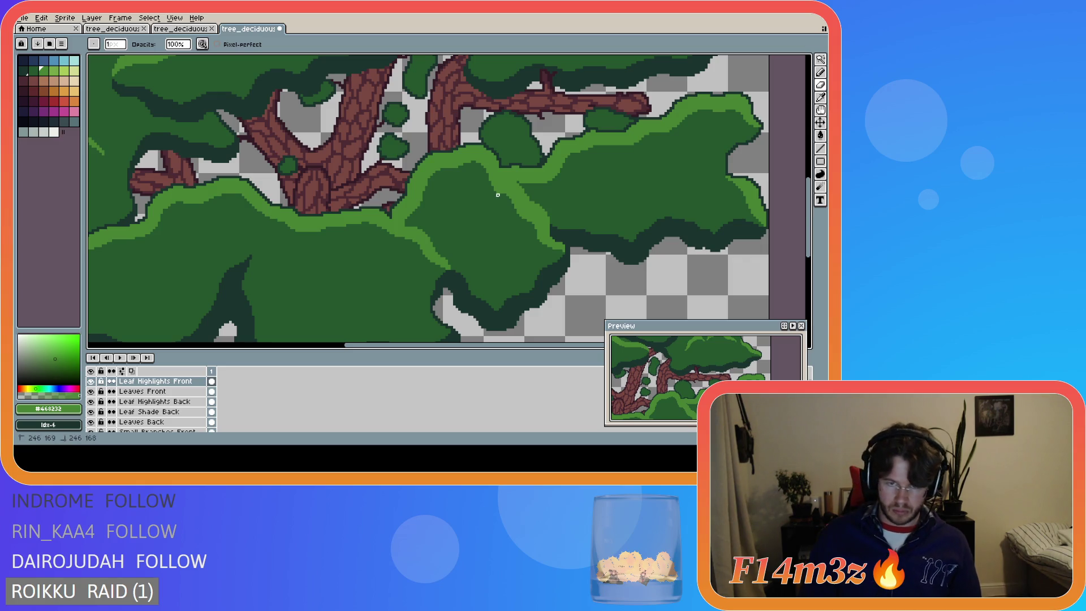
{"action": "key", "text": "ctrl+s"}
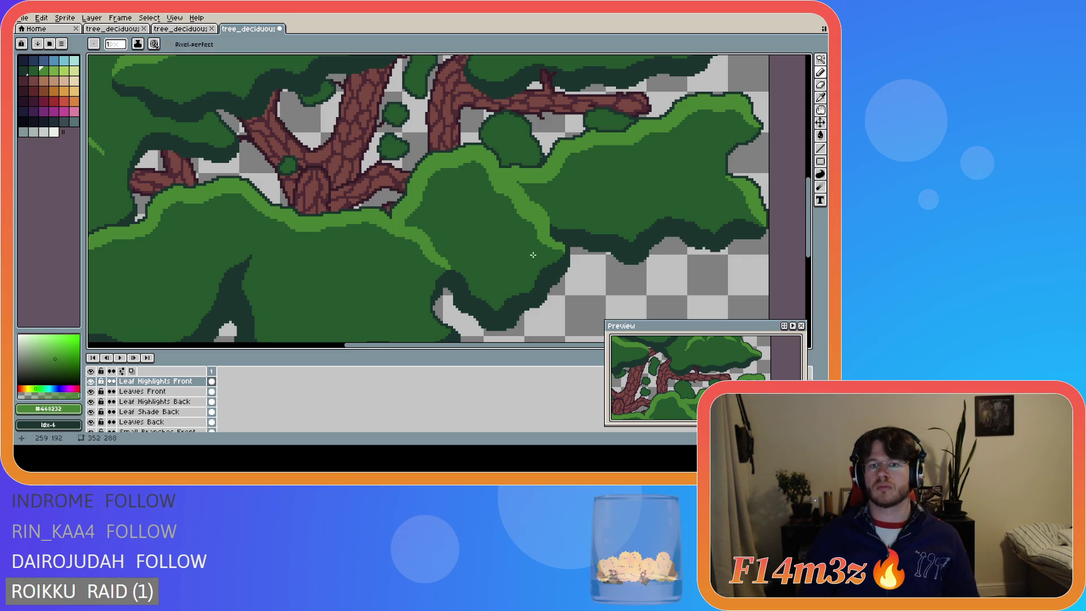
Paint a small light-green touch-up on the leaf highlights and save tree_deciduous_large_winter.ase again
{"action": "scroll", "coordinate": [534, 245], "scroll_direction": "down", "scroll_amount": 1}
{"action": "scroll", "coordinate": [523, 280], "scroll_direction": "up", "scroll_amount": 1}
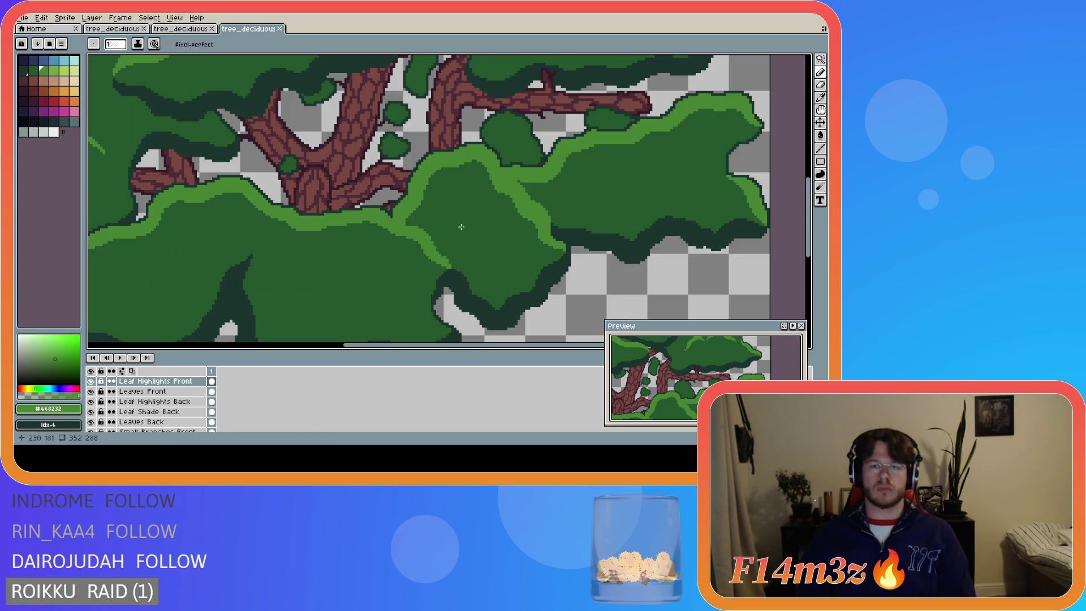
{"action": "scroll", "coordinate": [517, 183], "scroll_direction": "up", "scroll_amount": 1}
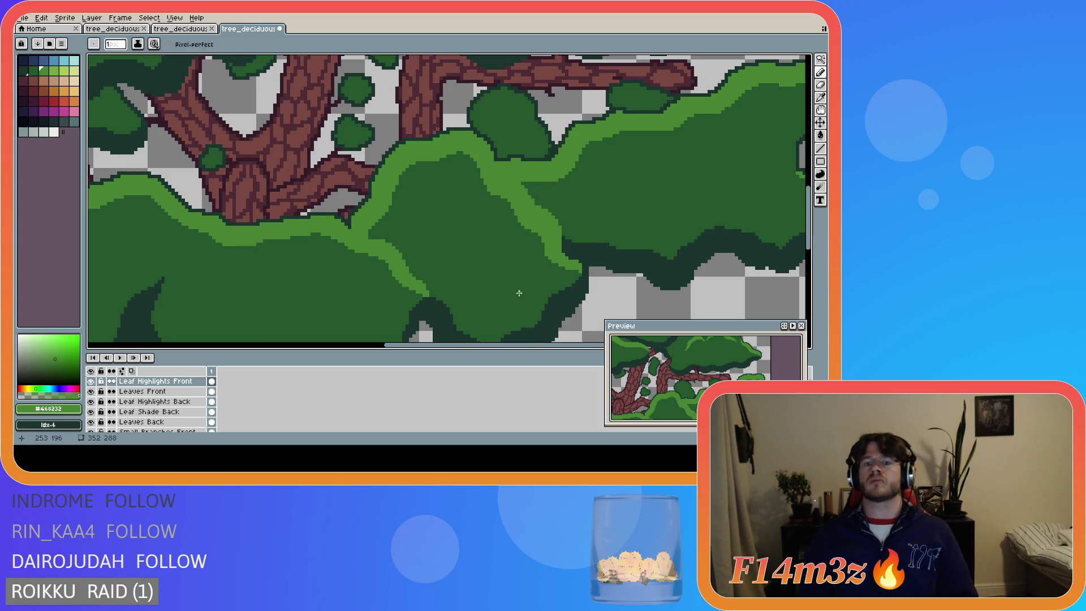
{"action": "scroll", "coordinate": [492, 285], "scroll_direction": "down", "scroll_amount": 3}
{"action": "key", "text": "ctrl+s"}
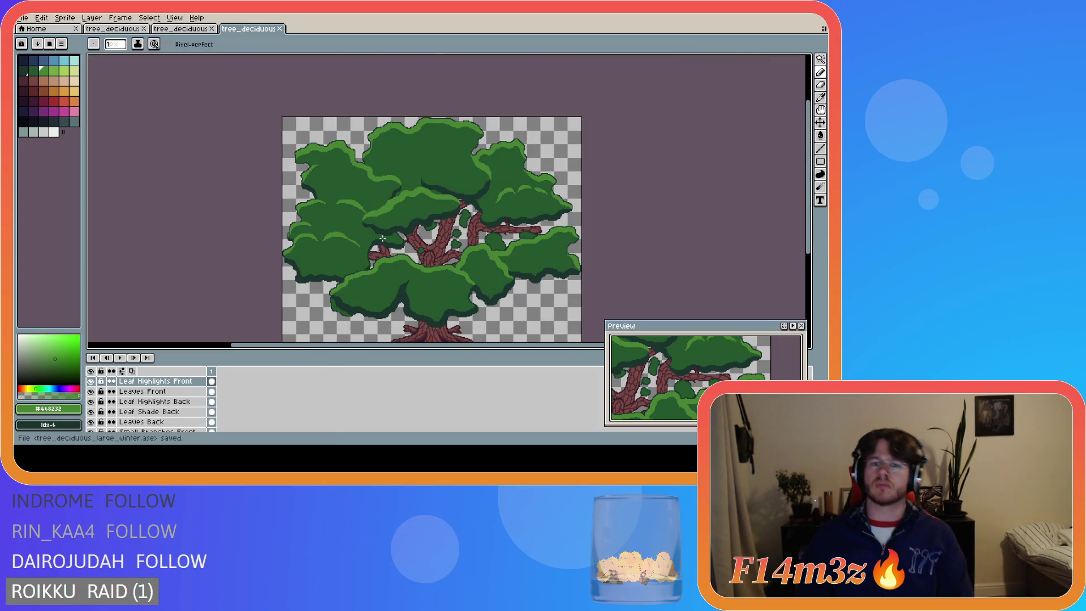
{"action": "scroll", "coordinate": [475, 261], "scroll_direction": "up", "scroll_amount": 4}
{"action": "left_click_drag", "start_coordinate": [495, 228], "coordinate": [511, 225]}
{"action": "scroll", "coordinate": [518, 295], "scroll_direction": "down", "scroll_amount": 4}
{"action": "key", "text": "ctrl+s"}
{"action": "key", "text": "ctrl+s"}
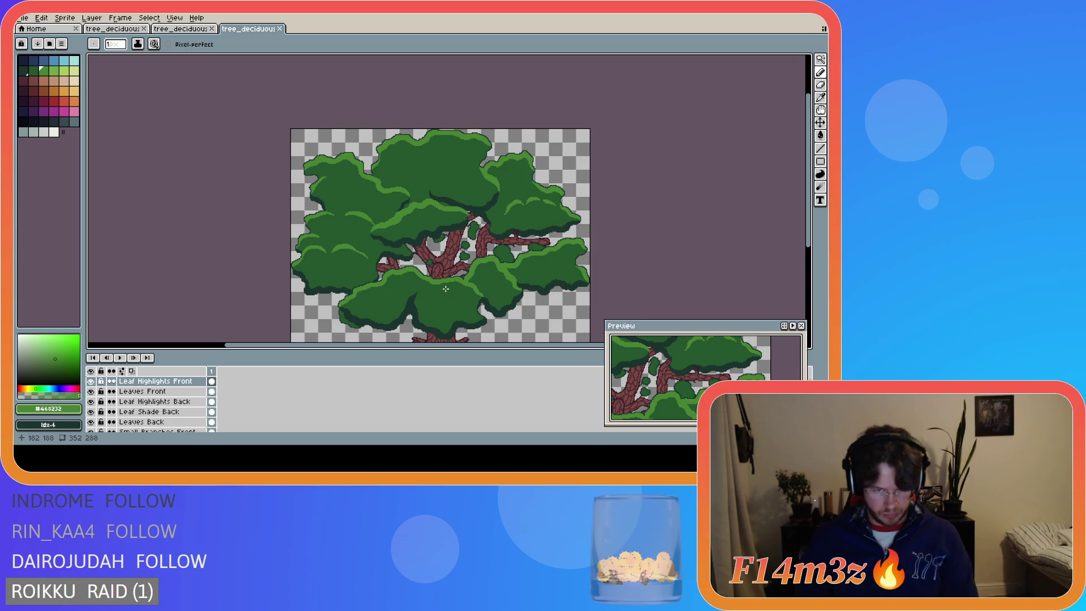
{"action": "scroll", "coordinate": [458, 283], "scroll_direction": "up", "scroll_amount": 4}
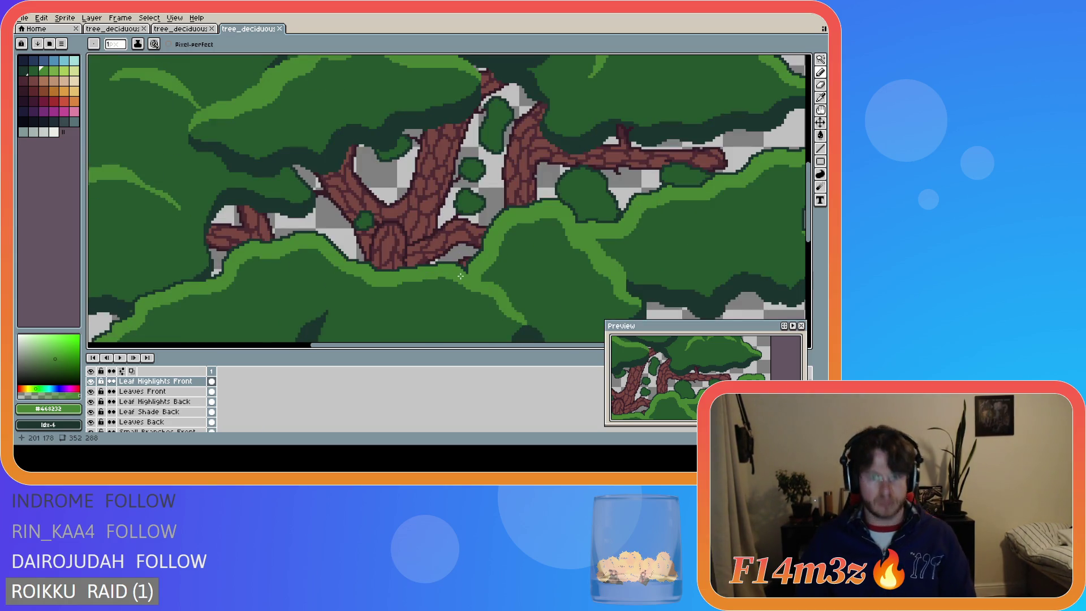
Sample the dark leaf green #19332d from the front leaves and save the tree sprite
{"action": "scroll", "coordinate": [460, 276], "scroll_direction": "up", "scroll_amount": 1}
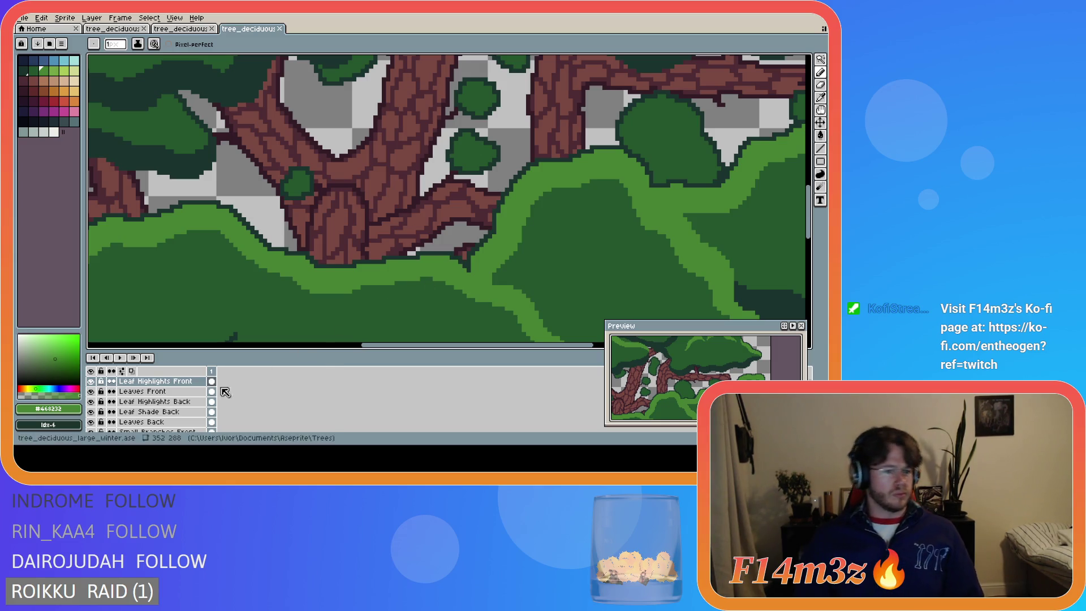
{"action": "left_click", "coordinate": [187, 392]}
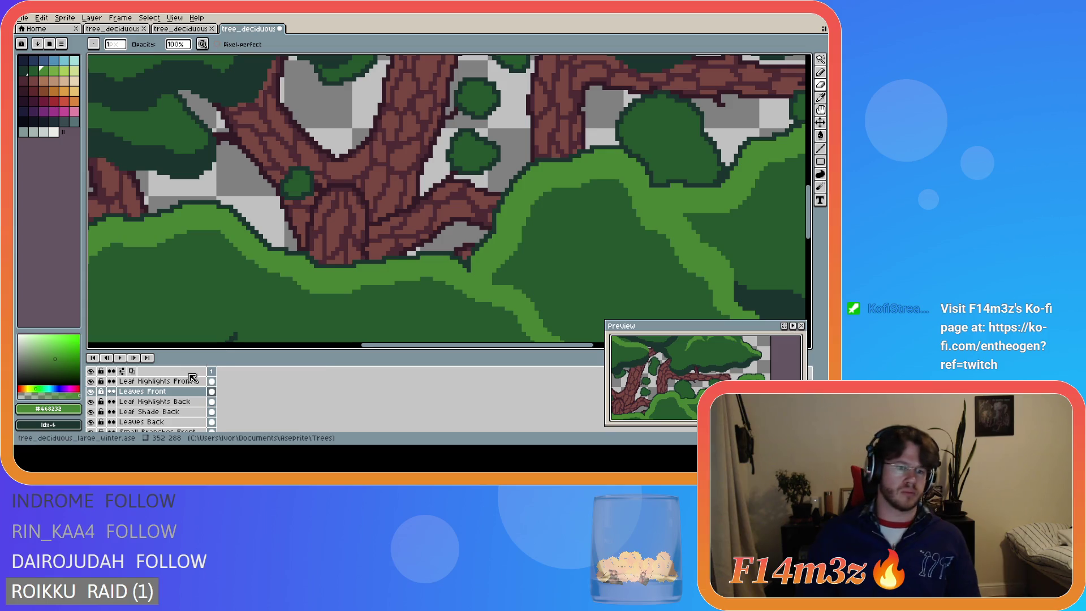
{"action": "key", "text": "alt+Up"}
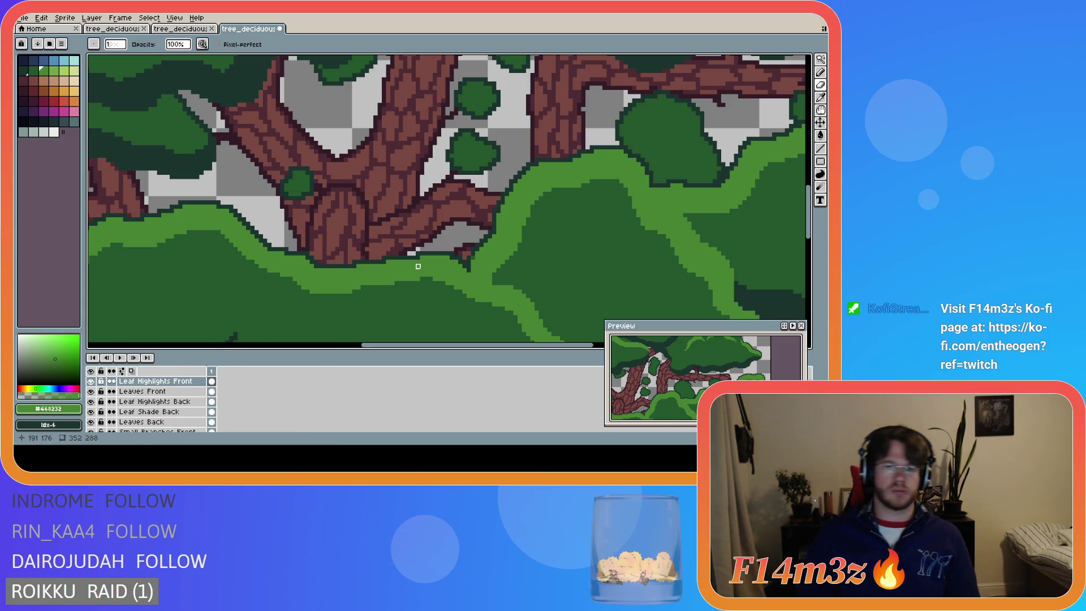
{"action": "key", "text": "i"}
{"action": "left_click", "coordinate": [474, 250], "text": "alt"}
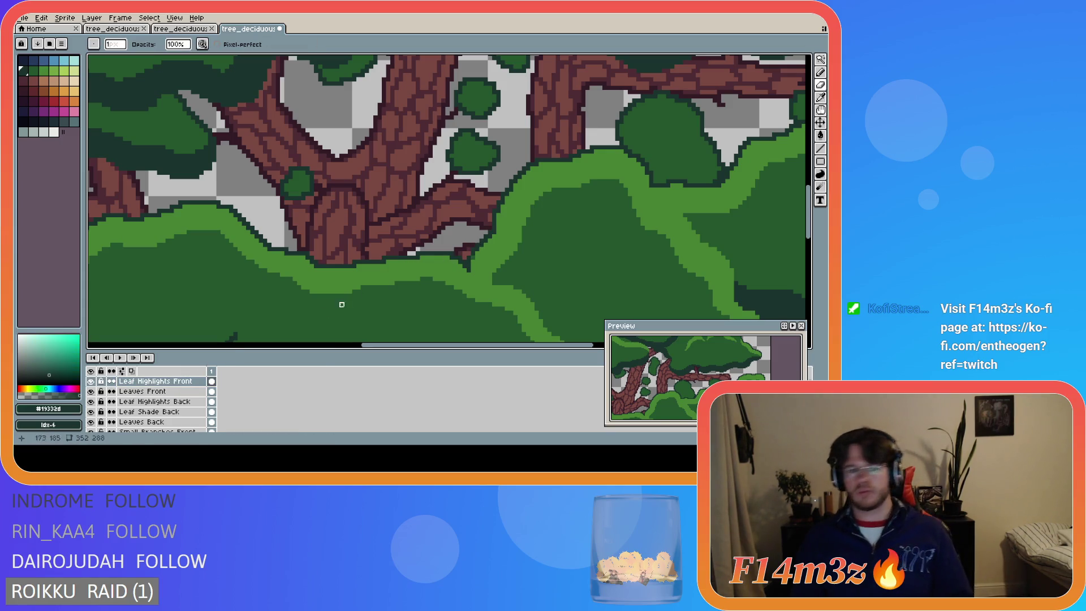
{"action": "left_click", "coordinate": [143, 391]}
{"action": "key", "text": "ctrl+s"}
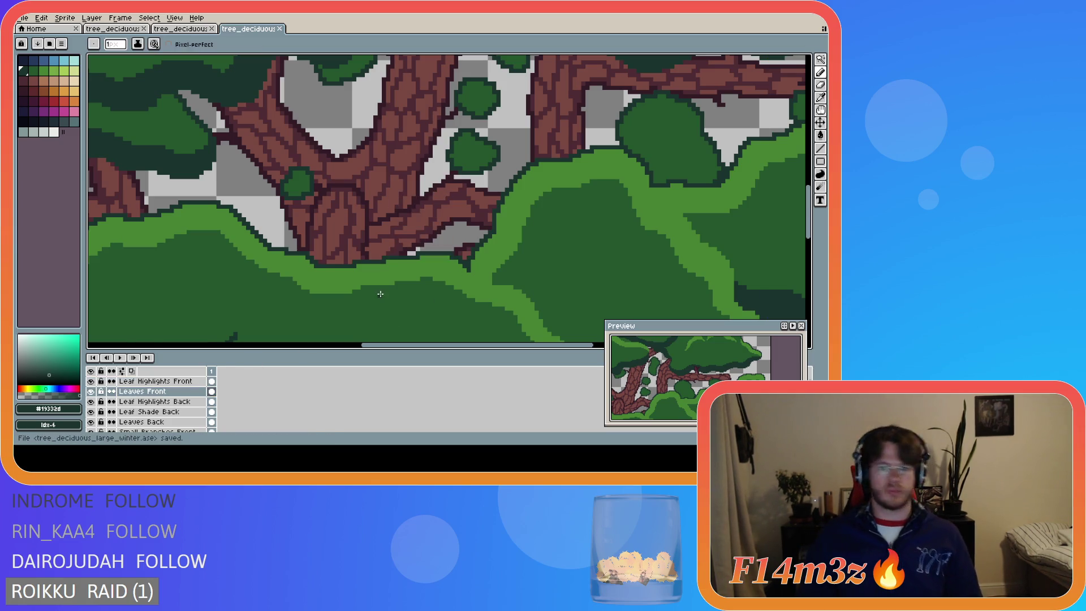
{"action": "scroll", "coordinate": [541, 280], "scroll_direction": "down", "scroll_amount": 1}
{"action": "scroll", "coordinate": [541, 280], "scroll_direction": "down", "scroll_amount": 1}
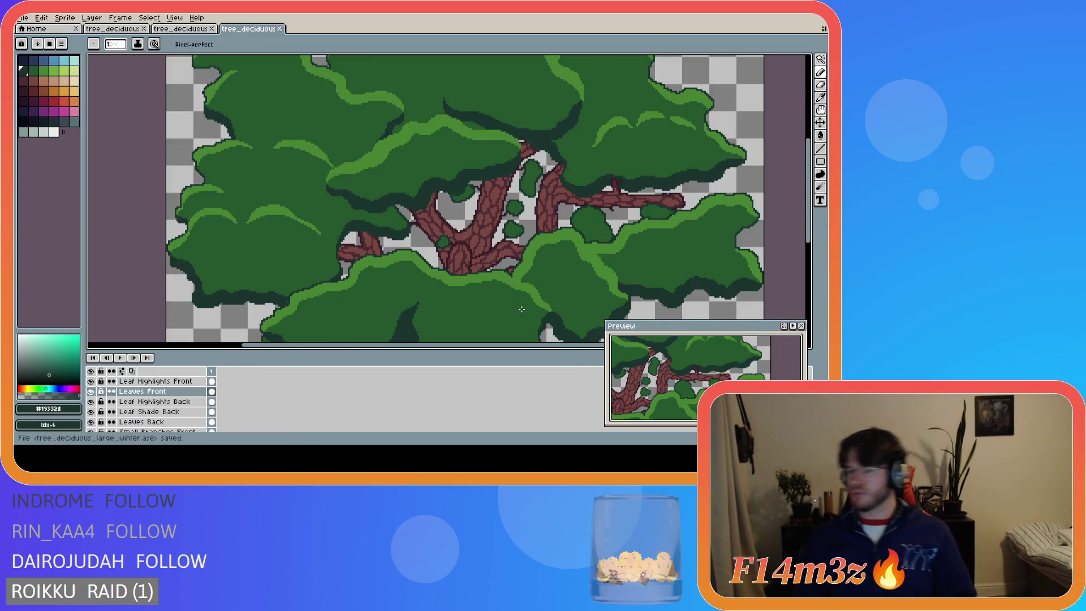
{"action": "scroll", "coordinate": [522, 309], "scroll_direction": "down", "scroll_amount": 2}
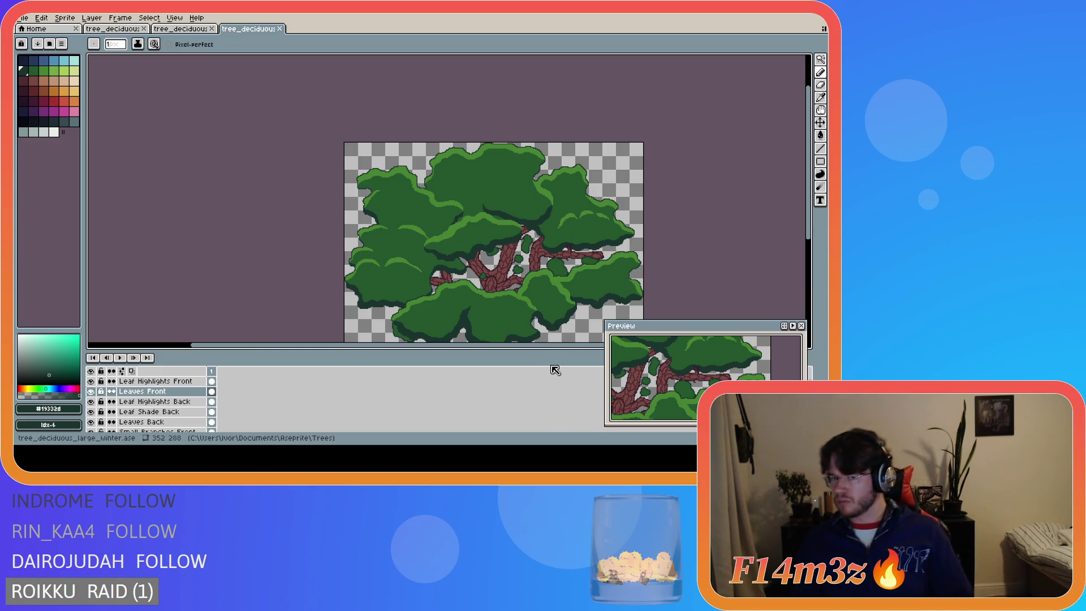
{"action": "left_click_drag", "start_coordinate": [516, 345], "coordinate": [560, 345]}
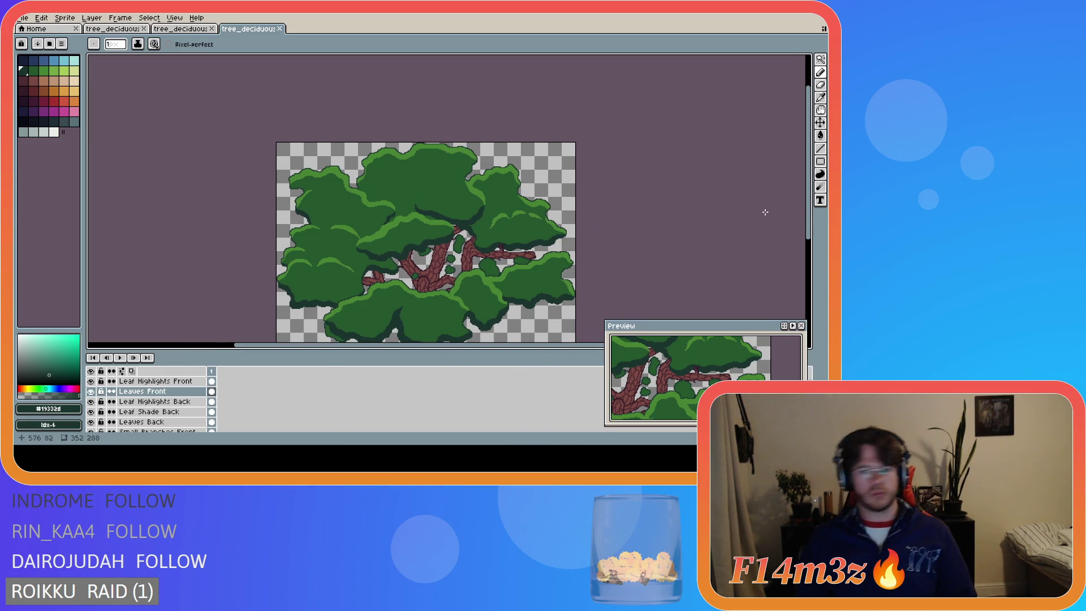
{"action": "left_click_drag", "start_coordinate": [808, 192], "coordinate": [808, 226]}
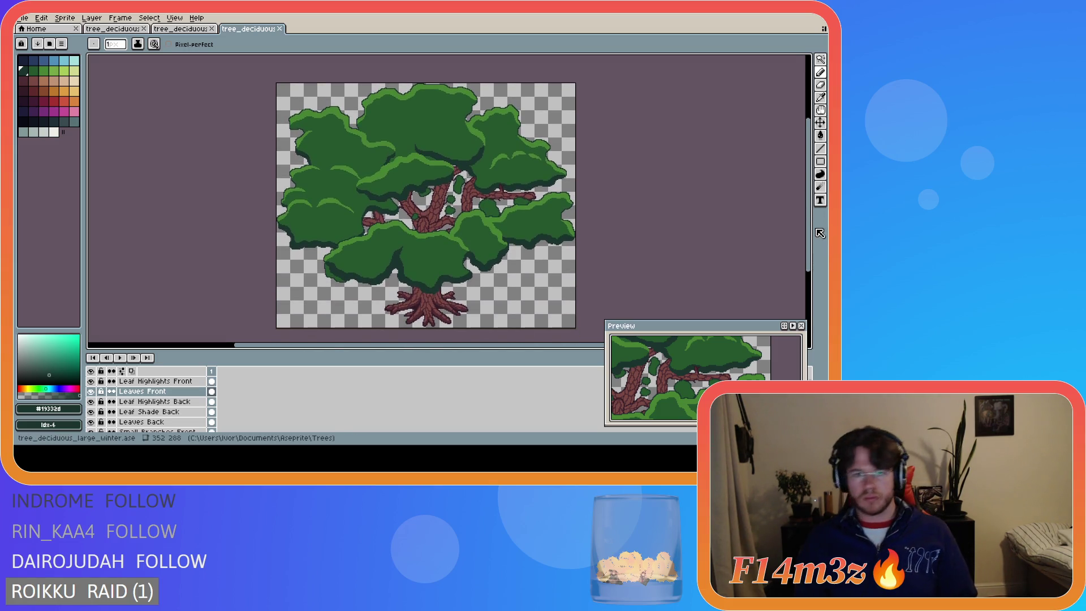
{"action": "key", "text": "ctrl+s"}
{"action": "left_click_drag", "start_coordinate": [413, 346], "coordinate": [443, 346]}
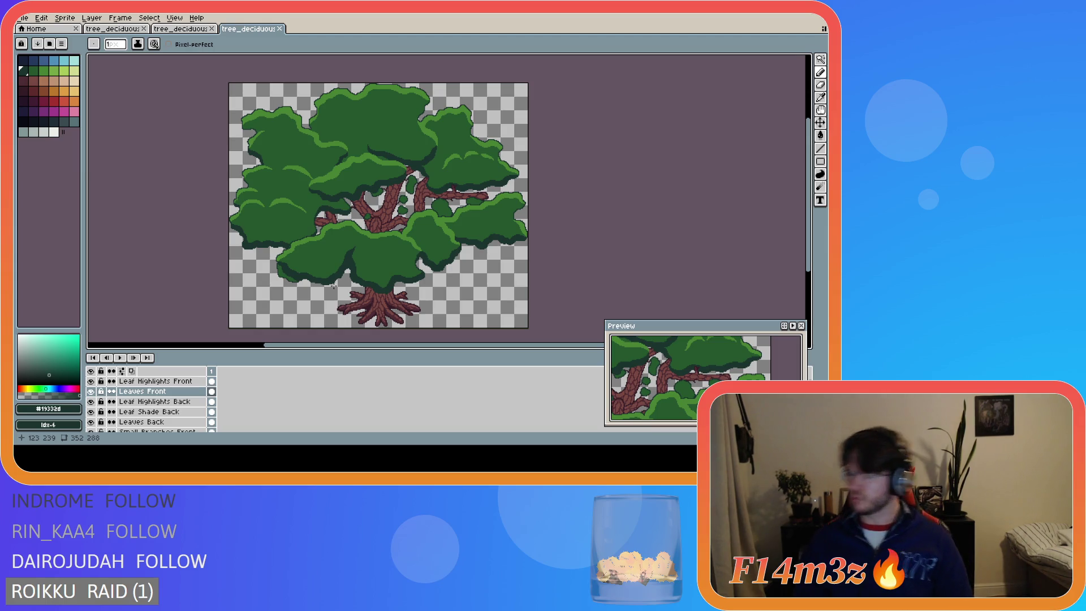
{"action": "scroll", "coordinate": [302, 248], "scroll_direction": "up", "scroll_amount": 5}
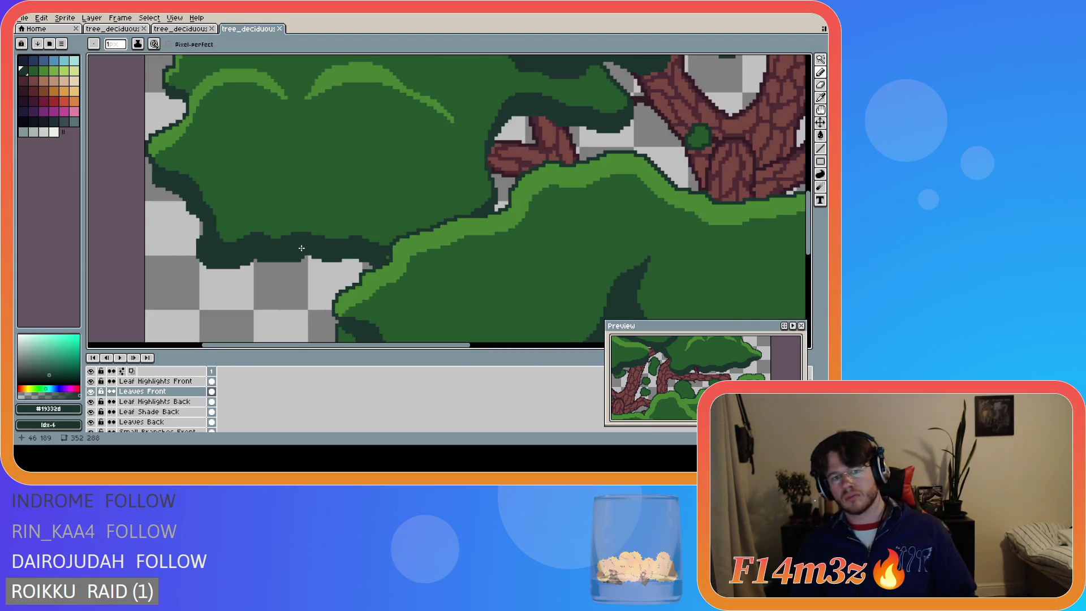
{"action": "key", "text": "i"}
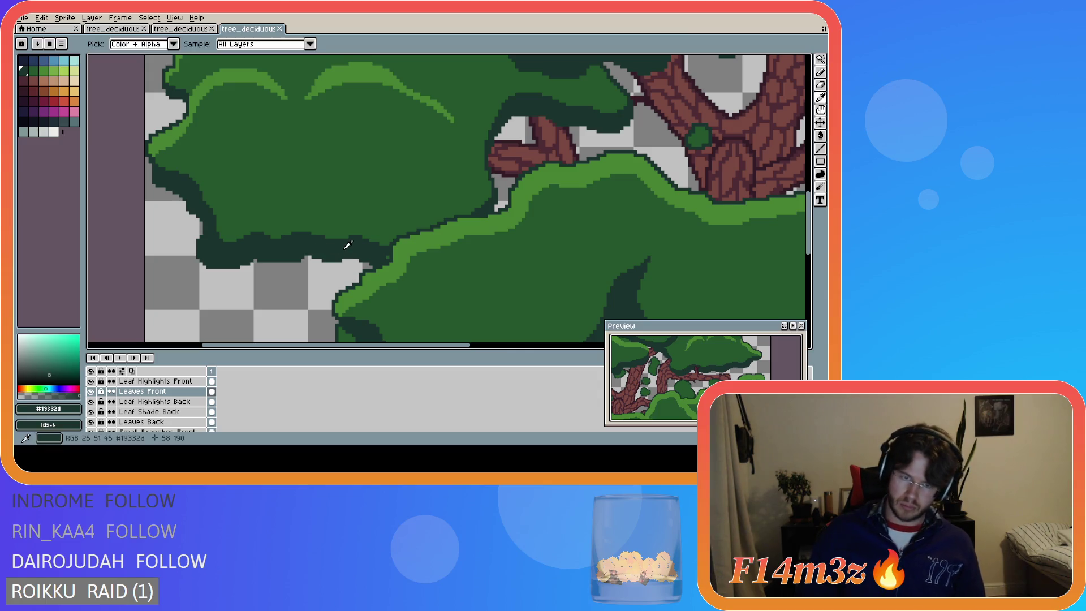
With the Pencil active, select the Leaf Shade Back layer and save the sprite
{"action": "key", "text": "b"}
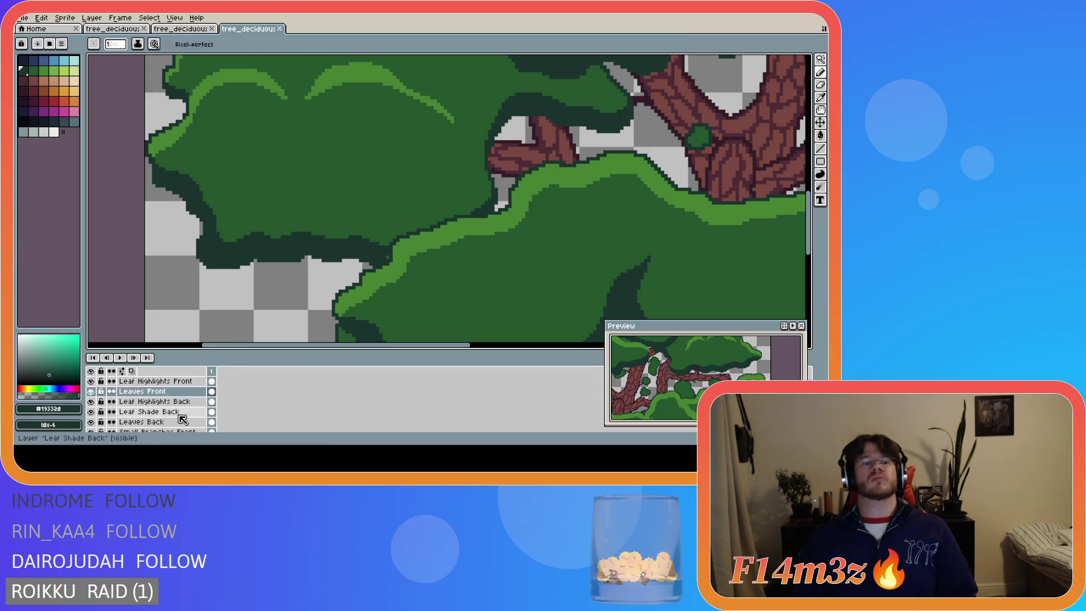
{"action": "left_click", "coordinate": [170, 422]}
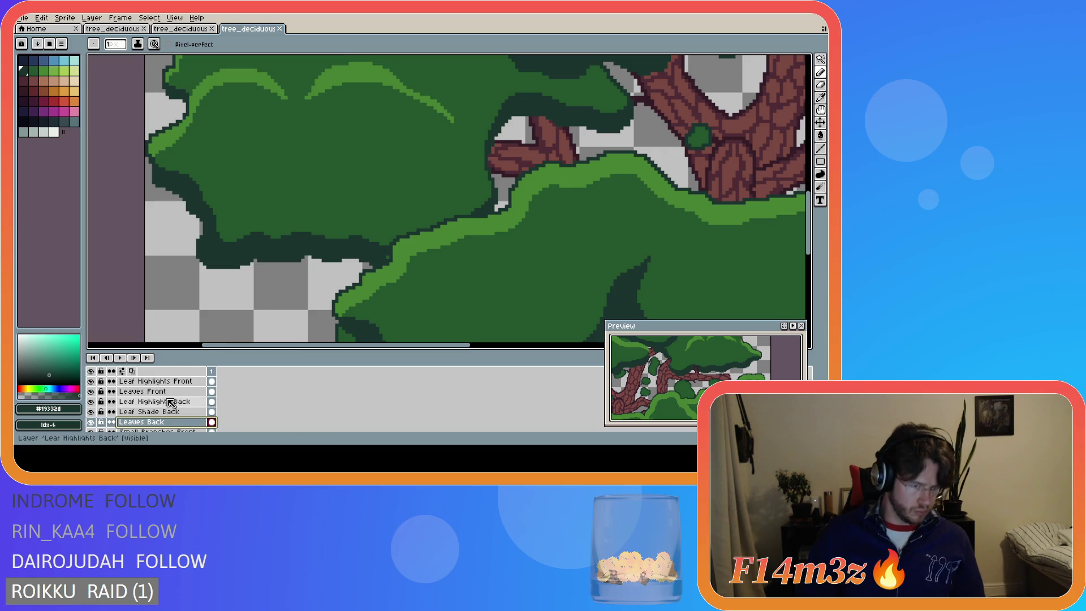
{"action": "left_click", "coordinate": [164, 411]}
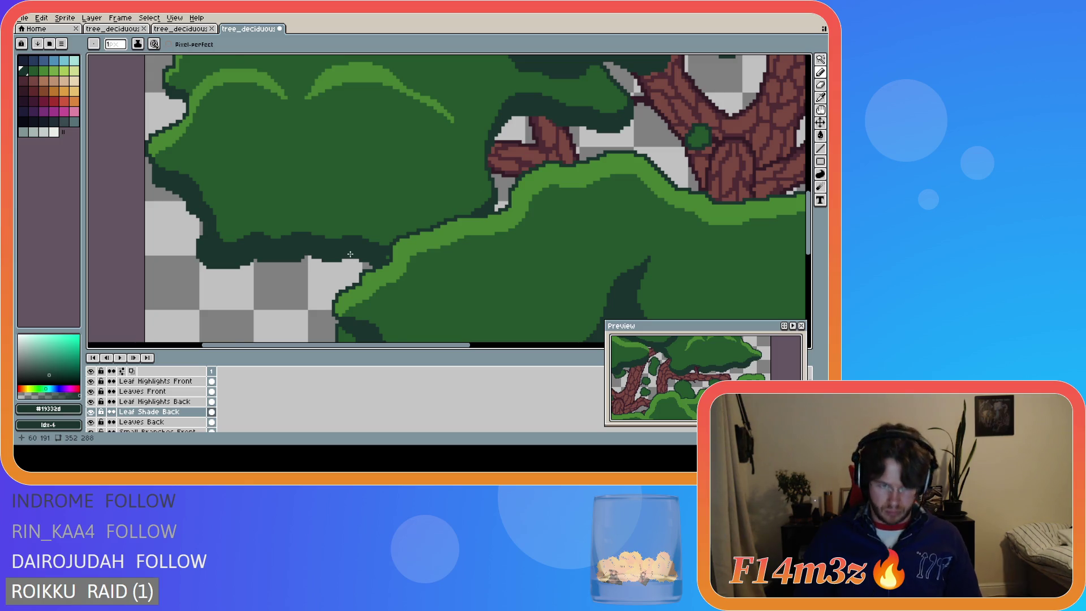
{"action": "scroll", "coordinate": [350, 254], "scroll_direction": "down", "scroll_amount": 3}
{"action": "key", "text": "ctrl+s"}
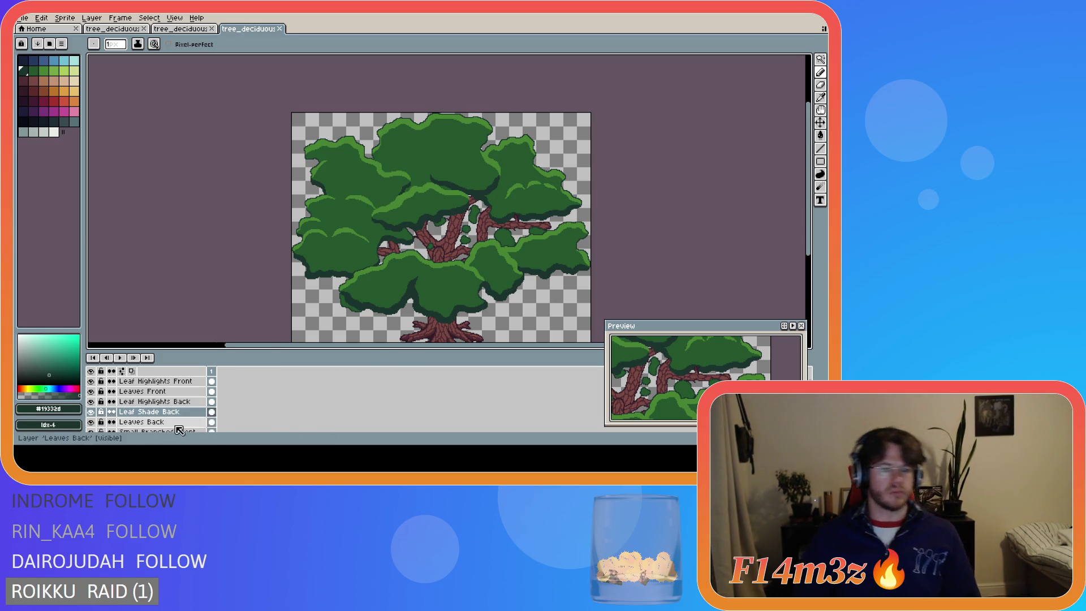
Hide and reshow Leaves Back to check its coverage, then target the Leaf Shade Back cel
{"action": "left_click", "coordinate": [92, 422]}
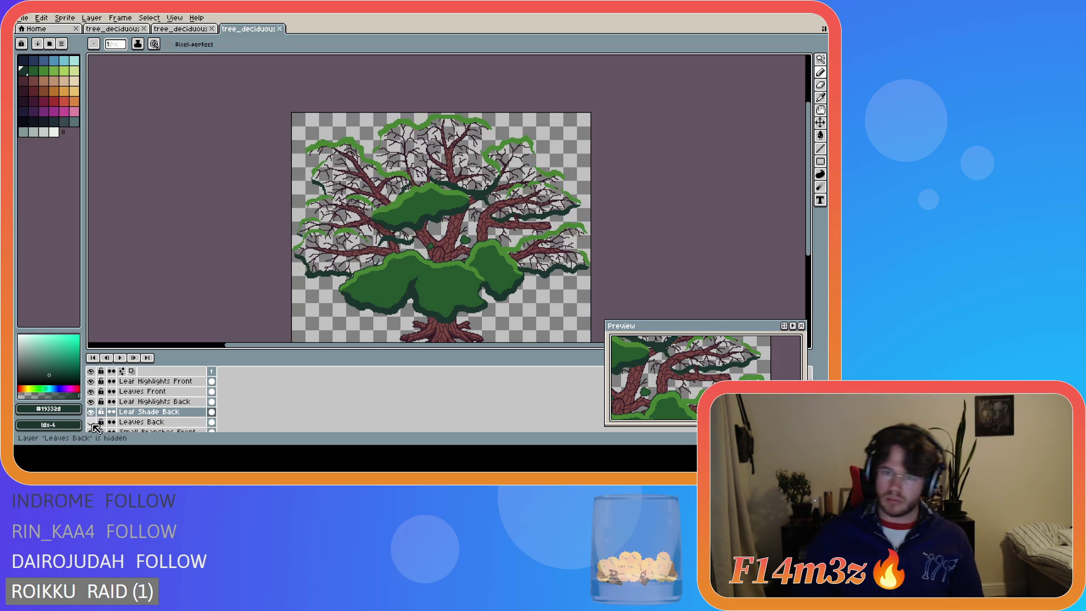
{"action": "left_click", "coordinate": [91, 422]}
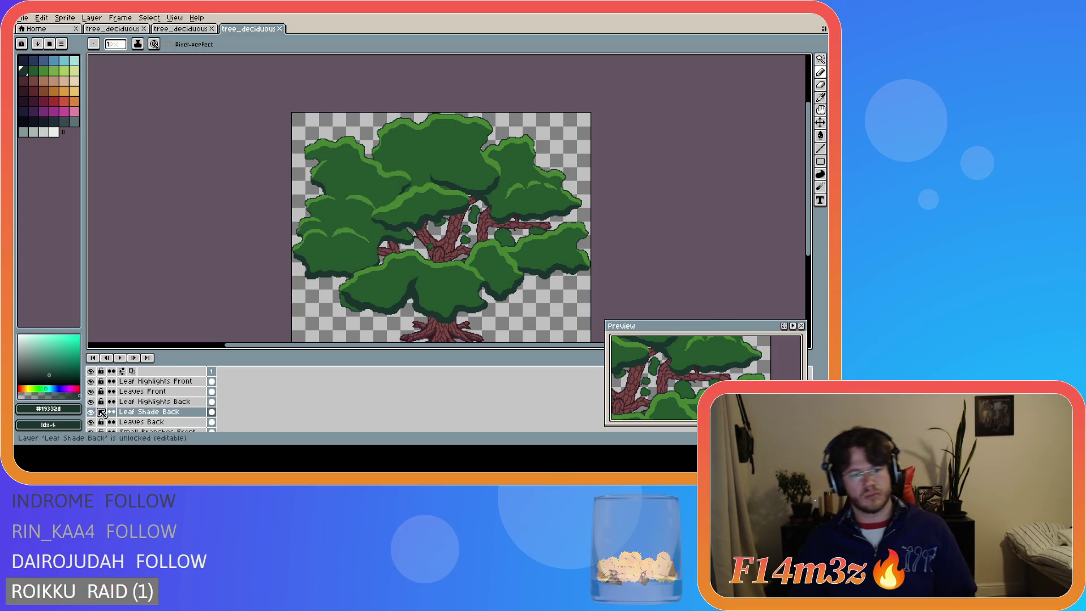
{"action": "left_click", "coordinate": [172, 412]}
{"action": "scroll", "coordinate": [583, 261], "scroll_direction": "up", "scroll_amount": 2}
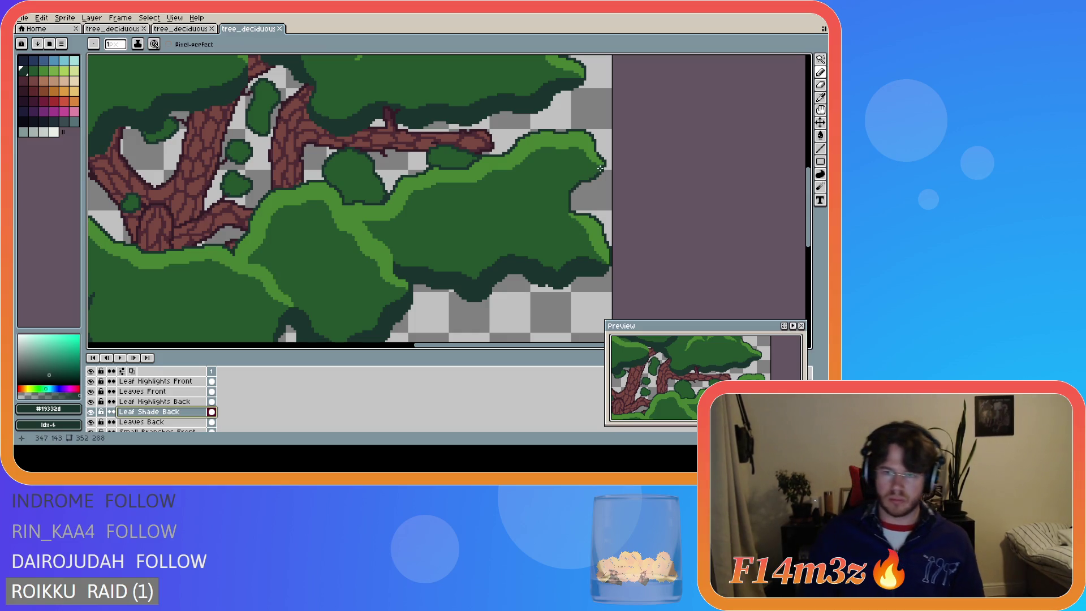
Draw dark shade strokes along the right leaf clump's edge and save the sprite
{"action": "mouse_move", "coordinate": [600, 168]}
{"action": "left_mouse_down"}
{"action": "mouse_move", "coordinate": [518, 212]}
{"action": "mouse_move", "coordinate": [509, 205]}
{"action": "mouse_move", "coordinate": [567, 213]}
{"action": "left_mouse_up"}
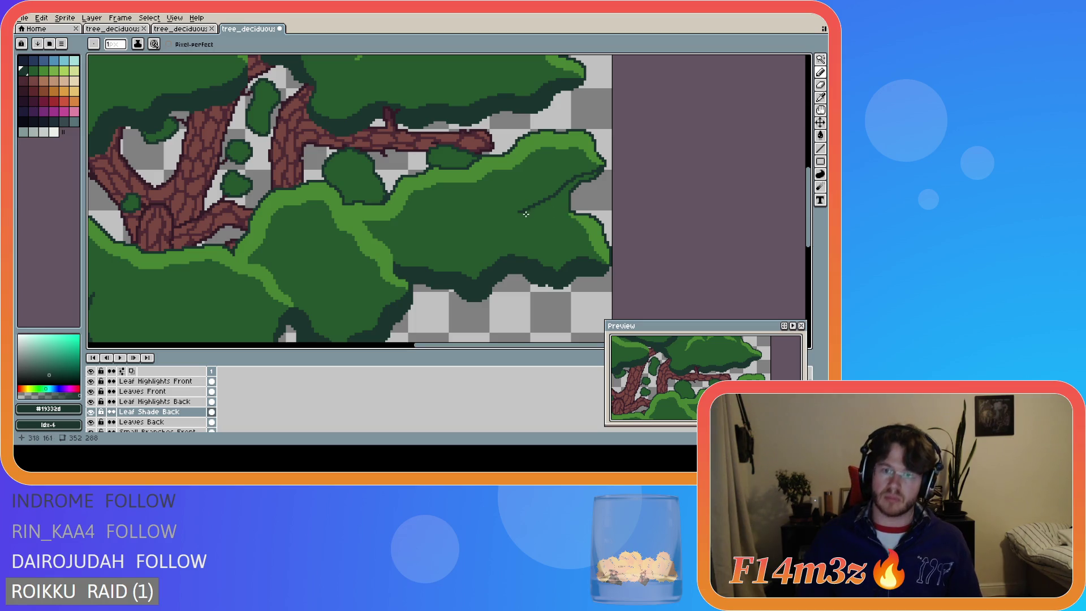
{"action": "left_click_drag", "start_coordinate": [521, 212], "coordinate": [571, 192]}
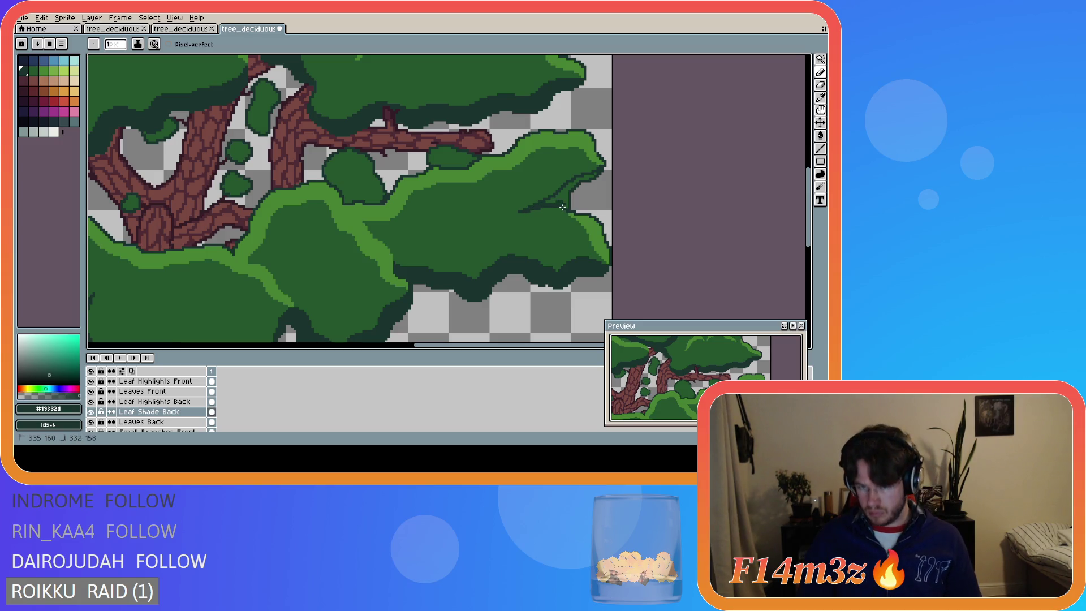
{"action": "key", "text": "g"}
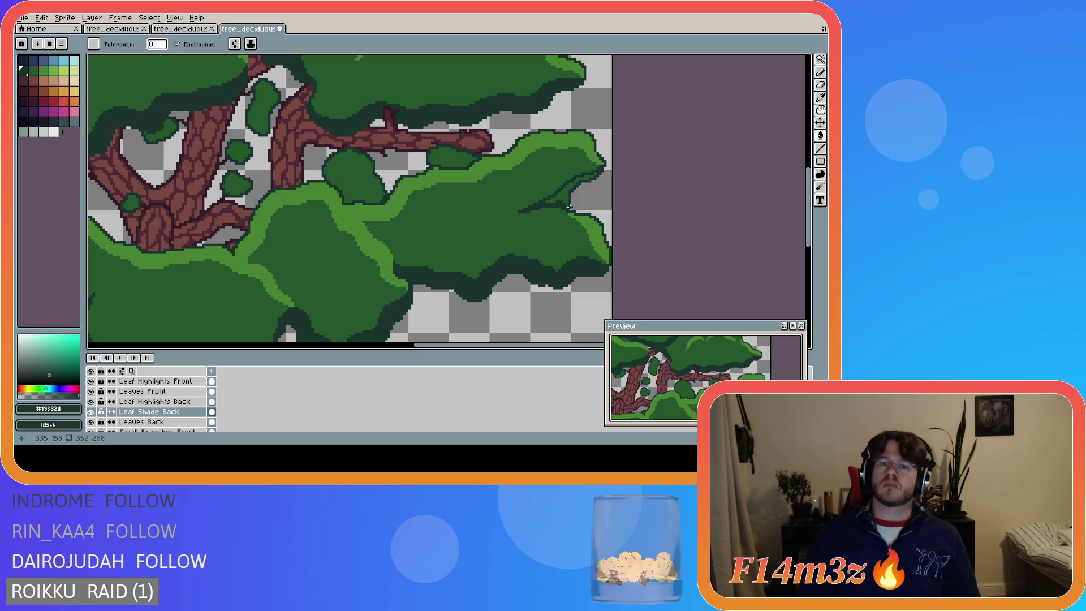
{"action": "key", "text": "b"}
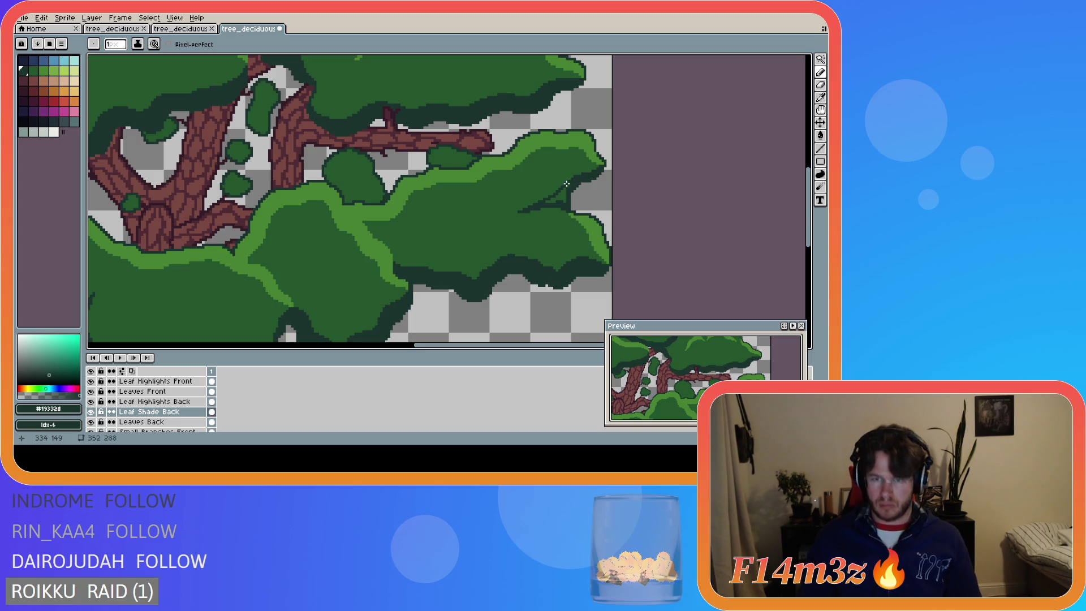
{"action": "key", "text": "g"}
{"action": "key", "text": "ctrl+s"}
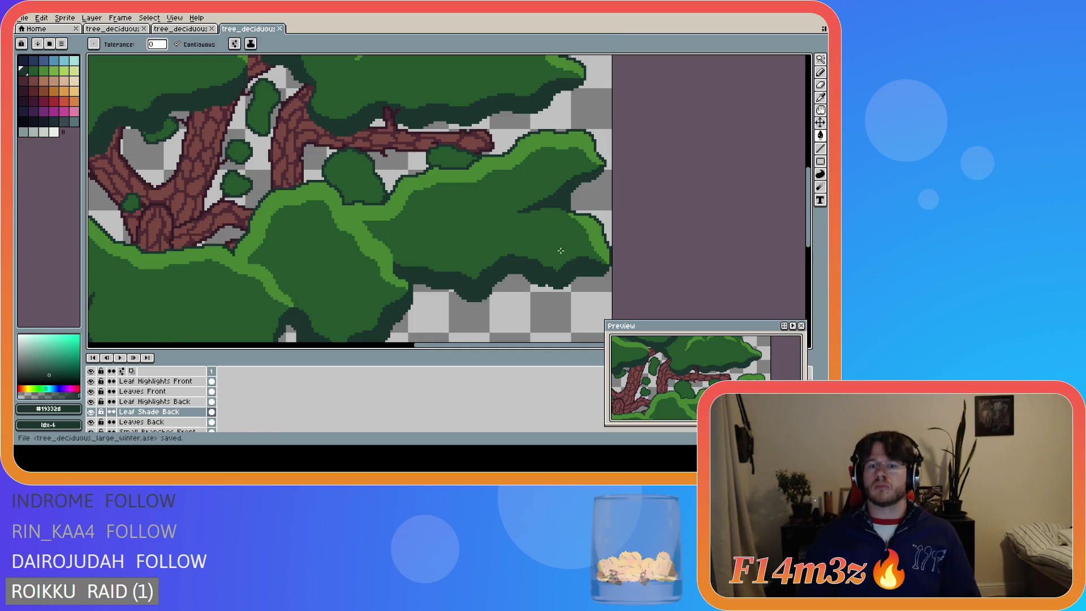
With the Pencil active, select the Leaf Highlights Back layer and save tree_deciduous_large_winter.ase
{"action": "scroll", "coordinate": [560, 249], "scroll_direction": "down", "scroll_amount": 4}
{"action": "scroll", "coordinate": [524, 254], "scroll_direction": "up", "scroll_amount": 2}
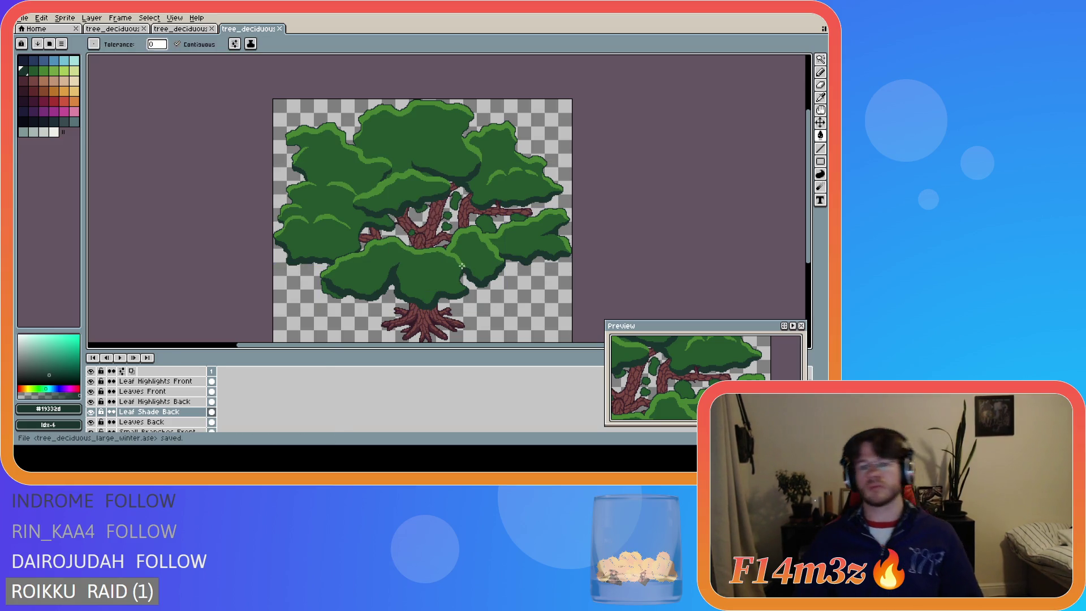
{"action": "scroll", "coordinate": [560, 229], "scroll_direction": "up", "scroll_amount": 3}
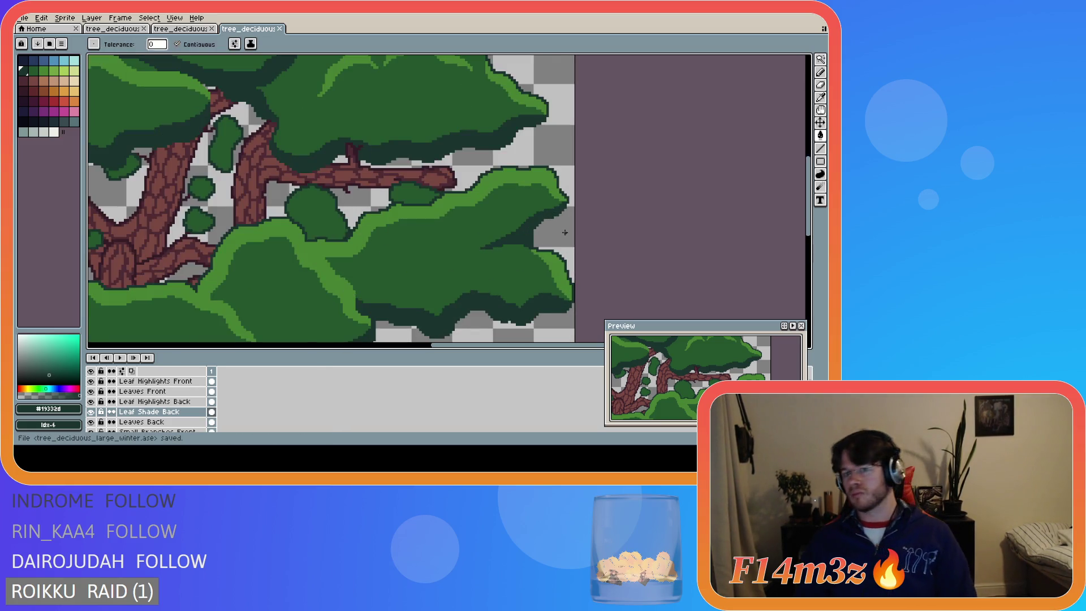
{"action": "scroll", "coordinate": [540, 222], "scroll_direction": "up", "scroll_amount": 1}
{"action": "key", "text": "b"}
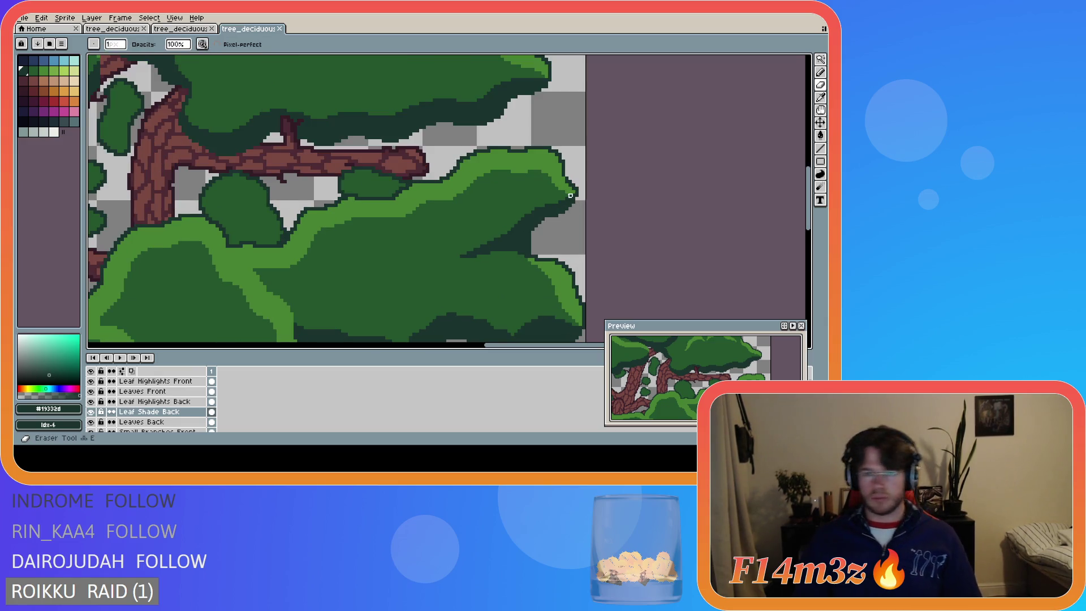
{"action": "scroll", "coordinate": [381, 236], "scroll_direction": "down", "scroll_amount": 2}
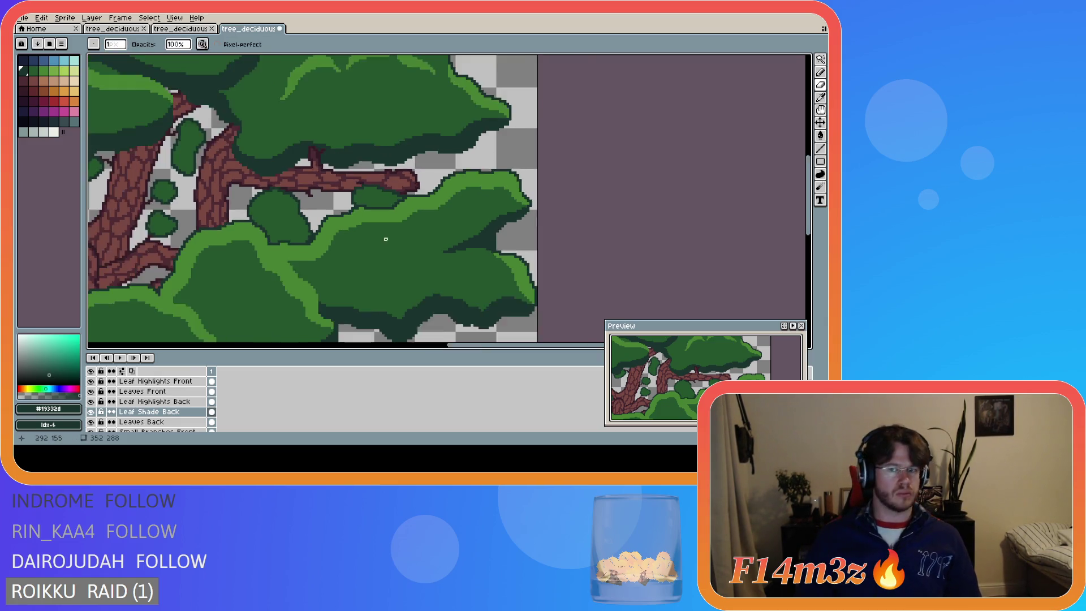
{"action": "scroll", "coordinate": [451, 226], "scroll_direction": "up", "scroll_amount": 1}
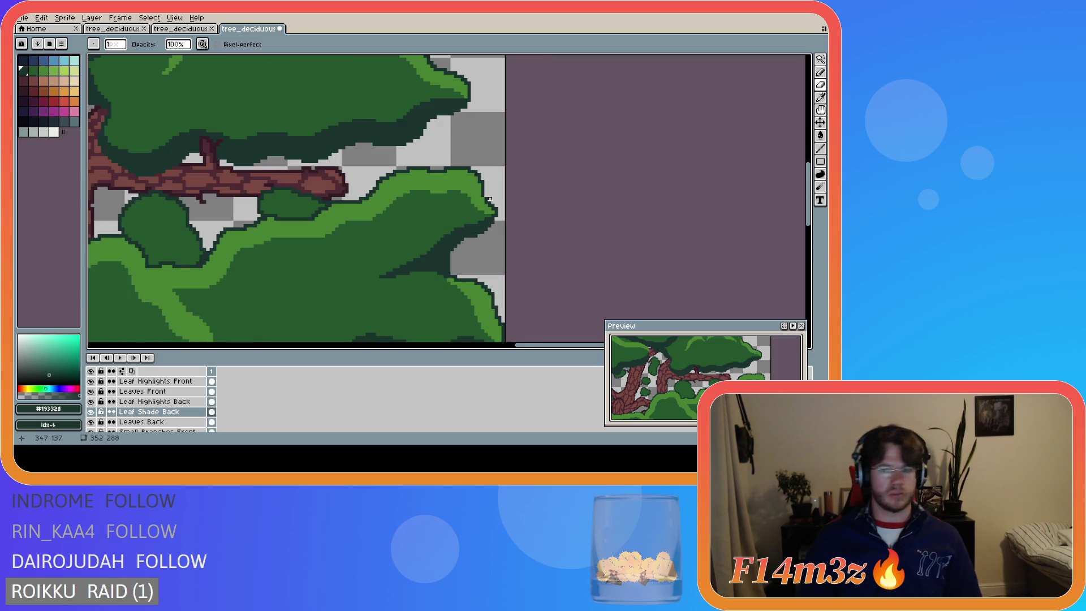
{"action": "left_click", "coordinate": [194, 403]}
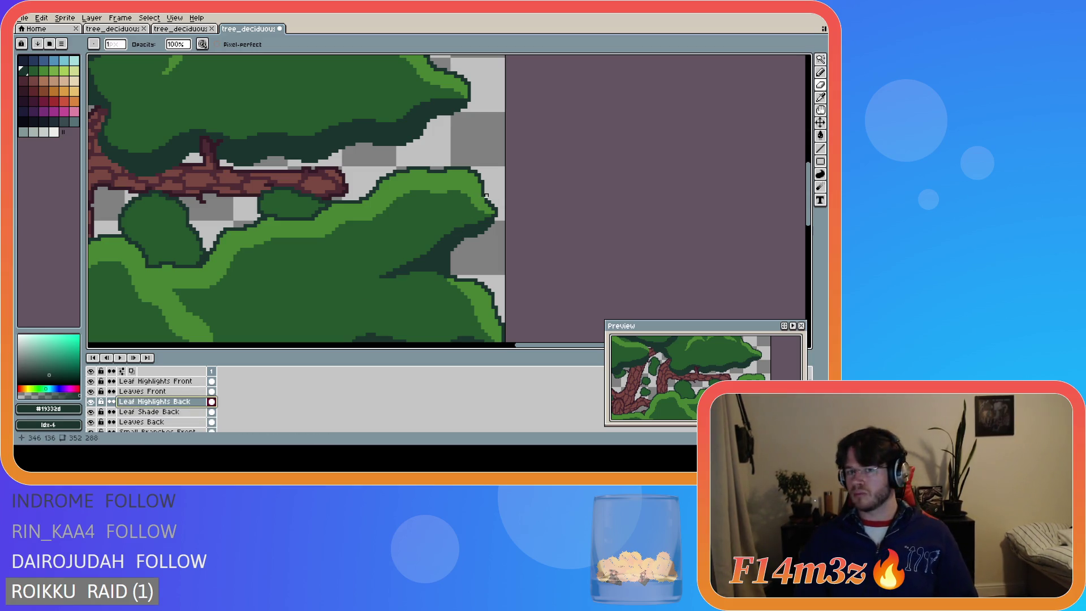
{"action": "scroll", "coordinate": [300, 253], "scroll_direction": "down", "scroll_amount": 4}
{"action": "key", "text": "ctrl+s"}
{"action": "left_click_drag", "start_coordinate": [358, 346], "coordinate": [268, 346]}
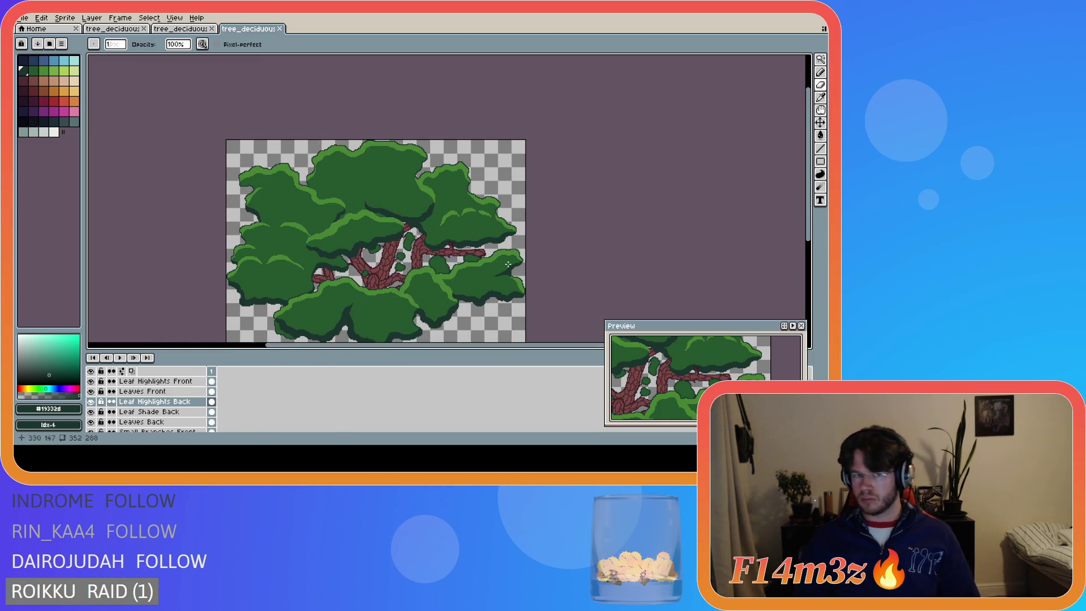
{"action": "scroll", "coordinate": [254, 191], "scroll_direction": "up", "scroll_amount": 4}
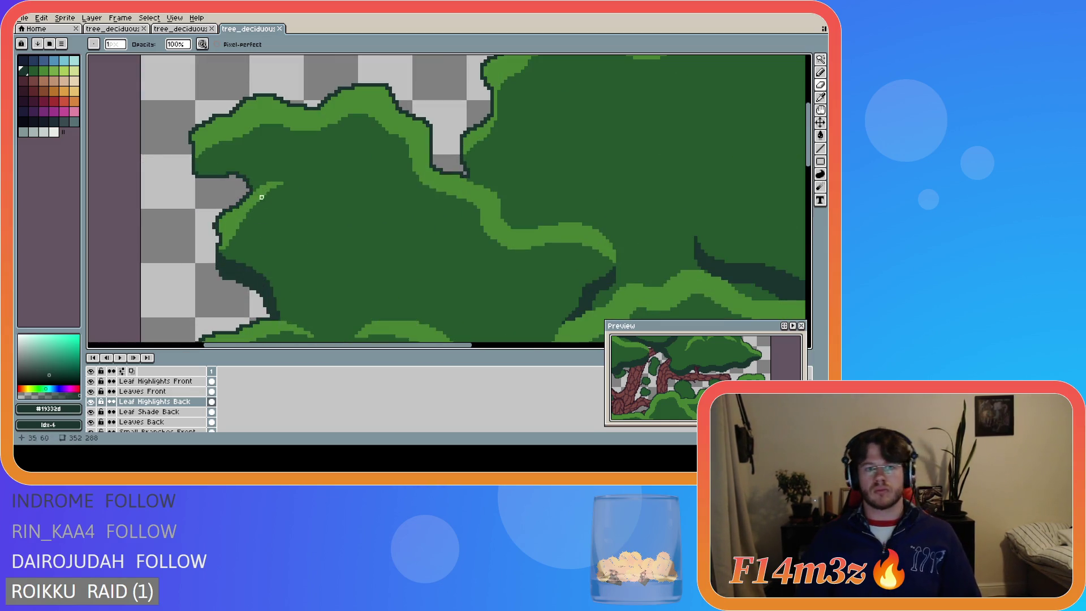
{"action": "scroll", "coordinate": [268, 231], "scroll_direction": "down", "scroll_amount": 5}
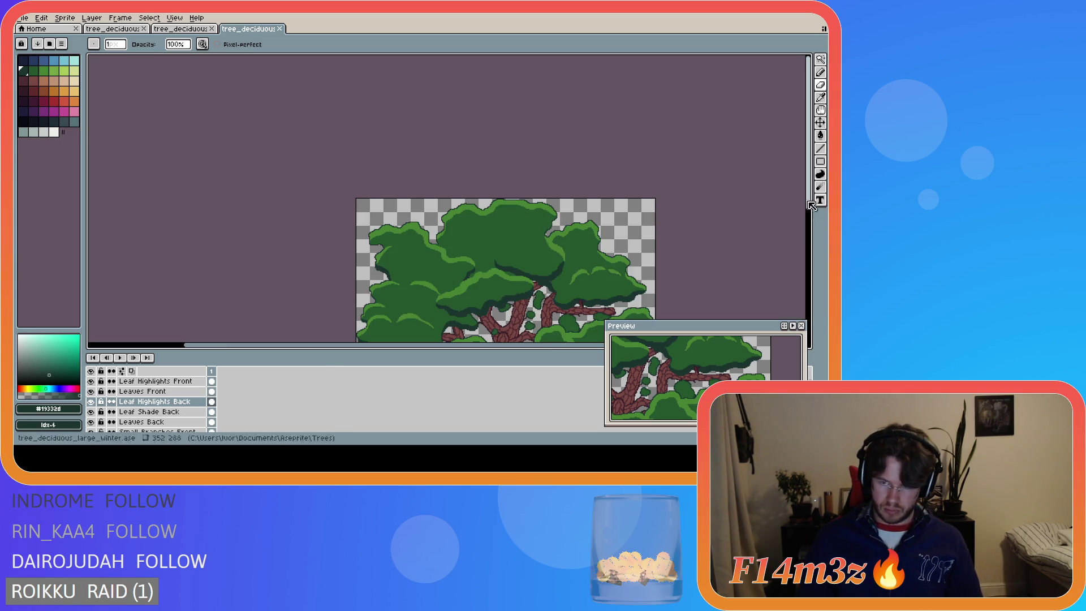
{"action": "left_click_drag", "start_coordinate": [814, 207], "coordinate": [813, 295]}
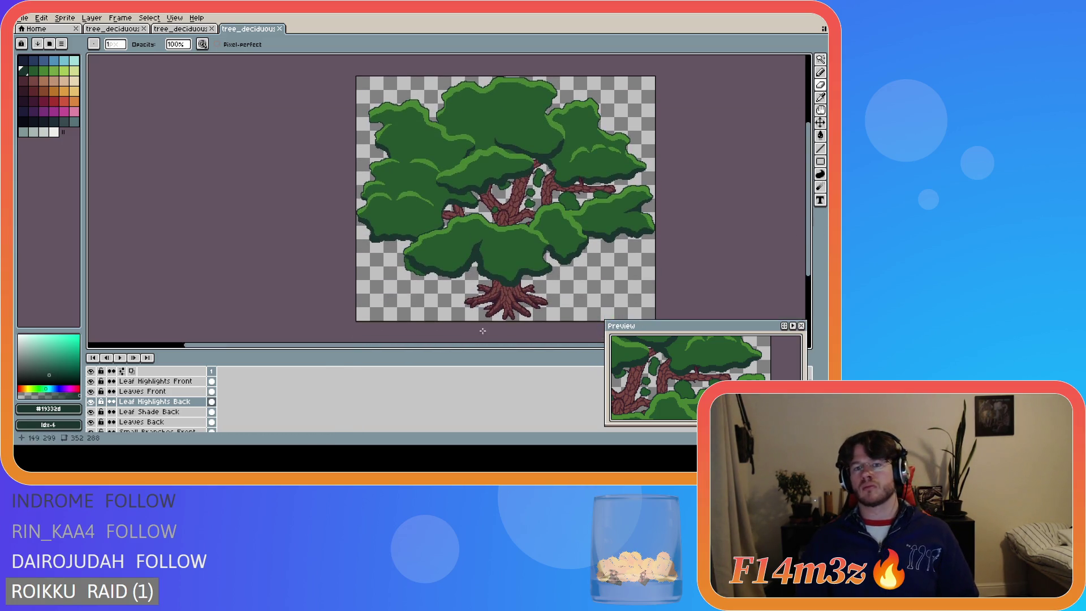
{"action": "left_click_drag", "start_coordinate": [464, 351], "coordinate": [554, 349]}
{"action": "key", "text": "ctrl+s"}
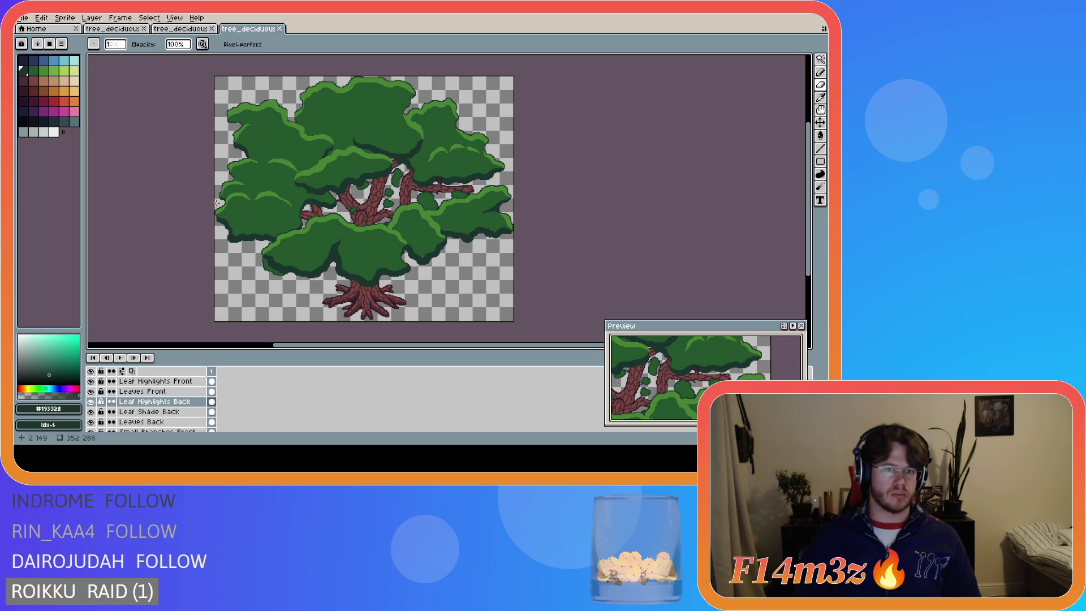
{"action": "scroll", "coordinate": [93, 430], "scroll_direction": "down", "scroll_amount": 1}
{"action": "left_click", "coordinate": [91, 412]}
{"action": "left_click", "coordinate": [89, 415]}
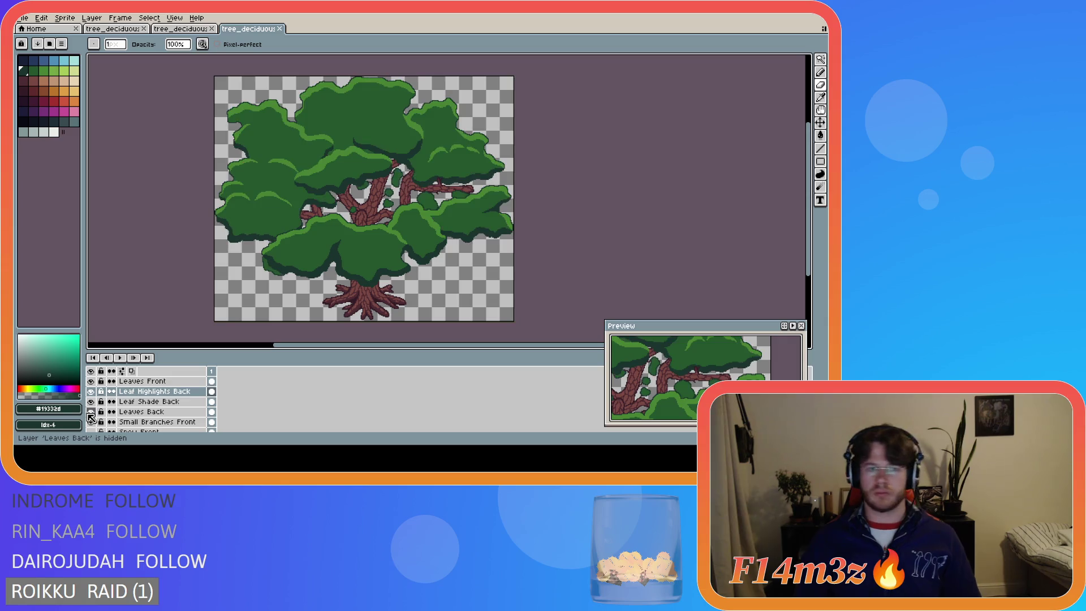
{"action": "left_click", "coordinate": [90, 414]}
{"action": "left_click", "coordinate": [90, 415]}
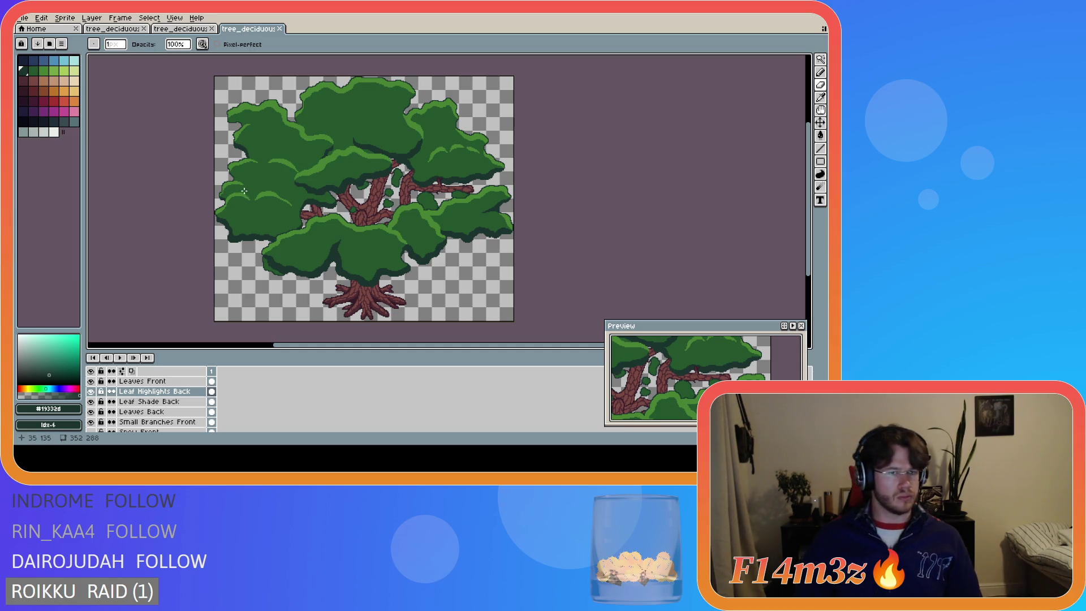
Trim and reshape the light highlight on the left leaf clump
{"action": "scroll", "coordinate": [244, 191], "scroll_direction": "up", "scroll_amount": 3}
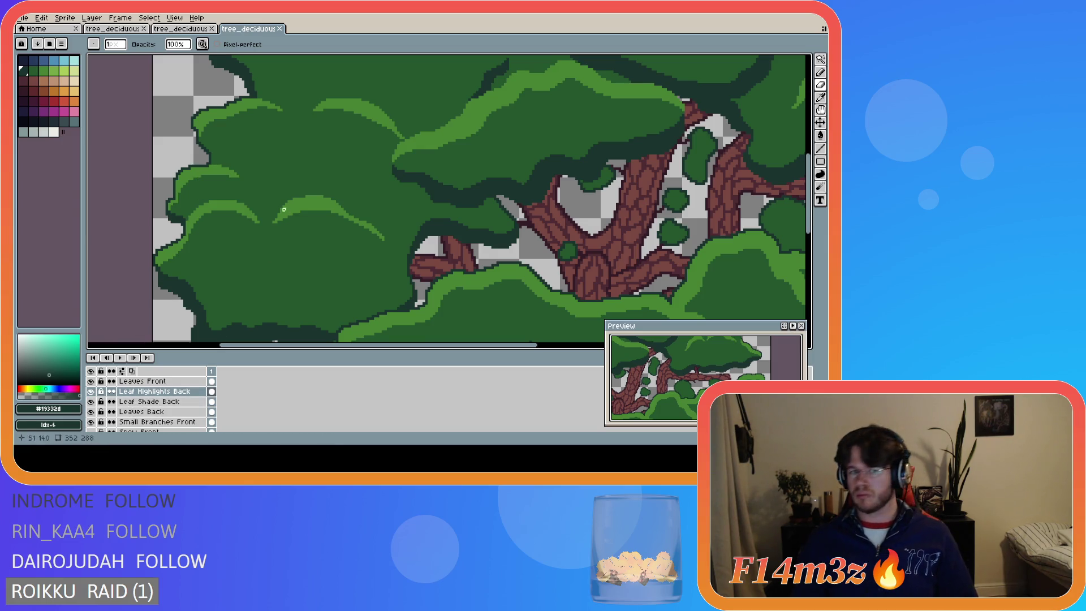
{"action": "left_click_drag", "start_coordinate": [195, 179], "coordinate": [226, 168]}
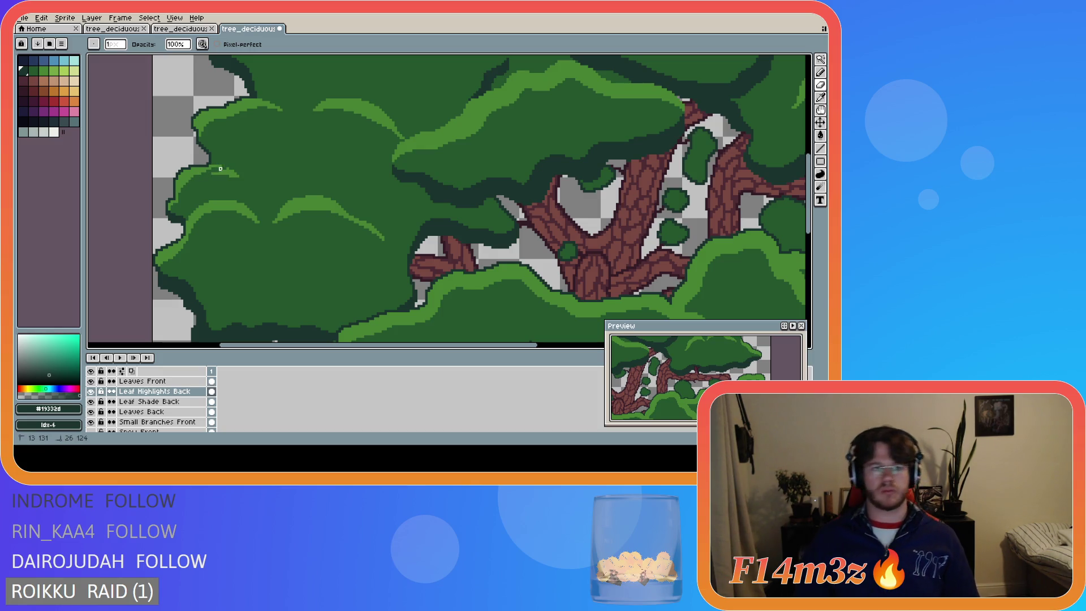
{"action": "mouse_move", "coordinate": [184, 188]}
{"action": "left_mouse_down"}
{"action": "mouse_move", "coordinate": [218, 169]}
{"action": "mouse_move", "coordinate": [243, 174]}
{"action": "left_mouse_up"}
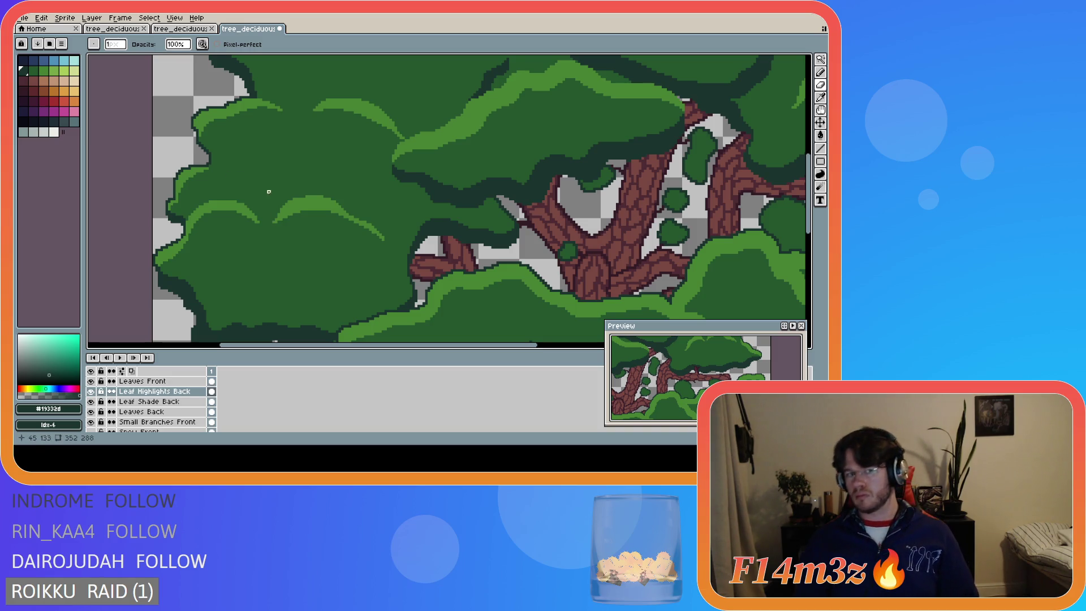
On Leaf Shade Back, draw dark shading on the left clump and undo a stray dark-green fill
{"action": "left_click", "coordinate": [150, 401]}
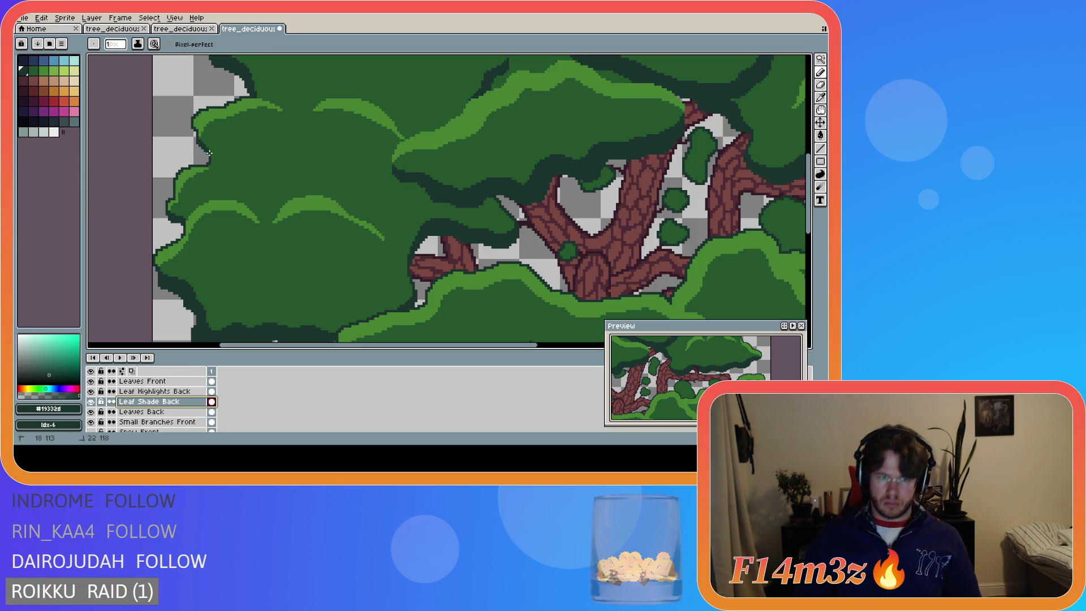
{"action": "mouse_move", "coordinate": [197, 140]}
{"action": "left_mouse_down"}
{"action": "mouse_move", "coordinate": [266, 164]}
{"action": "mouse_move", "coordinate": [209, 163]}
{"action": "left_mouse_up"}
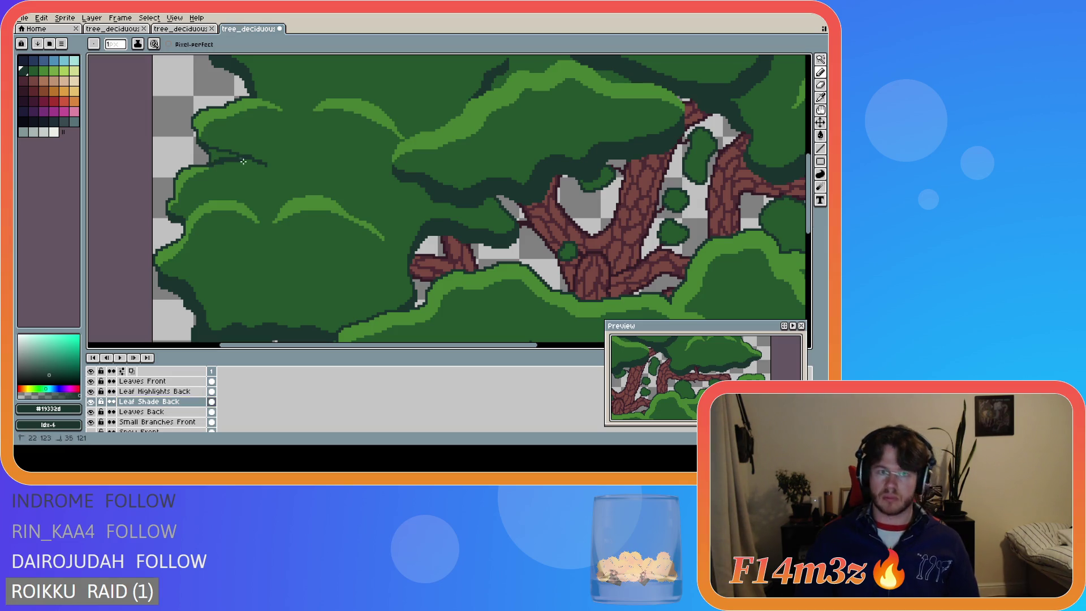
{"action": "key", "text": "g"}
{"action": "left_click", "coordinate": [224, 163]}
{"action": "key", "text": "ctrl+z"}
{"action": "key", "text": "b"}
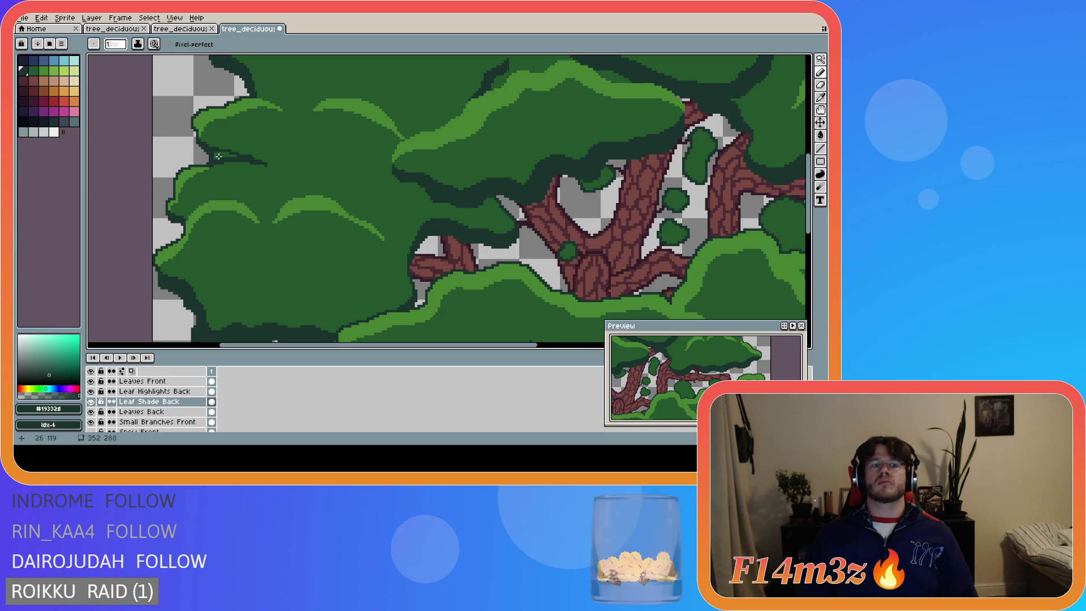
Return to the Pencil and save tree_deciduous_large_winter.ase
{"action": "key", "text": "g"}
{"action": "scroll", "coordinate": [276, 191], "scroll_direction": "up", "scroll_amount": 1}
{"action": "key", "text": "b"}
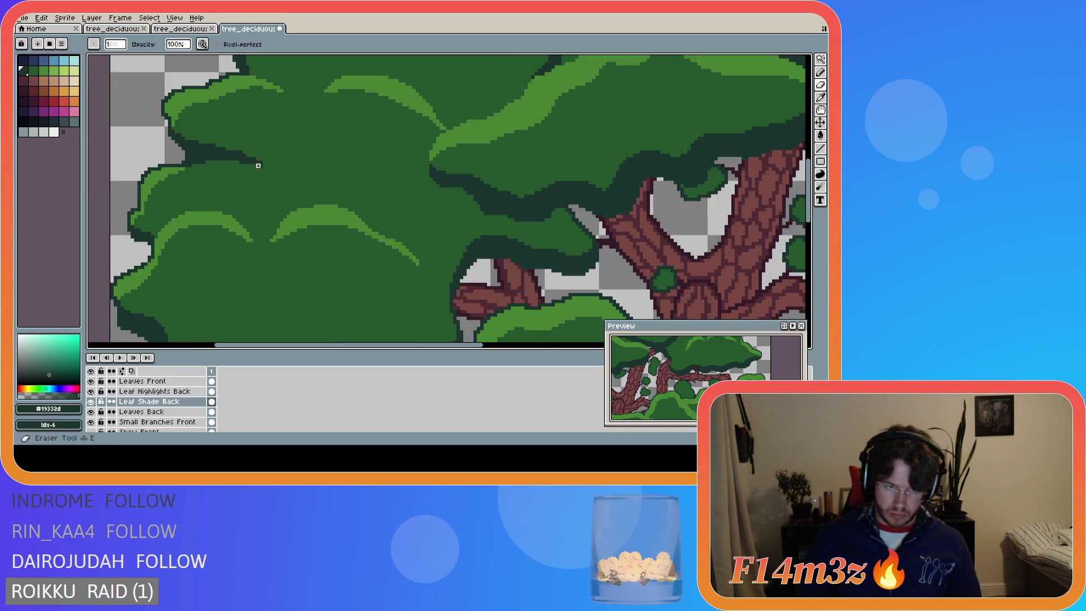
{"action": "scroll", "coordinate": [305, 180], "scroll_direction": "down", "scroll_amount": 2}
{"action": "scroll", "coordinate": [299, 193], "scroll_direction": "up", "scroll_amount": 3}
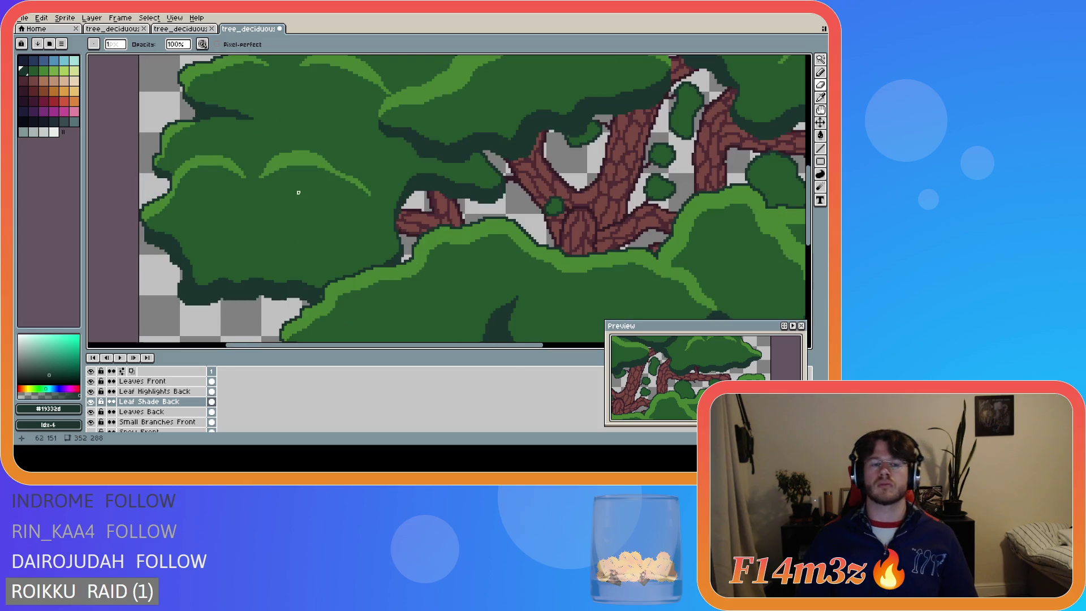
{"action": "scroll", "coordinate": [270, 169], "scroll_direction": "down", "scroll_amount": 3}
{"action": "key", "text": "ctrl+s"}
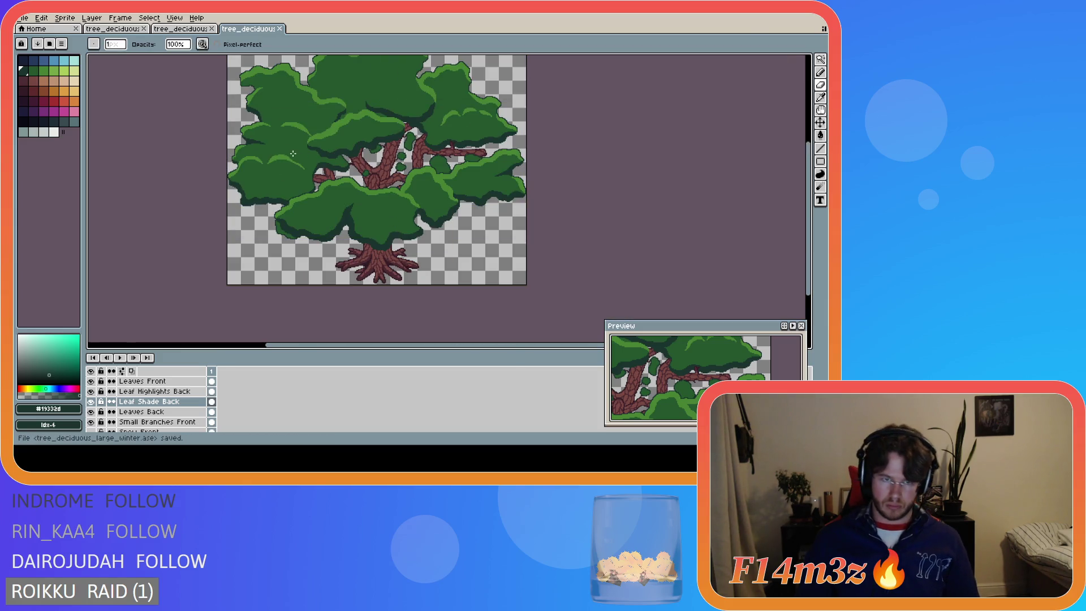
{"action": "scroll", "coordinate": [296, 153], "scroll_direction": "up", "scroll_amount": 3}
{"action": "key", "text": "e"}
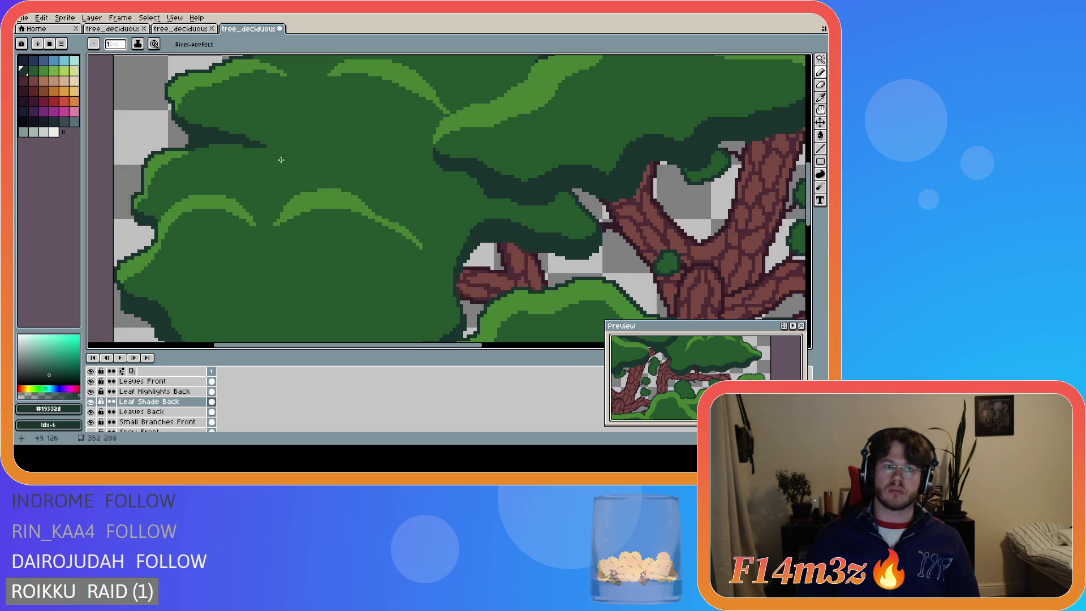
{"action": "scroll", "coordinate": [298, 180], "scroll_direction": "down", "scroll_amount": 3}
{"action": "key", "text": "ctrl+s"}
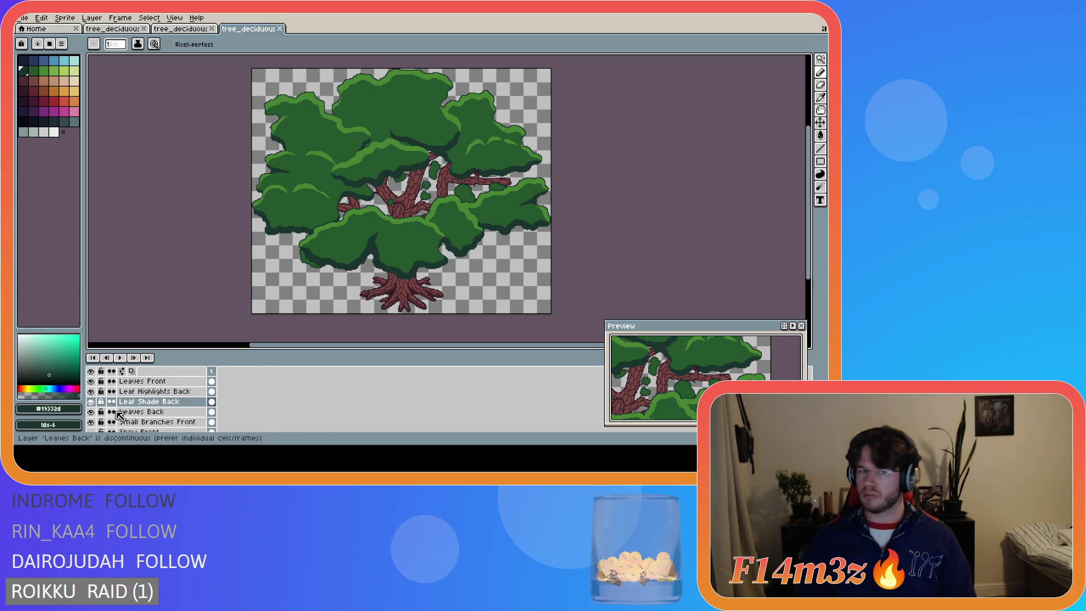
Briefly hide and reshow the Leaf Highlights Back layer to check the layers beneath
{"action": "scroll", "coordinate": [119, 415], "scroll_direction": "up", "scroll_amount": 2}
{"action": "left_click", "coordinate": [92, 402]}
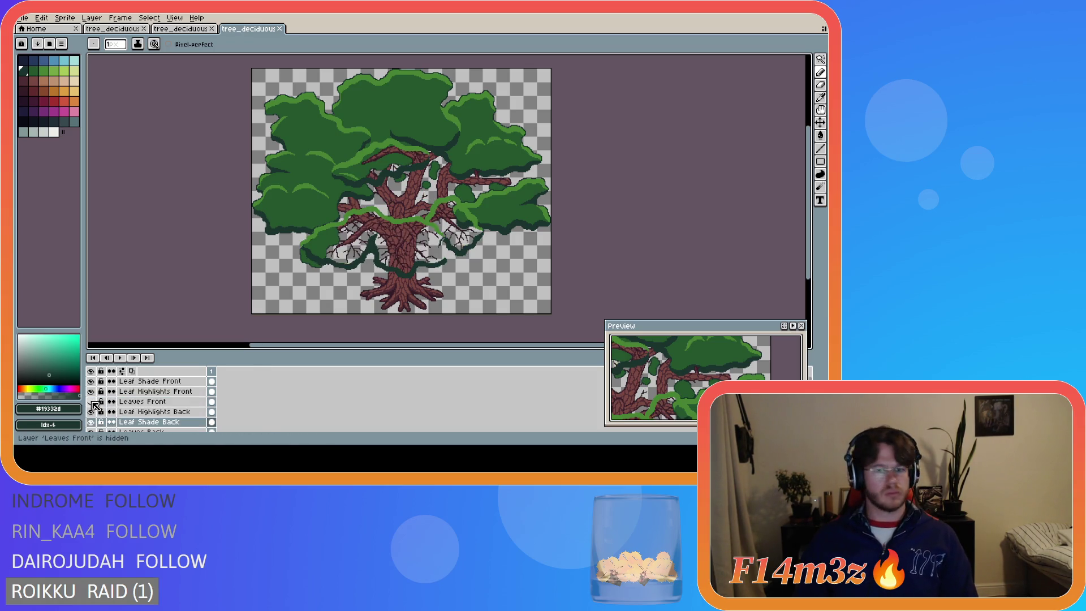
{"action": "left_click", "coordinate": [91, 402]}
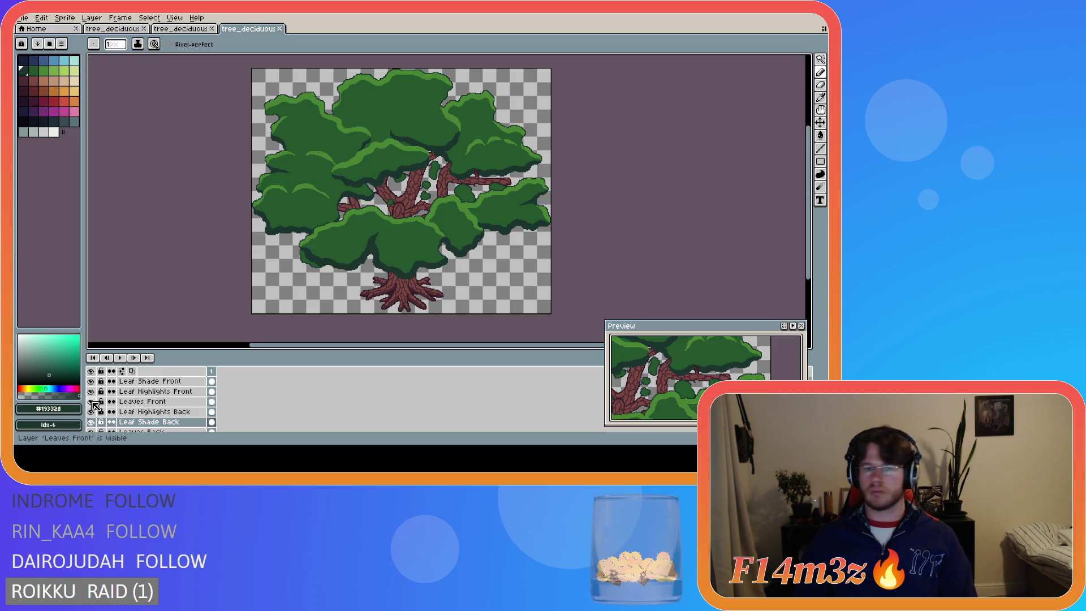
{"action": "scroll", "coordinate": [399, 314], "scroll_direction": "up", "scroll_amount": 2}
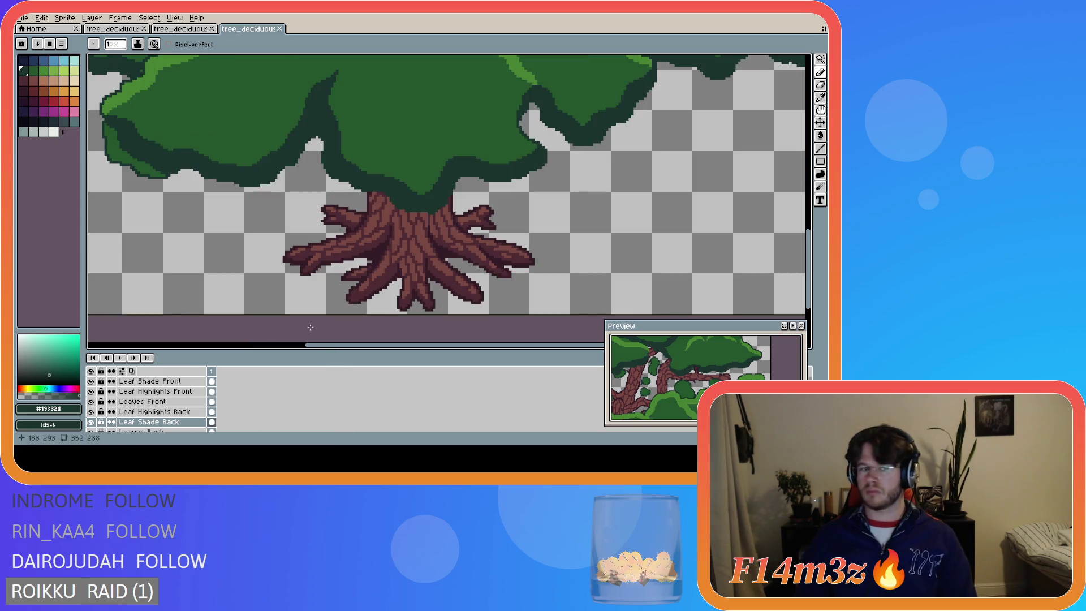
On the Leaf Shade Front layer, draw a dark shading line on the lower leaves
{"action": "left_click", "coordinate": [170, 381]}
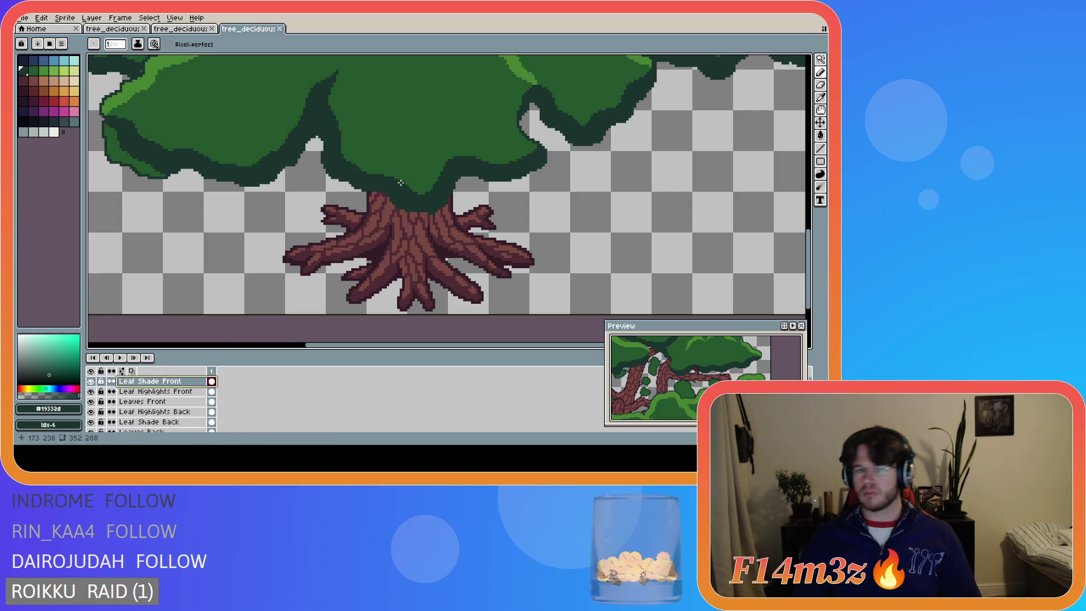
{"action": "mouse_move", "coordinate": [464, 151]}
{"action": "left_mouse_down"}
{"action": "mouse_move", "coordinate": [432, 116]}
{"action": "mouse_move", "coordinate": [450, 168]}
{"action": "left_mouse_up"}
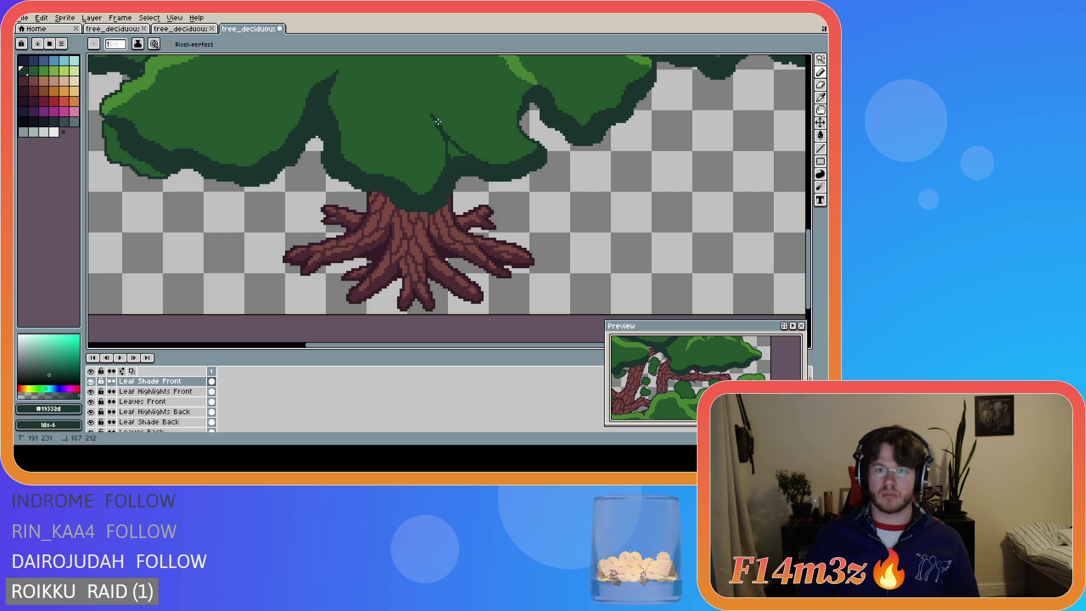
{"action": "key", "text": "ctrl"}
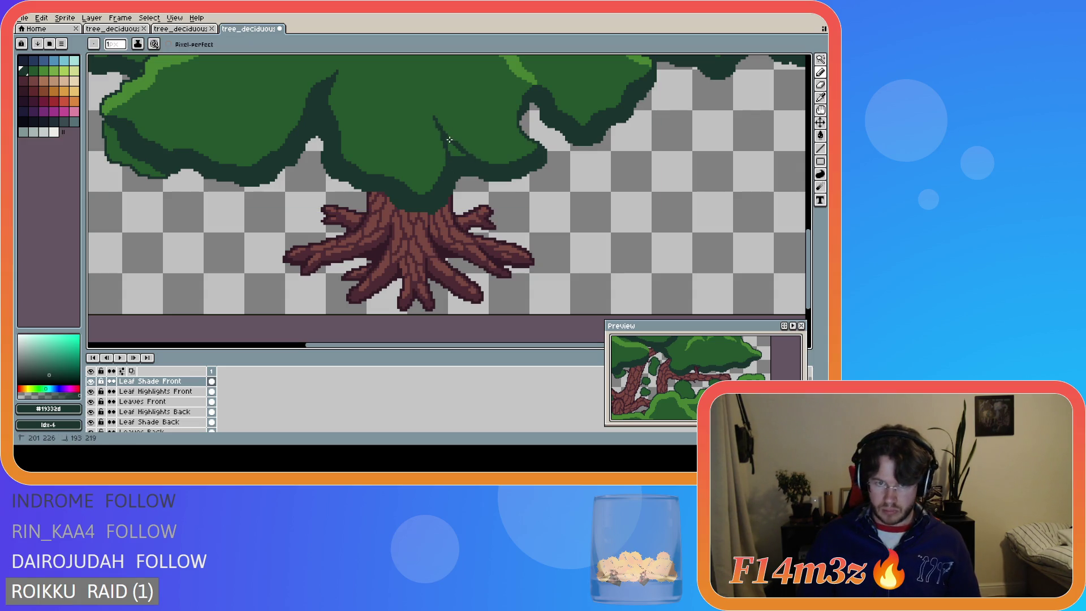
{"action": "key", "text": "ctrl"}
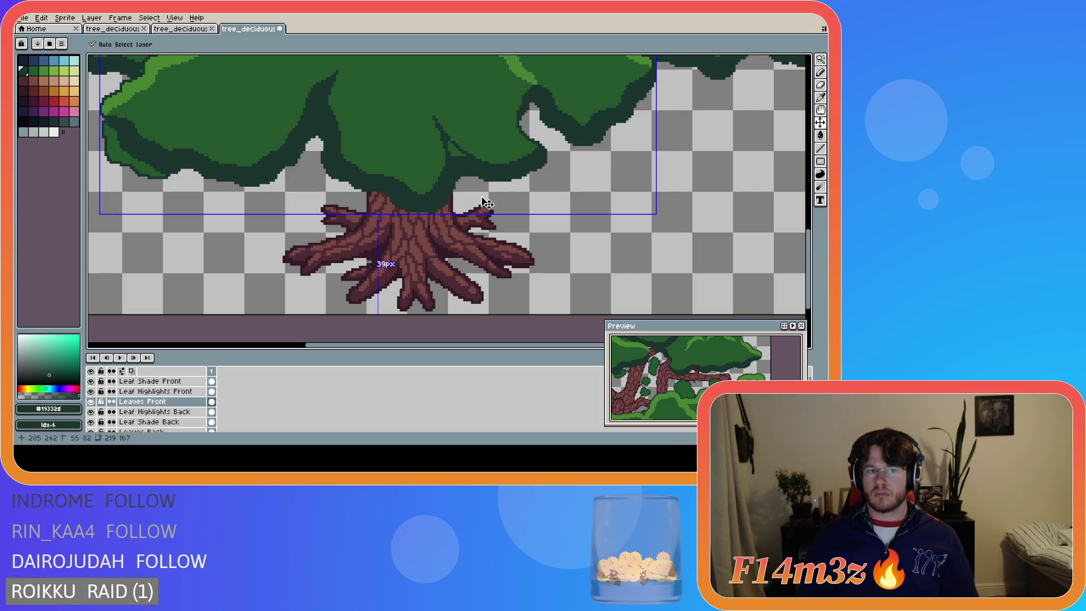
{"action": "left_click", "coordinate": [476, 207], "text": "ctrl"}
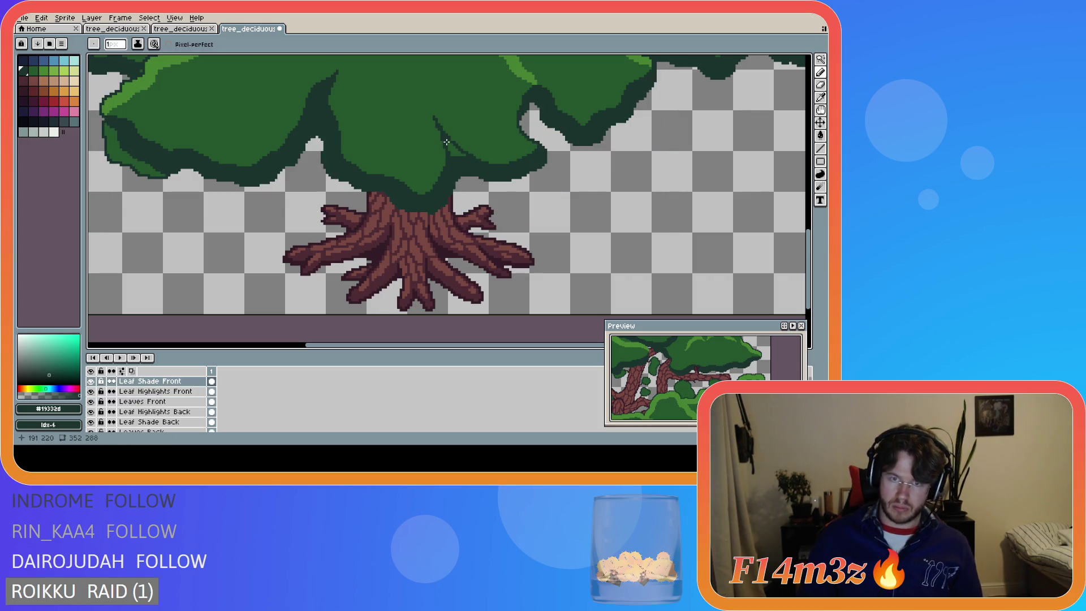
Try a dark-green bucket fill on the canopy, undo it, and save the sprite
{"action": "key", "text": "g"}
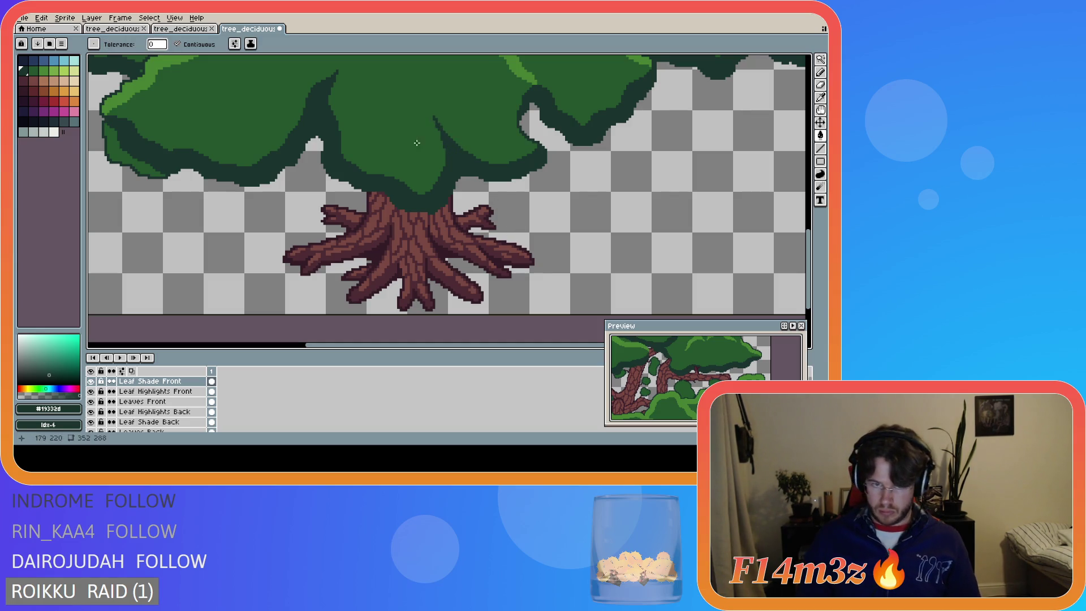
{"action": "scroll", "coordinate": [418, 140], "scroll_direction": "down", "scroll_amount": 5}
{"action": "scroll", "coordinate": [449, 130], "scroll_direction": "up", "scroll_amount": 4}
{"action": "scroll", "coordinate": [390, 194], "scroll_direction": "up", "scroll_amount": 2}
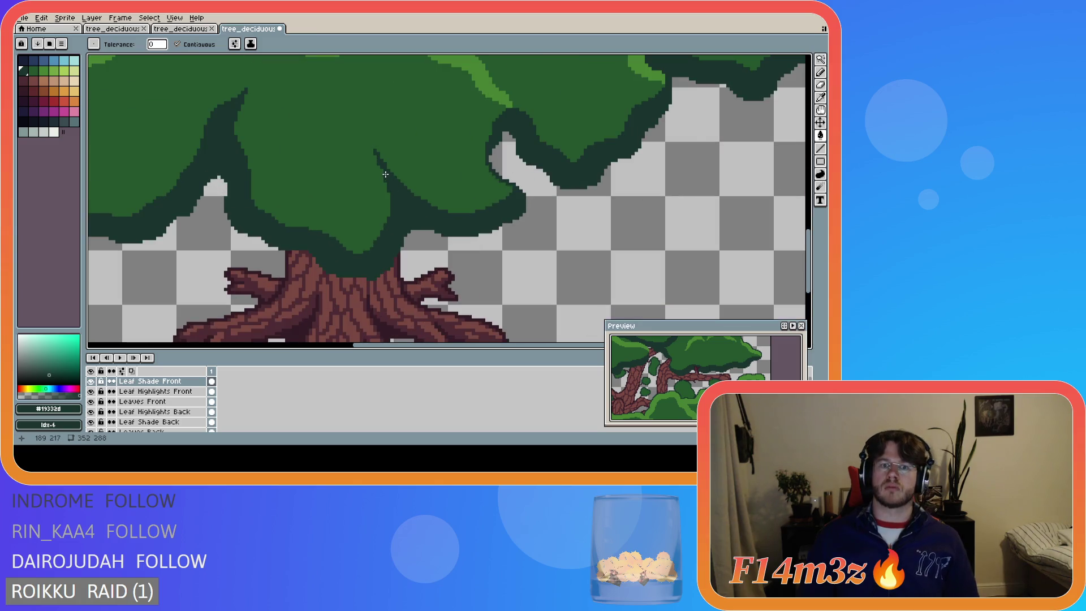
{"action": "left_click", "coordinate": [380, 169]}
{"action": "key", "text": "v"}
{"action": "key", "text": "ctrl+z"}
{"action": "key", "text": "b"}
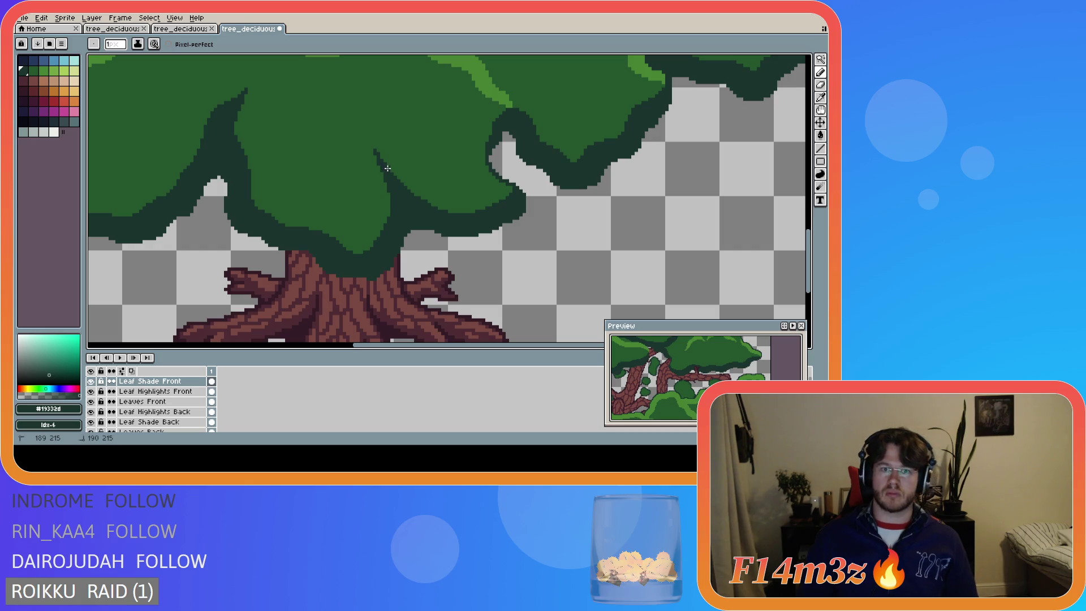
{"action": "scroll", "coordinate": [388, 184], "scroll_direction": "down", "scroll_amount": 1}
{"action": "scroll", "coordinate": [391, 198], "scroll_direction": "up", "scroll_amount": 1}
{"action": "scroll", "coordinate": [392, 198], "scroll_direction": "down", "scroll_amount": 3}
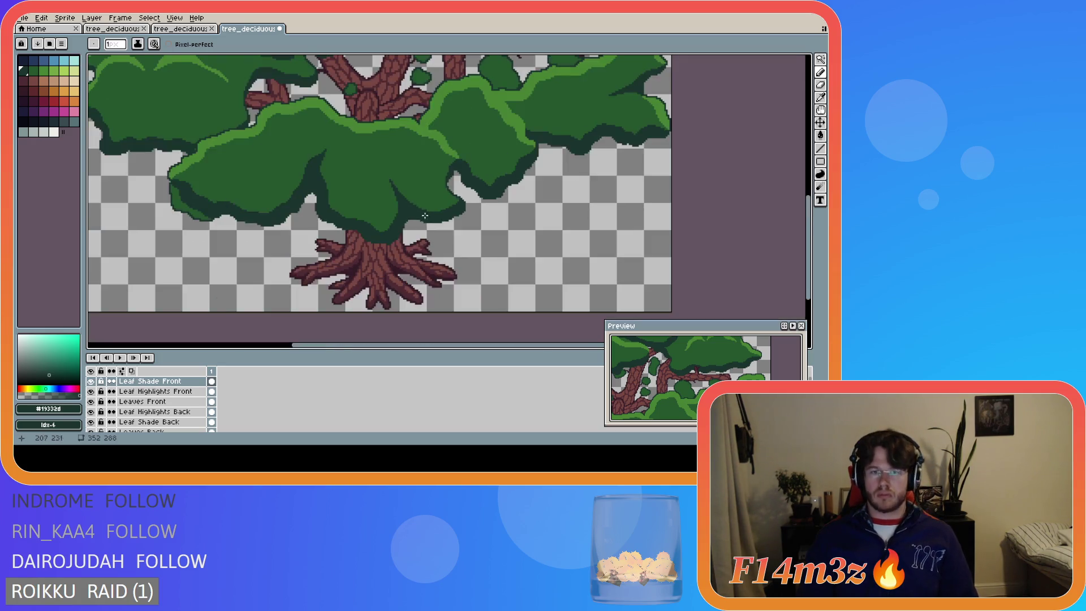
{"action": "key", "text": "ctrl+s"}
Try erasing a few leaf-edge pixels, undo it, and resave tree_deciduous_large_winter.ase
{"action": "scroll", "coordinate": [451, 230], "scroll_direction": "down", "scroll_amount": 1}
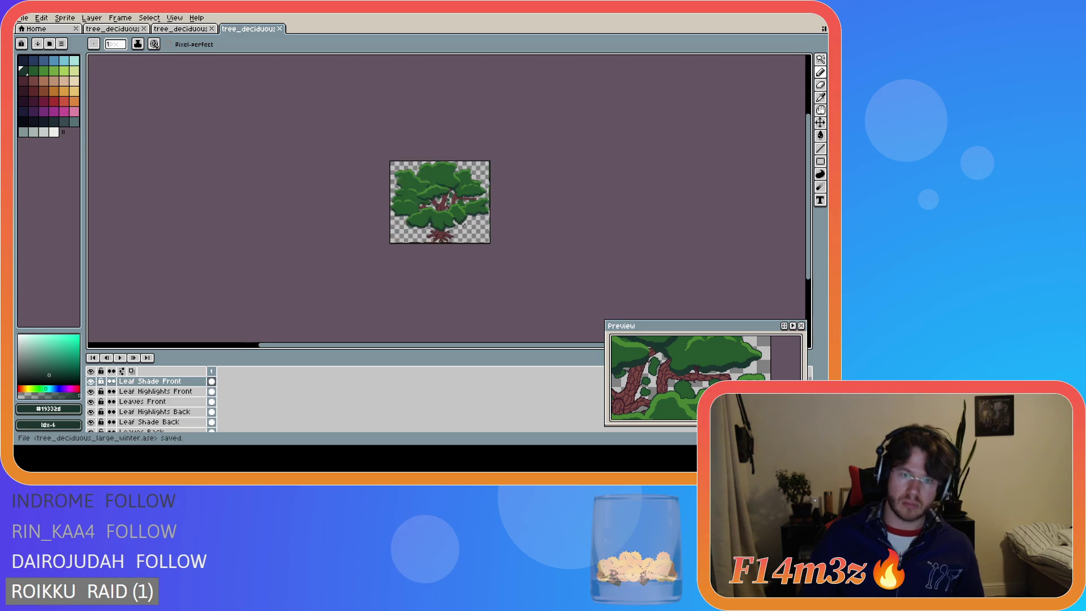
{"action": "scroll", "coordinate": [458, 224], "scroll_direction": "up", "scroll_amount": 2}
{"action": "scroll", "coordinate": [415, 237], "scroll_direction": "down", "scroll_amount": 1}
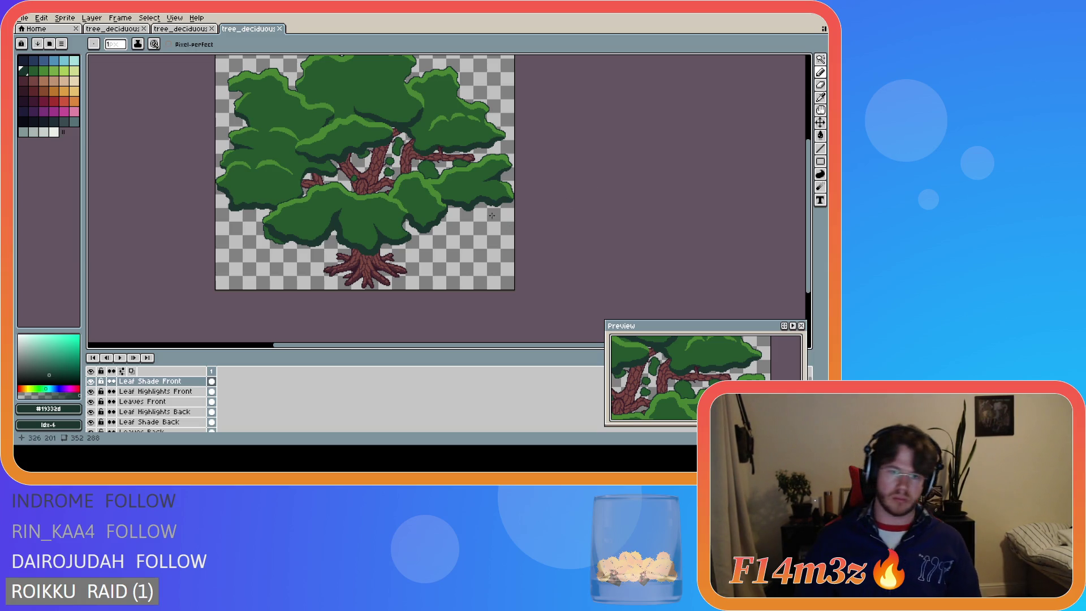
{"action": "scroll", "coordinate": [420, 237], "scroll_direction": "up", "scroll_amount": 2}
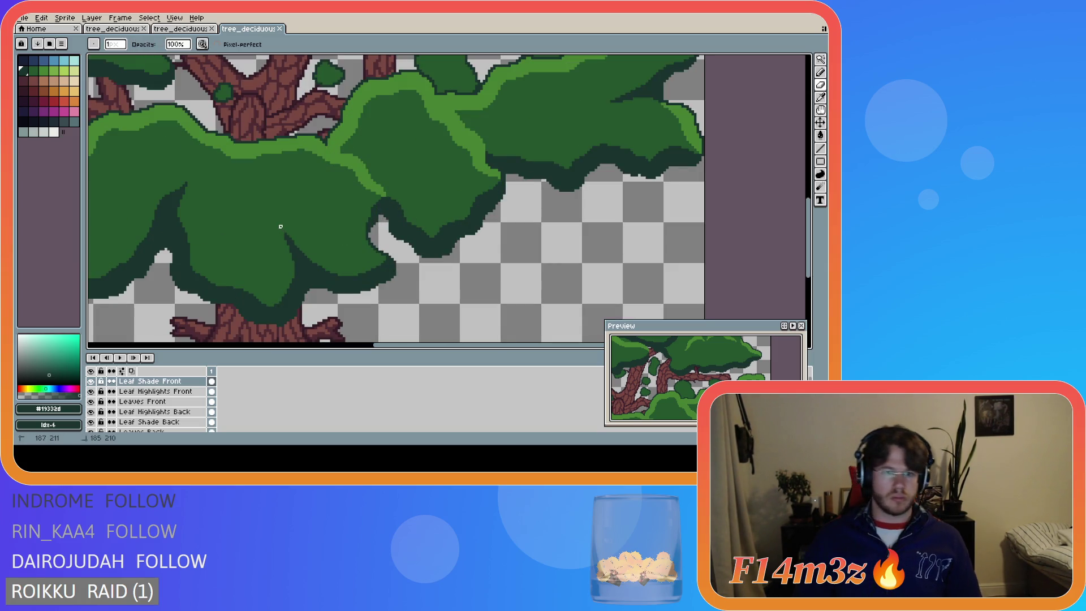
{"action": "scroll", "coordinate": [286, 231], "scroll_direction": "down", "scroll_amount": 2}
{"action": "key", "text": "ctrl+s"}
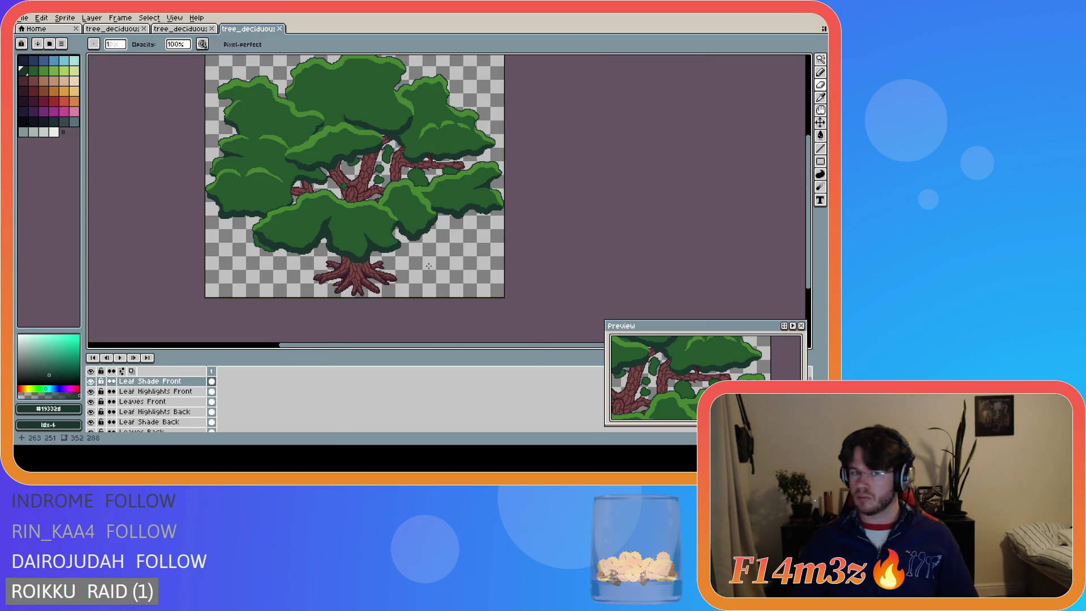
{"action": "key", "text": "ctrl+s"}
{"action": "scroll", "coordinate": [416, 250], "scroll_direction": "up", "scroll_amount": 3}
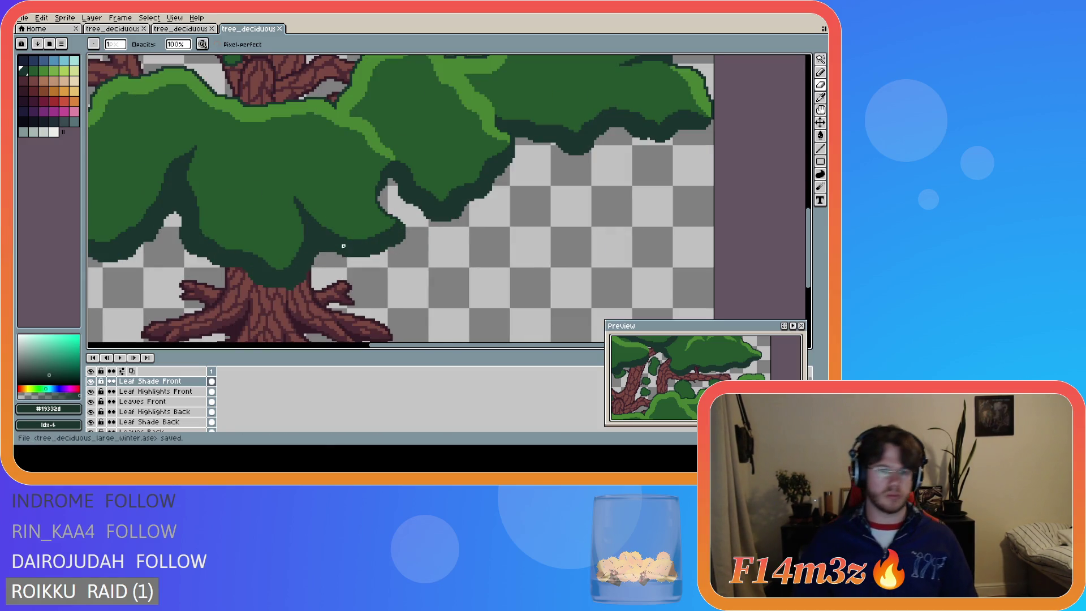
{"action": "key", "text": "e"}
{"action": "left_click", "coordinate": [392, 233]}
{"action": "key", "text": "ctrl+z"}
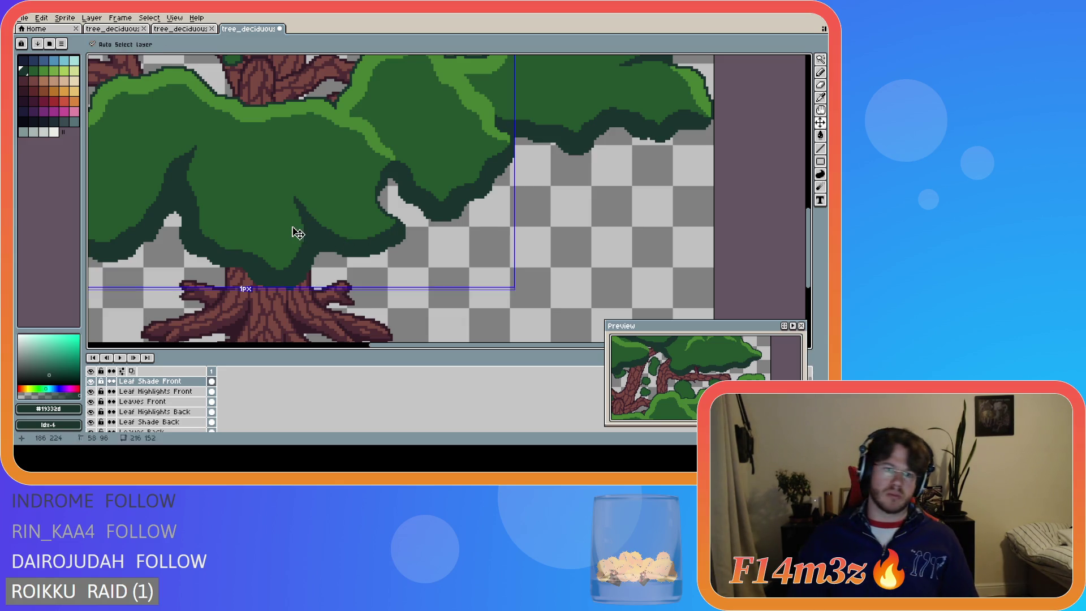
{"action": "key", "text": "ctrl+s"}
{"action": "scroll", "coordinate": [435, 228], "scroll_direction": "down", "scroll_amount": 1}
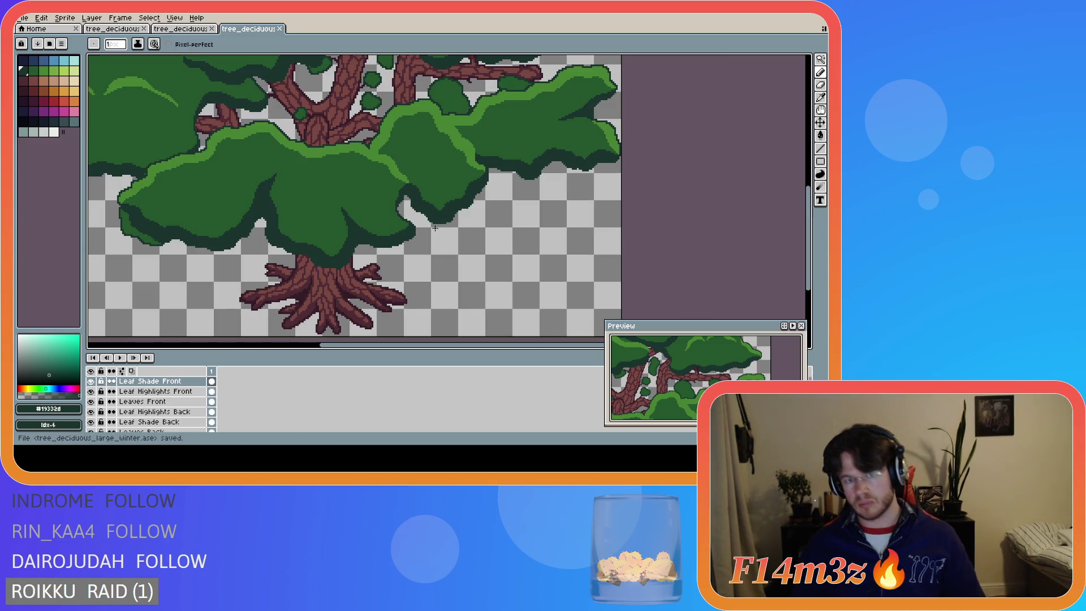
{"action": "scroll", "coordinate": [435, 228], "scroll_direction": "down", "scroll_amount": 2}
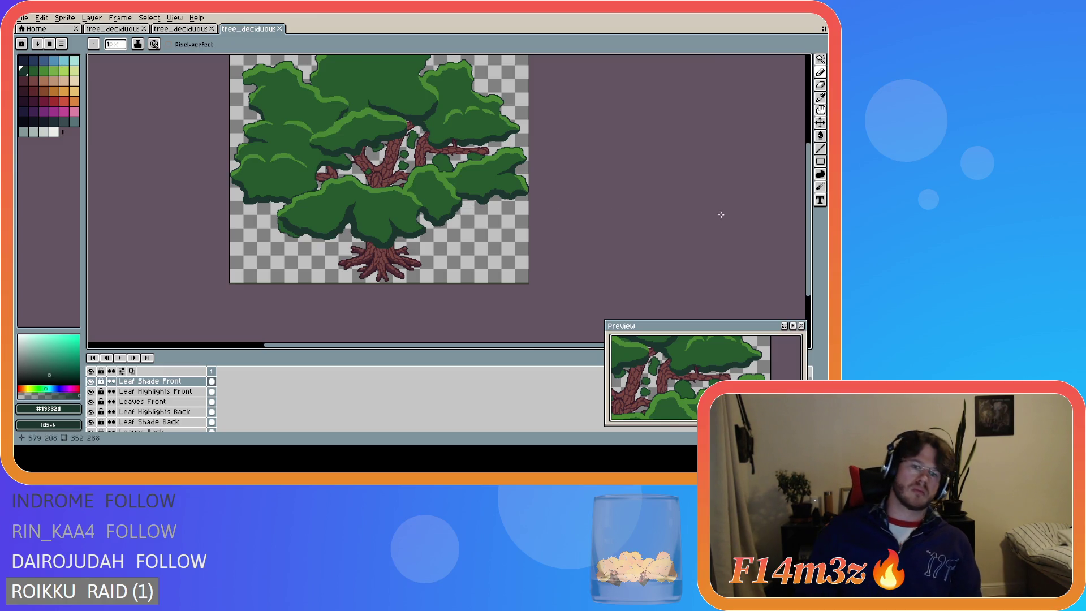
{"action": "scroll", "coordinate": [641, 180], "scroll_direction": "up", "scroll_amount": 2}
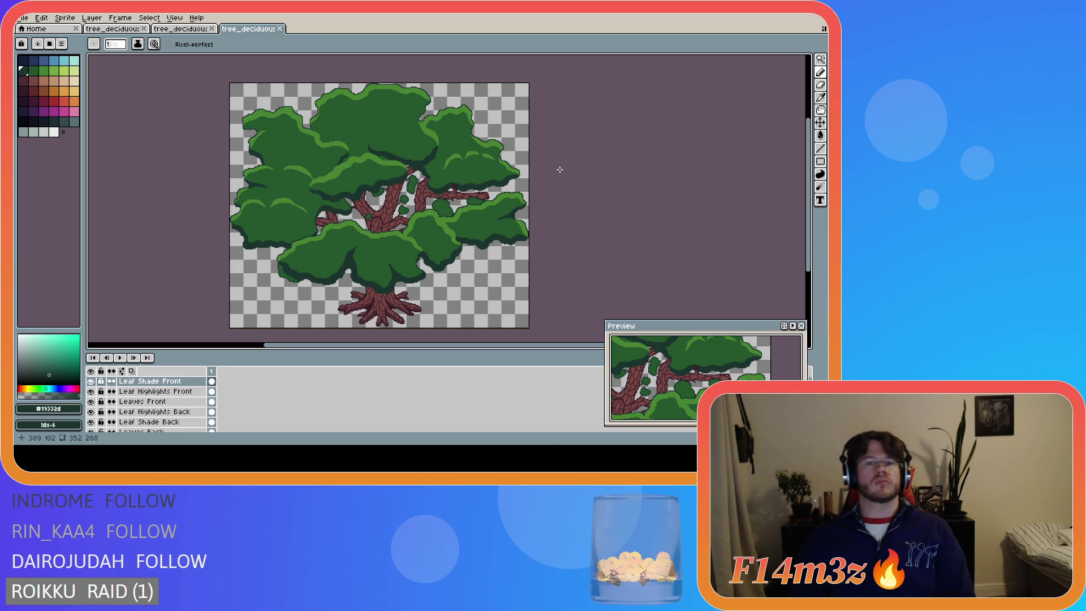
Toggle Leaves Front and Leaves Back visibility to compare the canopy with the bare branches
{"action": "left_click", "coordinate": [91, 403]}
{"action": "left_click", "coordinate": [91, 402]}
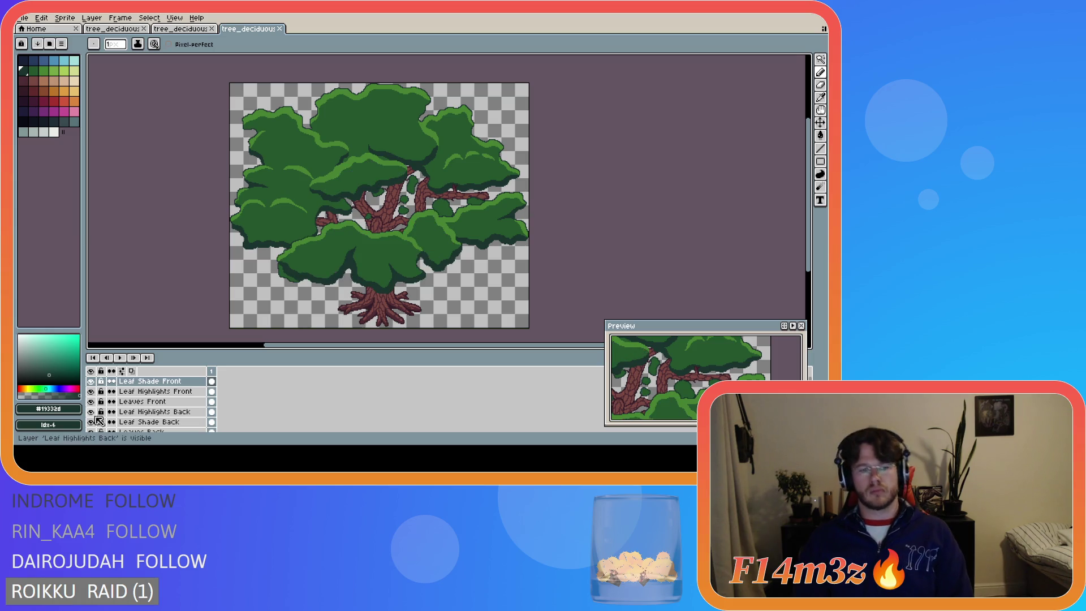
{"action": "scroll", "coordinate": [96, 426], "scroll_direction": "down", "scroll_amount": 1}
{"action": "left_click", "coordinate": [92, 423]}
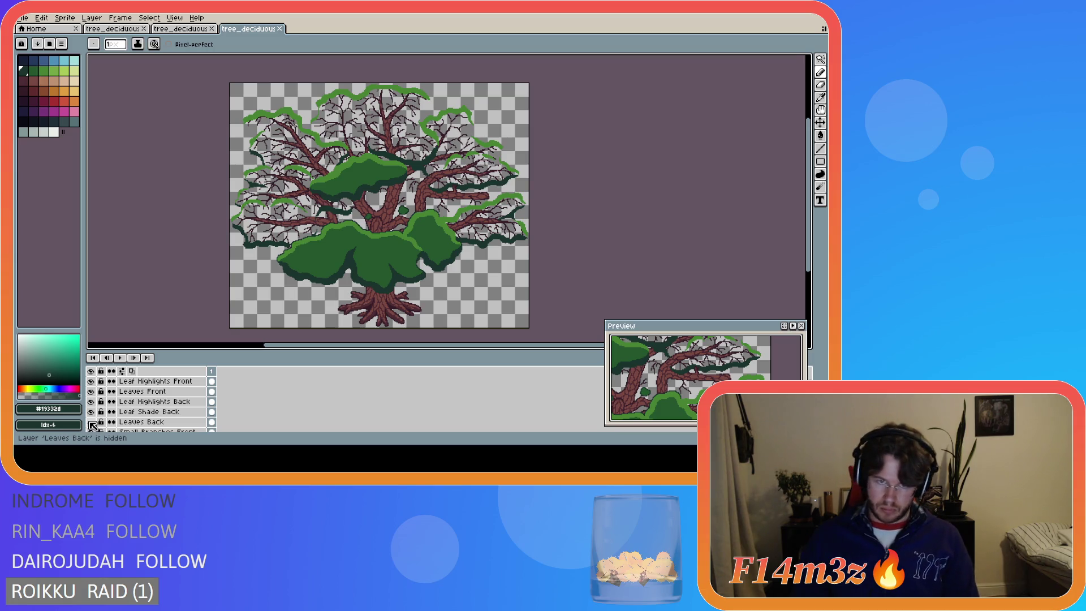
{"action": "left_click", "coordinate": [92, 423]}
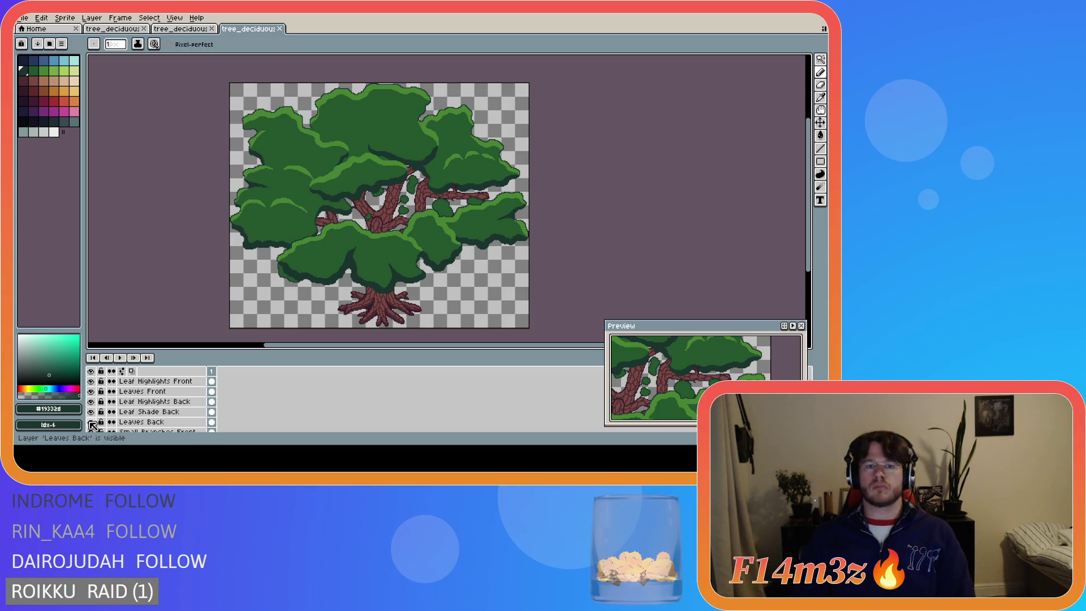
{"action": "left_click", "coordinate": [92, 422]}
{"action": "left_click", "coordinate": [92, 423]}
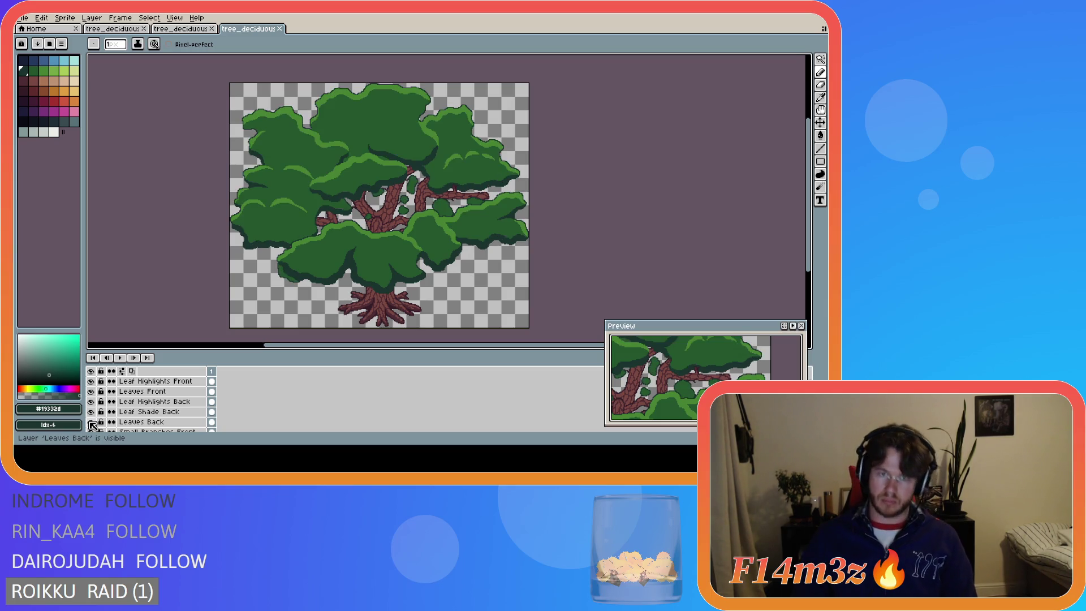
Pick light green #468232, select Leaf Highlights Back, and recheck the branches under Leaves Back
{"action": "left_click", "coordinate": [347, 118], "text": "alt"}
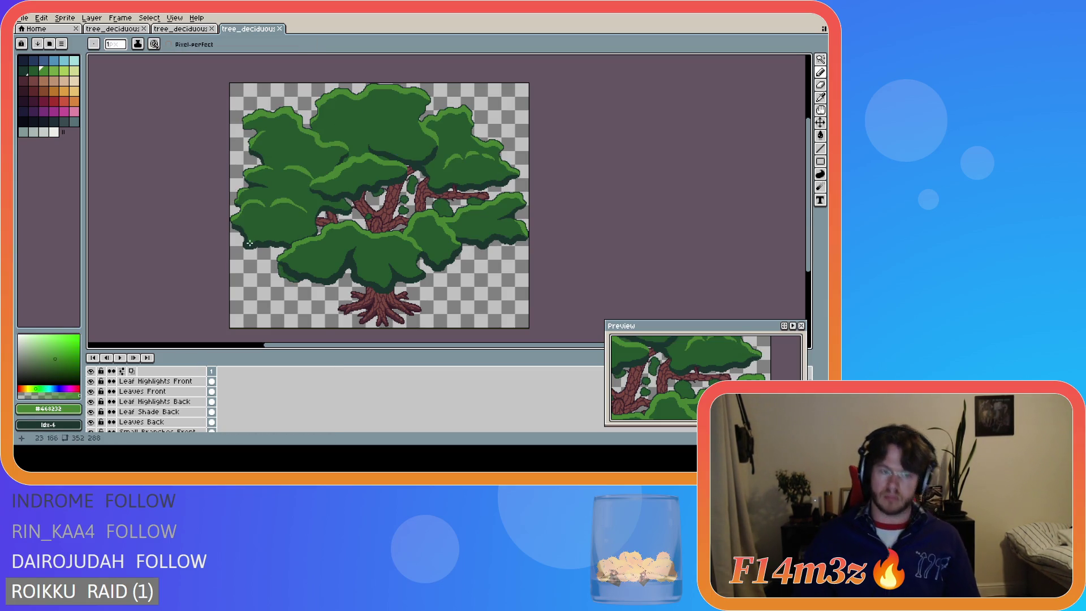
{"action": "left_click", "coordinate": [124, 404]}
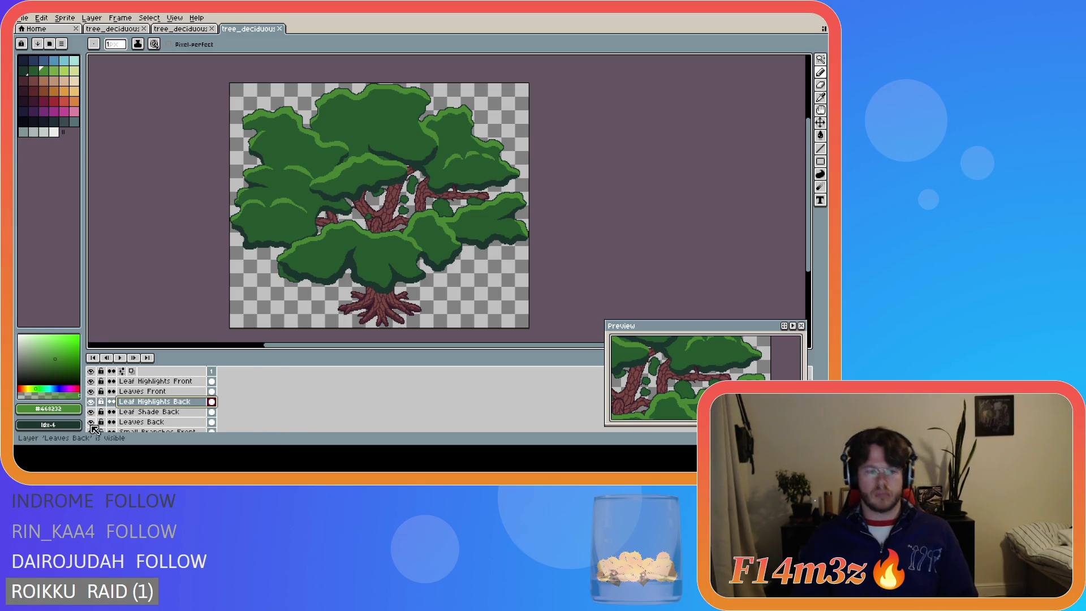
{"action": "left_click", "coordinate": [92, 422]}
{"action": "left_click", "coordinate": [91, 423]}
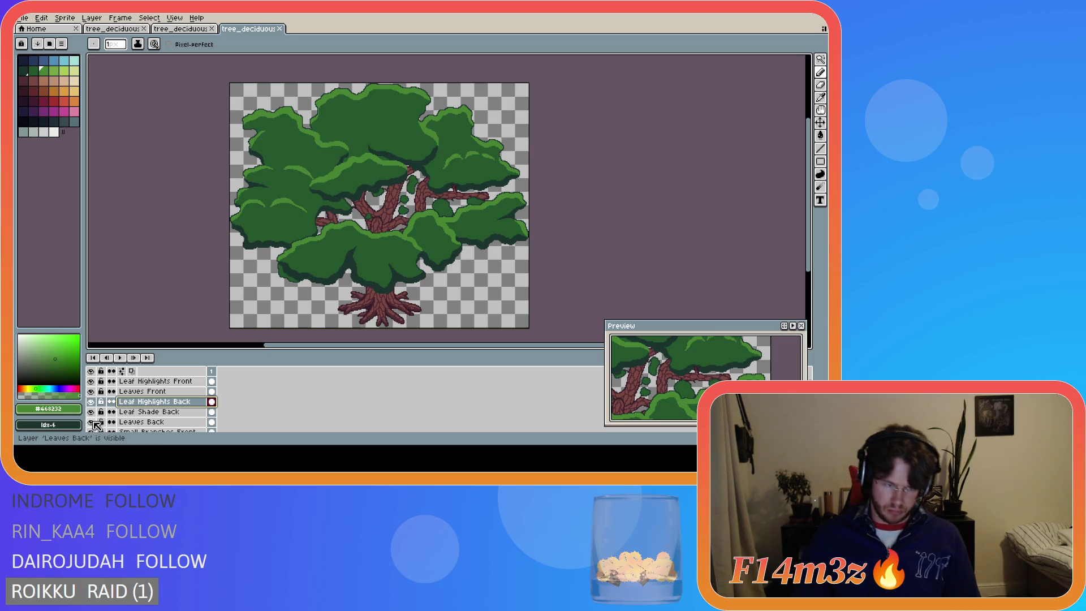
{"action": "left_click", "coordinate": [92, 423]}
{"action": "left_click", "coordinate": [91, 422]}
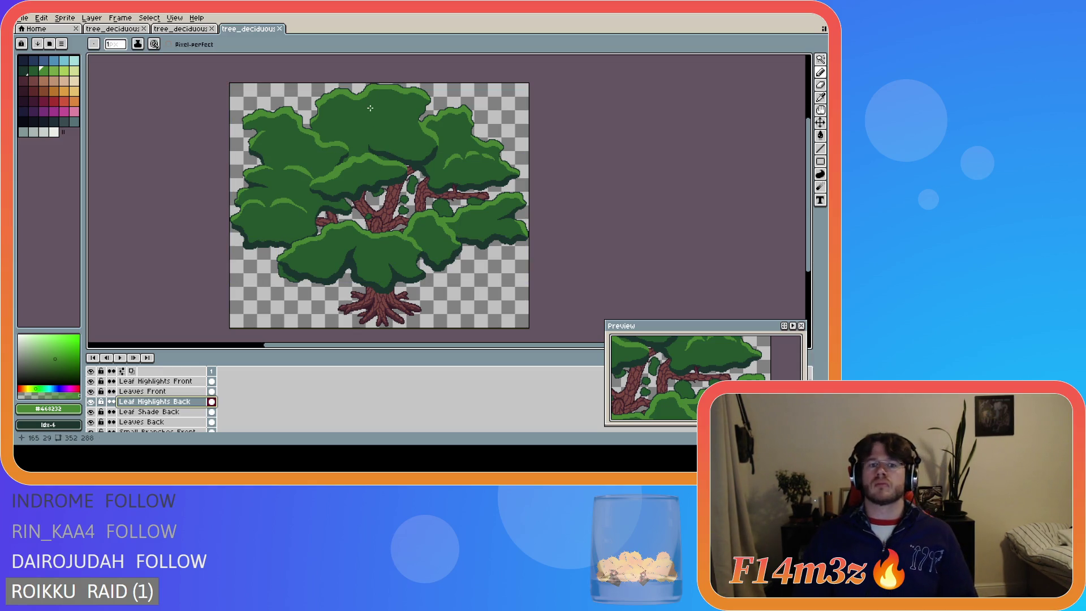
Draw two light-green highlight strokes on the top leaf clumps
{"action": "mouse_move", "coordinate": [383, 116]}
{"action": "left_mouse_down"}
{"action": "mouse_move", "coordinate": [363, 110]}
{"action": "mouse_move", "coordinate": [391, 124]}
{"action": "mouse_move", "coordinate": [407, 107]}
{"action": "mouse_move", "coordinate": [455, 141]}
{"action": "mouse_move", "coordinate": [373, 102]}
{"action": "mouse_move", "coordinate": [408, 106]}
{"action": "mouse_move", "coordinate": [369, 101]}
{"action": "mouse_move", "coordinate": [408, 100]}
{"action": "mouse_move", "coordinate": [455, 144]}
{"action": "mouse_move", "coordinate": [417, 100]}
{"action": "mouse_move", "coordinate": [381, 105]}
{"action": "mouse_move", "coordinate": [444, 132]}
{"action": "mouse_move", "coordinate": [392, 93]}
{"action": "left_mouse_up"}
{"action": "scroll", "coordinate": [363, 110], "scroll_direction": "up", "scroll_amount": 3}
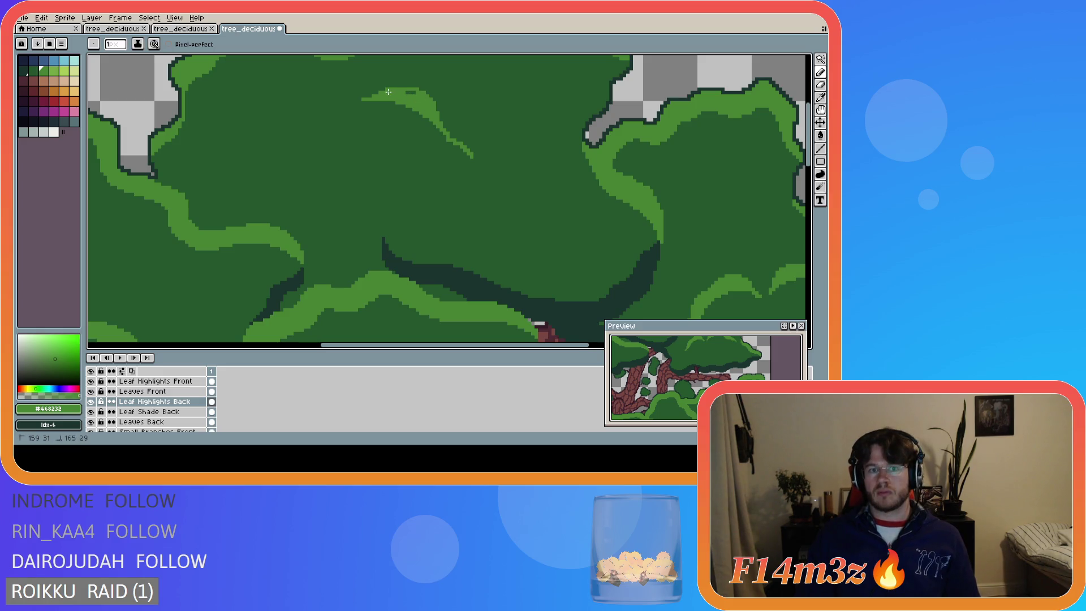
{"action": "left_click_drag", "start_coordinate": [434, 99], "coordinate": [467, 155]}
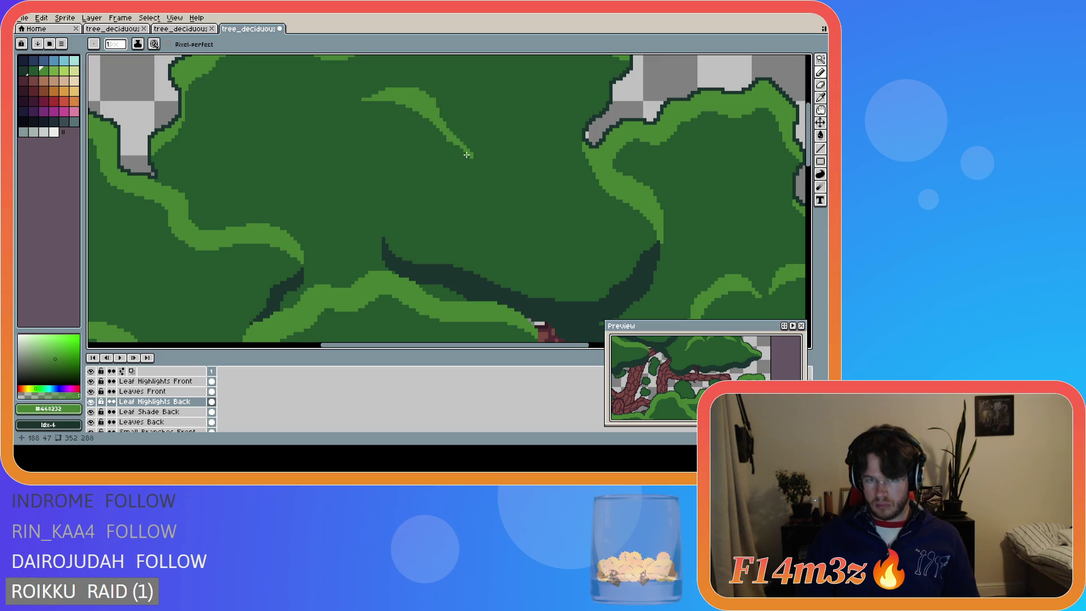
{"action": "scroll", "coordinate": [439, 122], "scroll_direction": "down", "scroll_amount": 2}
{"action": "scroll", "coordinate": [437, 119], "scroll_direction": "up", "scroll_amount": 1}
Select the eraser and toggle Leaves Back visibility to check the highlights against the branches
{"action": "key", "text": "e"}
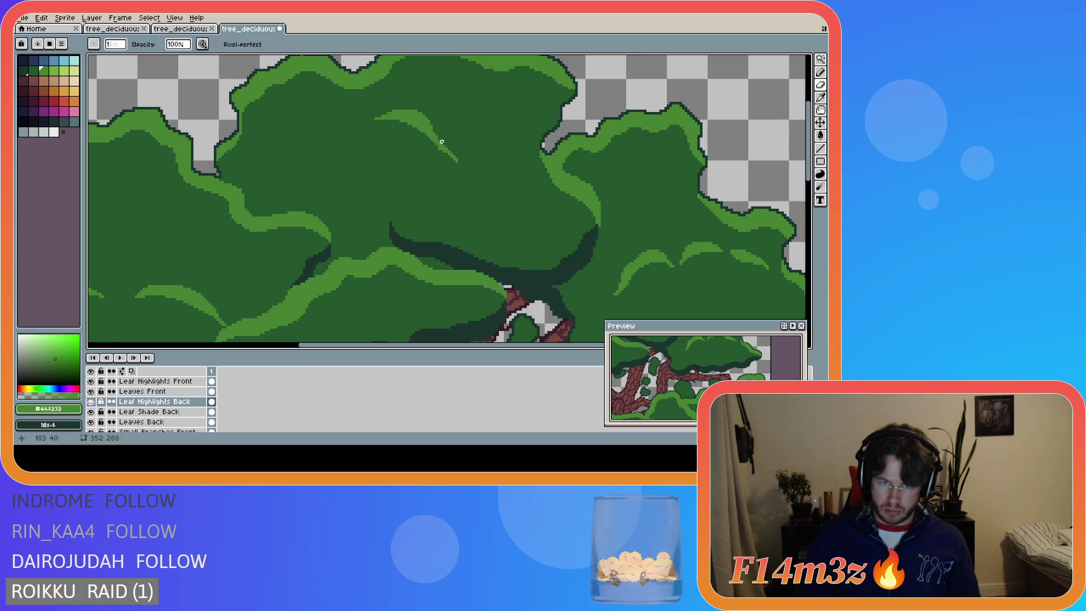
{"action": "scroll", "coordinate": [442, 142], "scroll_direction": "down", "scroll_amount": 3}
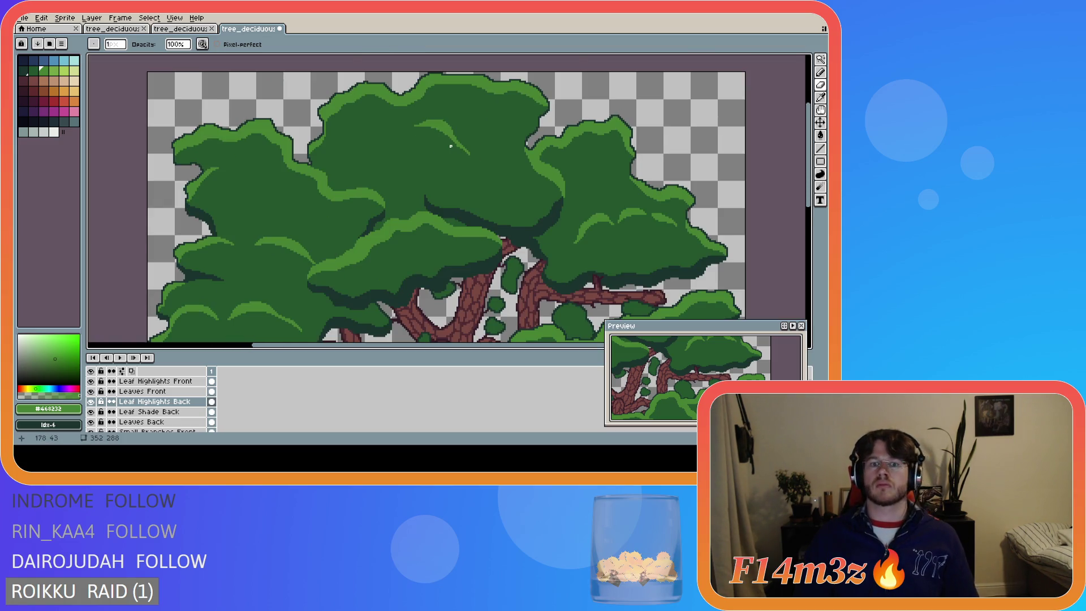
{"action": "scroll", "coordinate": [451, 146], "scroll_direction": "up", "scroll_amount": 3}
{"action": "scroll", "coordinate": [461, 141], "scroll_direction": "down", "scroll_amount": 3}
{"action": "left_click", "coordinate": [91, 422]}
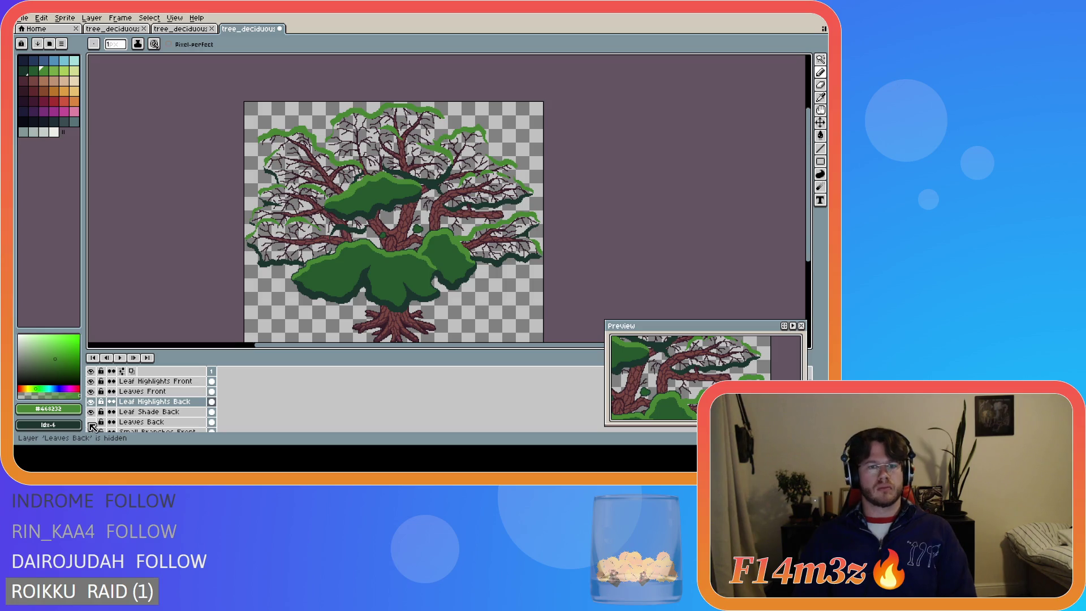
{"action": "left_click", "coordinate": [91, 423]}
{"action": "left_click", "coordinate": [91, 423]}
{"action": "left_click", "coordinate": [91, 424]}
{"action": "left_click", "coordinate": [91, 423]}
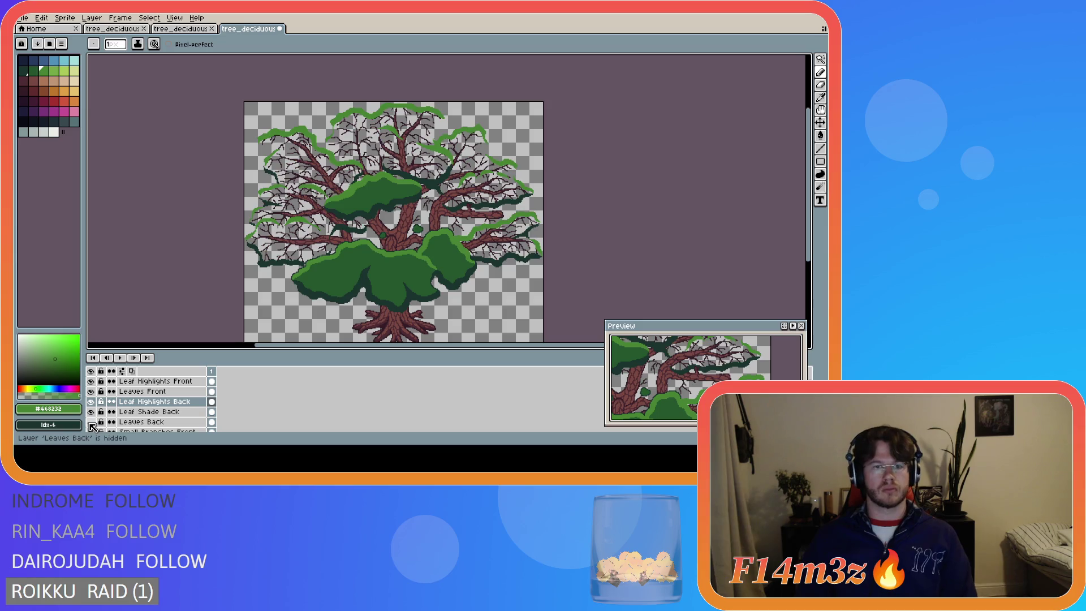
{"action": "left_click", "coordinate": [91, 423]}
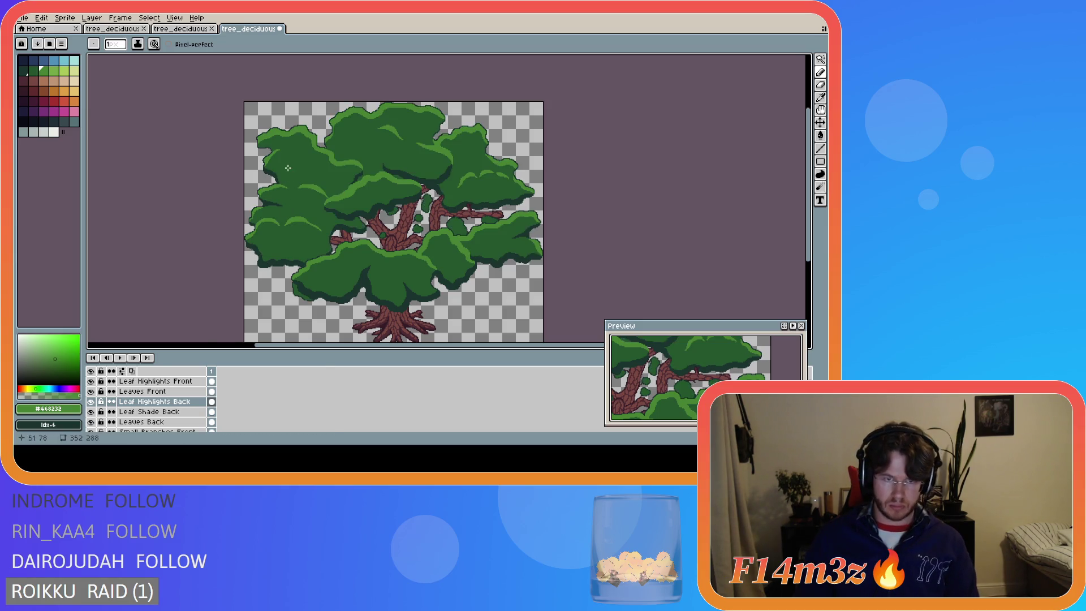
Outline and fill a light-green crescent highlight on the upper-left leaf clump
{"action": "left_click_drag", "start_coordinate": [290, 165], "coordinate": [315, 169]}
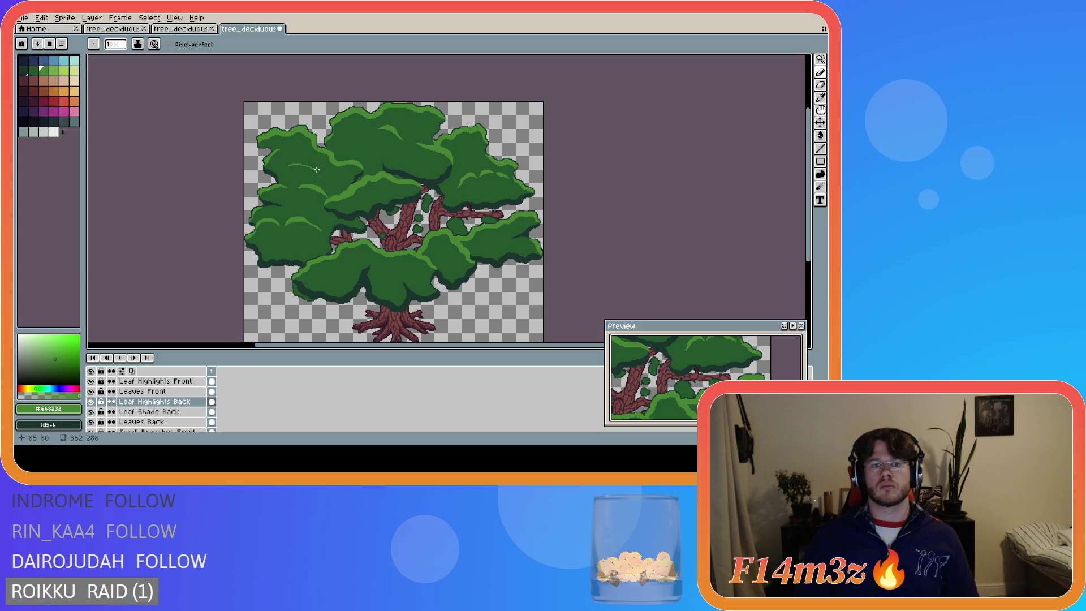
{"action": "scroll", "coordinate": [298, 166], "scroll_direction": "up", "scroll_amount": 3}
{"action": "scroll", "coordinate": [297, 166], "scroll_direction": "up", "scroll_amount": 1}
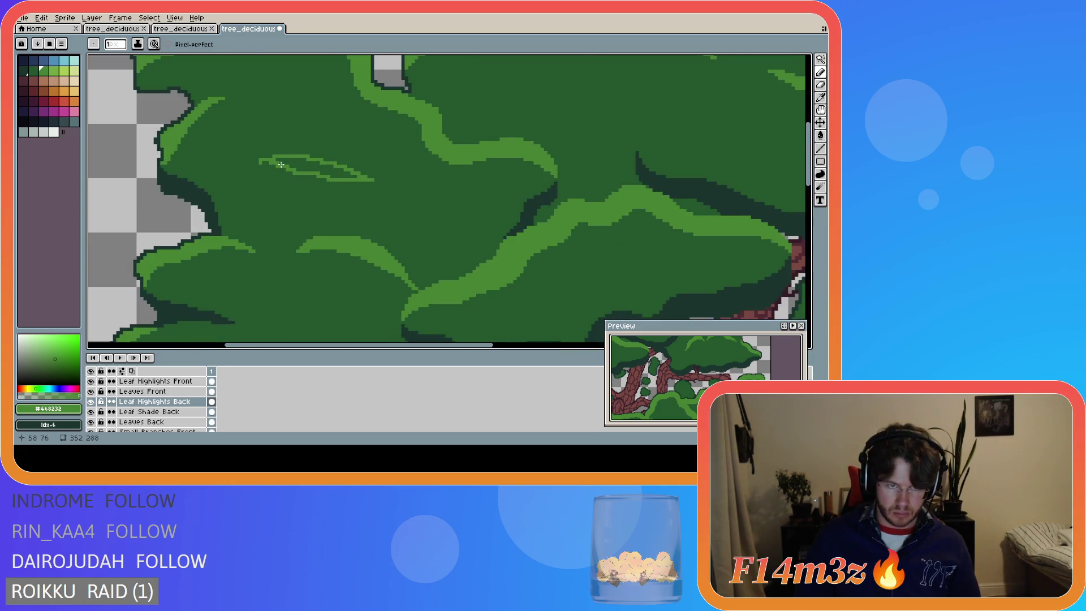
{"action": "key", "text": "g"}
{"action": "left_click", "coordinate": [291, 165]}
{"action": "key", "text": "e"}
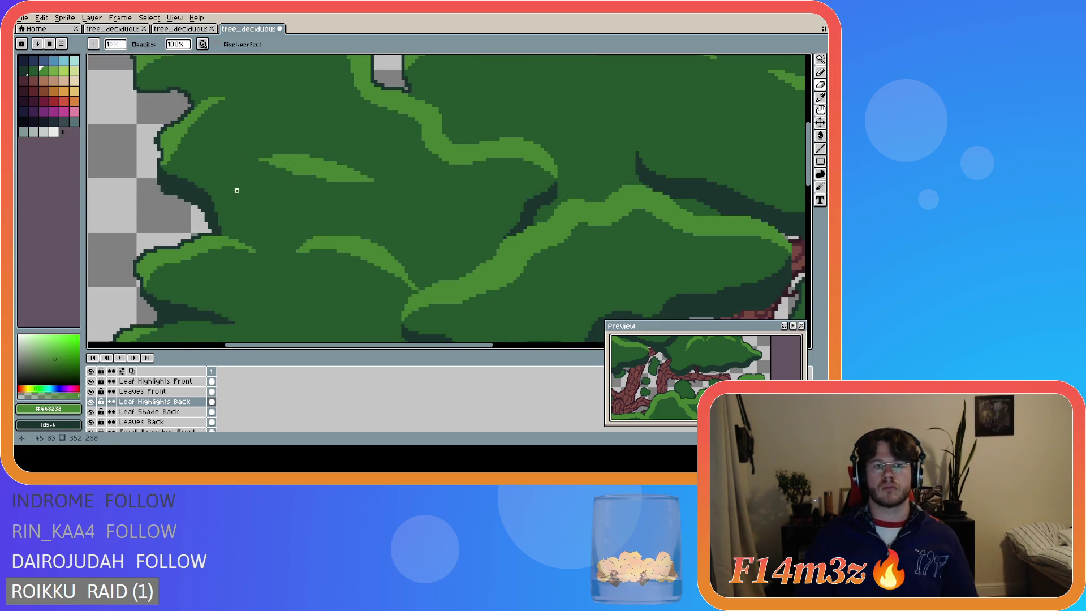
{"action": "scroll", "coordinate": [369, 314], "scroll_direction": "down", "scroll_amount": 5}
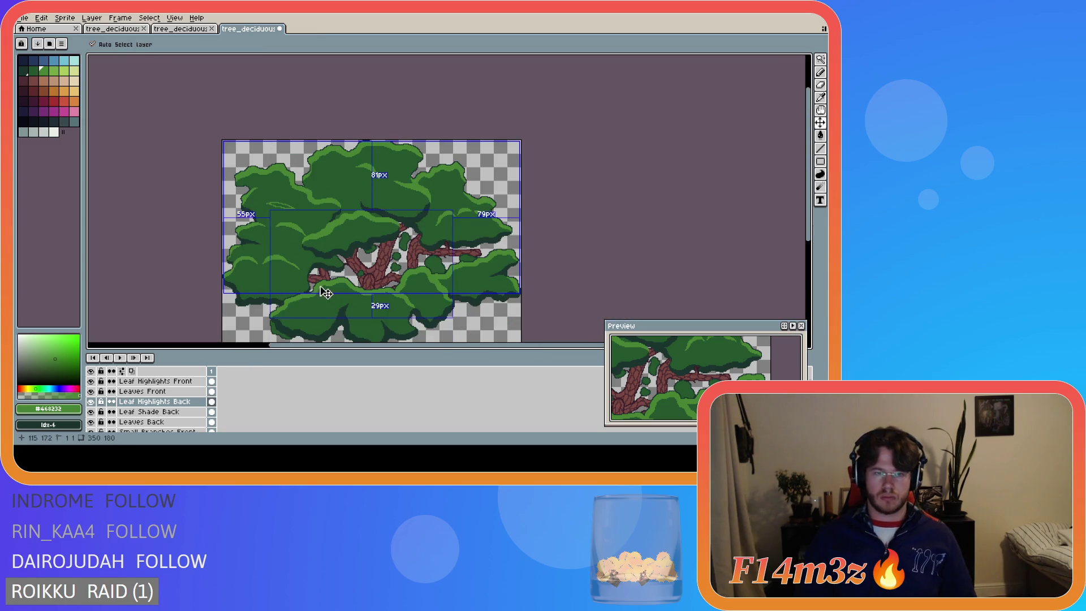
{"action": "scroll", "coordinate": [274, 223], "scroll_direction": "up", "scroll_amount": 1}
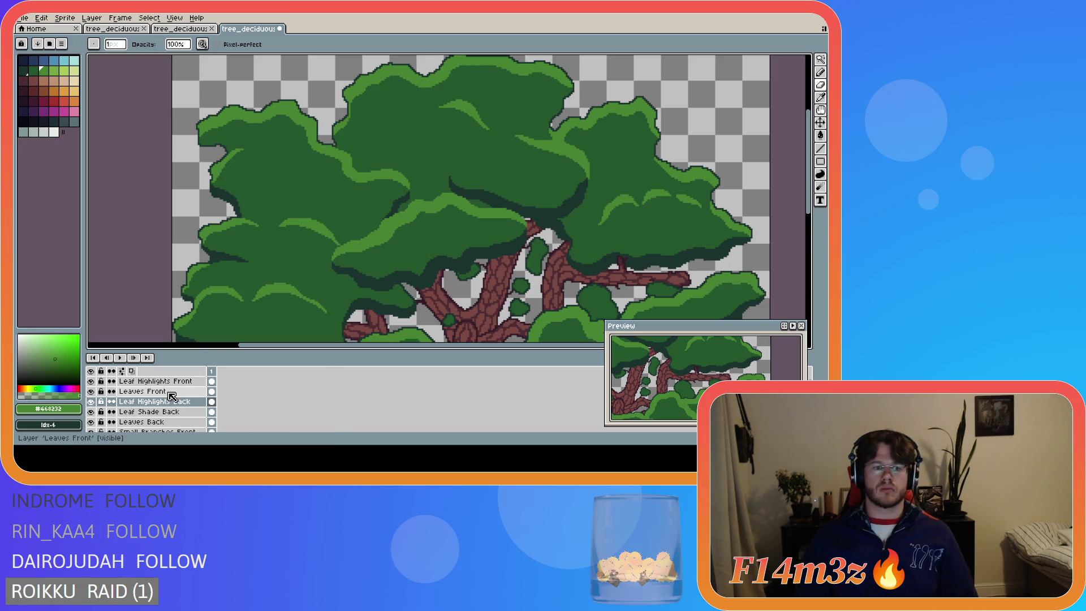
On Leaf Shade Back, eyedrop the dark shade green from the canopy for drawing
{"action": "left_click", "coordinate": [175, 412]}
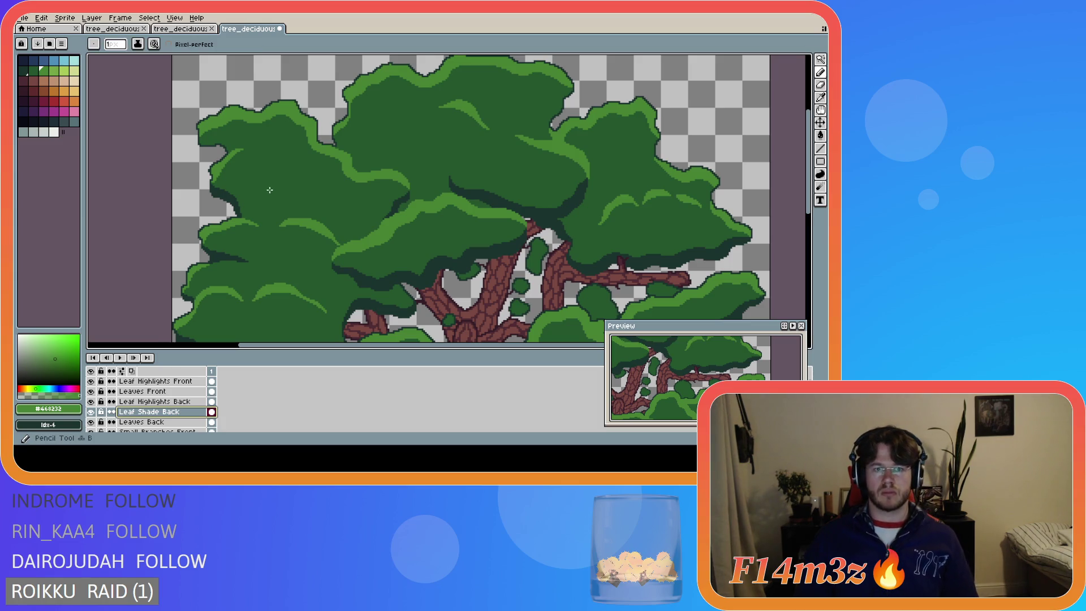
{"action": "key", "text": "i"}
{"action": "left_click", "coordinate": [365, 273]}
{"action": "key", "text": "b"}
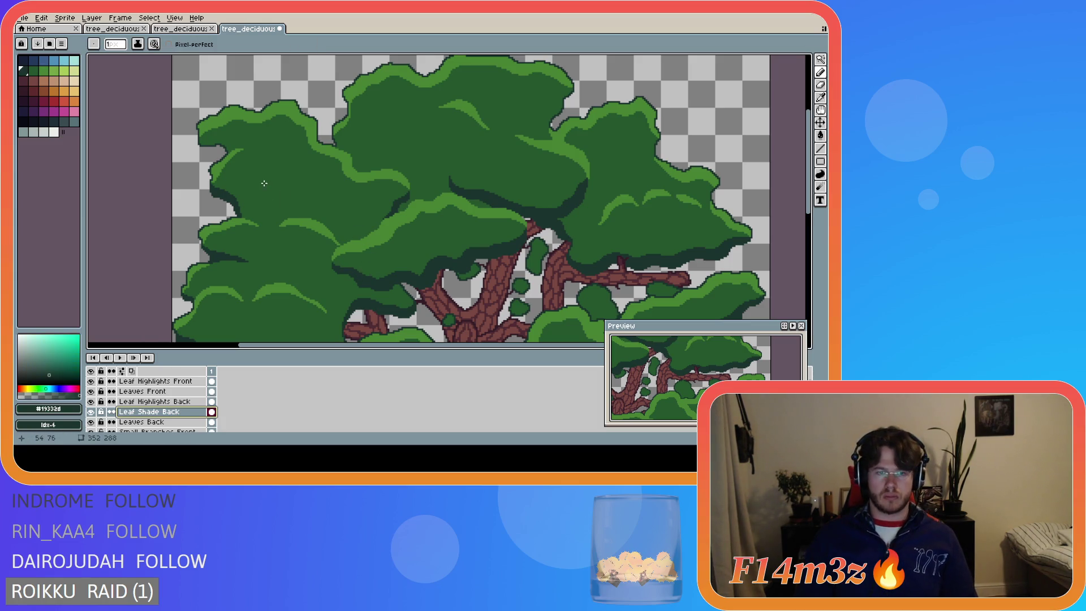
Paint and fill a dark shade shape on the upper-left leaf clump
{"action": "left_click", "coordinate": [92, 423]}
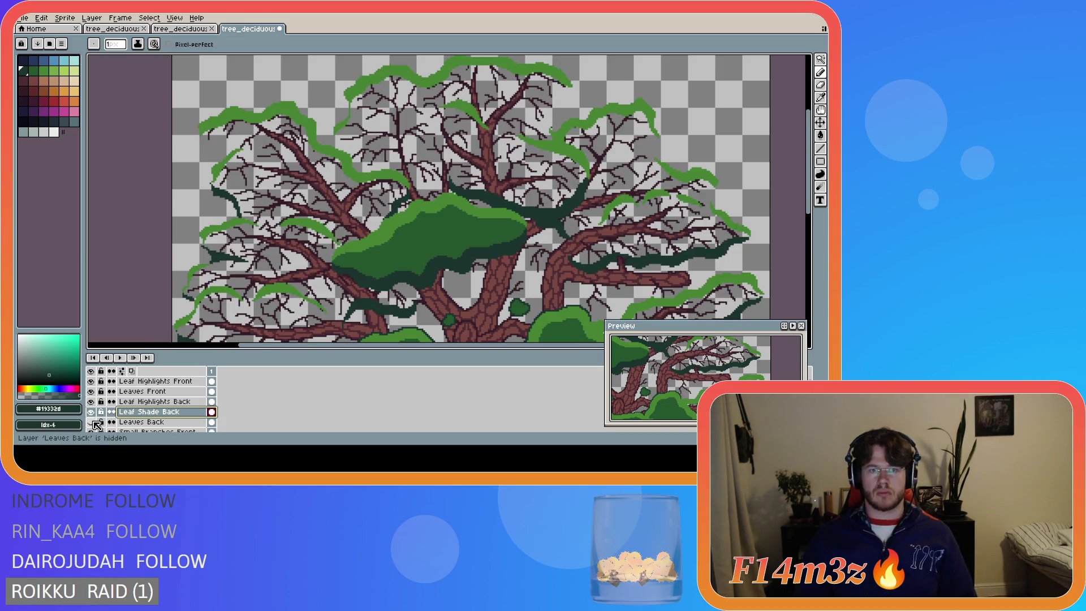
{"action": "left_click", "coordinate": [92, 423]}
{"action": "mouse_move", "coordinate": [303, 186]}
{"action": "left_mouse_down"}
{"action": "mouse_move", "coordinate": [249, 179]}
{"action": "mouse_move", "coordinate": [302, 187]}
{"action": "left_mouse_up"}
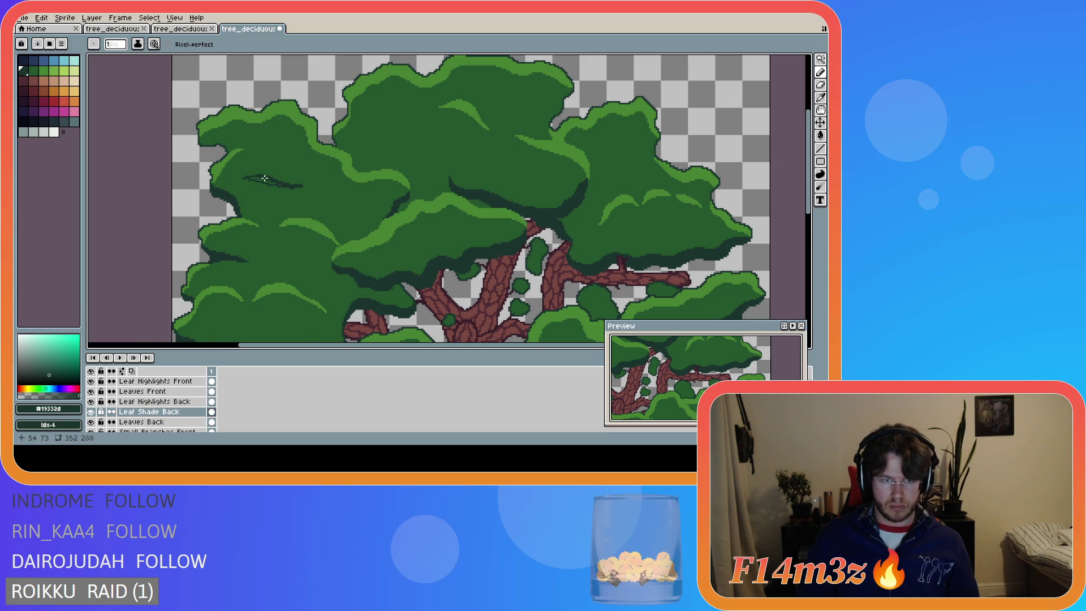
{"action": "scroll", "coordinate": [266, 180], "scroll_direction": "up", "scroll_amount": 3}
{"action": "left_click_drag", "start_coordinate": [238, 175], "coordinate": [293, 188]}
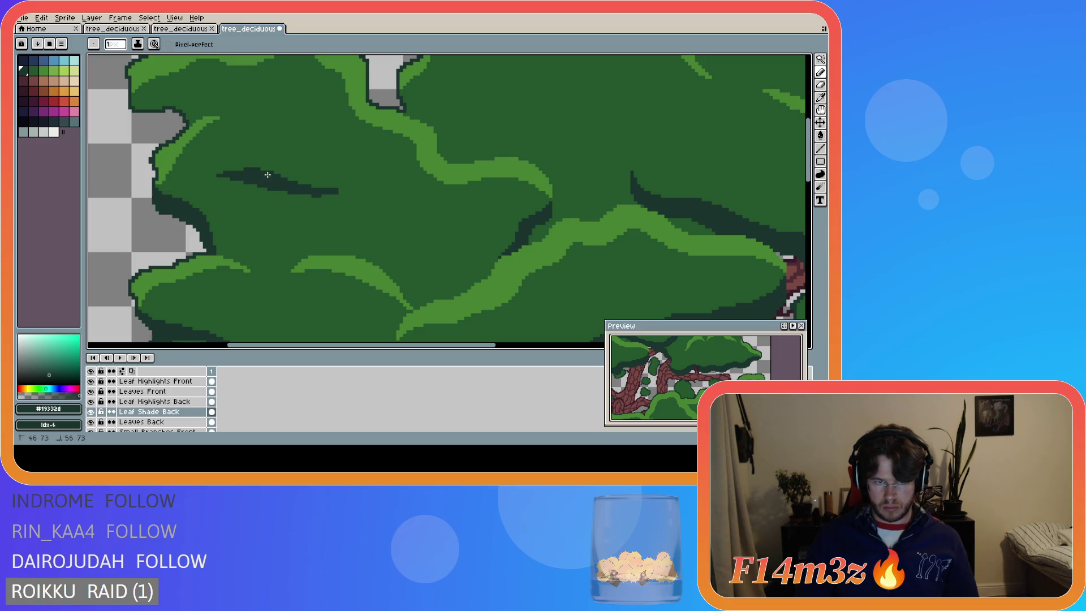
{"action": "key", "text": "e"}
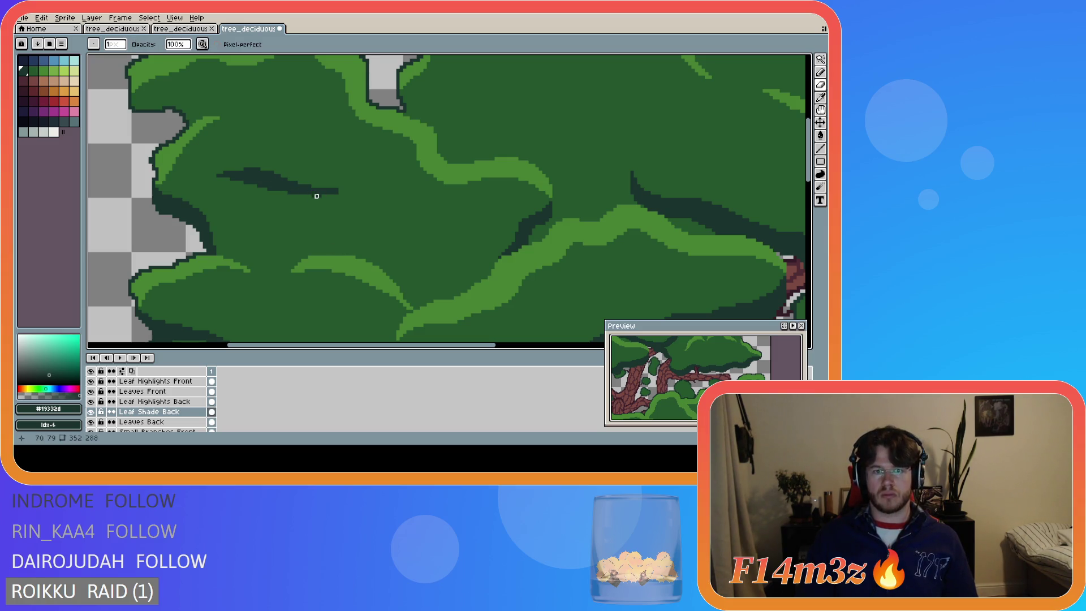
{"action": "scroll", "coordinate": [378, 230], "scroll_direction": "down", "scroll_amount": 3}
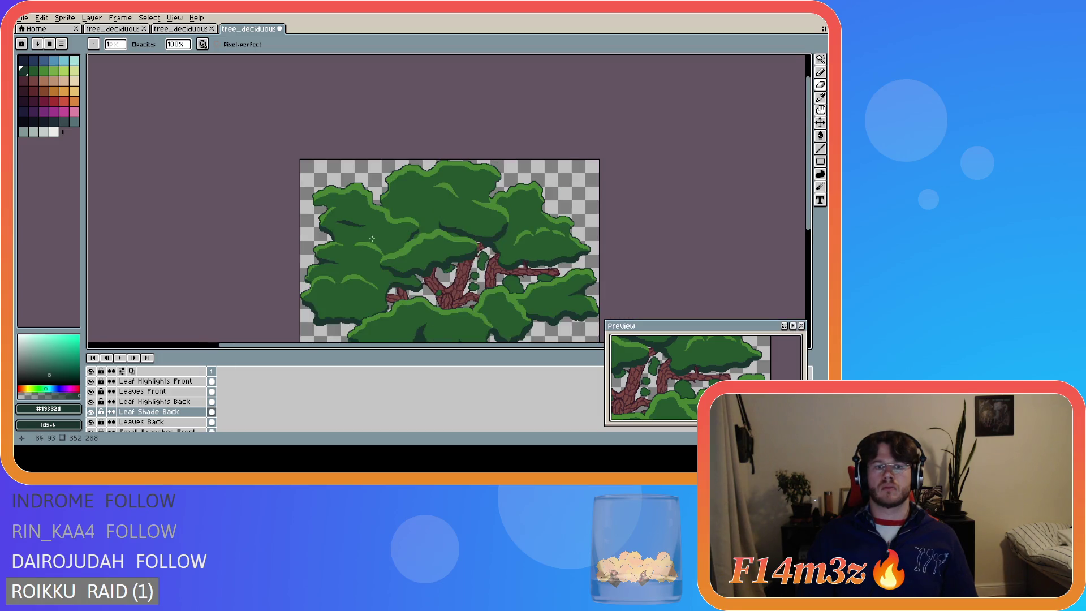
{"action": "scroll", "coordinate": [333, 201], "scroll_direction": "up", "scroll_amount": 3}
{"action": "key", "text": "b"}
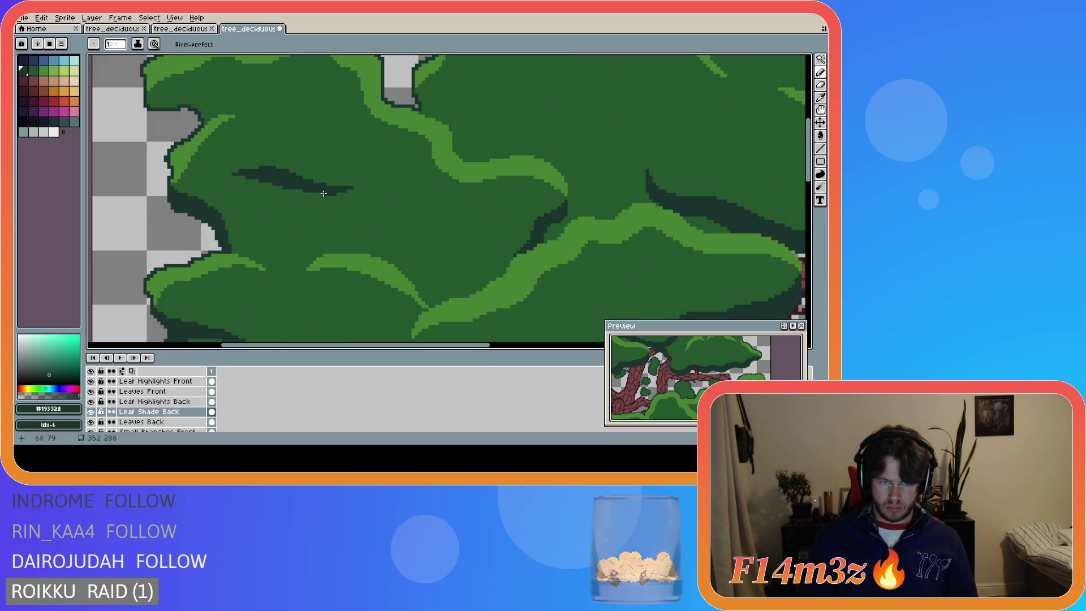
Check the shading with Leaves Back toggled off and on, and save the sprite
{"action": "scroll", "coordinate": [358, 247], "scroll_direction": "down", "scroll_amount": 2}
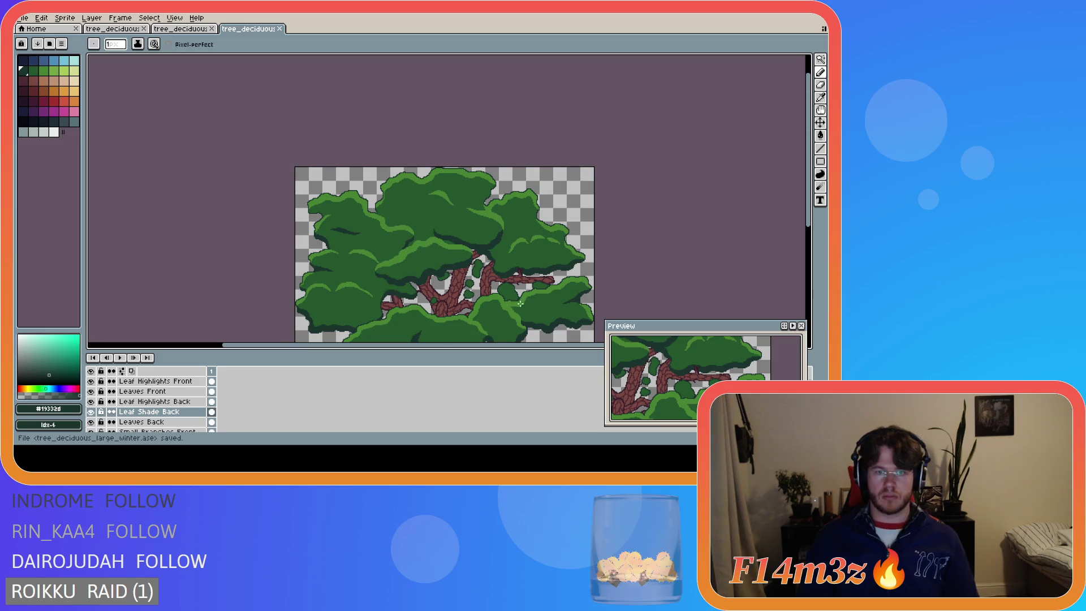
{"action": "left_click_drag", "start_coordinate": [813, 214], "coordinate": [820, 260]}
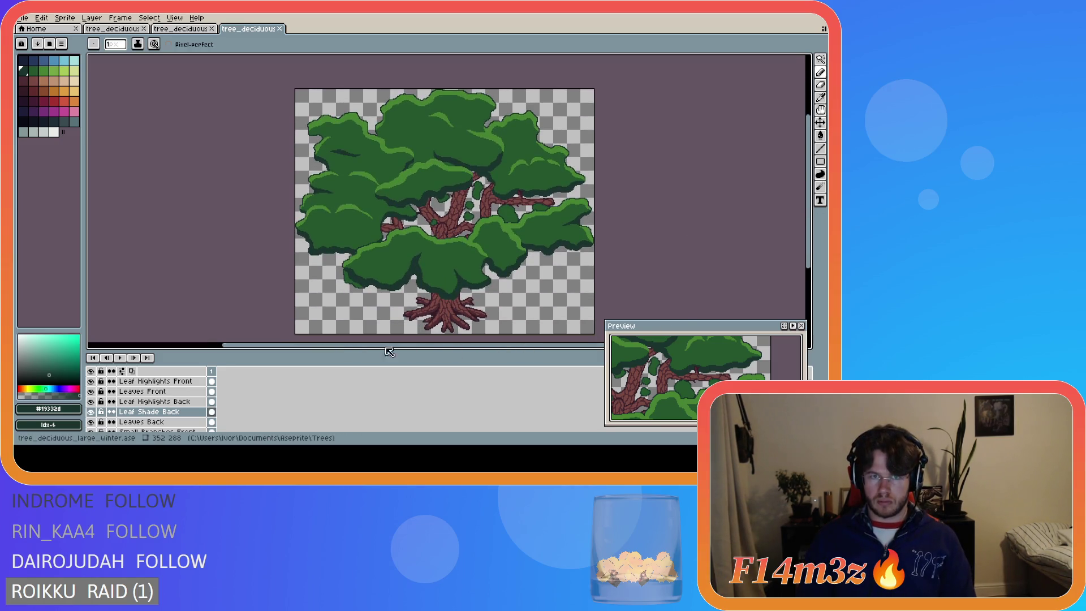
{"action": "scroll", "coordinate": [295, 251], "scroll_direction": "down", "scroll_amount": 2}
{"action": "scroll", "coordinate": [414, 260], "scroll_direction": "up", "scroll_amount": 2}
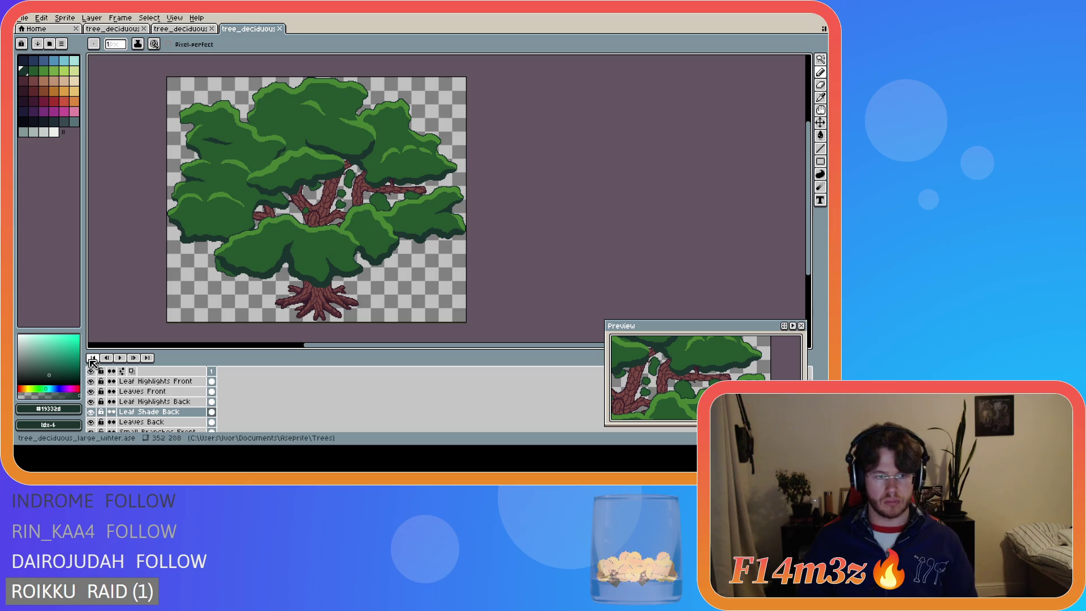
{"action": "left_click", "coordinate": [91, 423]}
{"action": "left_click", "coordinate": [91, 422]}
{"action": "left_click", "coordinate": [91, 422]}
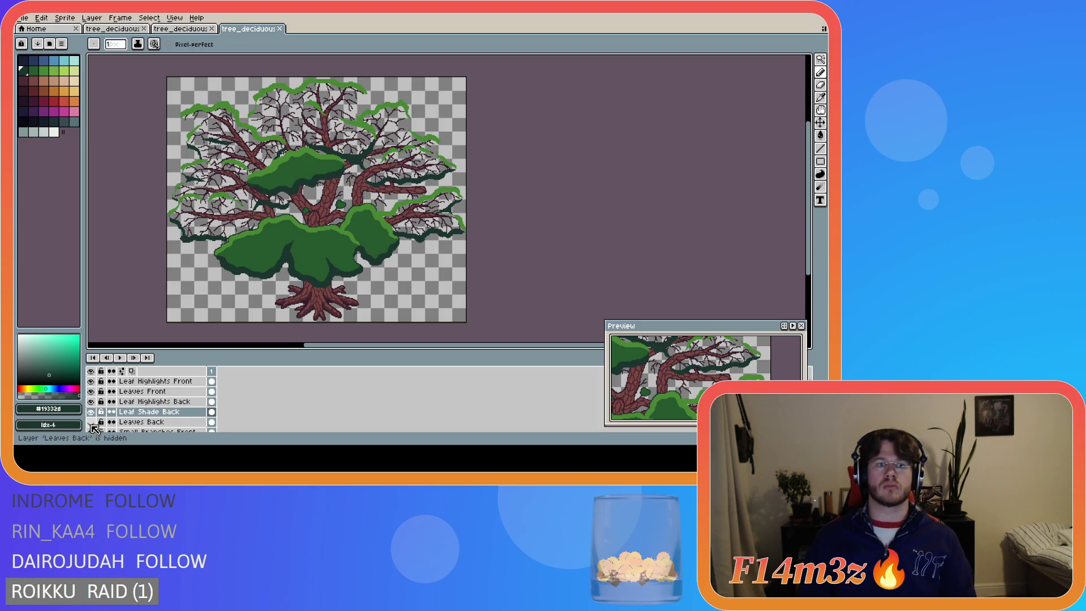
{"action": "left_click", "coordinate": [92, 424]}
{"action": "key", "text": "ctrl+s"}
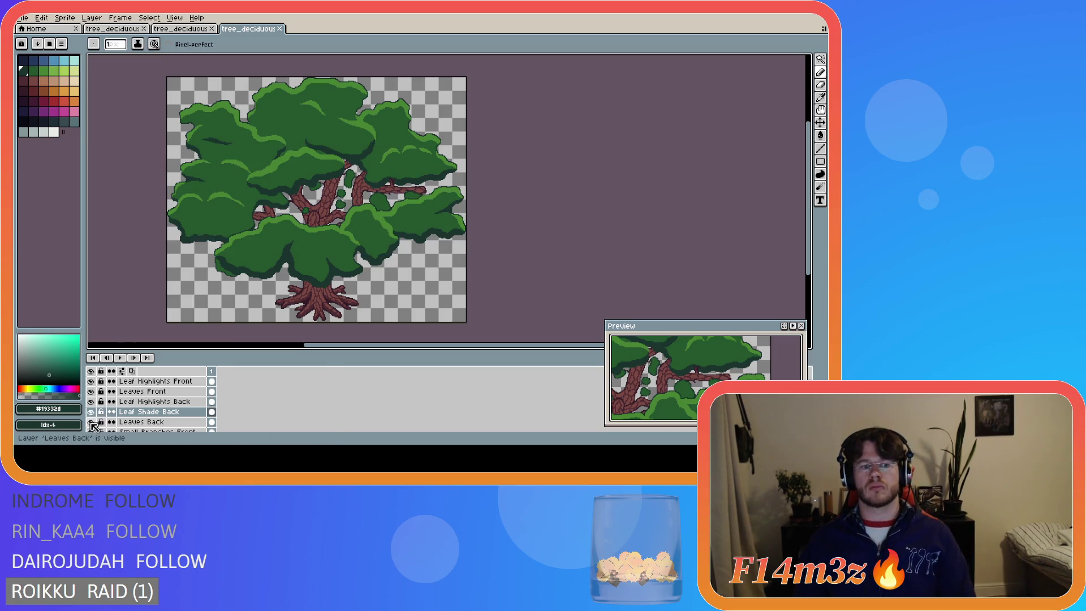
Draw another dark leaf-shade stroke in the canopy and save again
{"action": "left_click", "coordinate": [91, 422]}
{"action": "left_click", "coordinate": [92, 424]}
{"action": "left_click", "coordinate": [92, 423]}
{"action": "left_click", "coordinate": [92, 424]}
{"action": "left_click", "coordinate": [92, 423]}
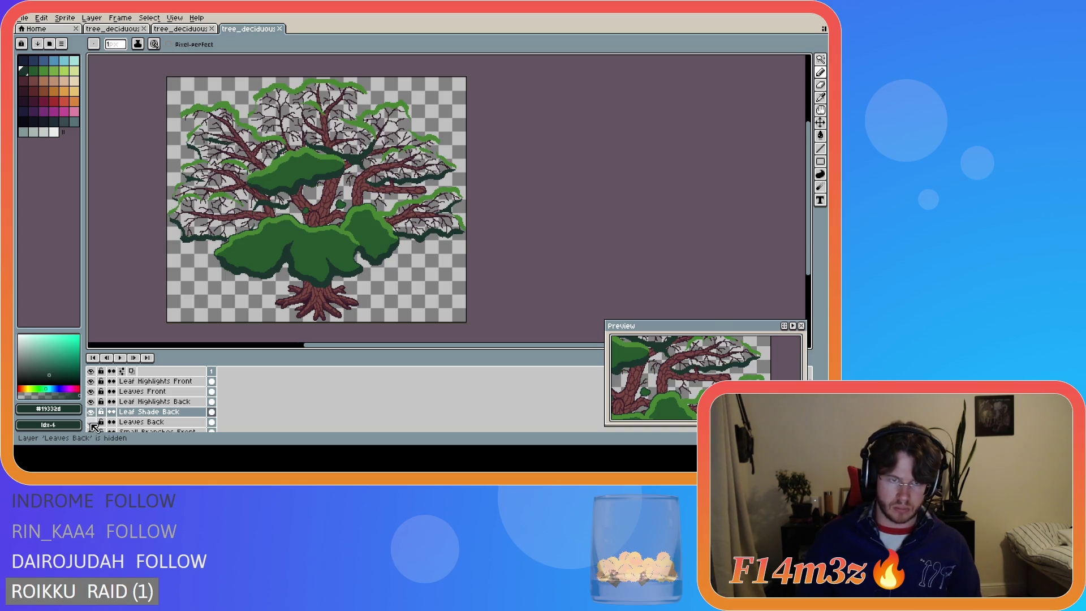
{"action": "left_click", "coordinate": [91, 423]}
{"action": "left_click", "coordinate": [92, 423]}
{"action": "left_click", "coordinate": [92, 423]}
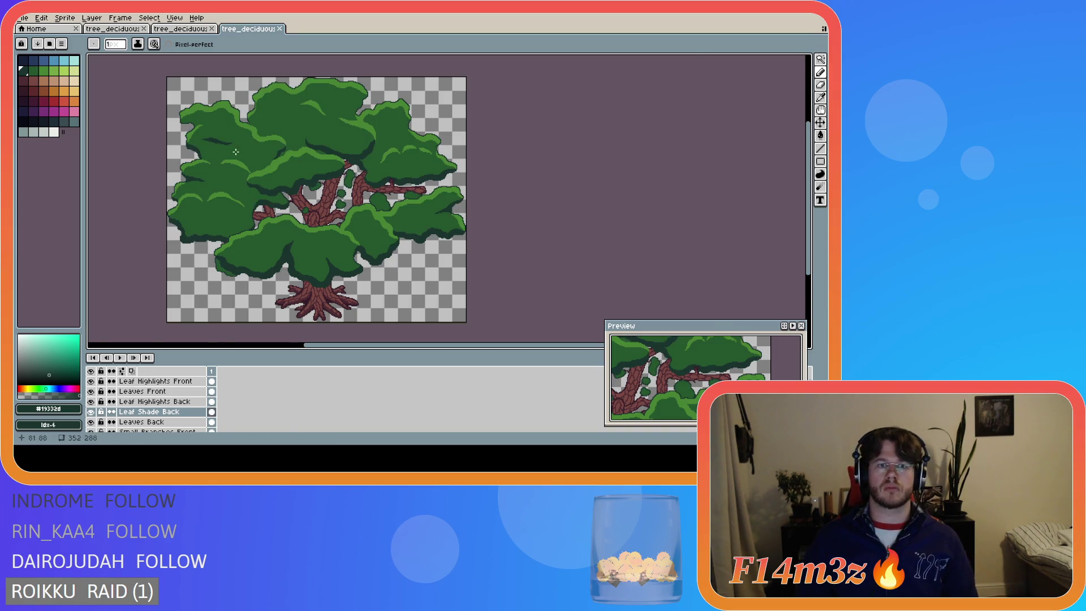
{"action": "scroll", "coordinate": [286, 165], "scroll_direction": "up", "scroll_amount": 3}
{"action": "mouse_move", "coordinate": [289, 170]}
{"action": "left_mouse_down"}
{"action": "mouse_move", "coordinate": [340, 157]}
{"action": "mouse_move", "coordinate": [294, 169]}
{"action": "mouse_move", "coordinate": [329, 160]}
{"action": "left_mouse_up"}
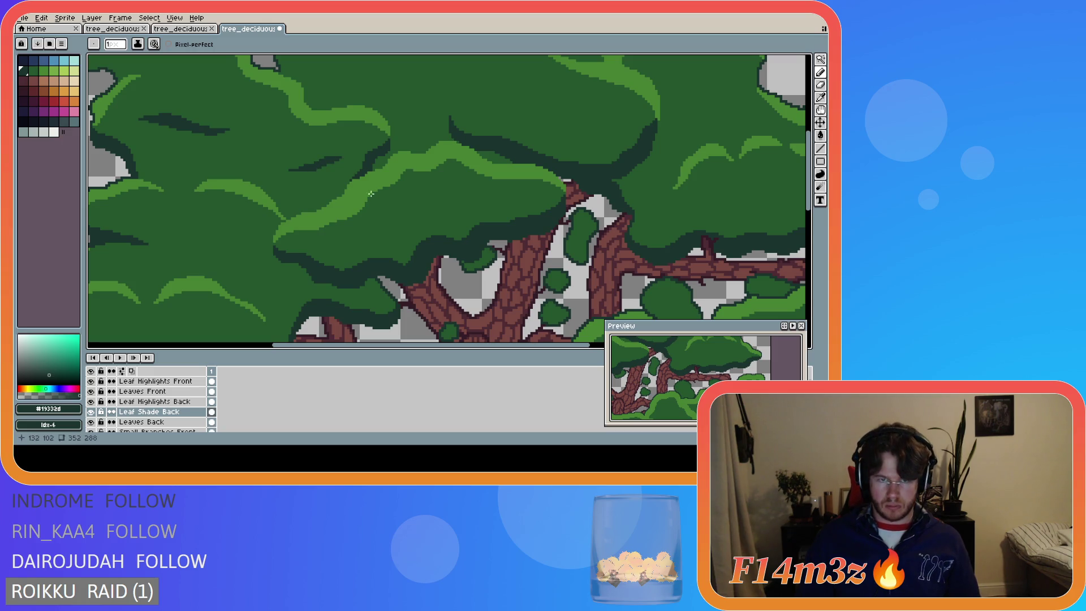
{"action": "scroll", "coordinate": [372, 252], "scroll_direction": "down", "scroll_amount": 3}
{"action": "key", "text": "ctrl+s"}
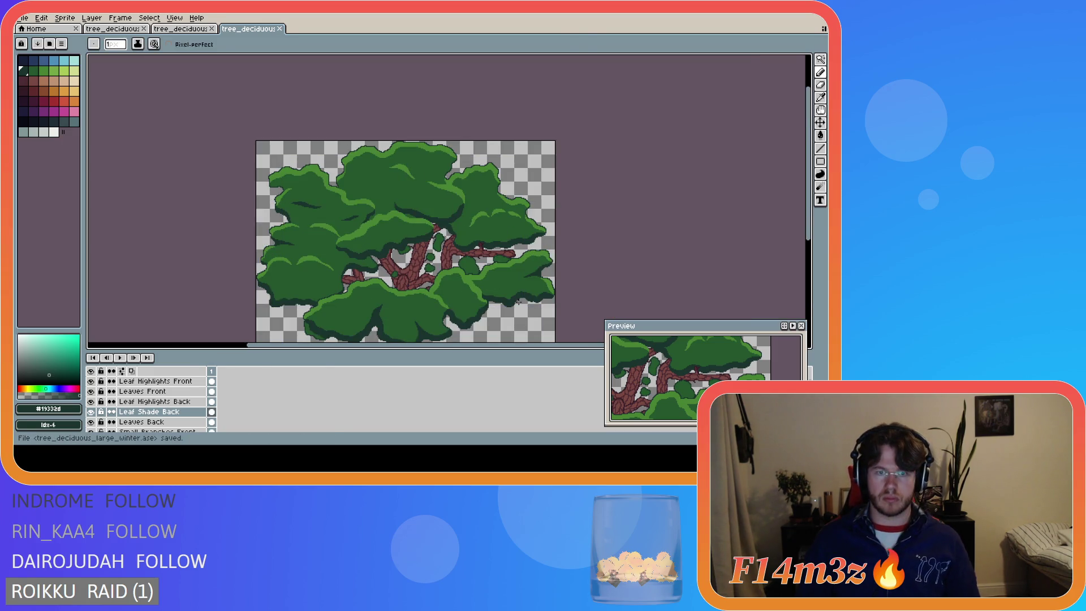
Compare the Leaf Shade Back and Leaves Back layers, then add dark shade marks on the upper foliage
{"action": "scroll", "coordinate": [629, 281], "scroll_direction": "down", "scroll_amount": 3}
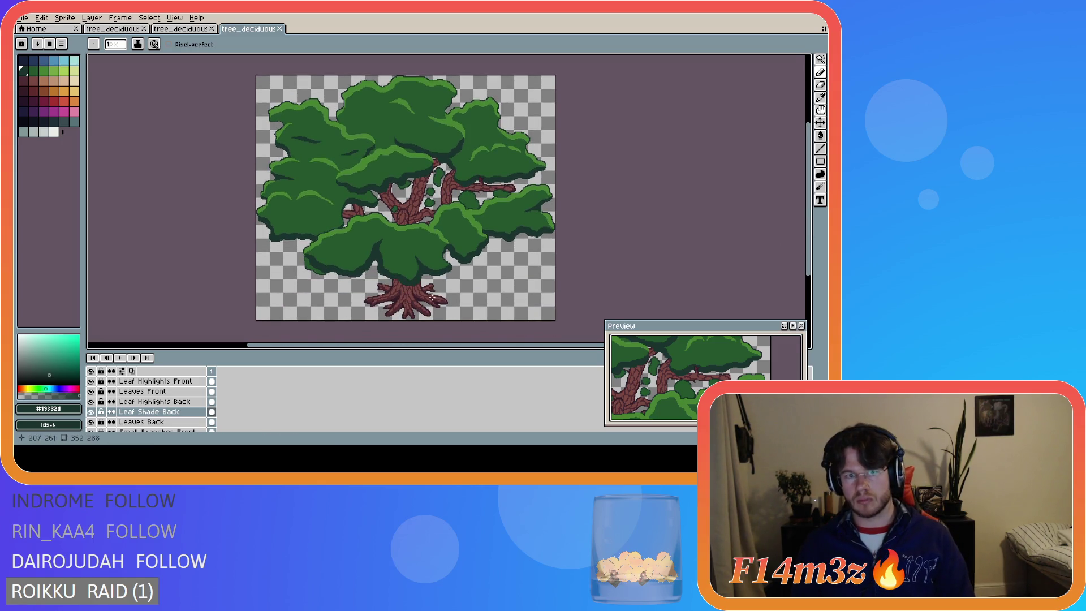
{"action": "left_click", "coordinate": [91, 411]}
{"action": "left_click", "coordinate": [92, 412]}
{"action": "left_click", "coordinate": [92, 421]}
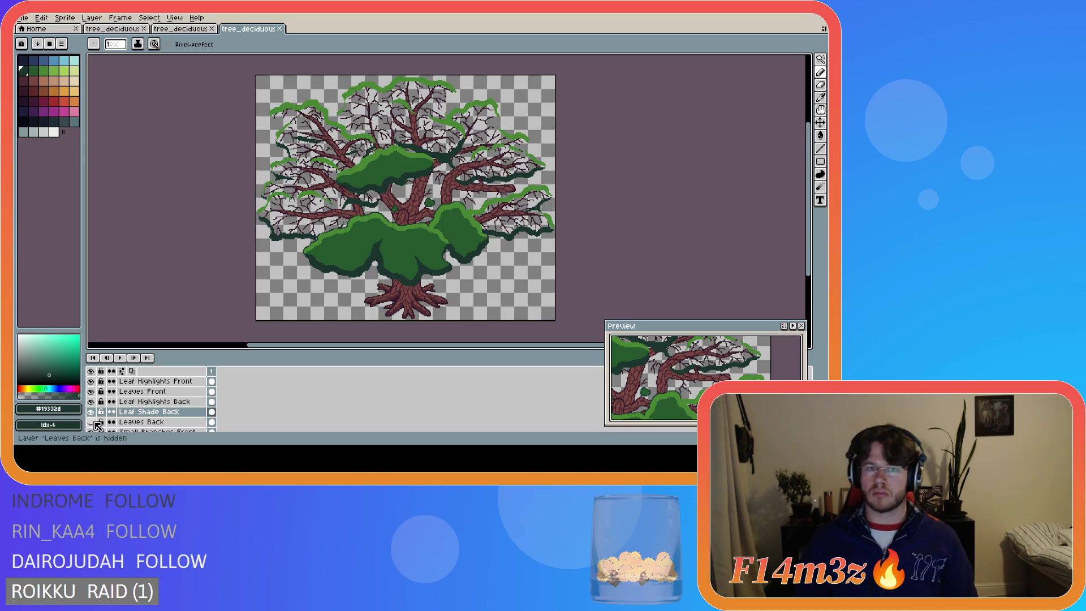
{"action": "left_click", "coordinate": [92, 422]}
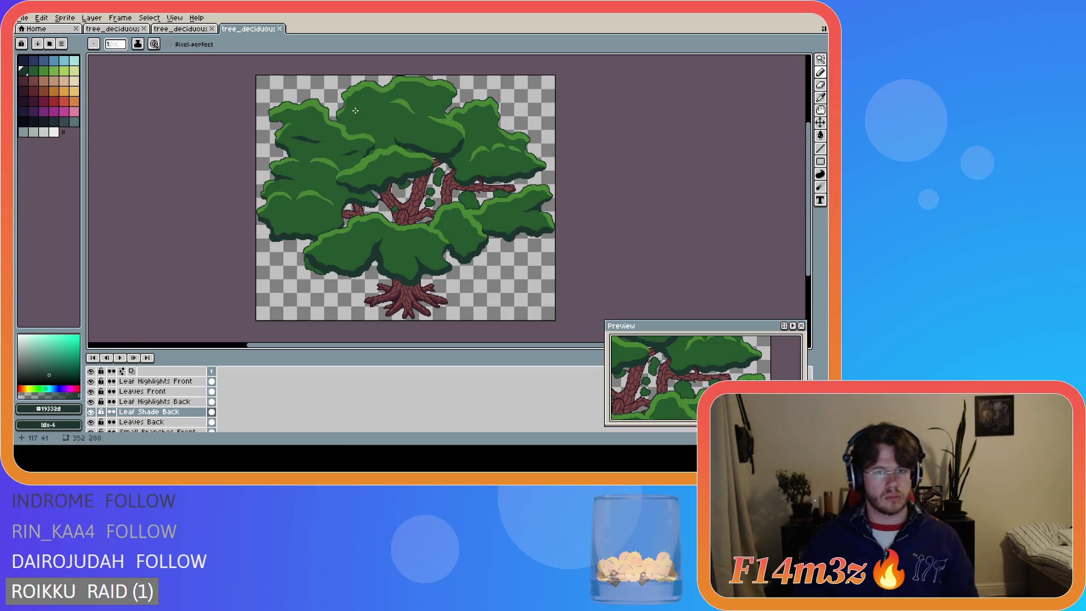
{"action": "left_click_drag", "start_coordinate": [358, 112], "coordinate": [354, 111]}
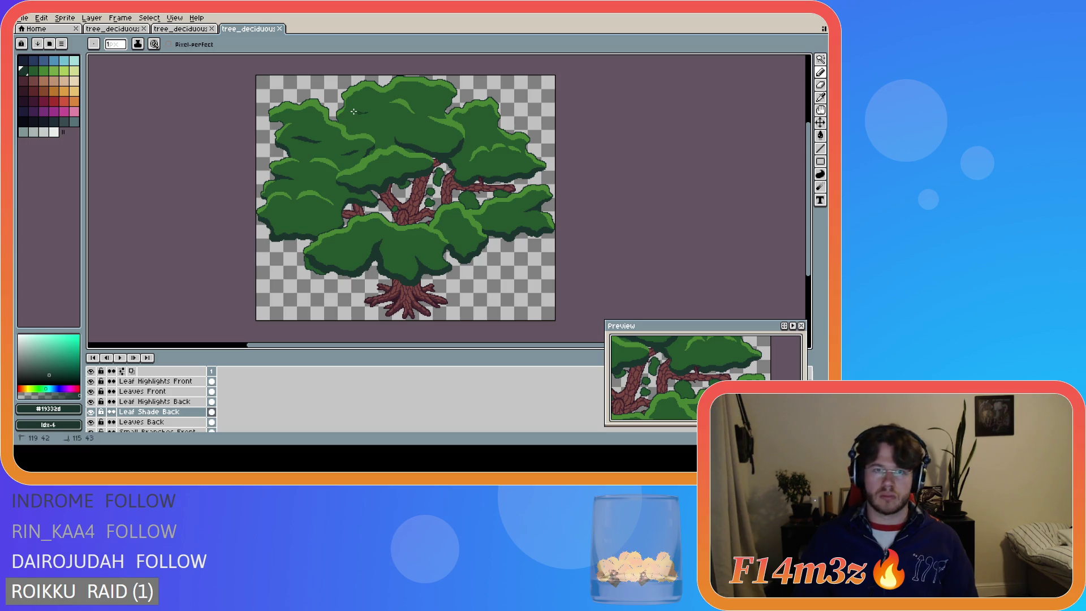
{"action": "scroll", "coordinate": [358, 113], "scroll_direction": "up", "scroll_amount": 3}
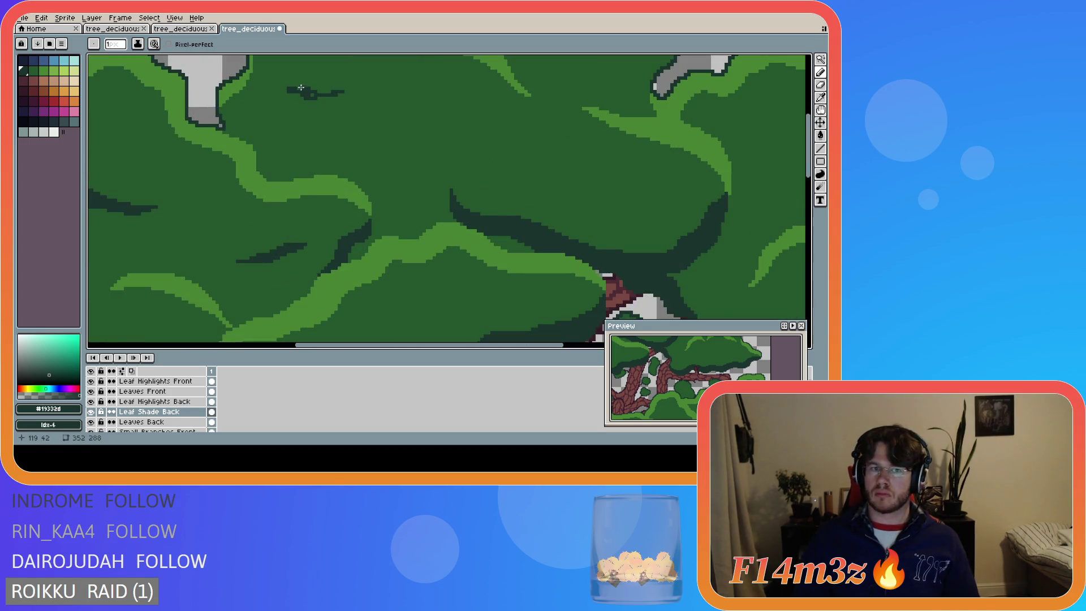
{"action": "mouse_move", "coordinate": [296, 89]}
{"action": "left_mouse_down"}
{"action": "mouse_move", "coordinate": [332, 92]}
{"action": "mouse_move", "coordinate": [297, 91]}
{"action": "mouse_move", "coordinate": [305, 96]}
{"action": "left_mouse_up"}
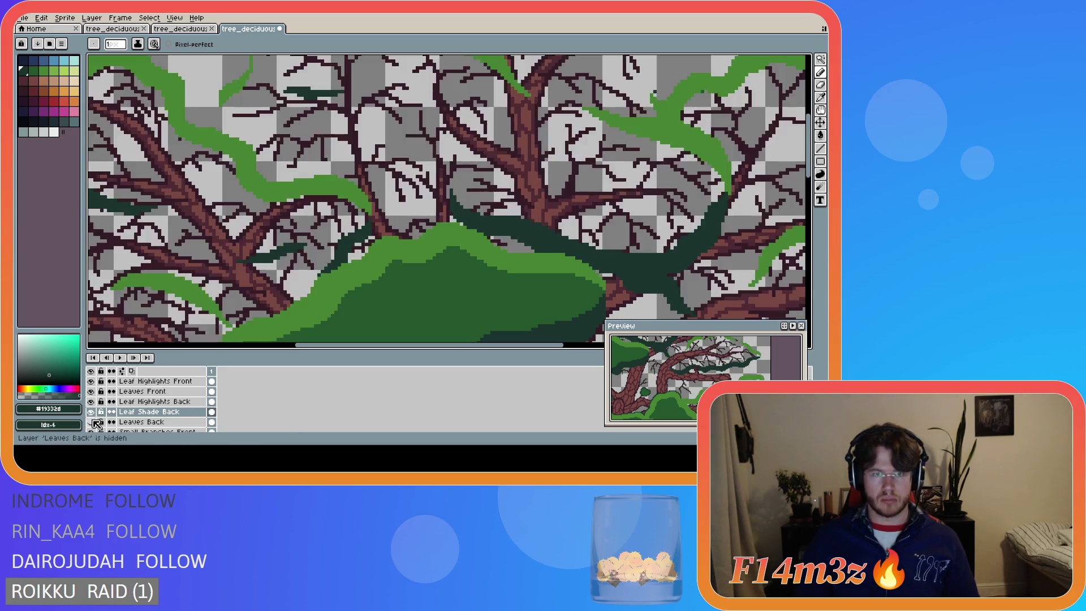
Draw more dark shading lines across the upper canopy and save the tree sprite
{"action": "mouse_move", "coordinate": [339, 129]}
{"action": "left_mouse_down"}
{"action": "mouse_move", "coordinate": [400, 115]}
{"action": "mouse_move", "coordinate": [322, 134]}
{"action": "mouse_move", "coordinate": [398, 113]}
{"action": "mouse_move", "coordinate": [358, 127]}
{"action": "left_mouse_up"}
{"action": "scroll", "coordinate": [348, 216], "scroll_direction": "down", "scroll_amount": 5}
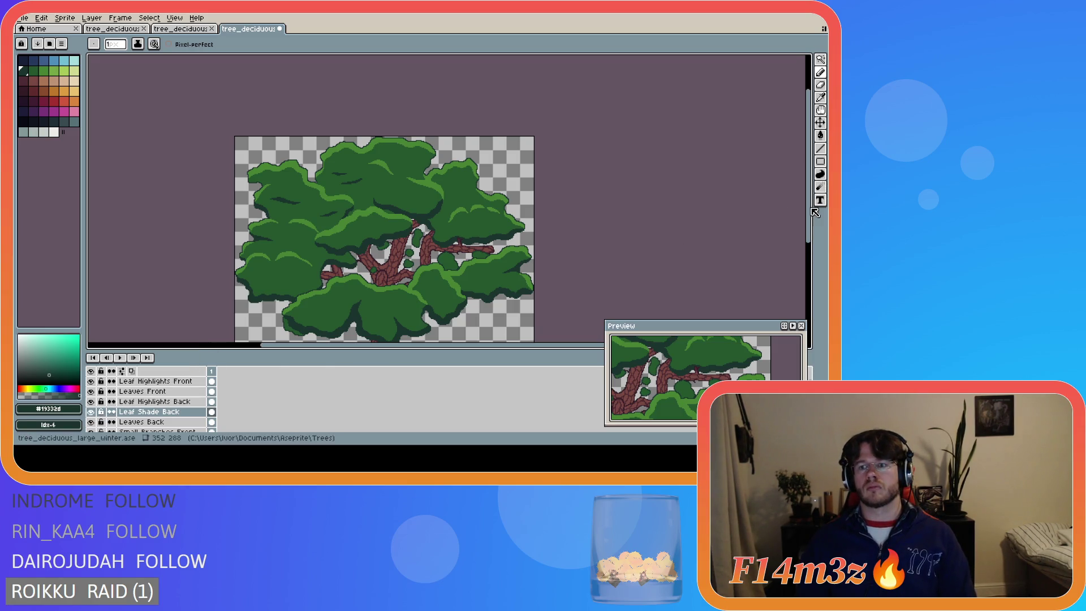
{"action": "left_click_drag", "start_coordinate": [809, 221], "coordinate": [816, 224]}
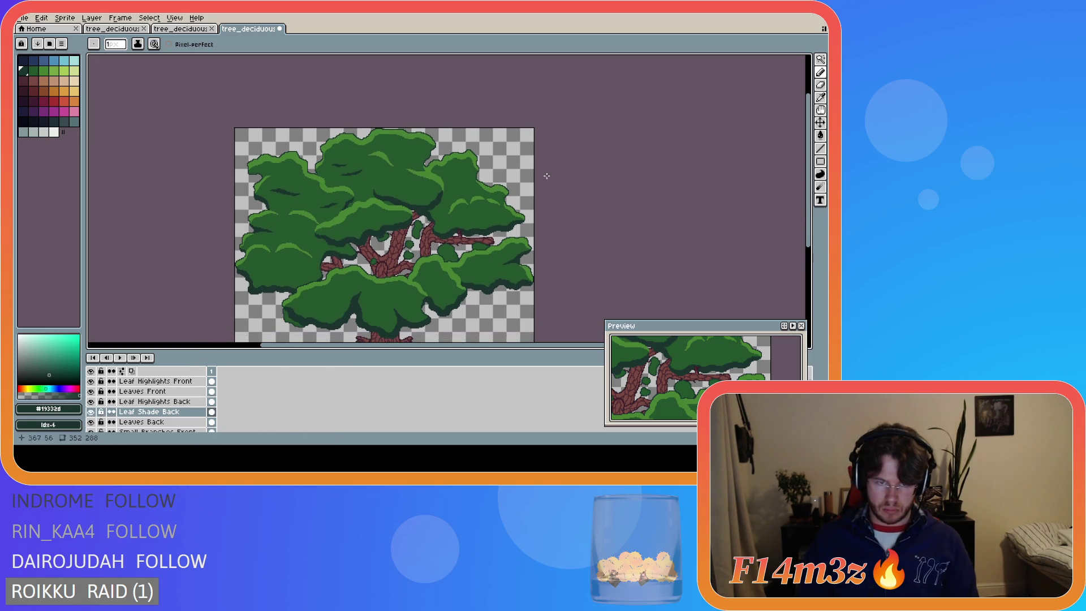
{"action": "scroll", "coordinate": [376, 160], "scroll_direction": "up", "scroll_amount": 2}
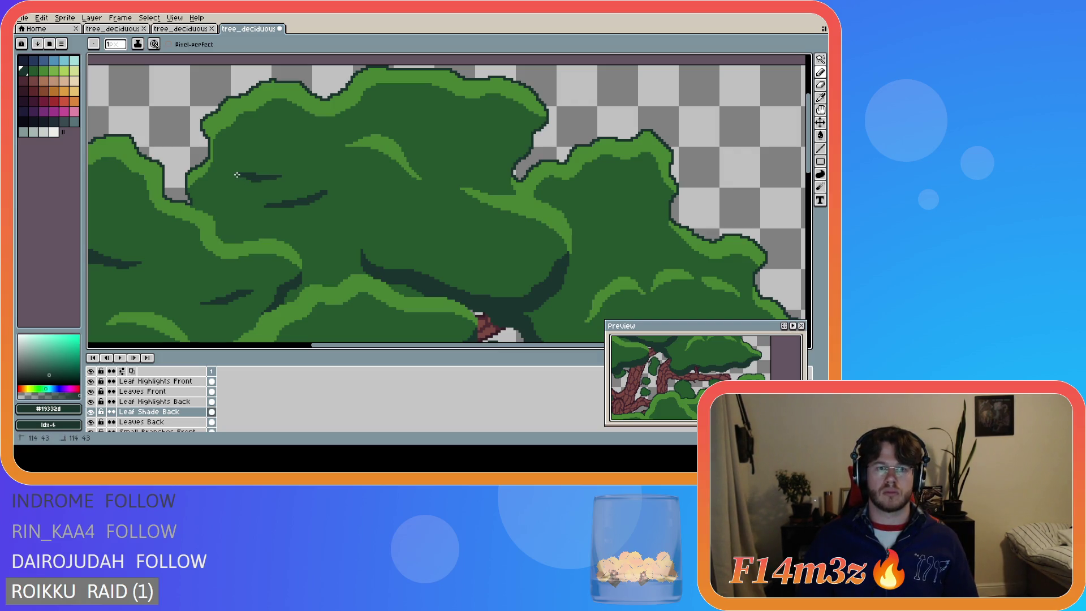
{"action": "left_click_drag", "start_coordinate": [247, 175], "coordinate": [236, 175]}
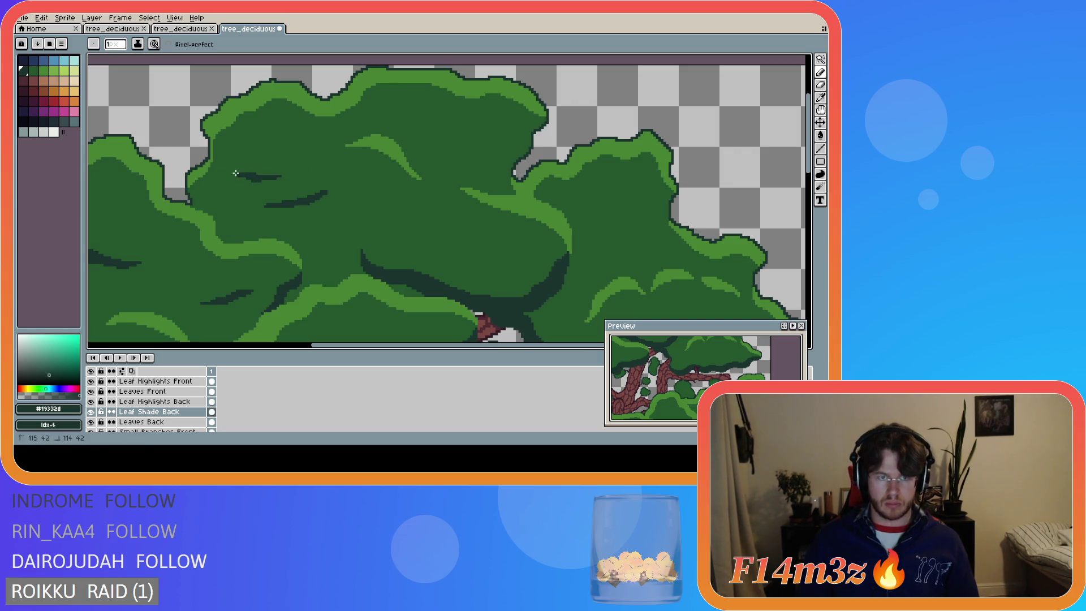
{"action": "key", "text": "e"}
{"action": "key", "text": "ctrl+s"}
Compare with the back leaves hidden, then pick light green #468232 and select Leaf Highlights Back
{"action": "scroll", "coordinate": [288, 227], "scroll_direction": "down", "scroll_amount": 2}
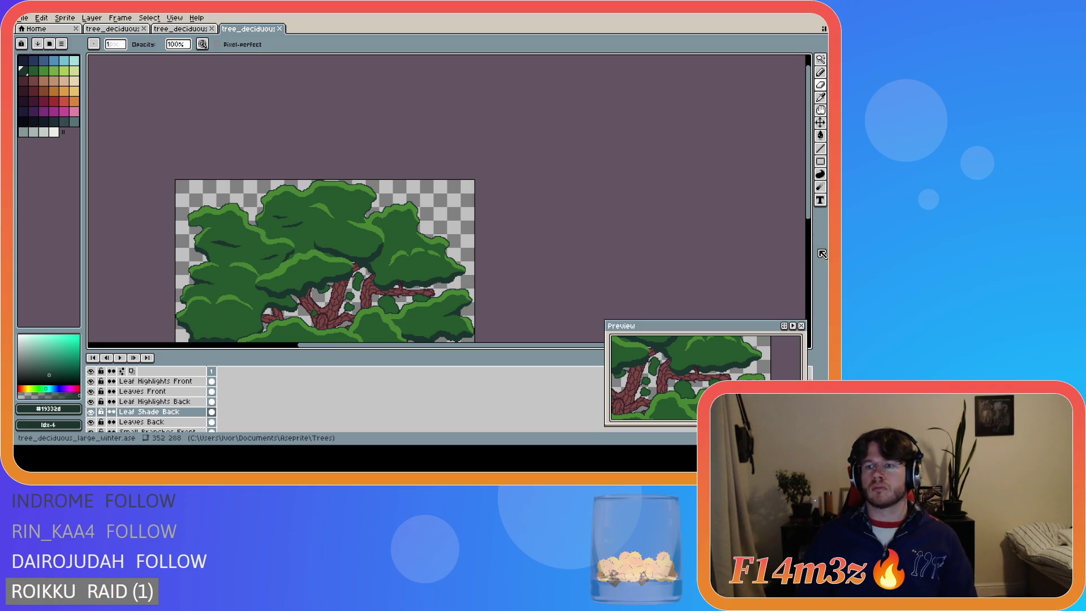
{"action": "scroll", "coordinate": [822, 254], "scroll_direction": "down", "scroll_amount": 3}
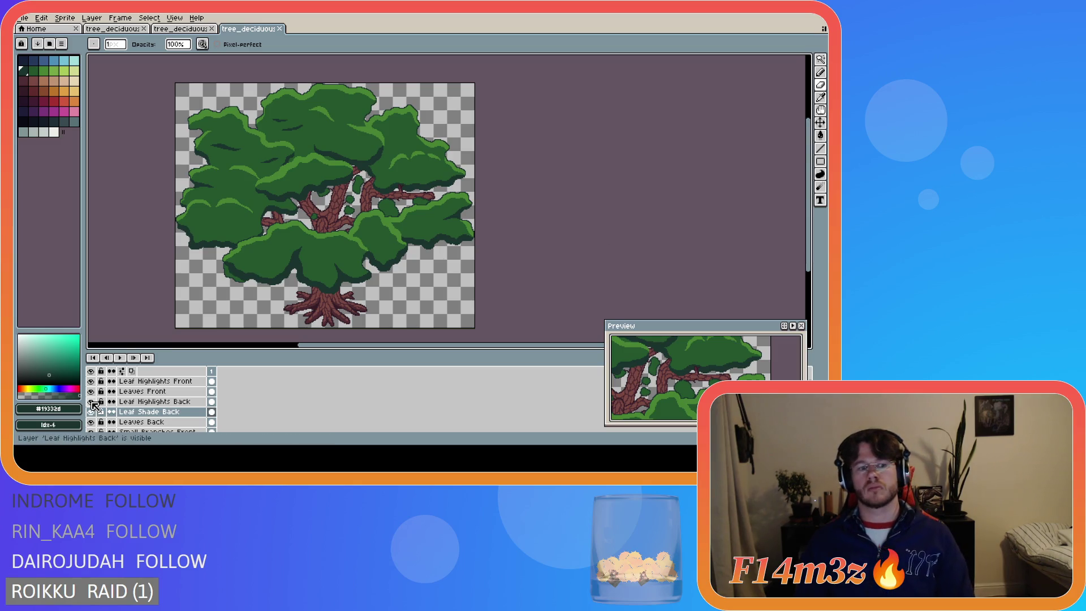
{"action": "left_click", "coordinate": [91, 422]}
{"action": "left_click", "coordinate": [92, 424]}
{"action": "left_click", "coordinate": [92, 423]}
{"action": "left_click", "coordinate": [92, 423]}
{"action": "left_click", "coordinate": [92, 423]}
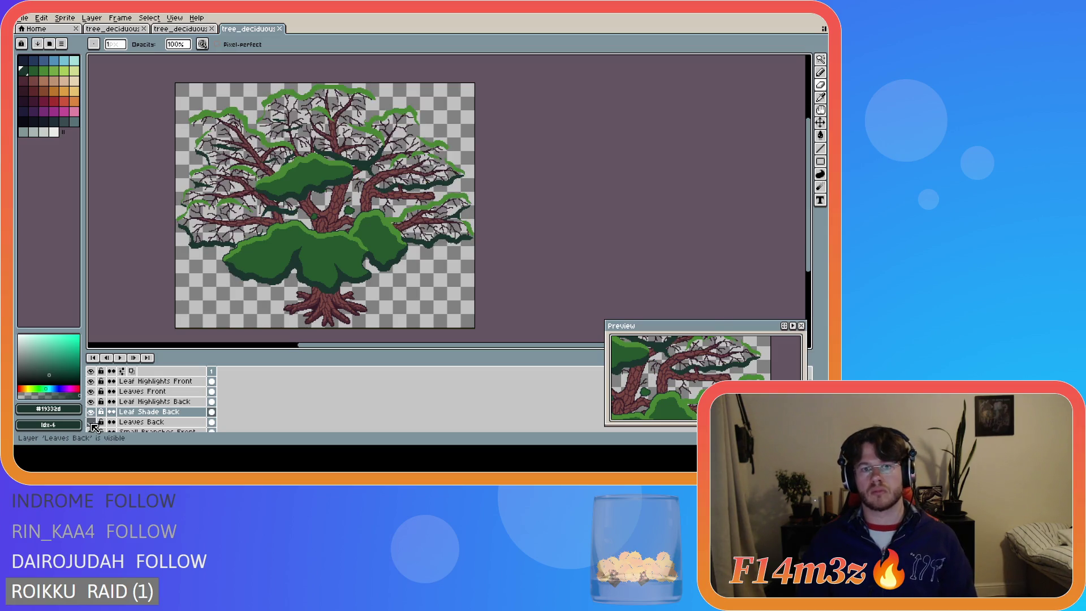
{"action": "left_click", "coordinate": [93, 423]}
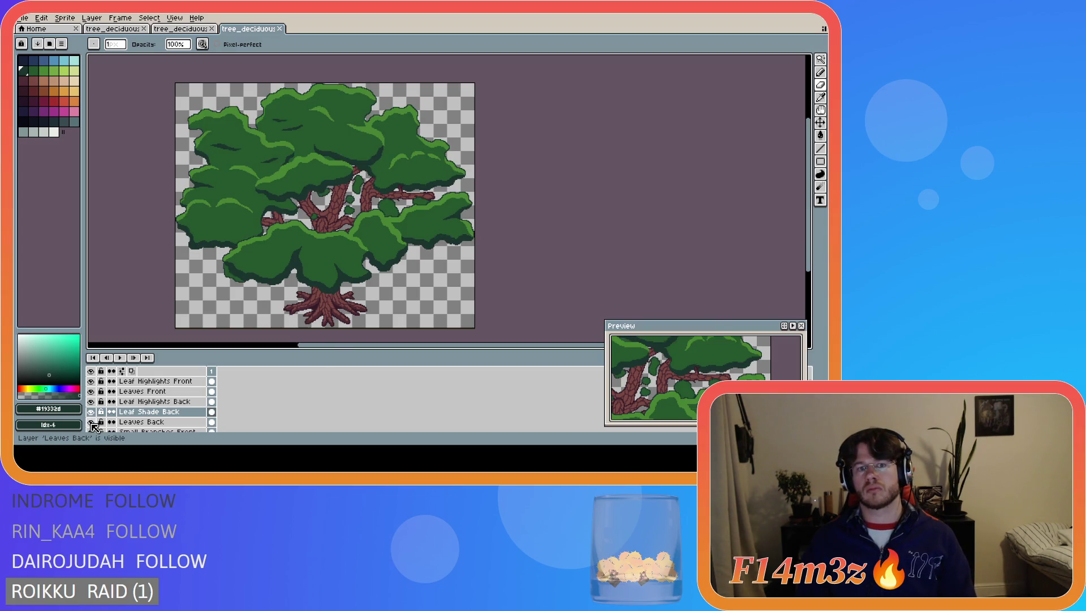
{"action": "left_click", "coordinate": [372, 134], "text": "alt"}
{"action": "left_click", "coordinate": [165, 402]}
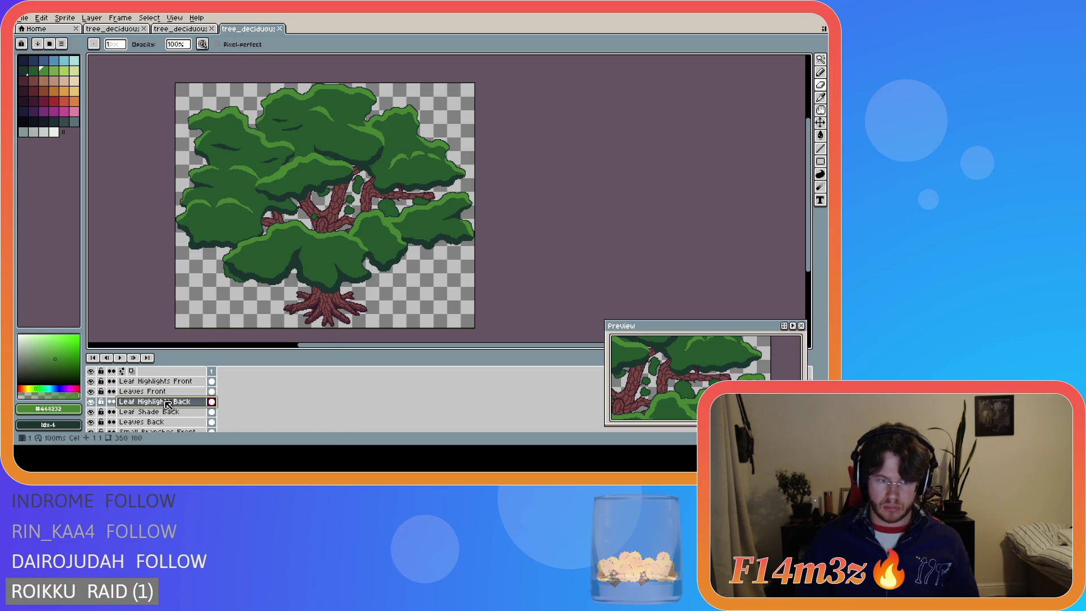
Draw a light-green highlight line along a back leaf clump with the Line tool and save
{"action": "scroll", "coordinate": [548, 185], "scroll_direction": "up", "scroll_amount": 4}
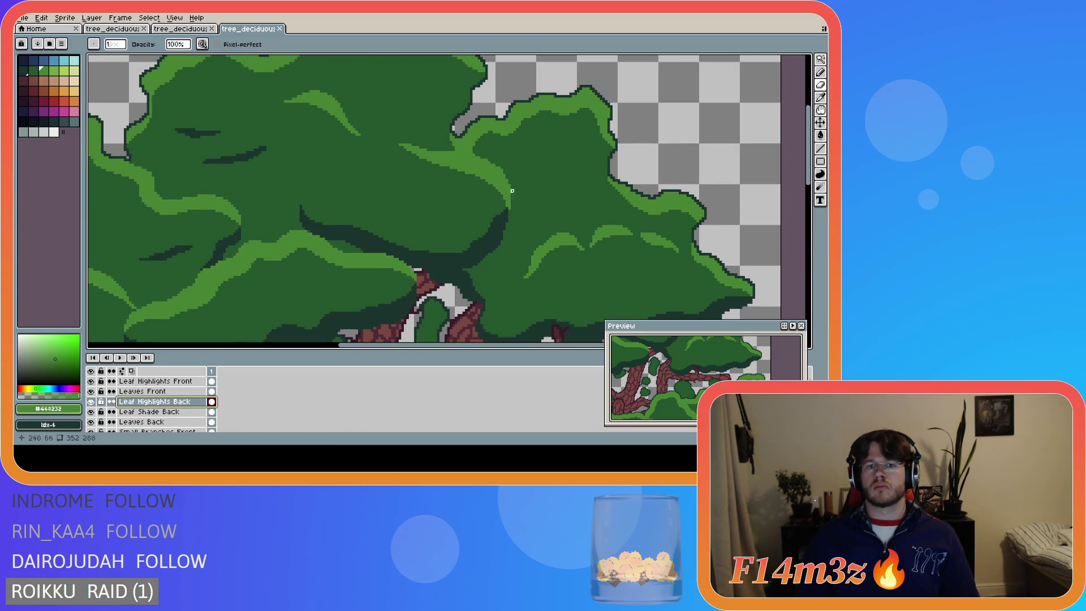
{"action": "key", "text": "v"}
{"action": "key", "text": "ctrl+z"}
{"action": "key", "text": "b"}
{"action": "key", "text": "l"}
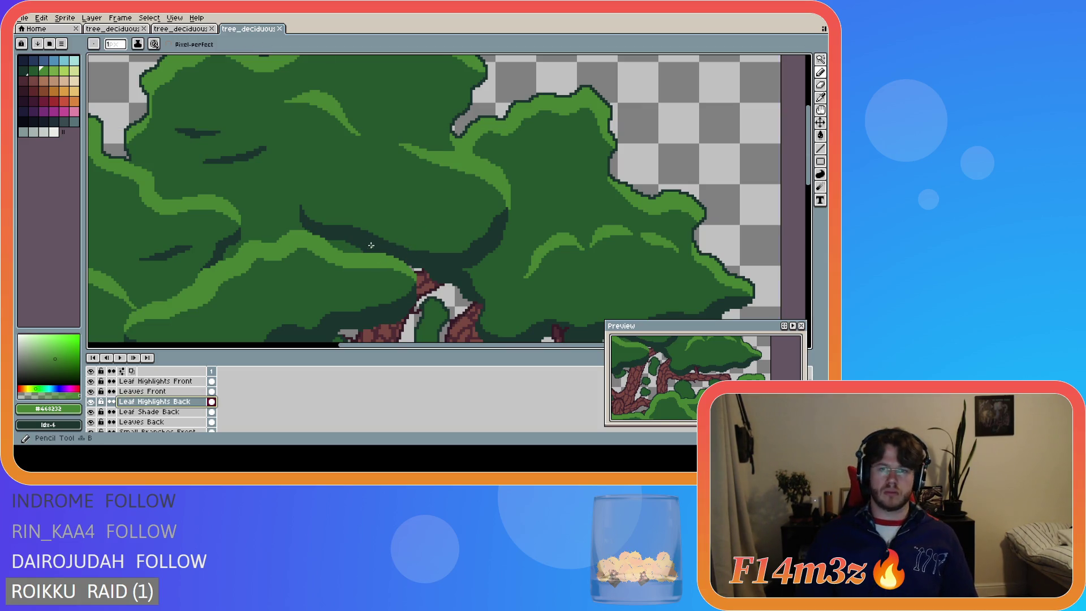
{"action": "mouse_move", "coordinate": [410, 199]}
{"action": "left_mouse_down"}
{"action": "mouse_move", "coordinate": [469, 209]}
{"action": "mouse_move", "coordinate": [408, 199]}
{"action": "left_mouse_up"}
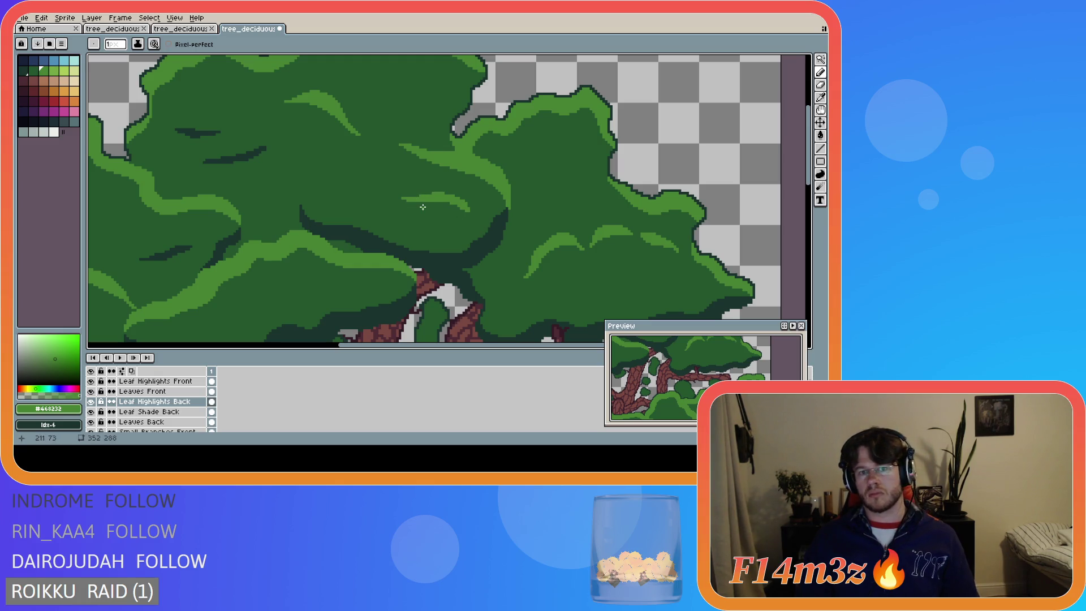
{"action": "key", "text": "b"}
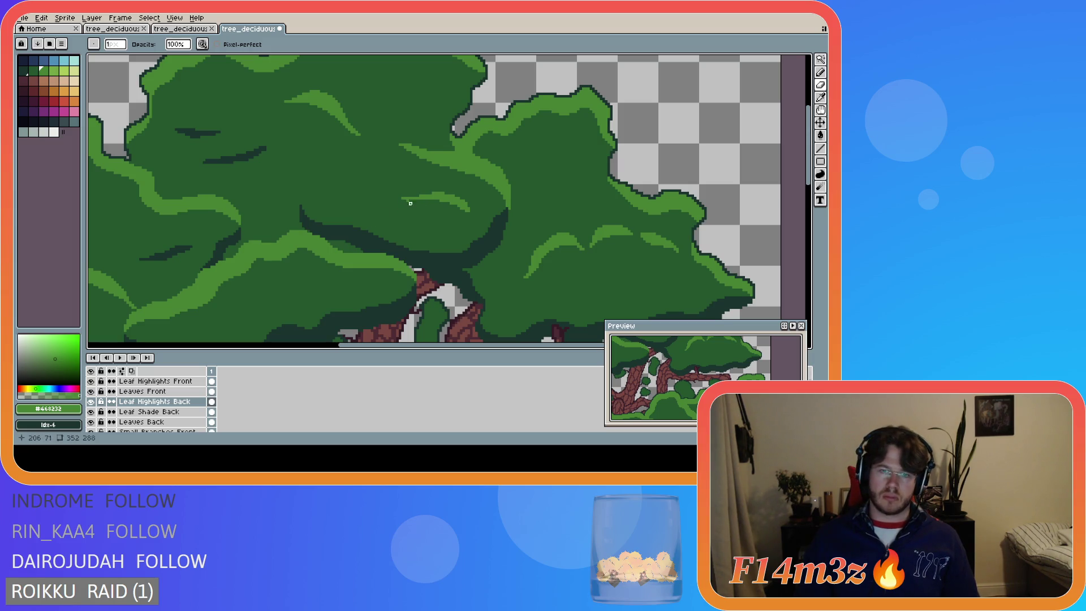
{"action": "scroll", "coordinate": [344, 269], "scroll_direction": "down", "scroll_amount": 2}
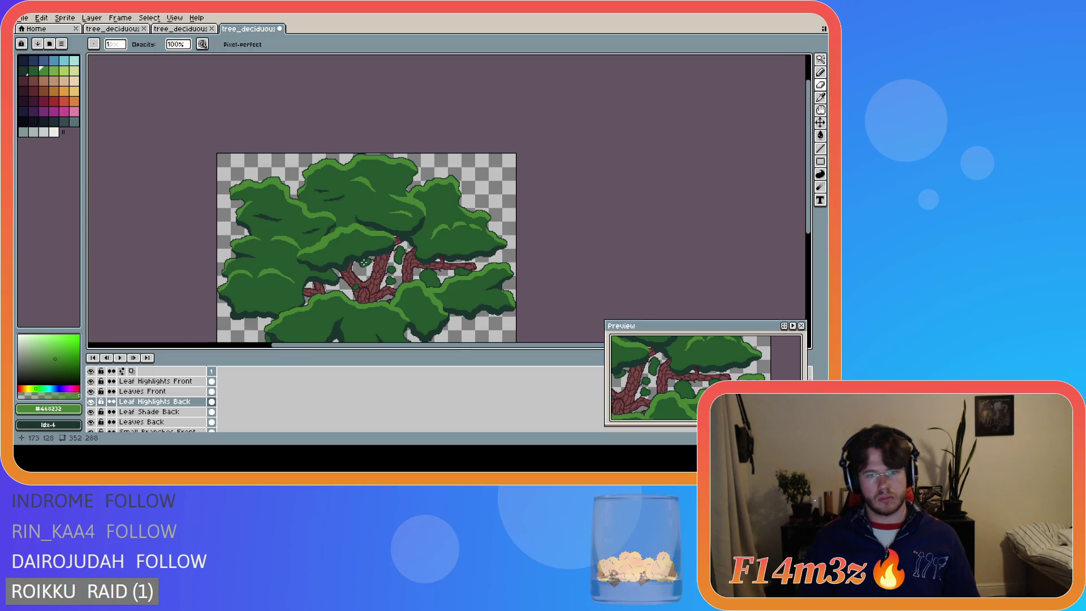
{"action": "key", "text": "ctrl+s"}
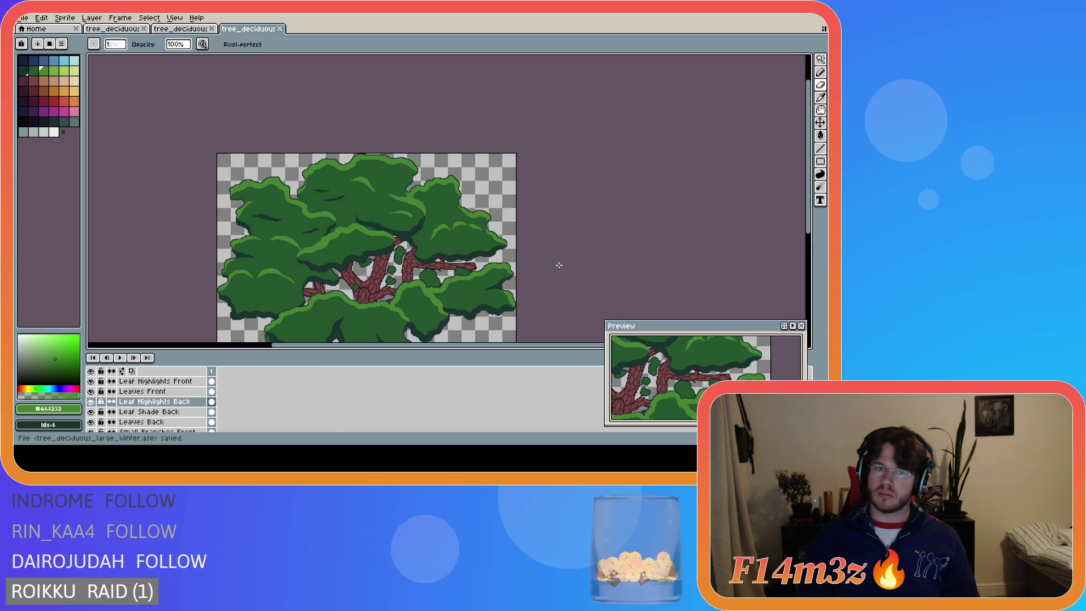
Undo the last pencil stroke, recheck the back leaves, and eyedrop dark shade green #19332d
{"action": "scroll", "coordinate": [560, 265], "scroll_direction": "down", "scroll_amount": 1}
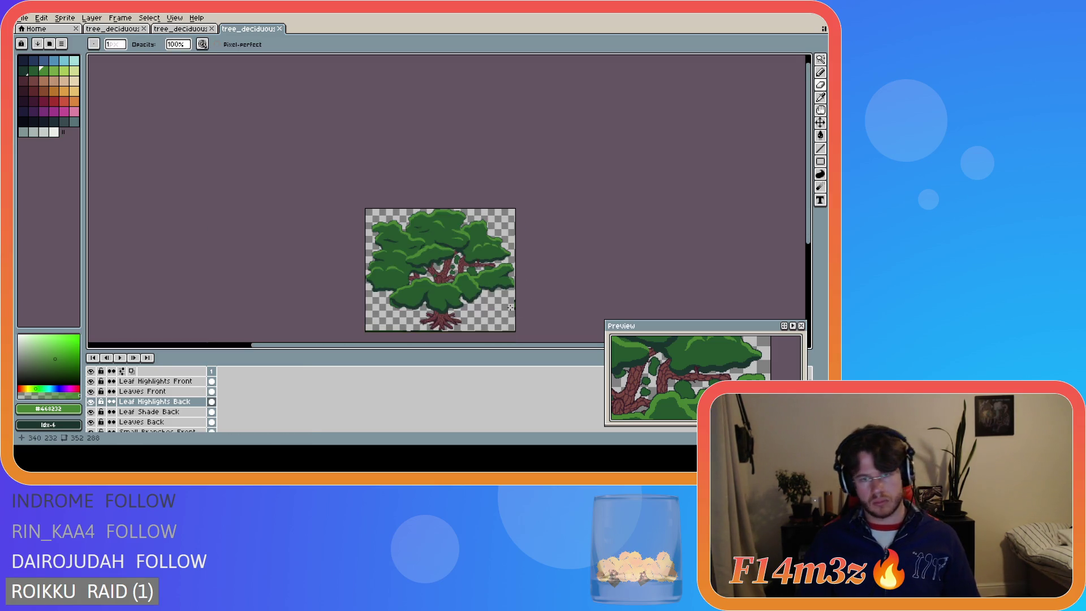
{"action": "scroll", "coordinate": [511, 306], "scroll_direction": "up", "scroll_amount": 1}
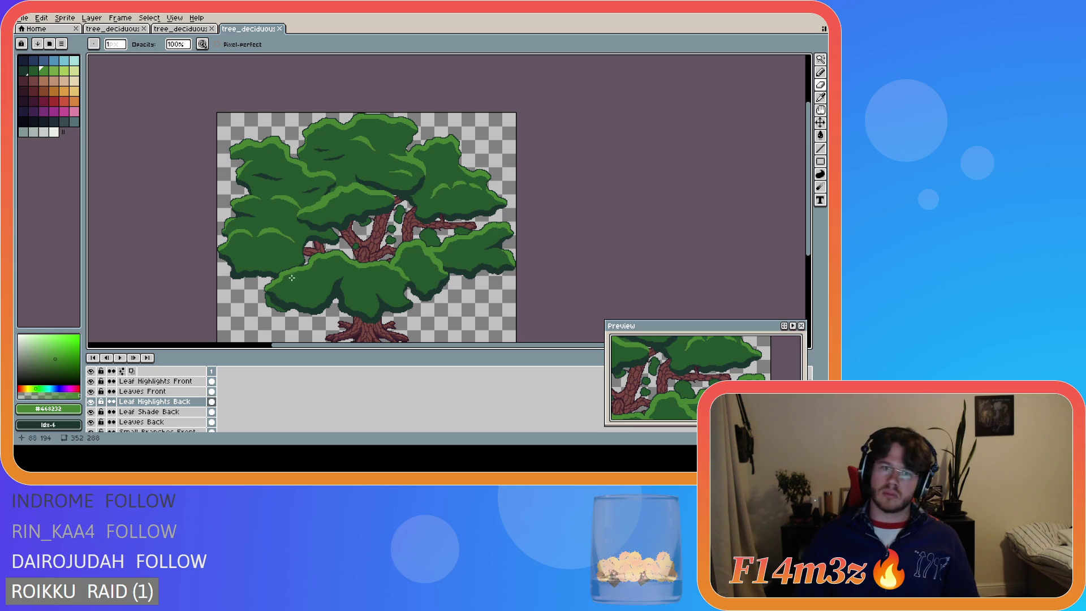
{"action": "left_click_drag", "start_coordinate": [815, 252], "coordinate": [816, 270]}
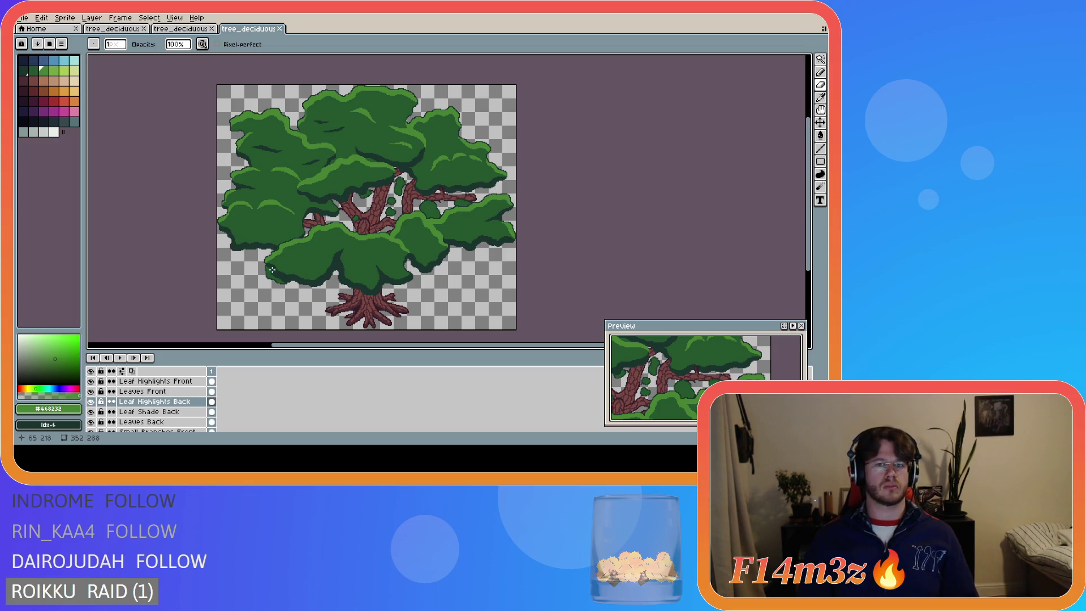
{"action": "key", "text": "ctrl+z"}
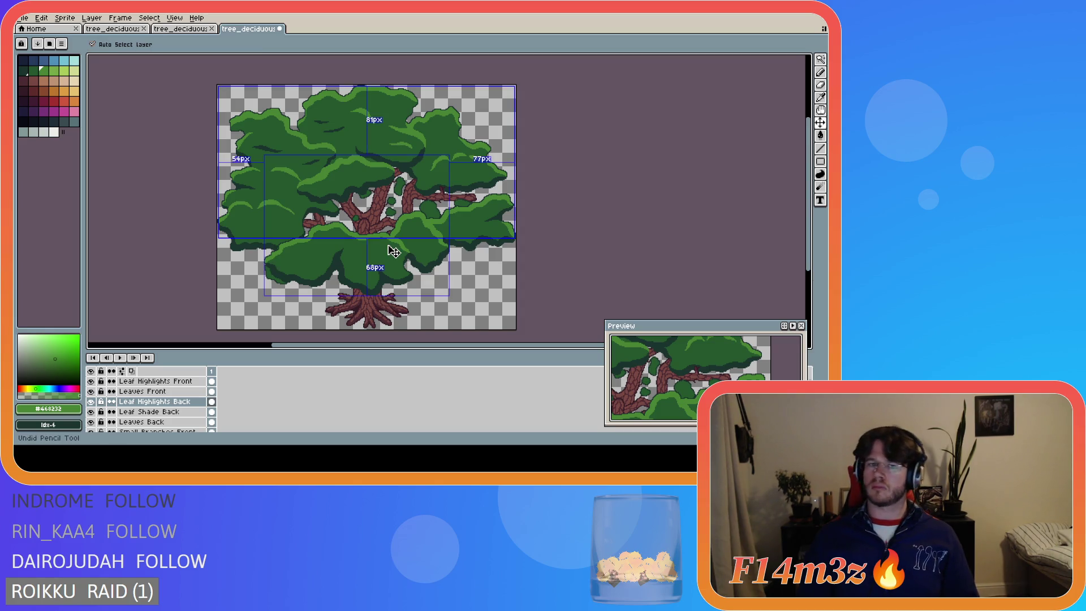
{"action": "left_click", "coordinate": [393, 251], "text": "ctrl"}
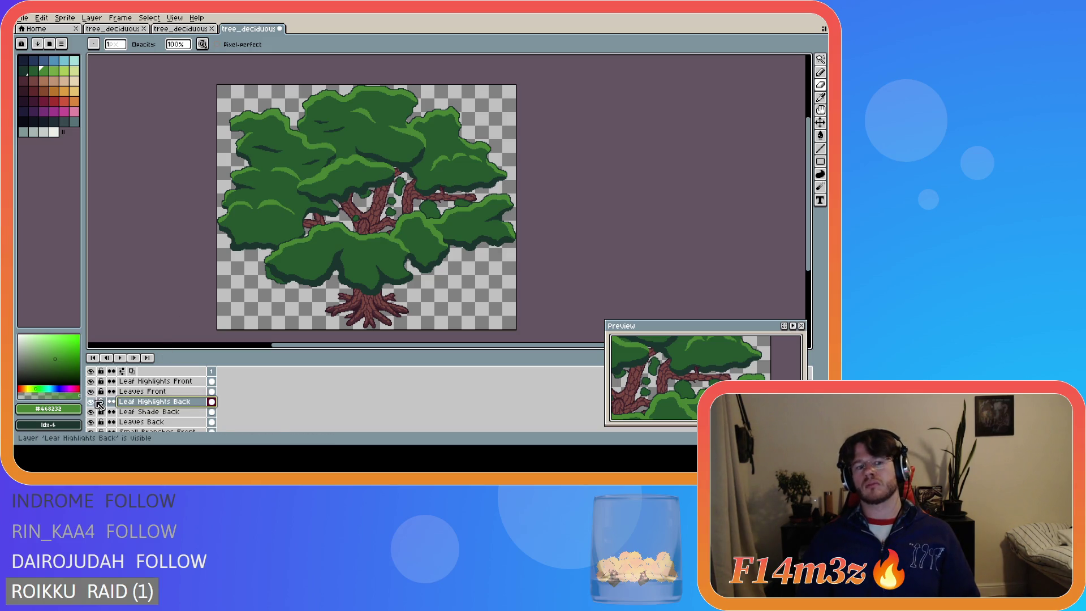
{"action": "left_click", "coordinate": [92, 422]}
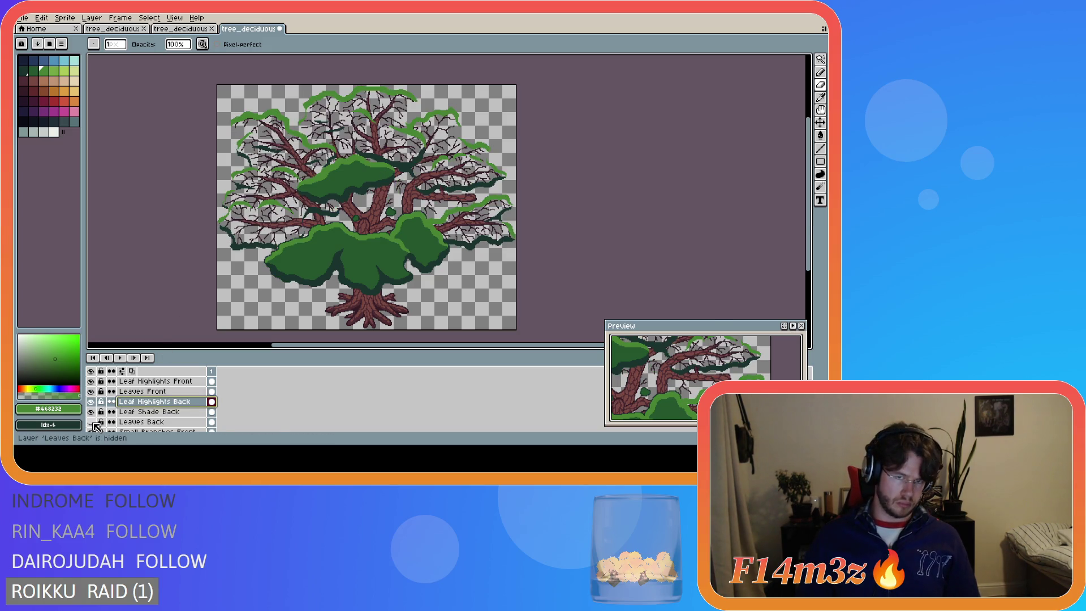
{"action": "left_click", "coordinate": [92, 422]}
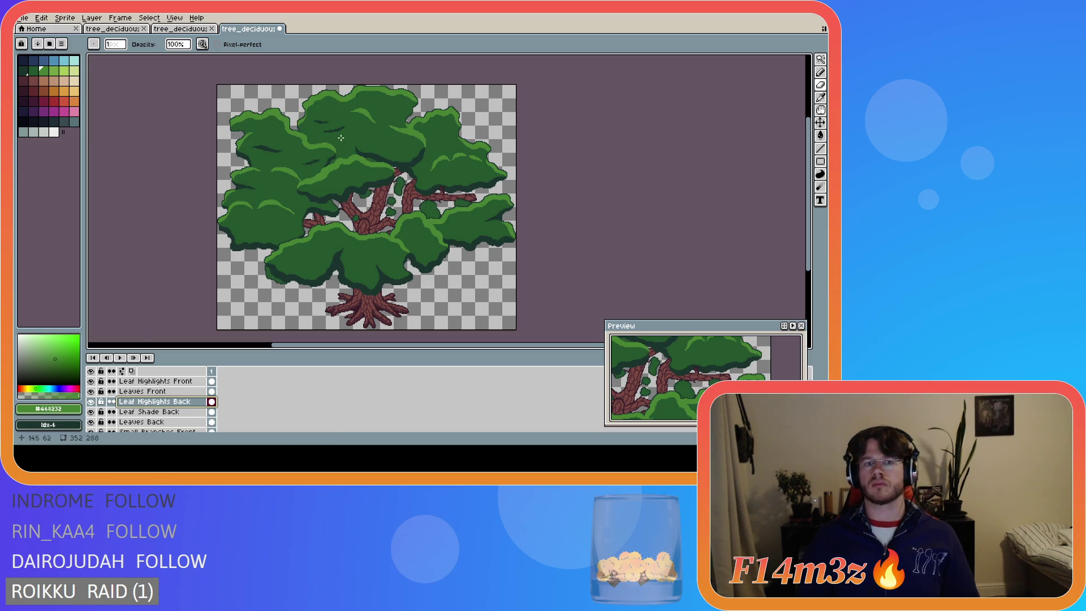
{"action": "left_click", "coordinate": [381, 154], "text": "alt"}
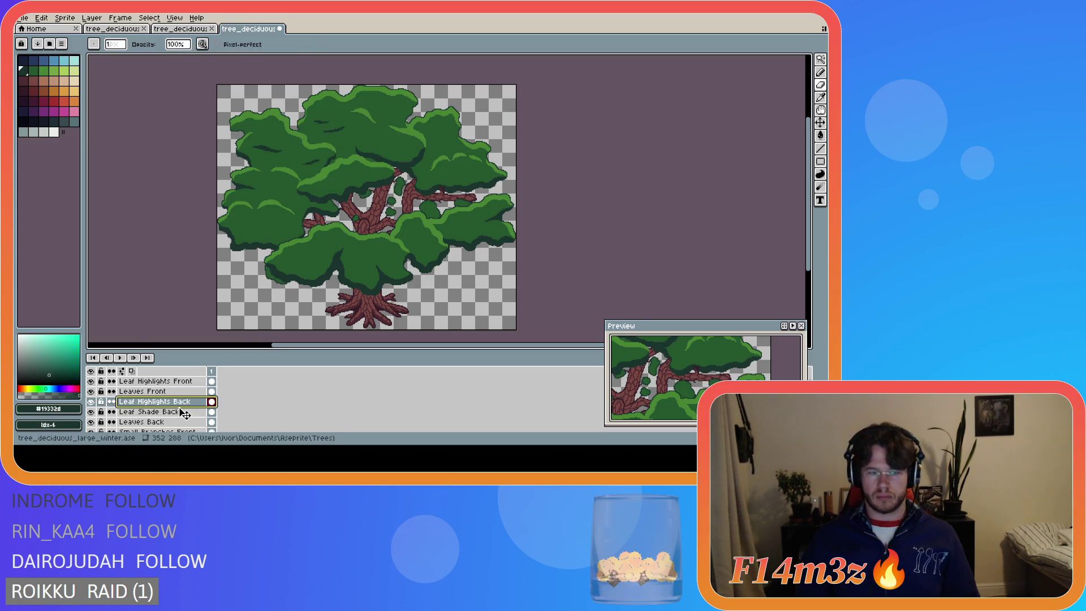
On the Leaf Shade Back layer, paint dark shading strokes across the upper canopy
{"action": "left_click", "coordinate": [150, 412]}
{"action": "scroll", "coordinate": [394, 154], "scroll_direction": "up", "scroll_amount": 3}
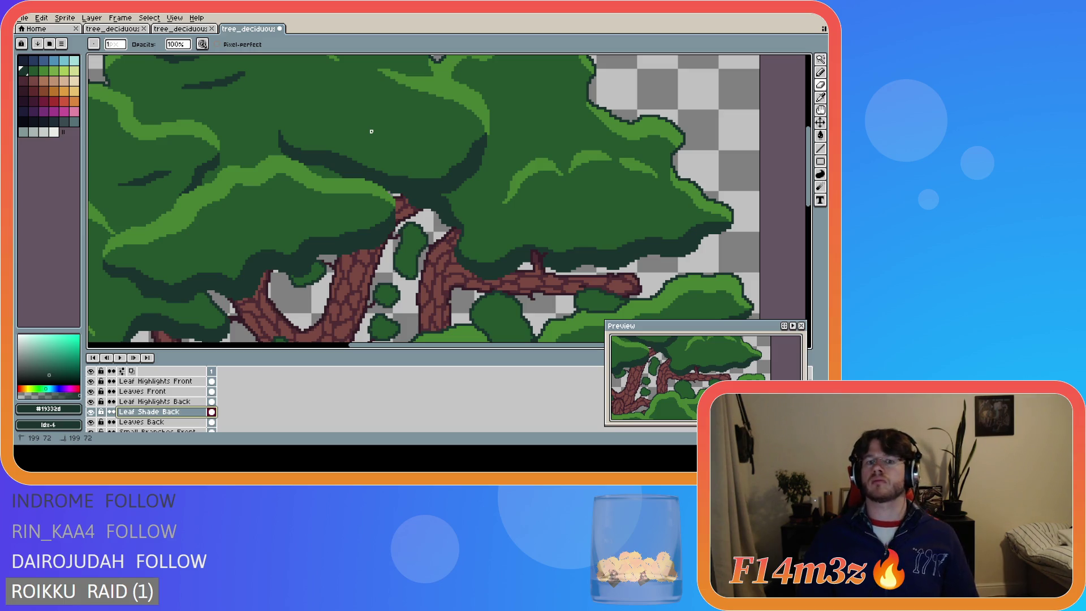
{"action": "left_click", "coordinate": [438, 147]}
{"action": "key", "text": "e"}
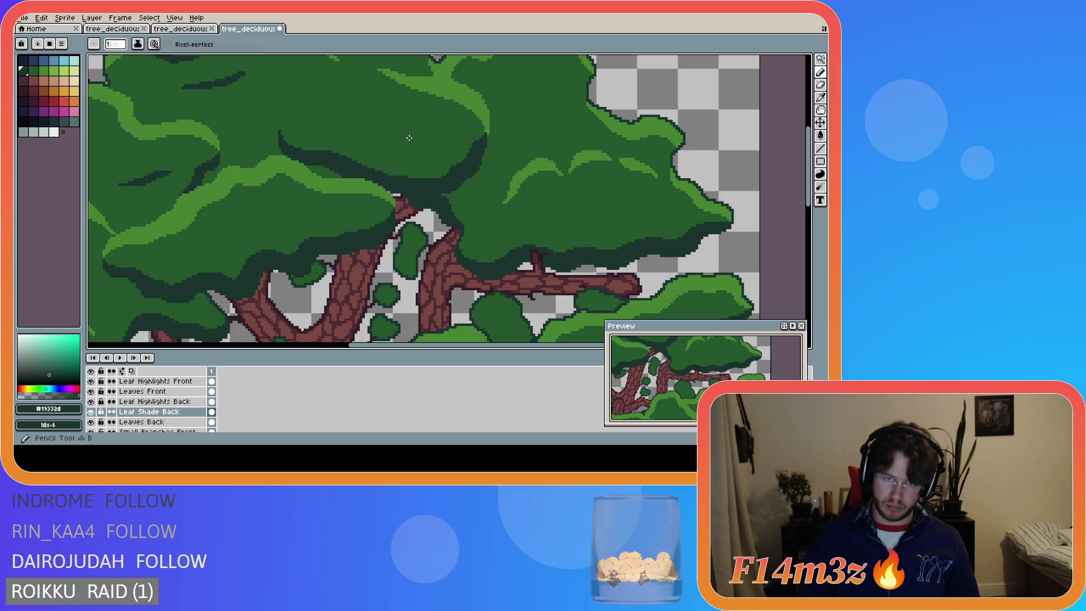
{"action": "mouse_move", "coordinate": [366, 131]}
{"action": "left_mouse_down"}
{"action": "mouse_move", "coordinate": [453, 149]}
{"action": "mouse_move", "coordinate": [400, 151]}
{"action": "mouse_move", "coordinate": [364, 128]}
{"action": "mouse_move", "coordinate": [432, 151]}
{"action": "left_mouse_up"}
{"action": "mouse_move", "coordinate": [360, 126]}
{"action": "left_mouse_down"}
{"action": "mouse_move", "coordinate": [447, 149]}
{"action": "mouse_move", "coordinate": [375, 125]}
{"action": "left_mouse_up"}
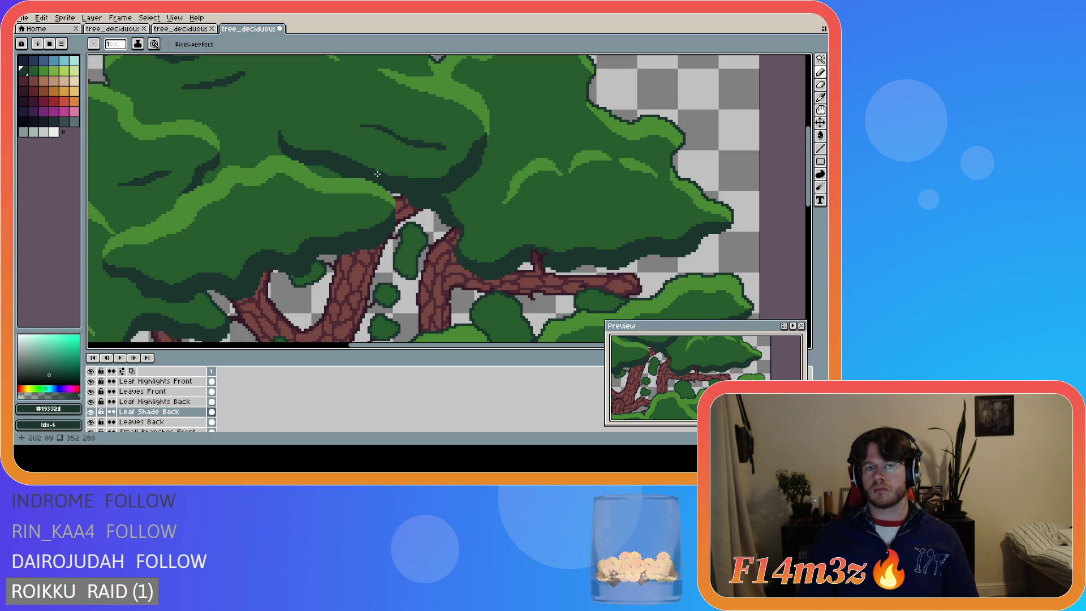
{"action": "scroll", "coordinate": [430, 181], "scroll_direction": "down", "scroll_amount": 4}
Add dark-green shading under a leaf clump, including a thin curved line
{"action": "key", "text": "v"}
{"action": "key", "text": "b"}
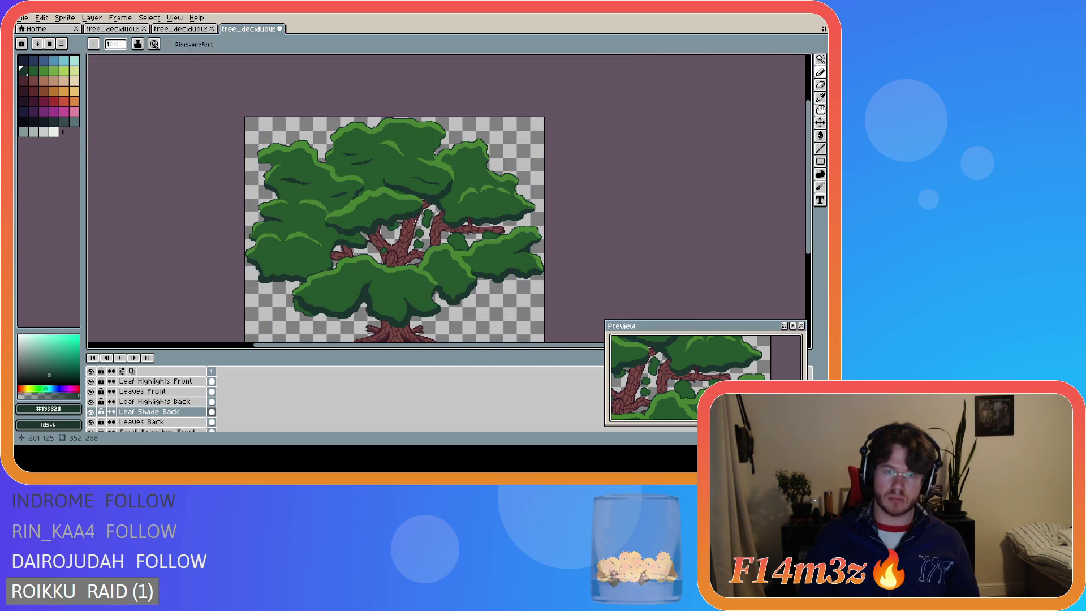
{"action": "mouse_move", "coordinate": [443, 178]}
{"action": "left_mouse_down"}
{"action": "mouse_move", "coordinate": [371, 175]}
{"action": "mouse_move", "coordinate": [439, 180]}
{"action": "mouse_move", "coordinate": [396, 182]}
{"action": "mouse_move", "coordinate": [423, 186]}
{"action": "mouse_move", "coordinate": [413, 182]}
{"action": "left_mouse_up"}
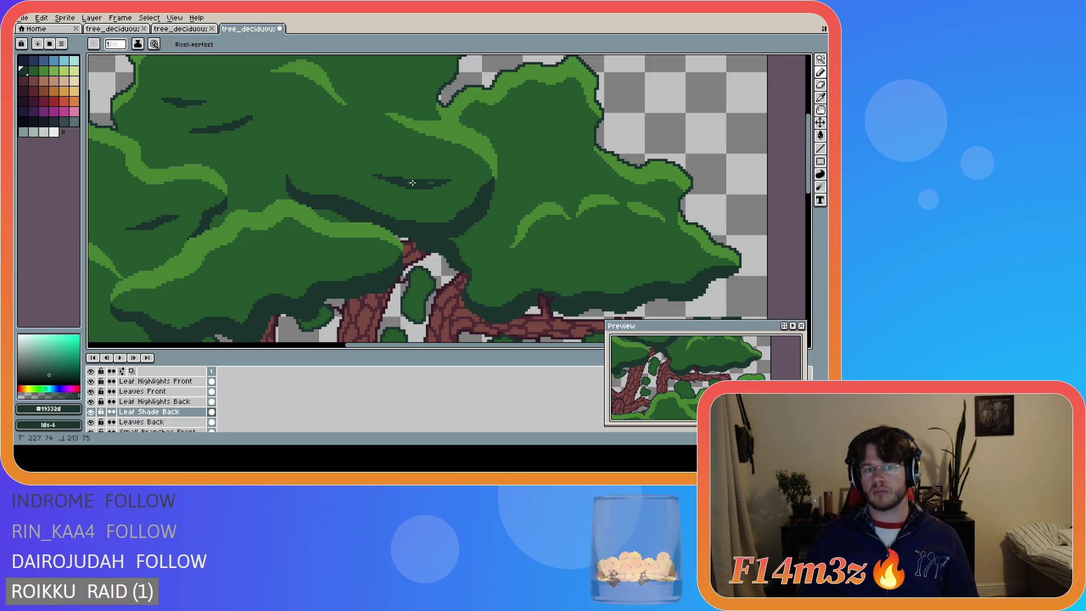
{"action": "scroll", "coordinate": [420, 181], "scroll_direction": "down", "scroll_amount": 3}
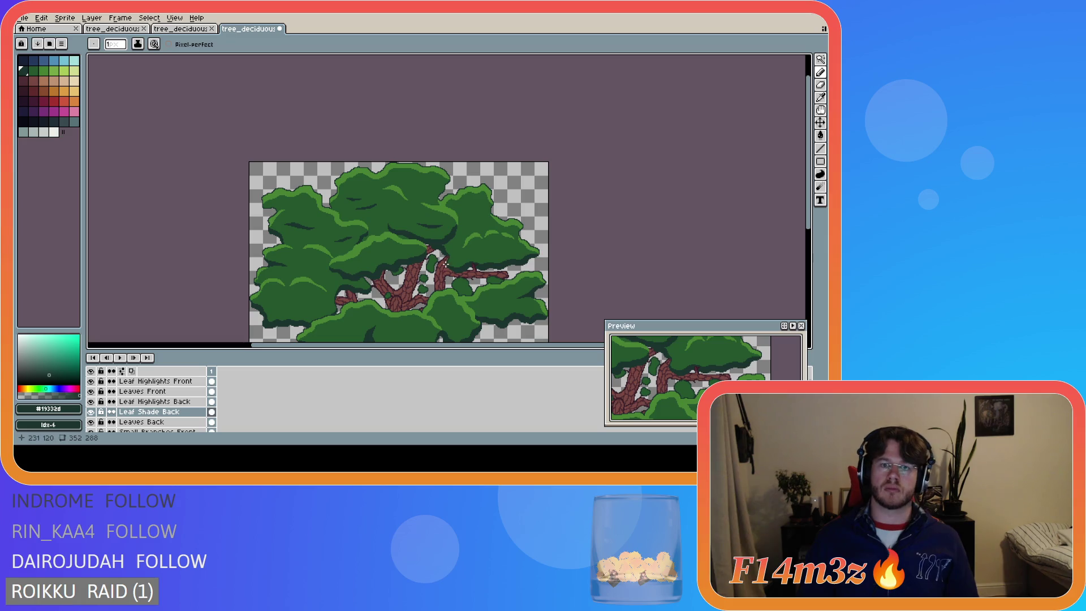
{"action": "scroll", "coordinate": [446, 264], "scroll_direction": "up", "scroll_amount": 3}
{"action": "mouse_move", "coordinate": [394, 211]}
{"action": "left_mouse_down"}
{"action": "mouse_move", "coordinate": [449, 231]}
{"action": "mouse_move", "coordinate": [402, 216]}
{"action": "left_mouse_up"}
{"action": "scroll", "coordinate": [445, 256], "scroll_direction": "down", "scroll_amount": 5}
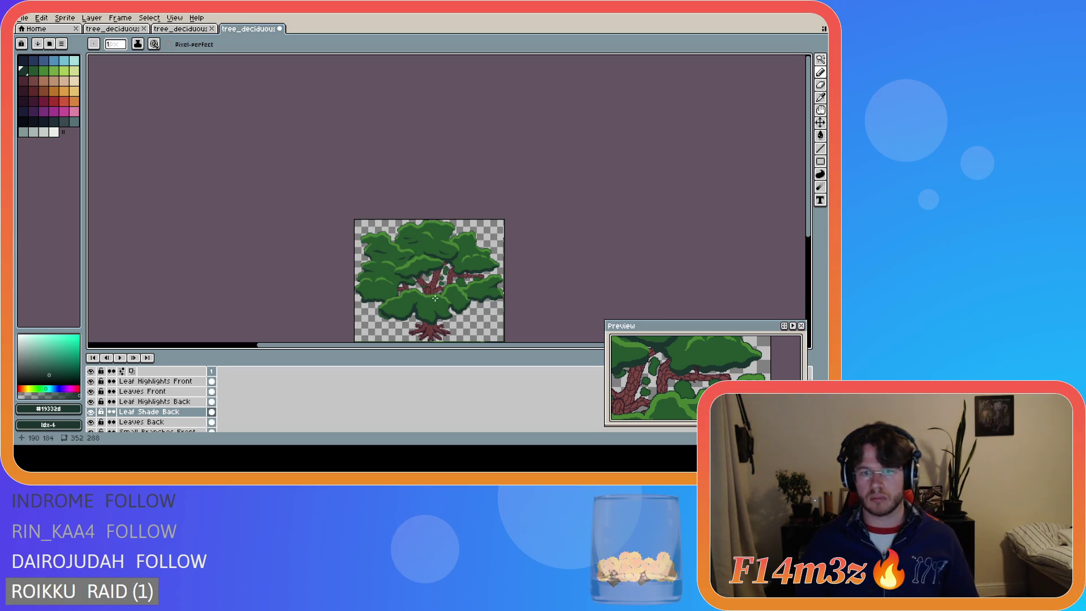
{"action": "scroll", "coordinate": [434, 296], "scroll_direction": "up", "scroll_amount": 2}
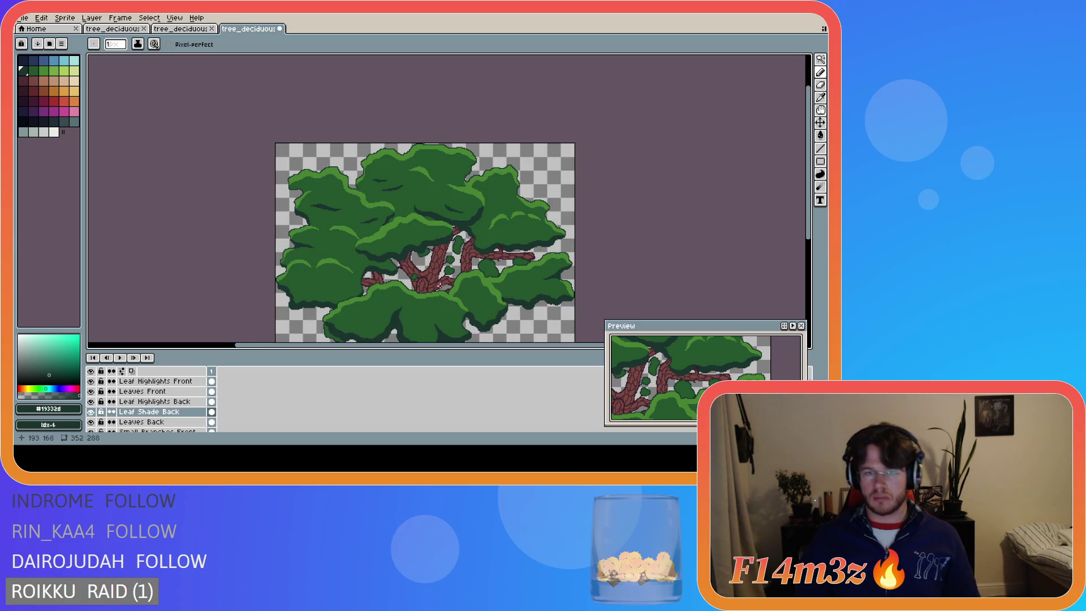
Toggle the Leaves Back layer off and on to compare the shading, leaving it visible
{"action": "left_click", "coordinate": [94, 421]}
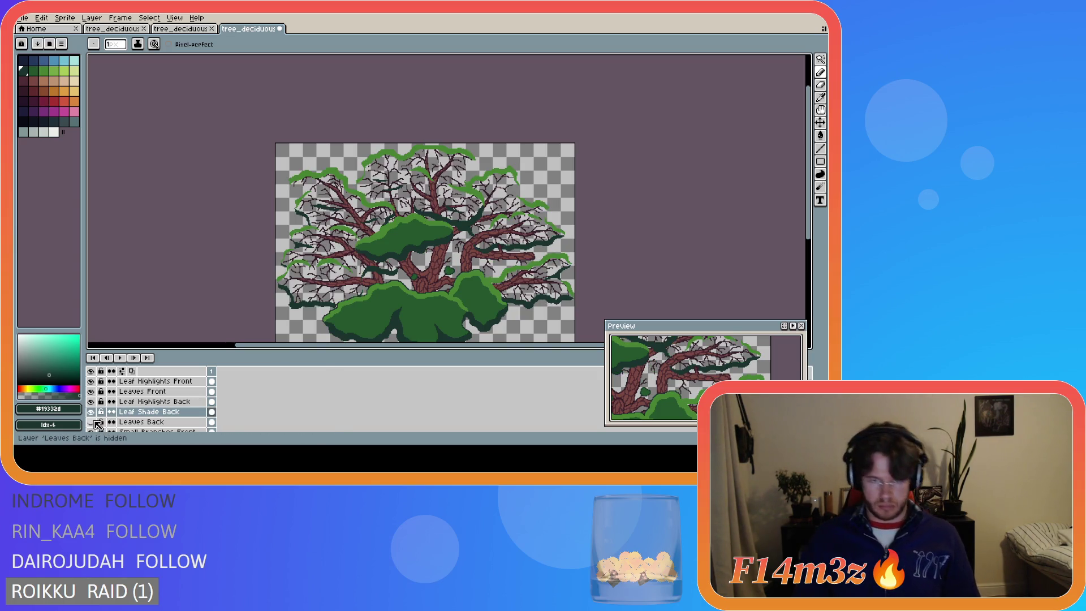
{"action": "left_click", "coordinate": [92, 422]}
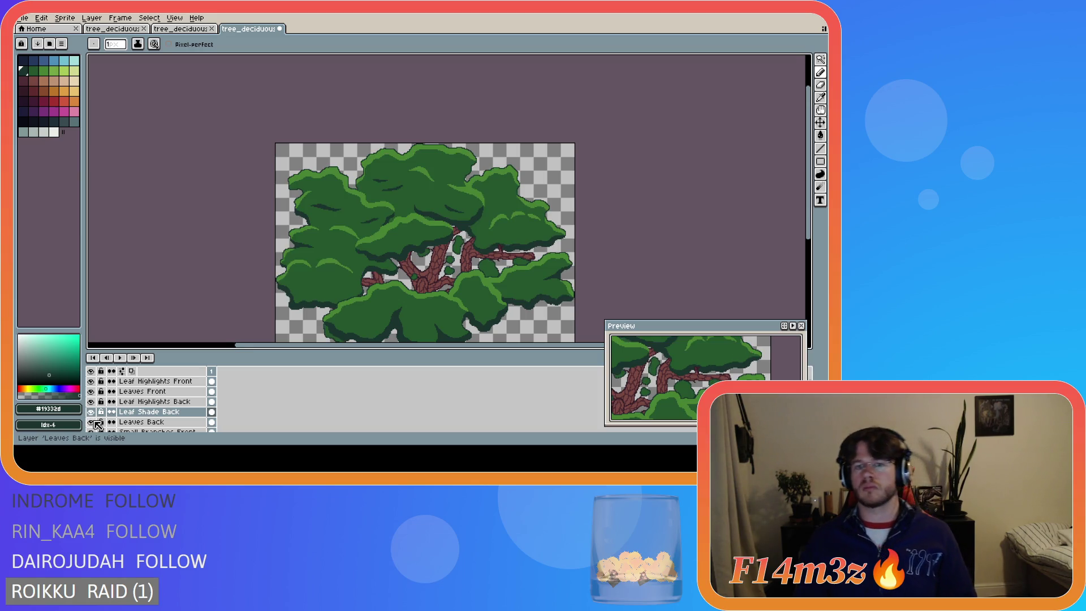
{"action": "left_click", "coordinate": [92, 422]}
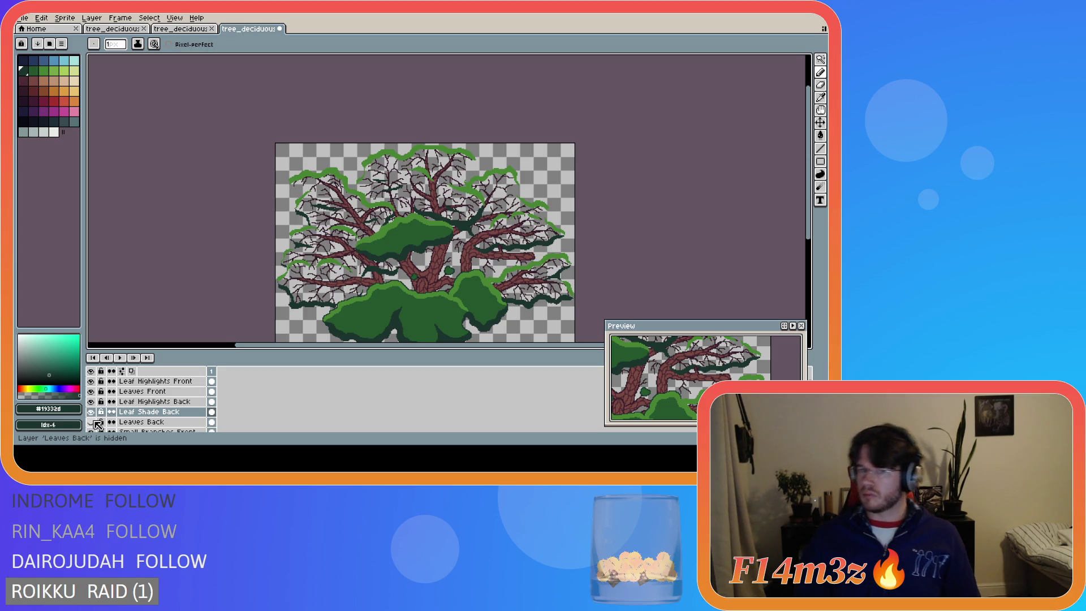
{"action": "left_click", "coordinate": [94, 421]}
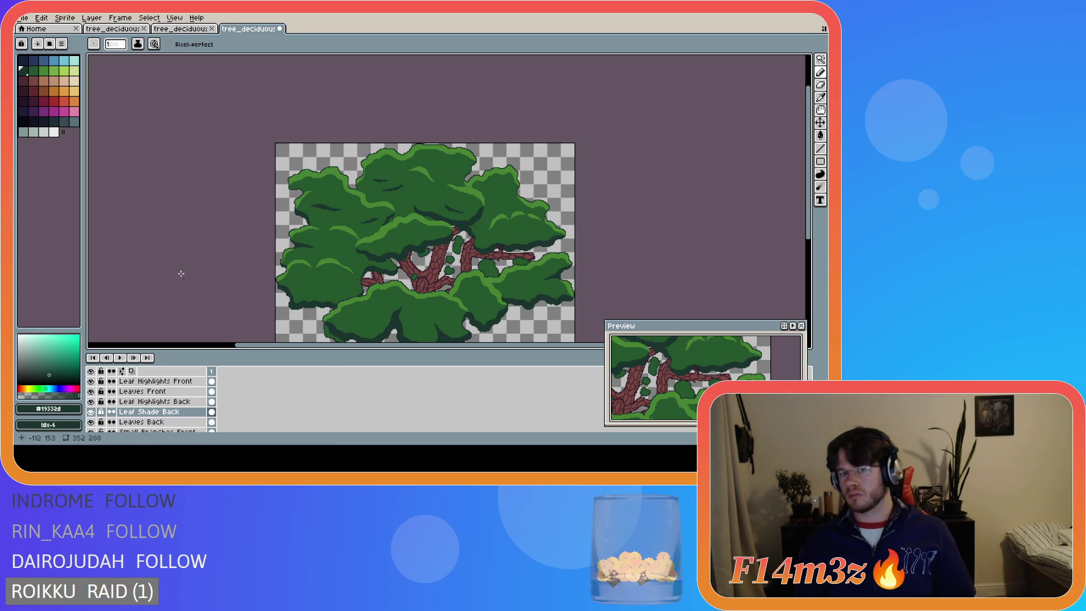
{"action": "scroll", "coordinate": [325, 232], "scroll_direction": "down", "scroll_amount": 2}
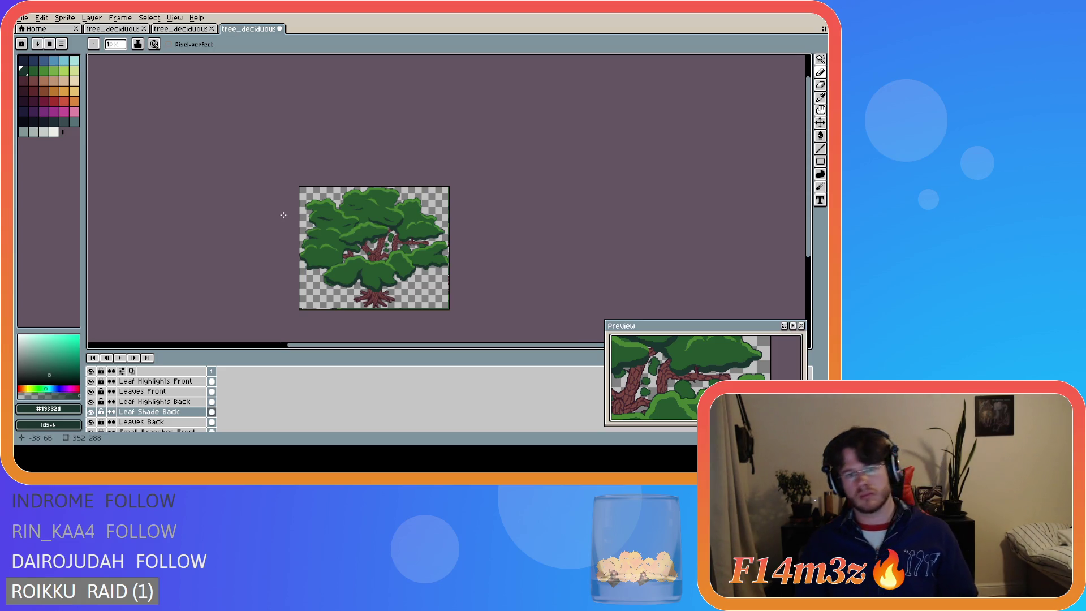
{"action": "scroll", "coordinate": [348, 210], "scroll_direction": "up", "scroll_amount": 2}
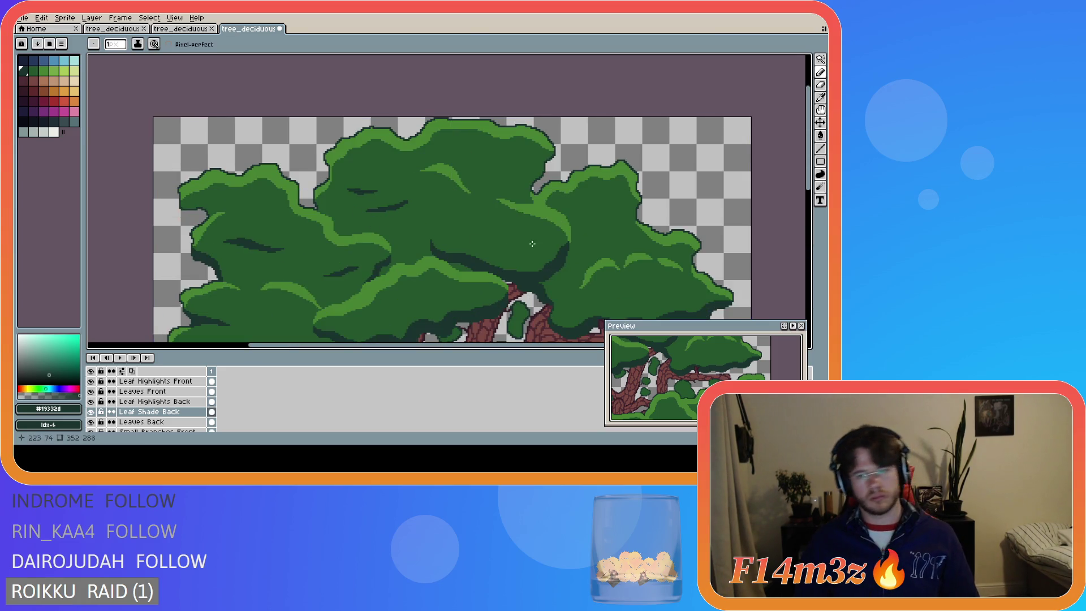
Paint more dark shade pixels across the right-hand leaf clumps
{"action": "mouse_move", "coordinate": [538, 238]}
{"action": "left_mouse_down"}
{"action": "mouse_move", "coordinate": [498, 248]}
{"action": "mouse_move", "coordinate": [540, 242]}
{"action": "left_mouse_up"}
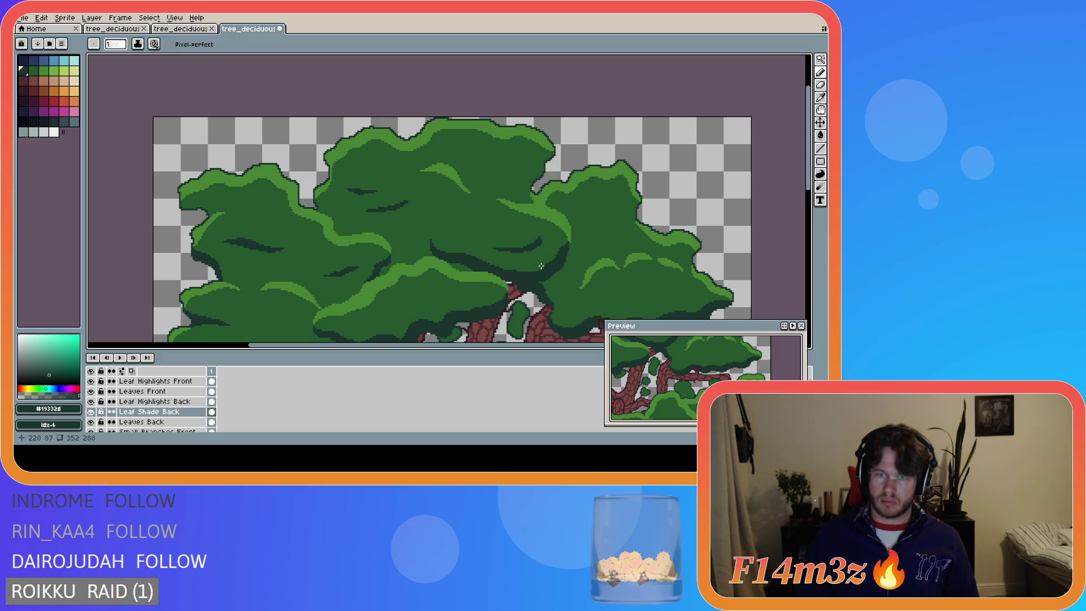
{"action": "key", "text": "b"}
{"action": "scroll", "coordinate": [543, 268], "scroll_direction": "up", "scroll_amount": 3}
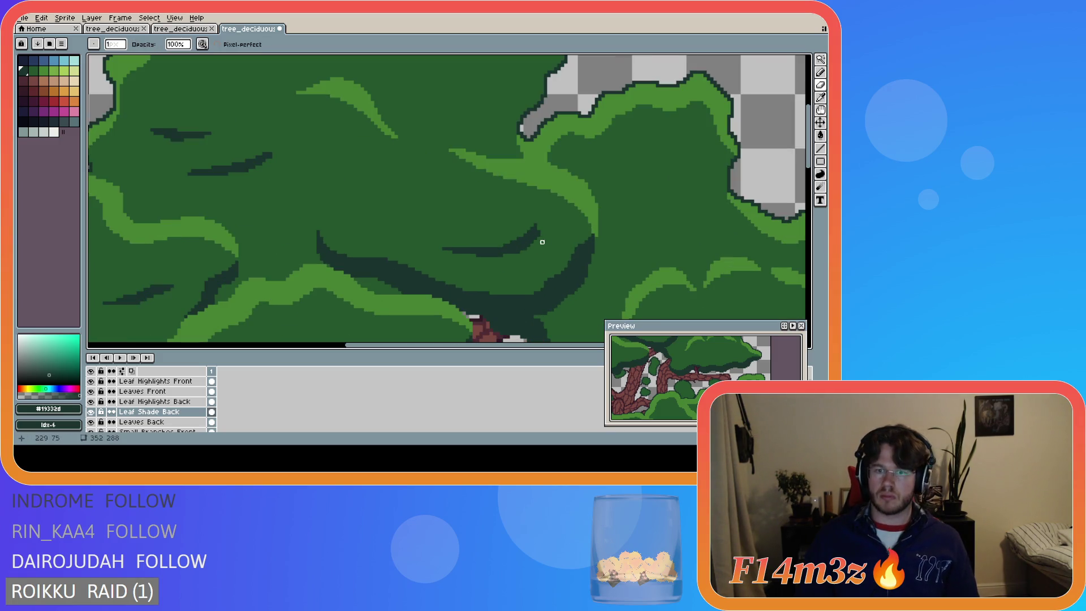
{"action": "scroll", "coordinate": [560, 272], "scroll_direction": "down", "scroll_amount": 4}
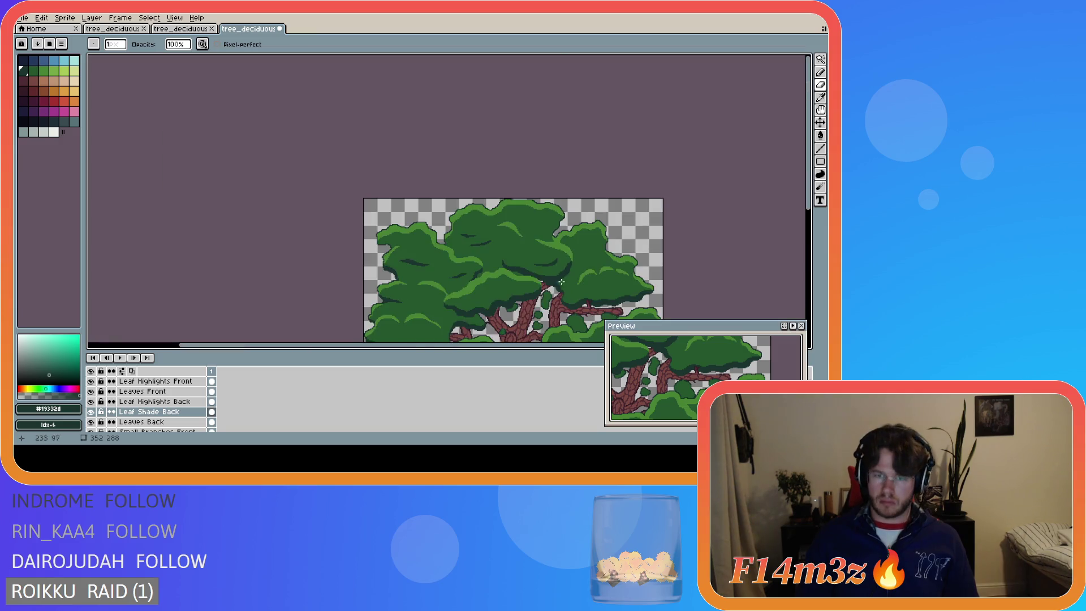
{"action": "scroll", "coordinate": [547, 294], "scroll_direction": "up", "scroll_amount": 3}
{"action": "scroll", "coordinate": [547, 282], "scroll_direction": "down", "scroll_amount": 3}
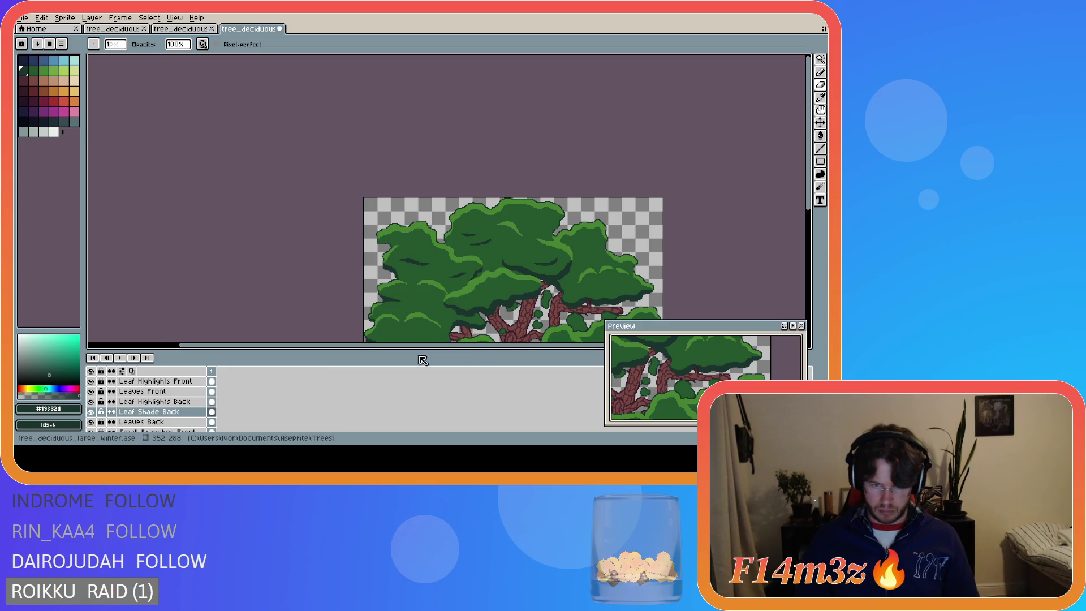
{"action": "scroll", "coordinate": [487, 305], "scroll_direction": "down", "scroll_amount": 2}
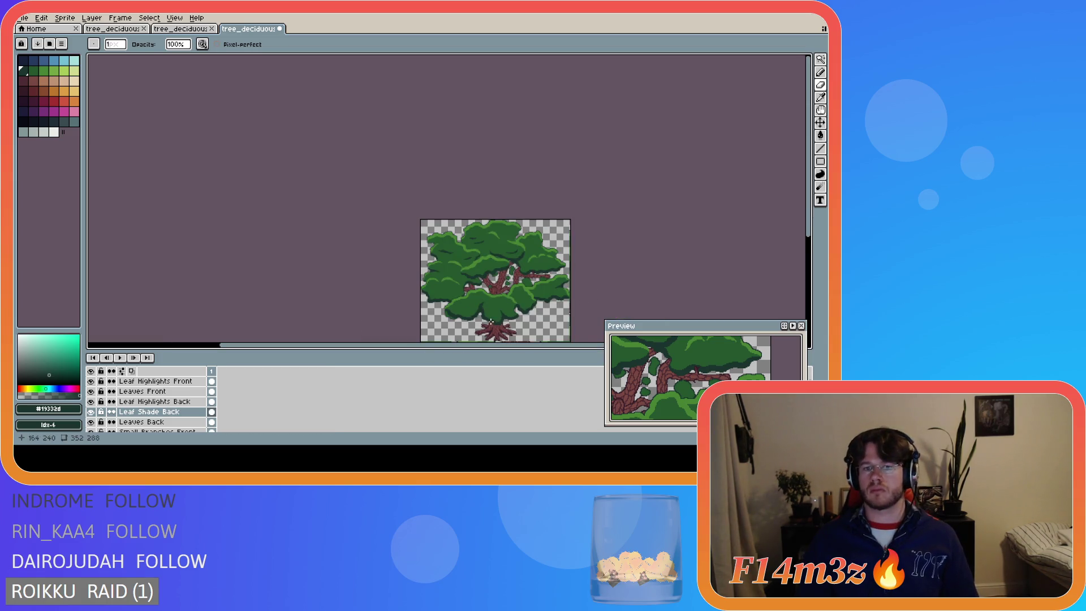
{"action": "scroll", "coordinate": [513, 313], "scroll_direction": "up", "scroll_amount": 2}
Save tree_deciduous_large_winter.ase with the new back-clump shading
{"action": "key", "text": "ctrl+s"}
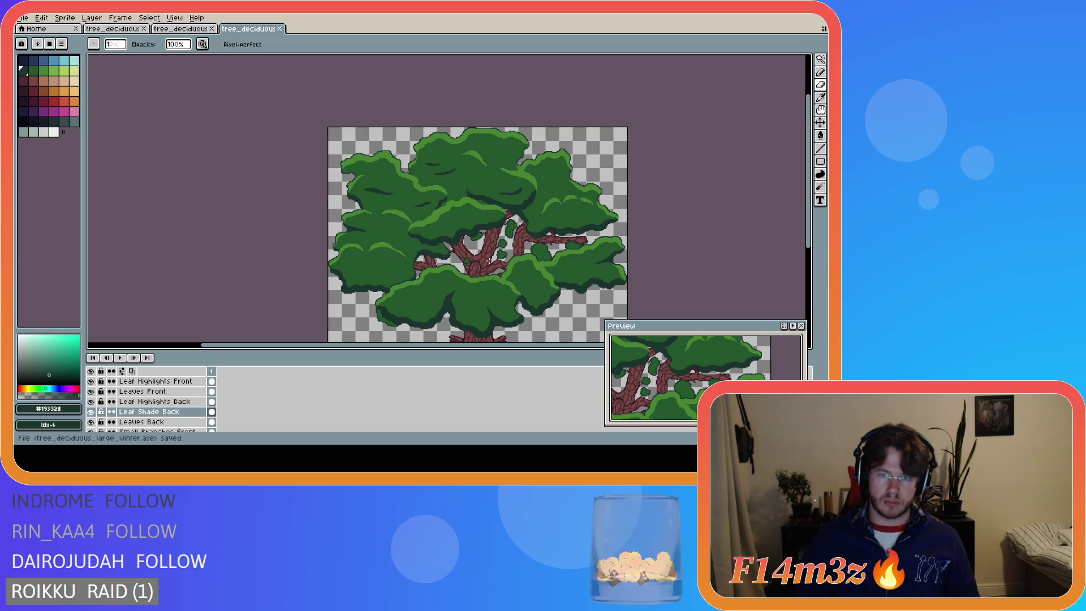
{"action": "scroll", "coordinate": [513, 221], "scroll_direction": "up", "scroll_amount": 2}
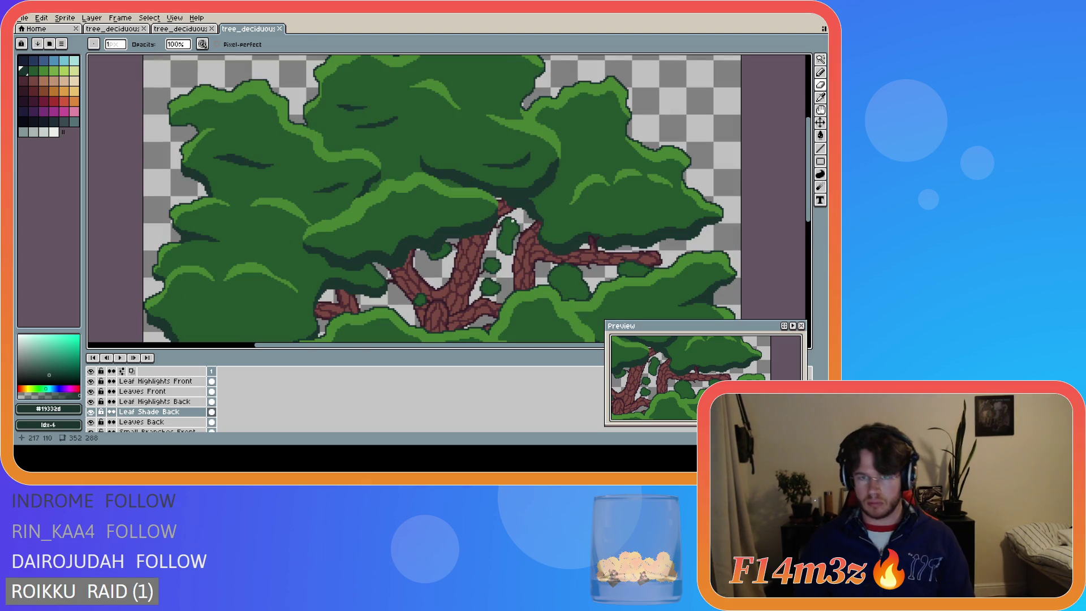
{"action": "scroll", "coordinate": [506, 180], "scroll_direction": "down", "scroll_amount": 1}
{"action": "scroll", "coordinate": [505, 176], "scroll_direction": "up", "scroll_amount": 2}
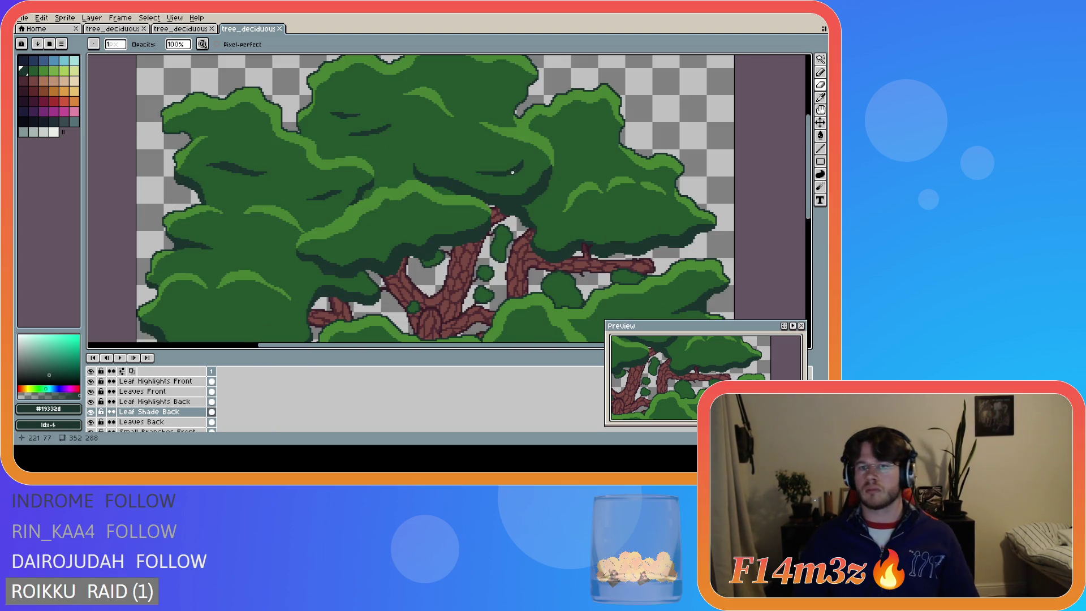
{"action": "key", "text": "b"}
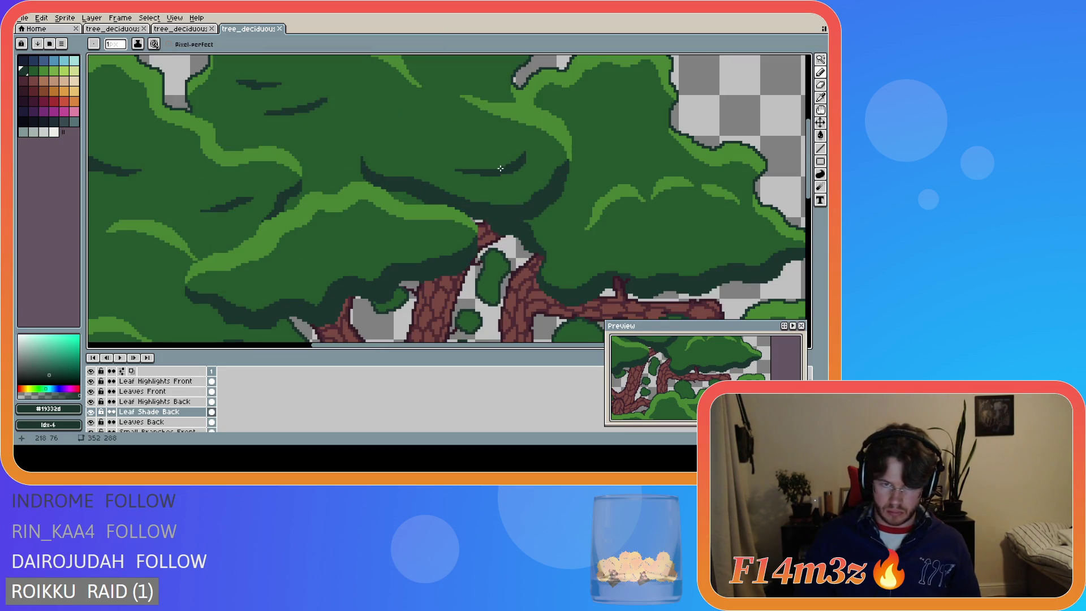
{"action": "scroll", "coordinate": [540, 194], "scroll_direction": "down", "scroll_amount": 2}
{"action": "key", "text": "ctrl+s"}
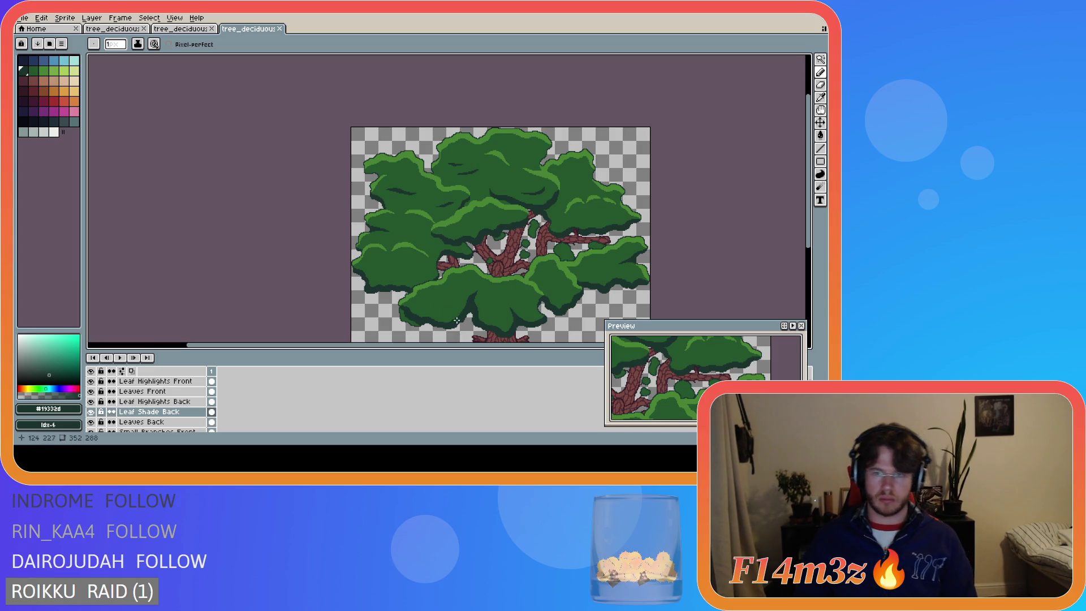
{"action": "left_click_drag", "start_coordinate": [526, 344], "coordinate": [577, 345]}
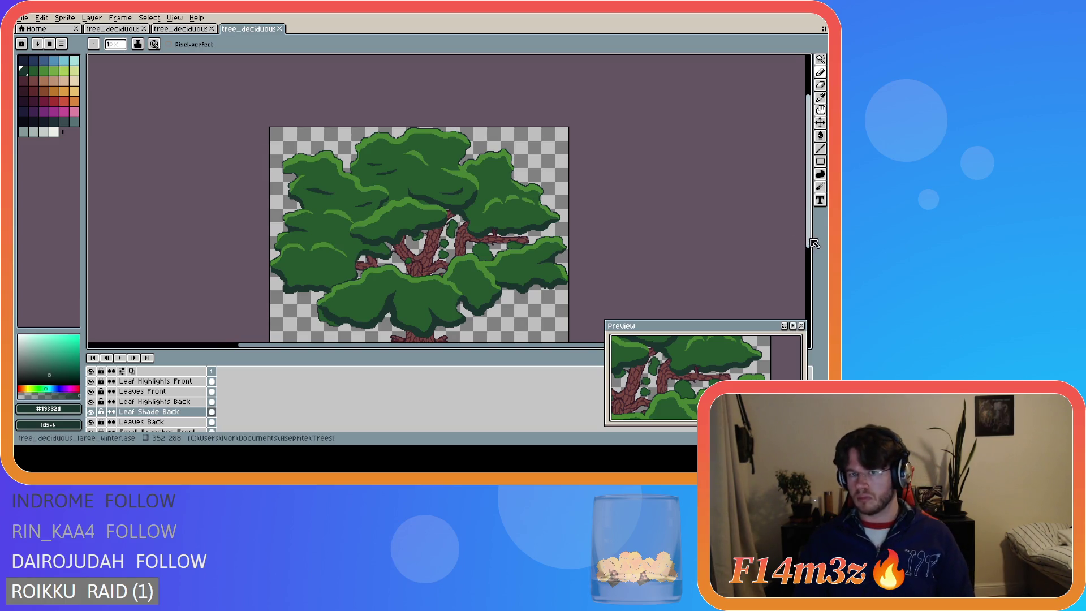
{"action": "left_click_drag", "start_coordinate": [809, 237], "coordinate": [808, 244]}
{"action": "scroll", "coordinate": [490, 201], "scroll_direction": "up", "scroll_amount": 3}
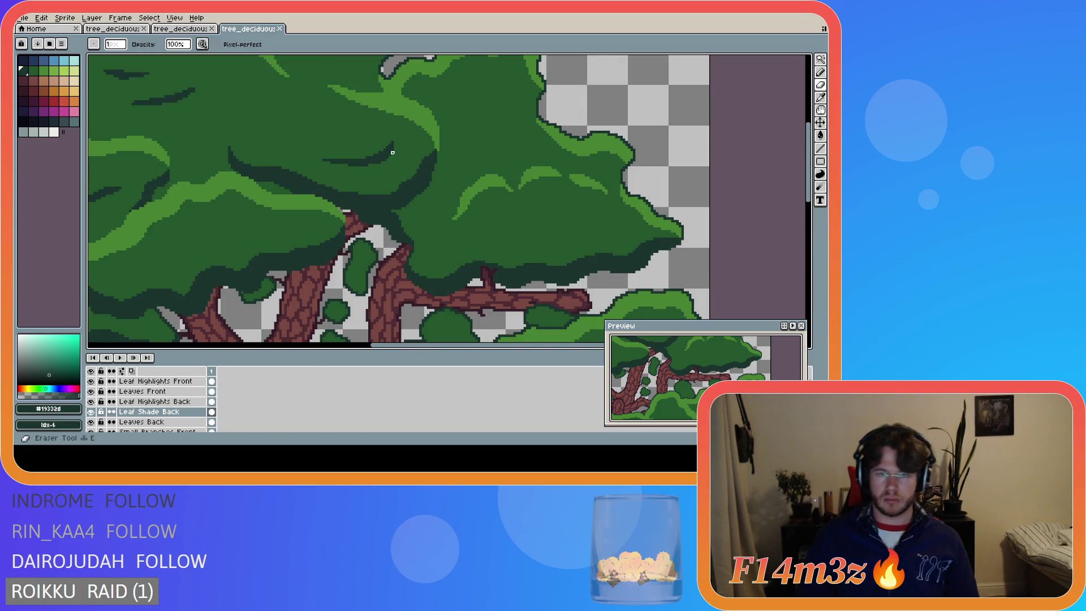
{"action": "key", "text": "ctrl+s"}
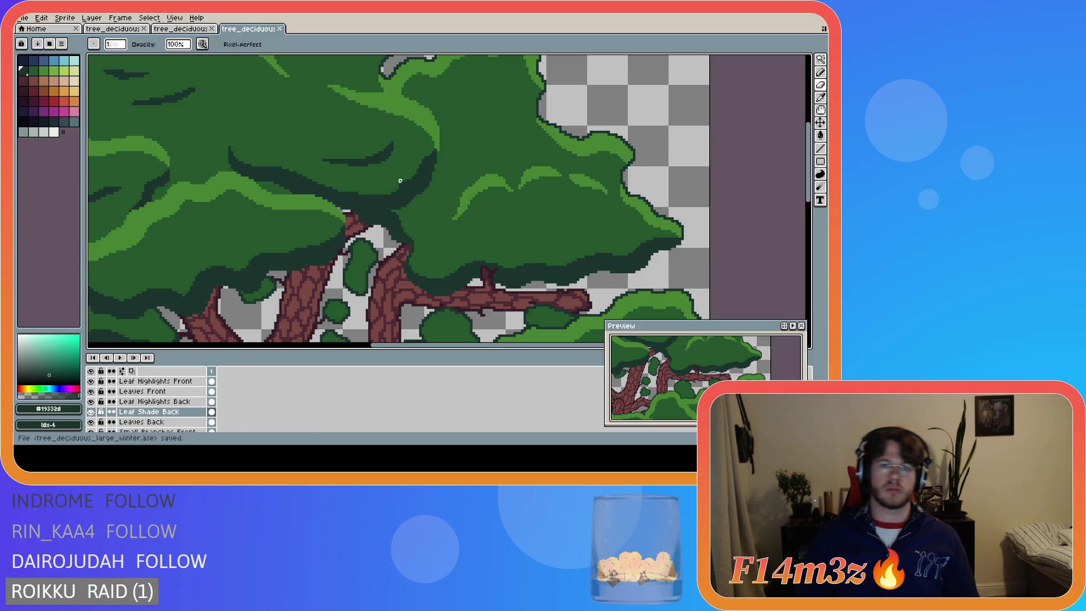
{"action": "scroll", "coordinate": [472, 216], "scroll_direction": "down", "scroll_amount": 3}
{"action": "key", "text": "ctrl+s"}
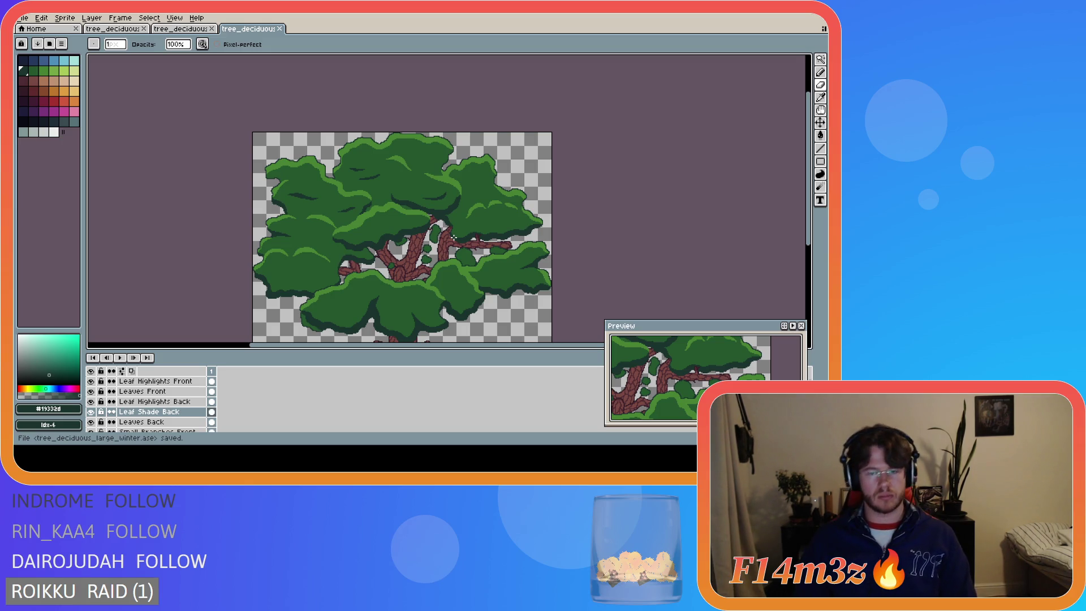
Select a small rectangular patch of leaves near the crown's centre
{"action": "scroll", "coordinate": [439, 217], "scroll_direction": "up", "scroll_amount": 2}
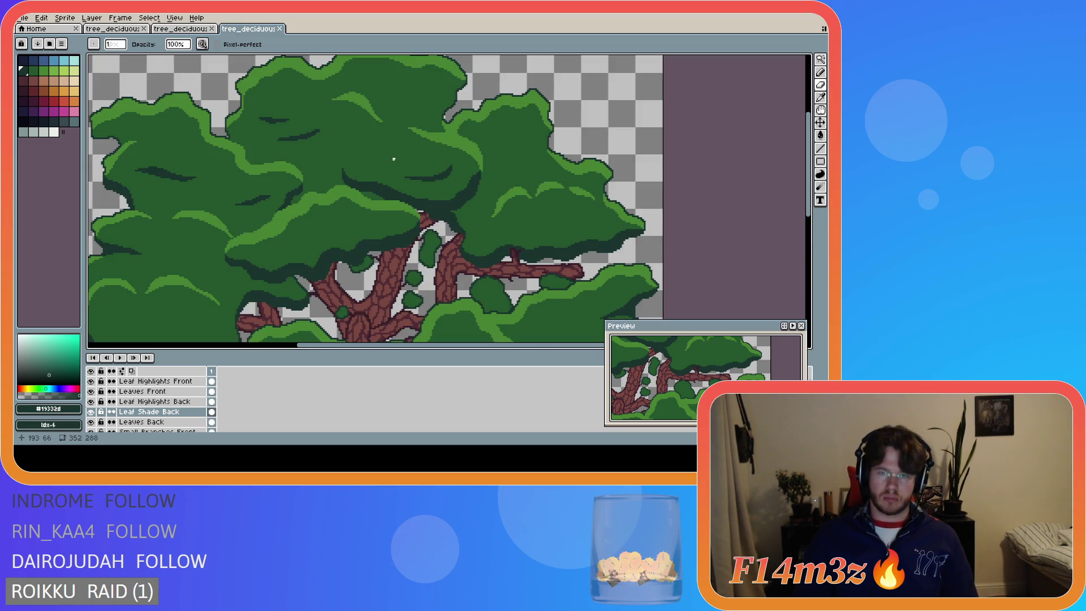
{"action": "key", "text": "m"}
{"action": "mouse_move", "coordinate": [405, 158]}
{"action": "left_mouse_down"}
{"action": "mouse_move", "coordinate": [432, 186]}
{"action": "mouse_move", "coordinate": [461, 189]}
{"action": "left_mouse_up"}
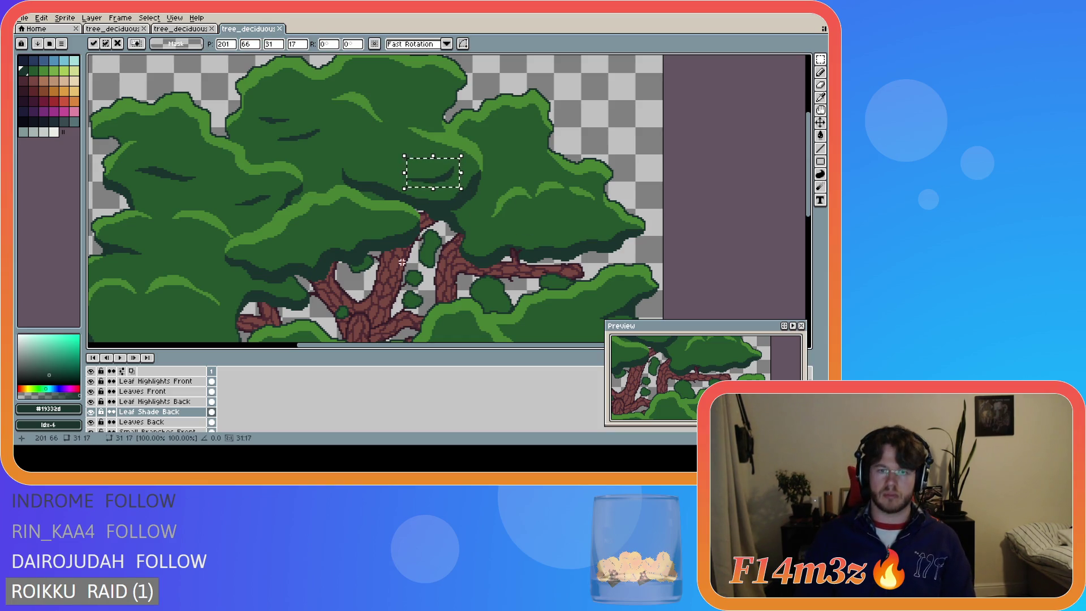
Drop the rectangular selection and save the tree sprite
{"action": "key", "text": "ctrl+d"}
{"action": "scroll", "coordinate": [536, 276], "scroll_direction": "down", "scroll_amount": 3}
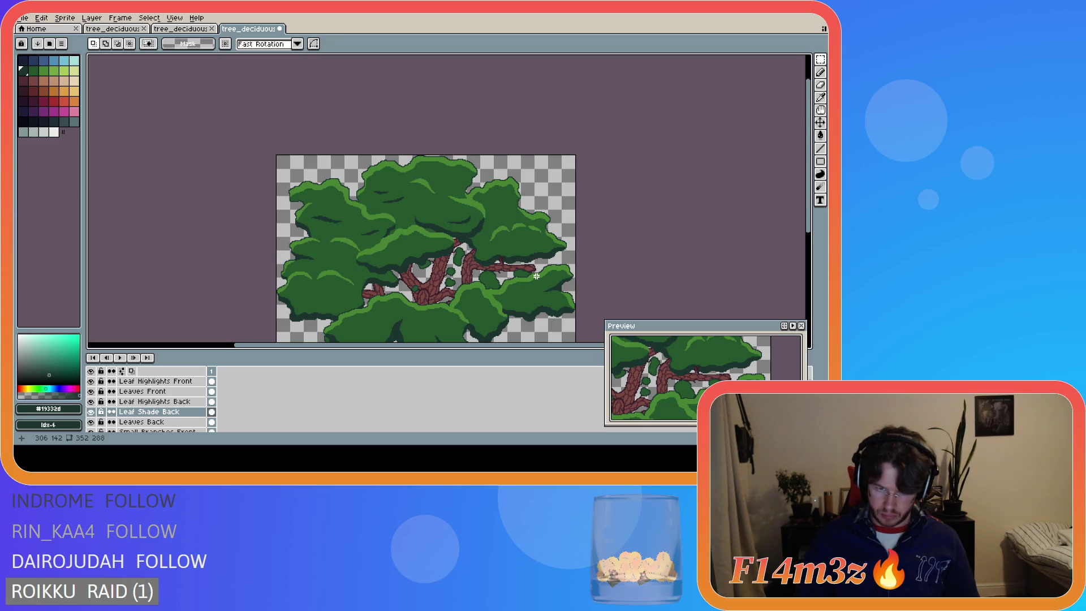
{"action": "scroll", "coordinate": [497, 284], "scroll_direction": "down", "scroll_amount": 1}
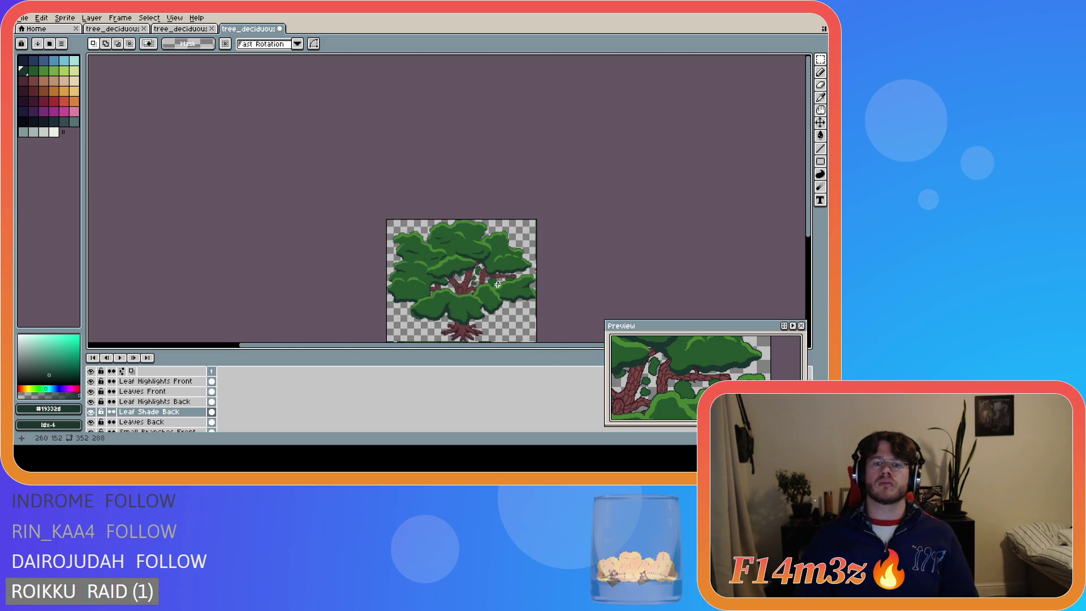
{"action": "scroll", "coordinate": [496, 289], "scroll_direction": "up", "scroll_amount": 1}
{"action": "left_click_drag", "start_coordinate": [811, 207], "coordinate": [811, 248]}
{"action": "key", "text": "ctrl+s"}
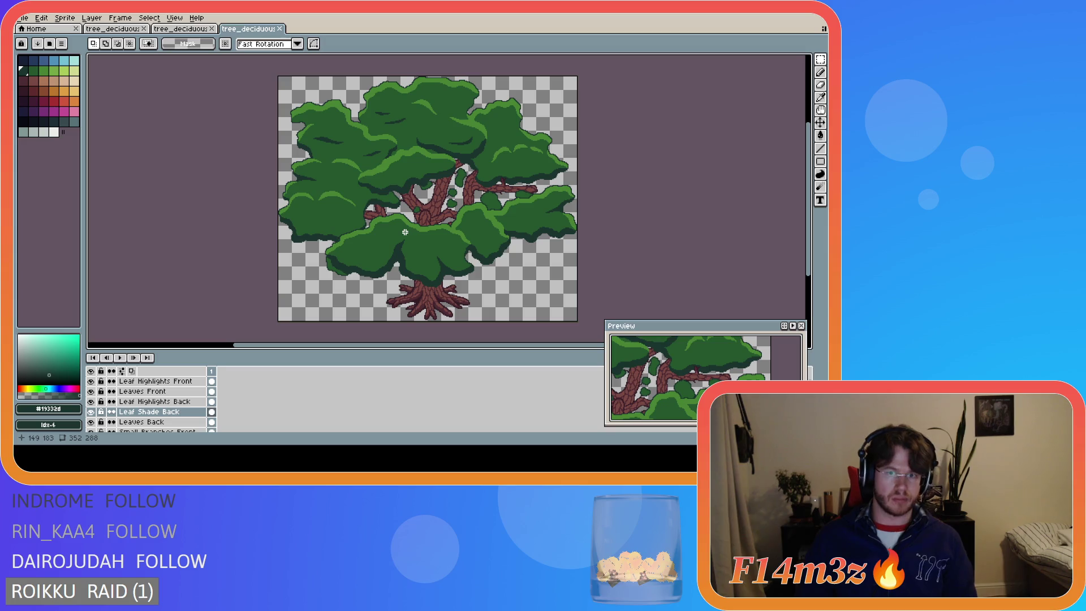
Undo and redo the last edit, then save the sprite again
{"action": "key", "text": "ctrl+shift+d"}
{"action": "key", "text": "ctrl+d"}
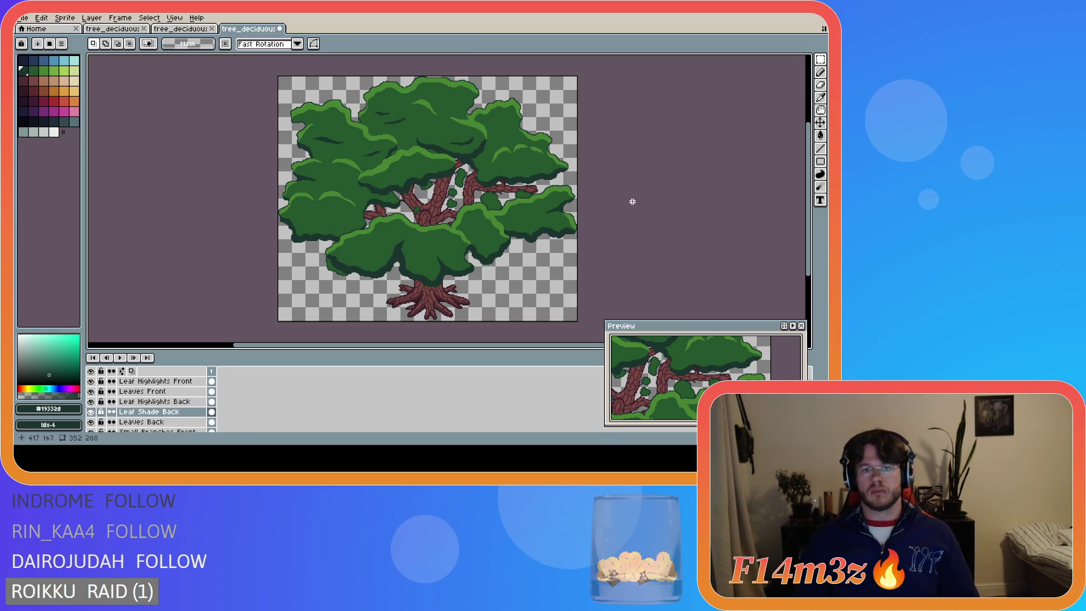
{"action": "key", "text": "ctrl+s"}
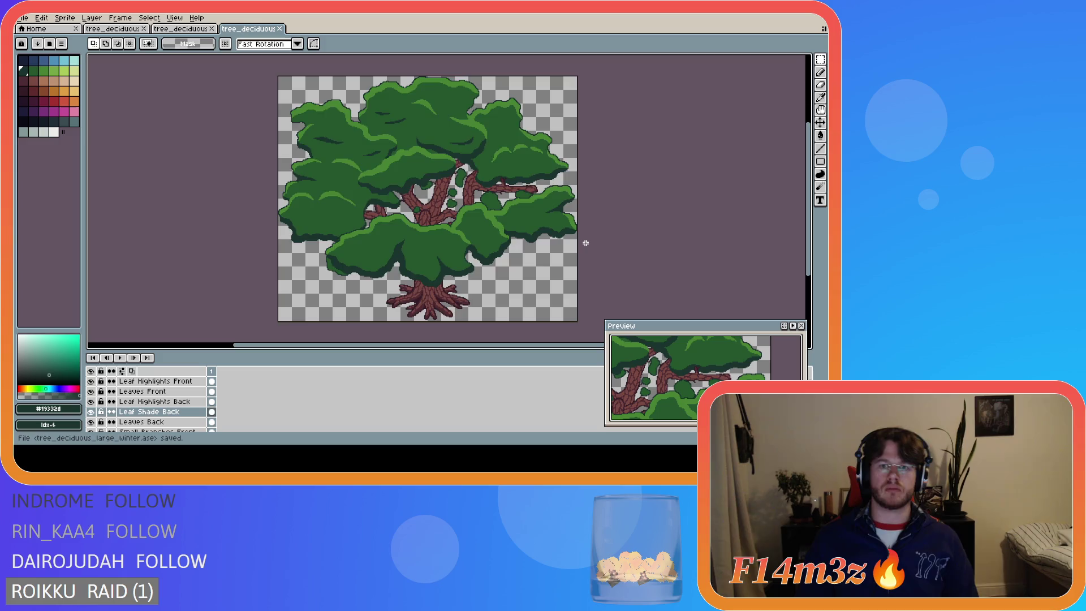
{"action": "scroll", "coordinate": [586, 243], "scroll_direction": "down", "scroll_amount": 1}
{"action": "scroll", "coordinate": [635, 248], "scroll_direction": "up", "scroll_amount": 1}
Undo the last transformation on the tree, deselect, and save the file
{"action": "key", "text": "ctrl+z"}
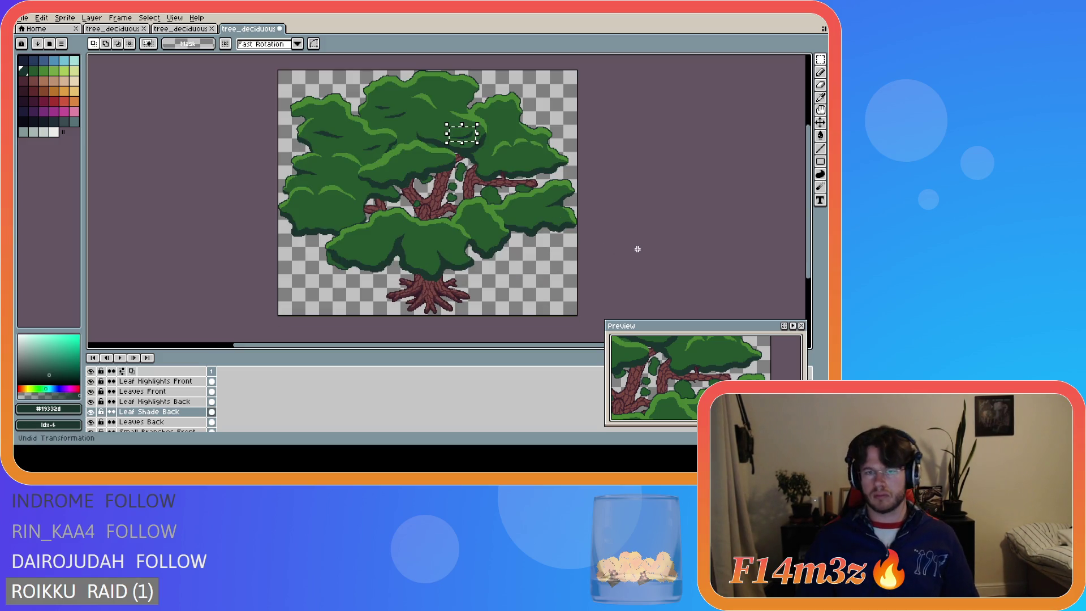
{"action": "key", "text": "ctrl+d"}
{"action": "key", "text": "ctrl+s"}
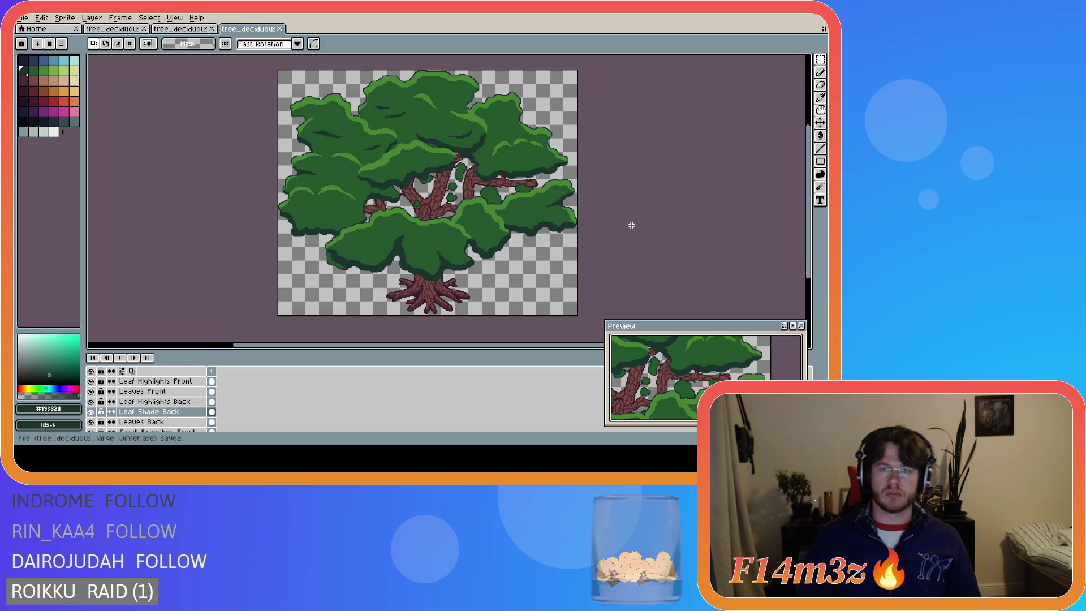
{"action": "scroll", "coordinate": [632, 225], "scroll_direction": "down", "scroll_amount": 2}
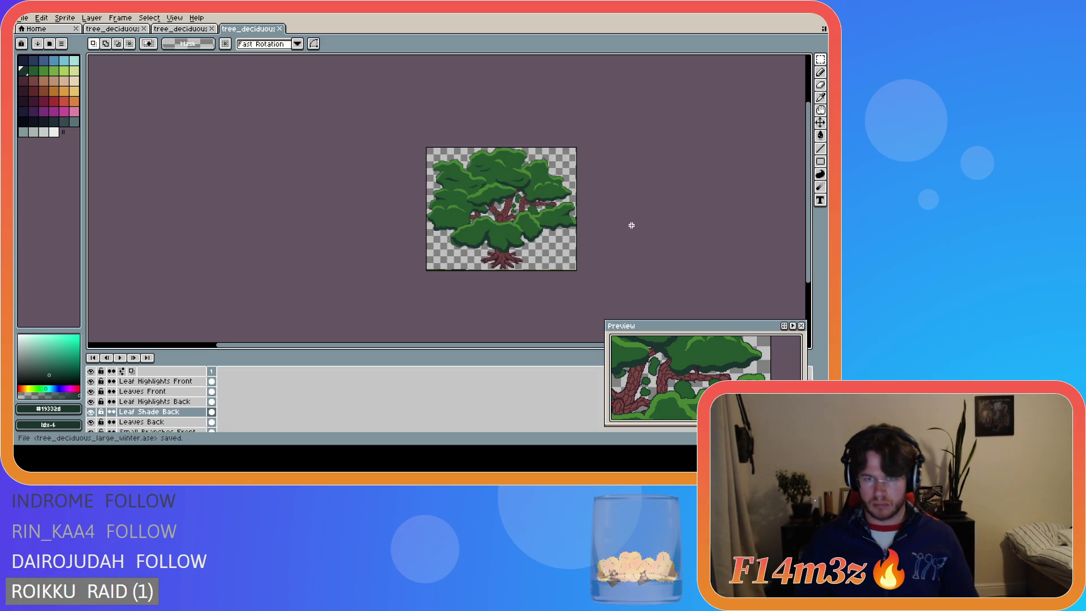
{"action": "scroll", "coordinate": [606, 220], "scroll_direction": "up", "scroll_amount": 2}
{"action": "scroll", "coordinate": [556, 197], "scroll_direction": "down", "scroll_amount": 1}
{"action": "key", "text": "ctrl+z"}
{"action": "key", "text": "ctrl+d"}
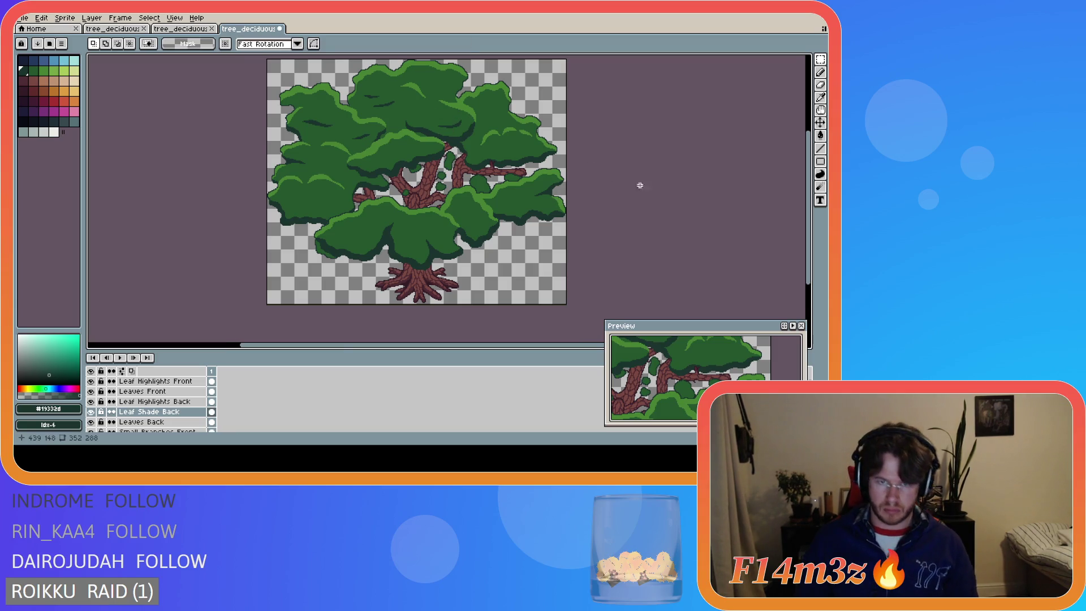
{"action": "key", "text": "ctrl+s"}
{"action": "scroll", "coordinate": [636, 188], "scroll_direction": "down", "scroll_amount": 1}
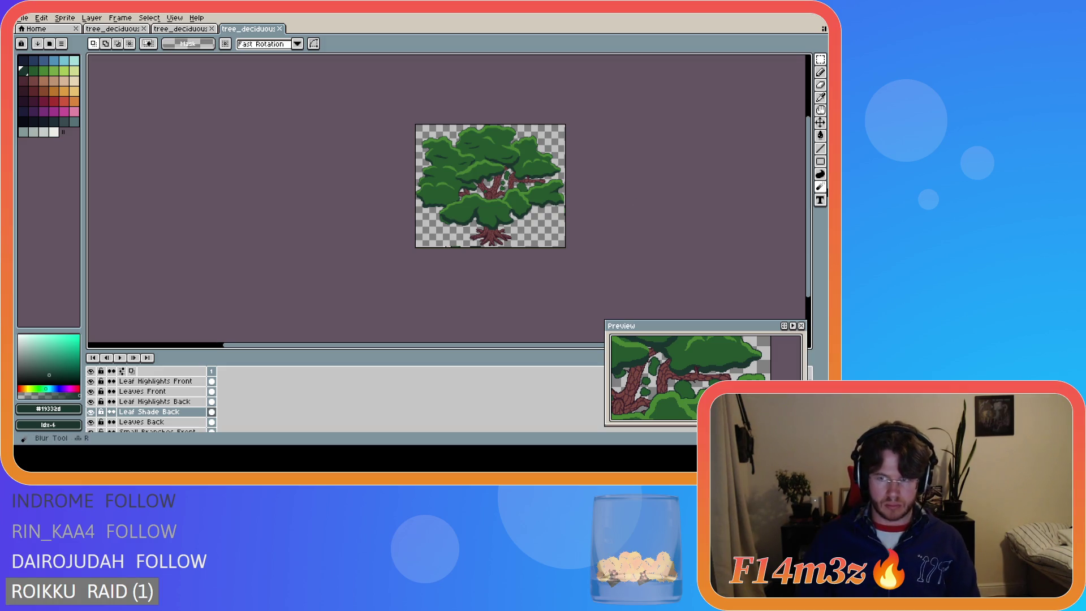
{"action": "scroll", "coordinate": [800, 195], "scroll_direction": "up", "scroll_amount": 1}
Hide the Leaves Back layer to compare the shaded canopy without it
{"action": "scroll", "coordinate": [560, 198], "scroll_direction": "up", "scroll_amount": 1}
{"action": "left_click_drag", "start_coordinate": [512, 343], "coordinate": [537, 350]}
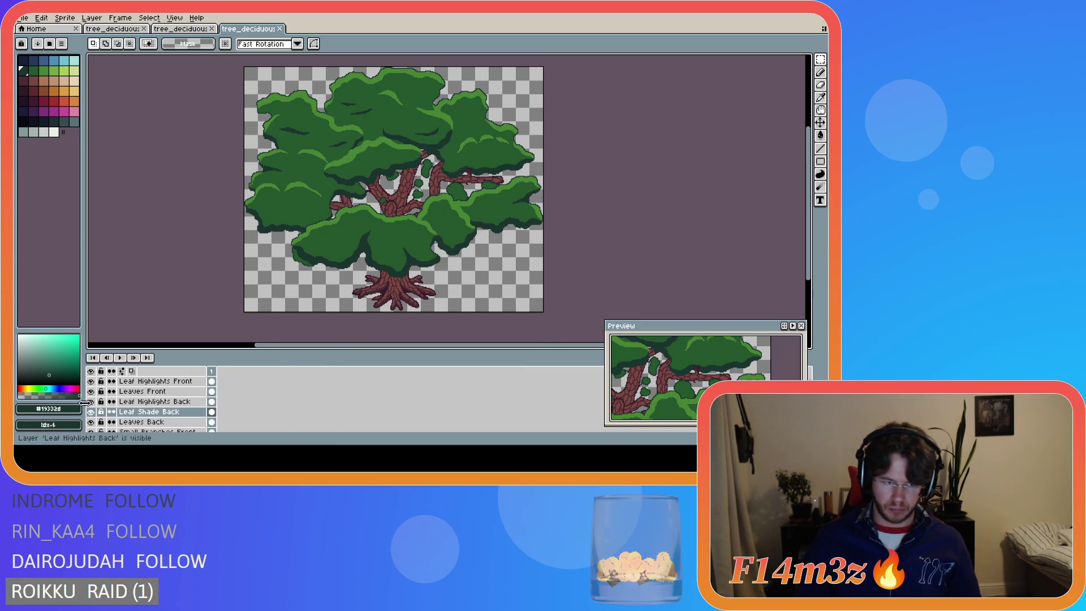
{"action": "left_click", "coordinate": [97, 421]}
Show Leaves Back again and draw a dark green shade curve along the upper leaf clump
{"action": "left_click", "coordinate": [96, 421]}
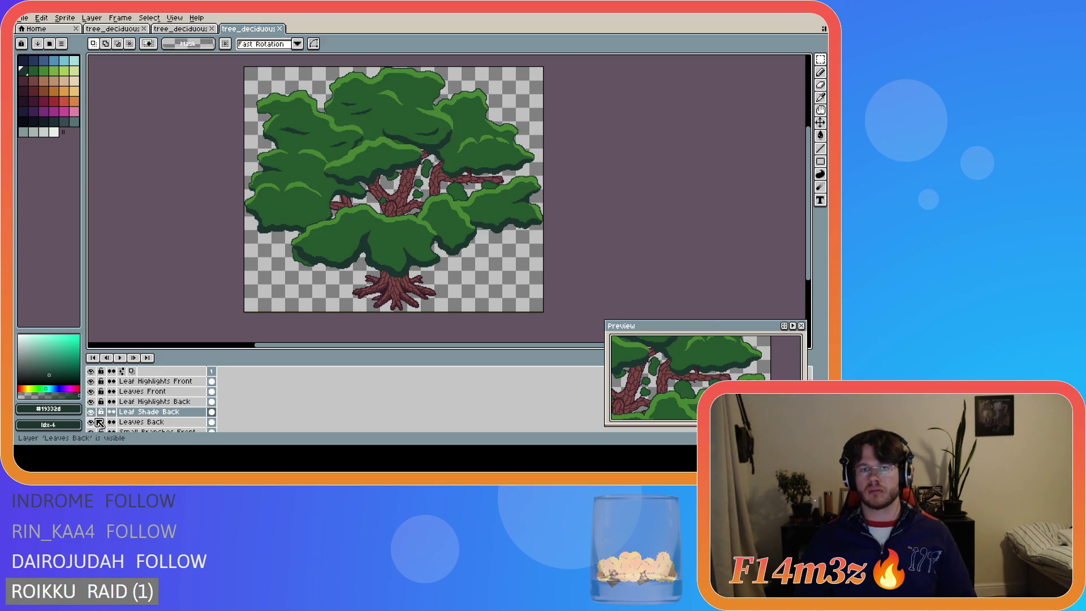
{"action": "scroll", "coordinate": [414, 65], "scroll_direction": "up", "scroll_amount": 1}
{"action": "scroll", "coordinate": [427, 87], "scroll_direction": "up", "scroll_amount": 1}
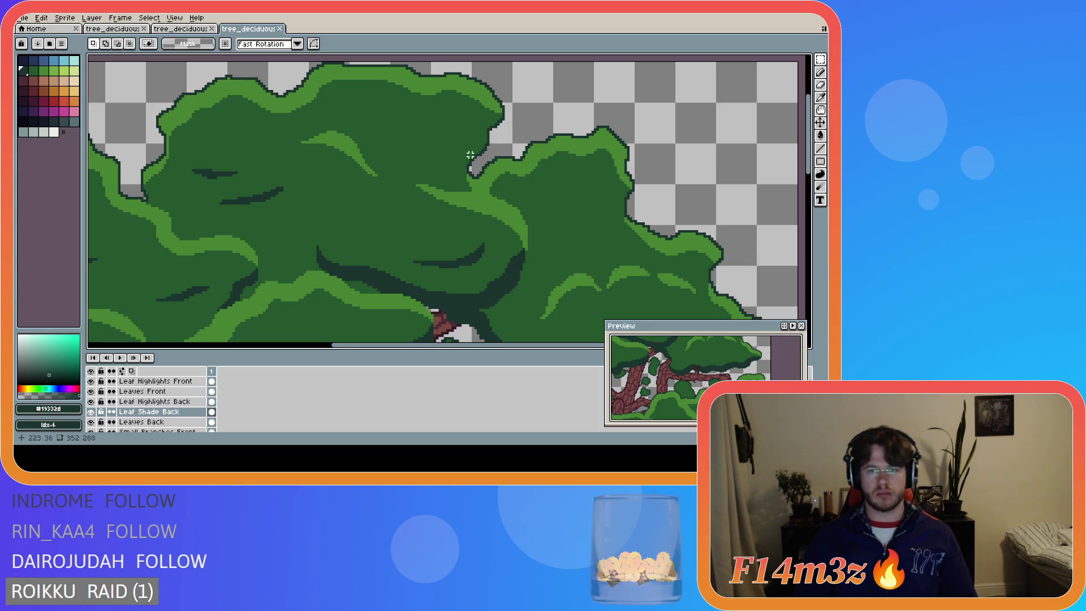
{"action": "key", "text": "b"}
{"action": "mouse_move", "coordinate": [486, 140]}
{"action": "left_mouse_down"}
{"action": "mouse_move", "coordinate": [464, 150]}
{"action": "mouse_move", "coordinate": [414, 137]}
{"action": "mouse_move", "coordinate": [467, 167]}
{"action": "left_mouse_up"}
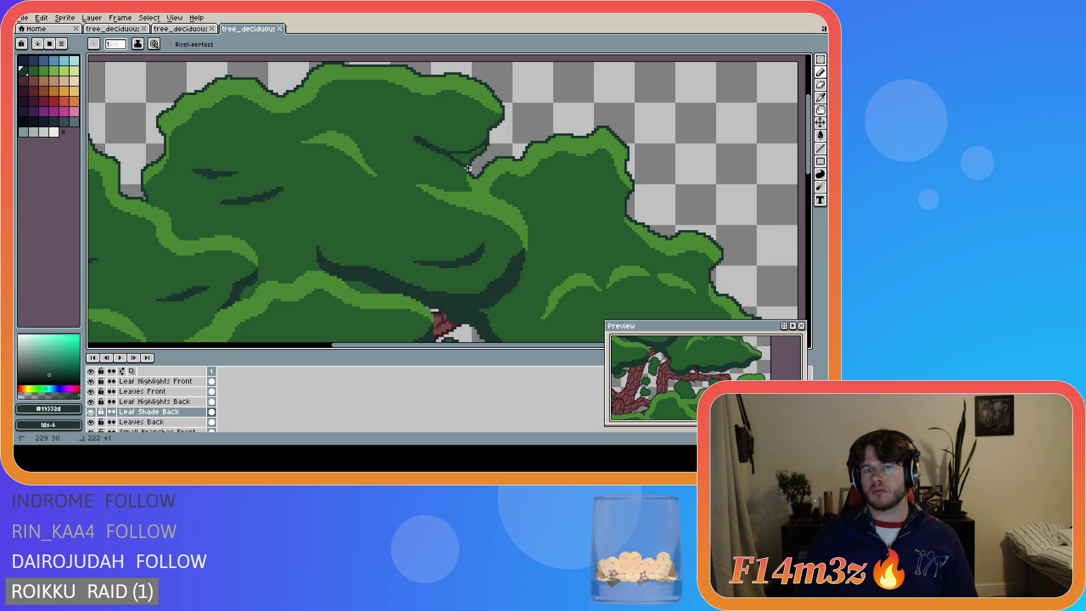
{"action": "left_click_drag", "start_coordinate": [424, 139], "coordinate": [468, 159]}
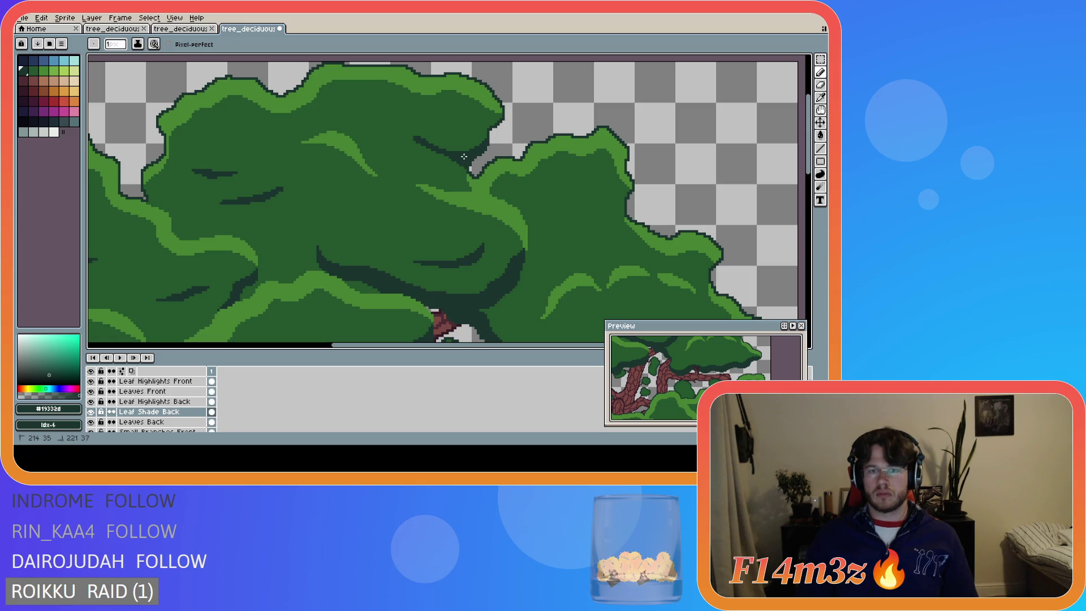
{"action": "key", "text": "e"}
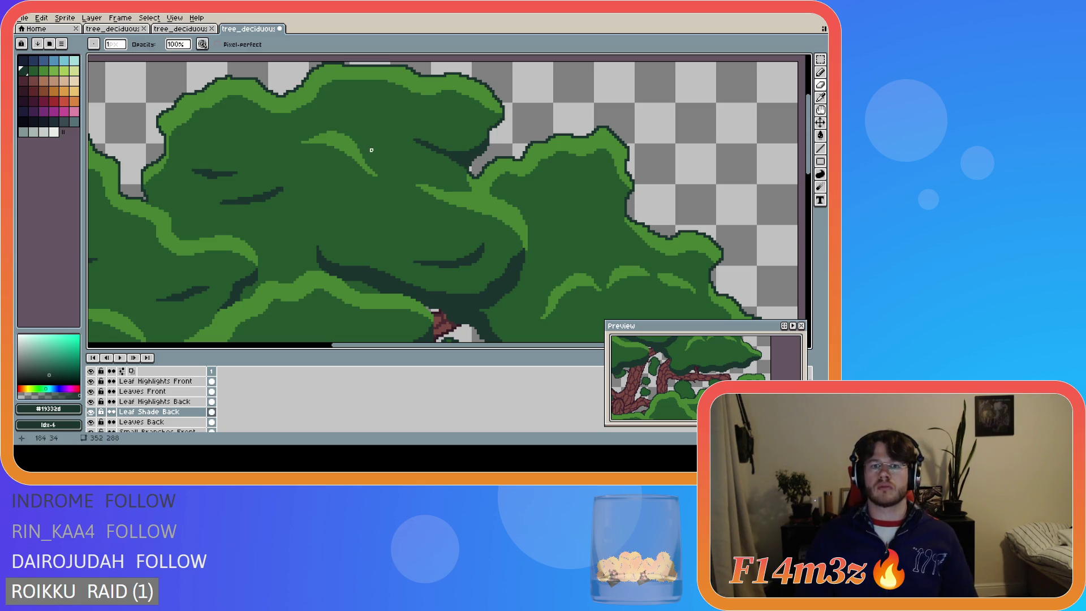
{"action": "scroll", "coordinate": [352, 252], "scroll_direction": "down", "scroll_amount": 3}
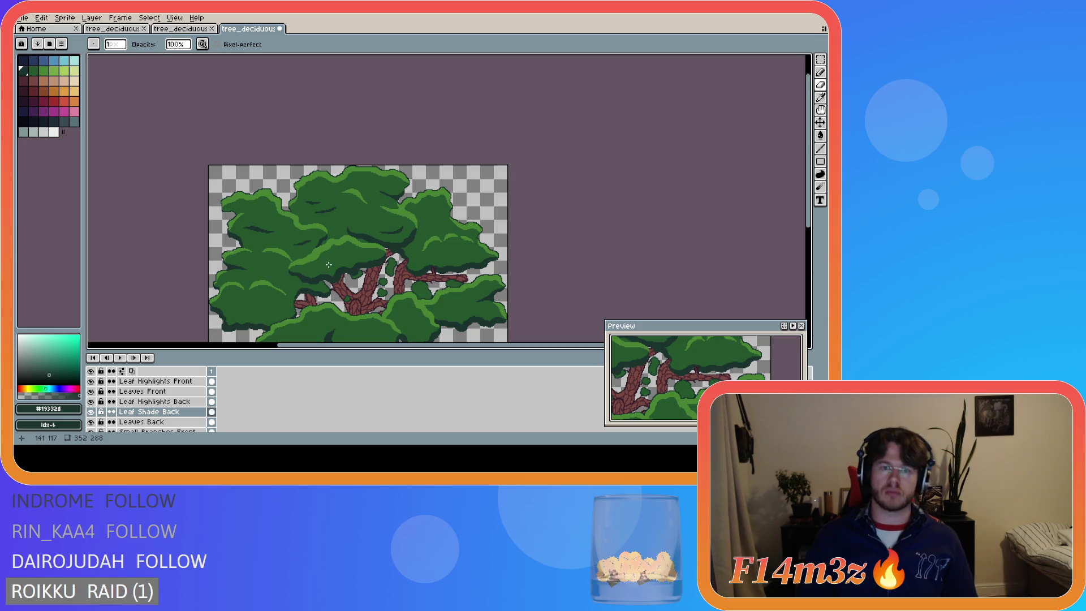
{"action": "scroll", "coordinate": [339, 253], "scroll_direction": "up", "scroll_amount": 2}
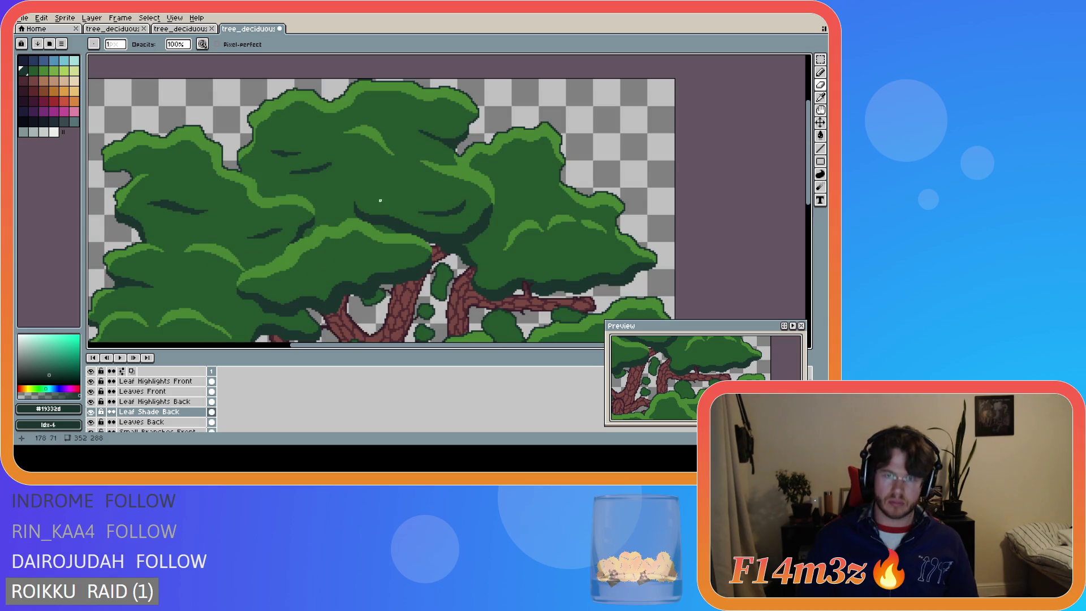
{"action": "key", "text": "b"}
{"action": "scroll", "coordinate": [450, 149], "scroll_direction": "up", "scroll_amount": 2}
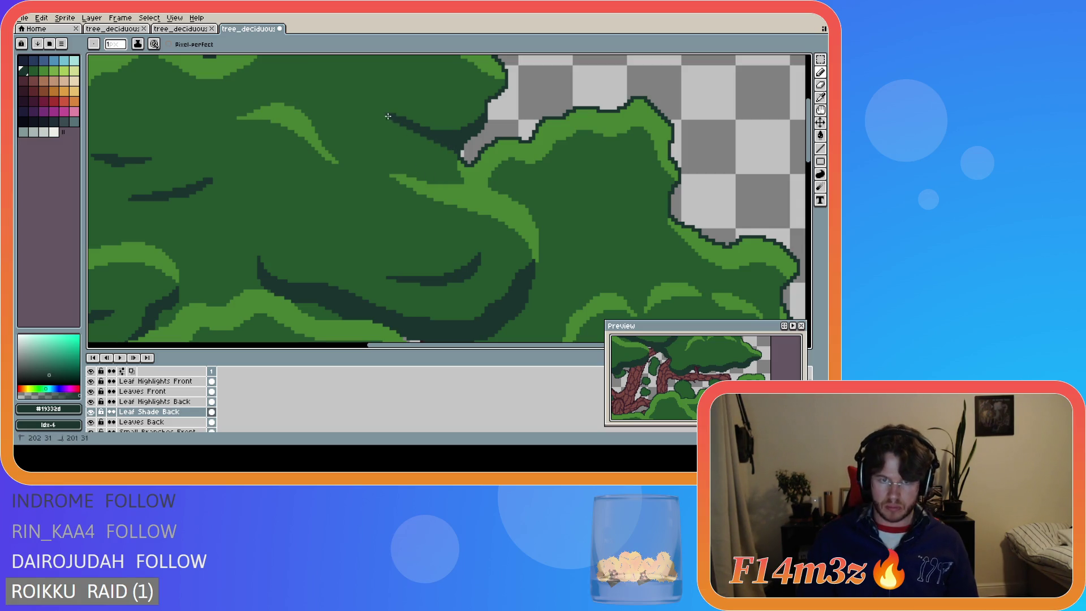
{"action": "scroll", "coordinate": [398, 189], "scroll_direction": "down", "scroll_amount": 2}
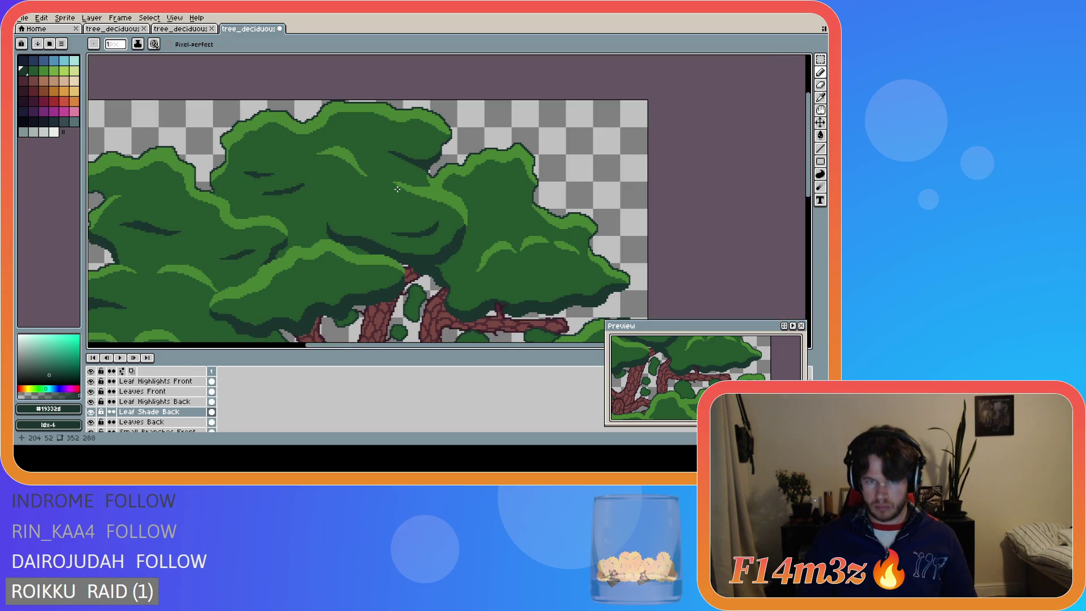
Save tree_deciduous_large_winter.ase with the new upper-clump shading
{"action": "key", "text": "ctrl+s"}
{"action": "key", "text": "Return"}
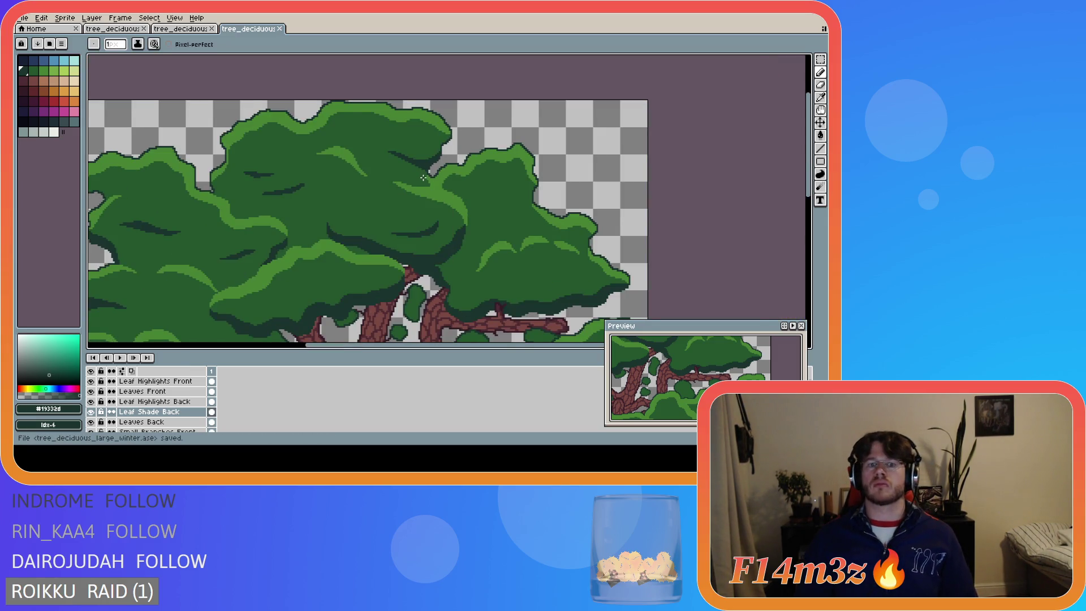
{"action": "scroll", "coordinate": [414, 163], "scroll_direction": "up", "scroll_amount": 1}
{"action": "scroll", "coordinate": [391, 191], "scroll_direction": "down", "scroll_amount": 3}
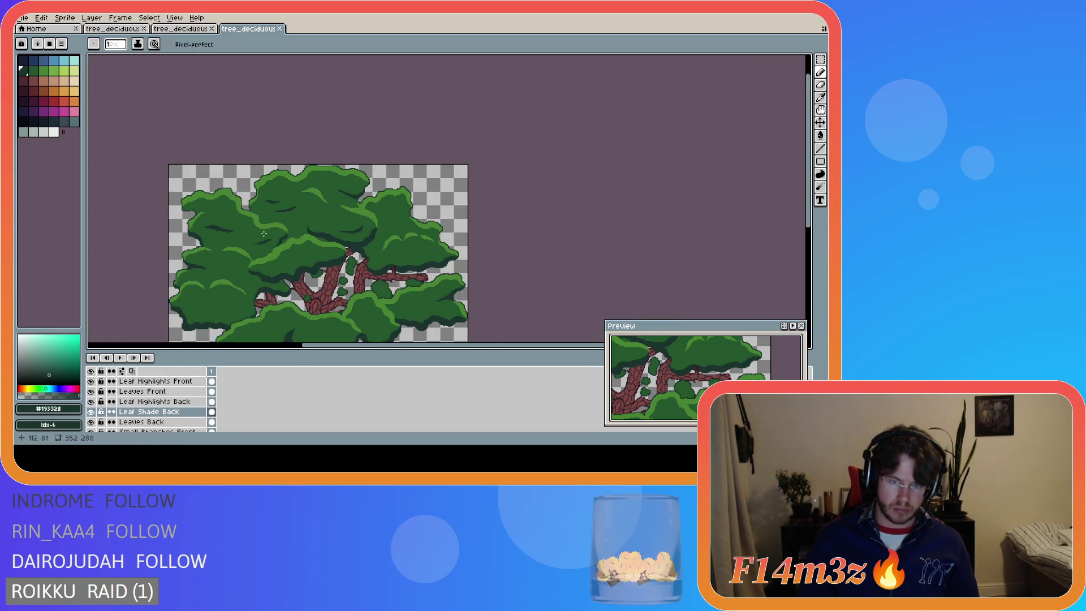
{"action": "scroll", "coordinate": [324, 221], "scroll_direction": "up", "scroll_amount": 2}
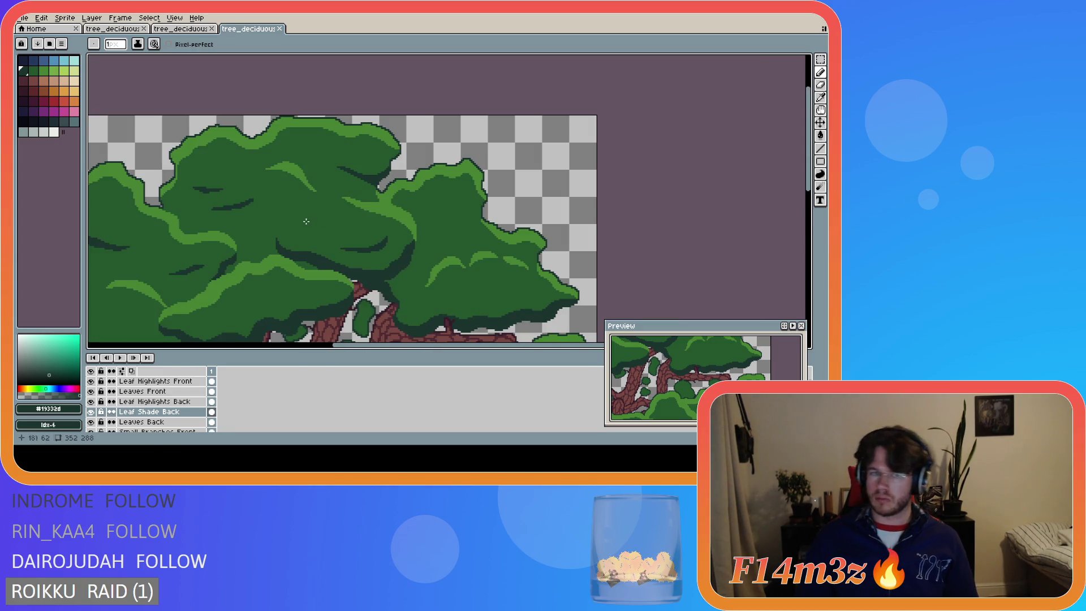
{"action": "scroll", "coordinate": [308, 221], "scroll_direction": "down", "scroll_amount": 2}
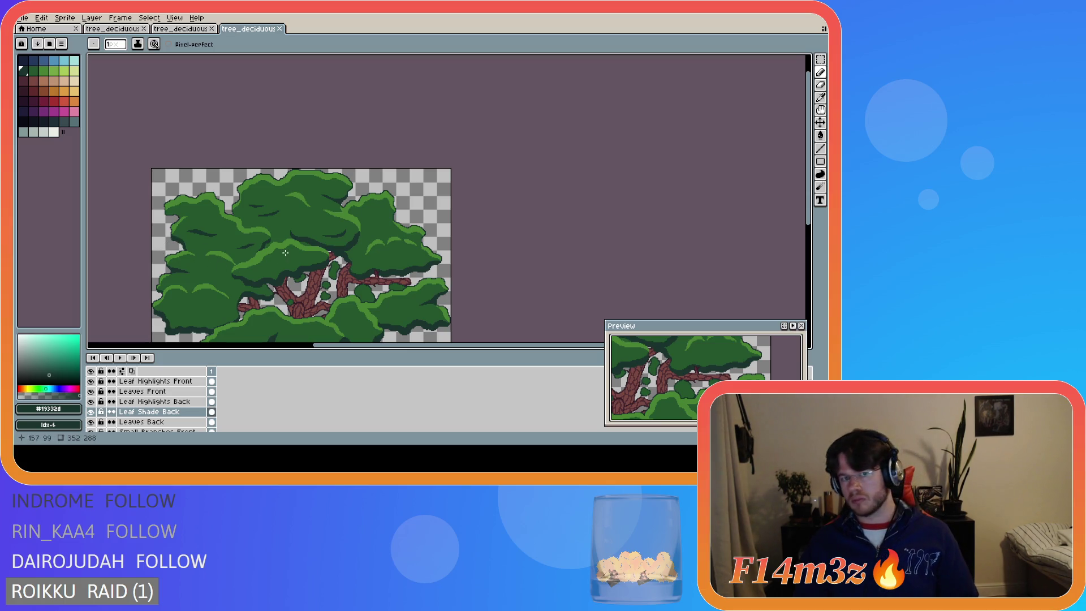
{"action": "scroll", "coordinate": [288, 256], "scroll_direction": "down", "scroll_amount": 2}
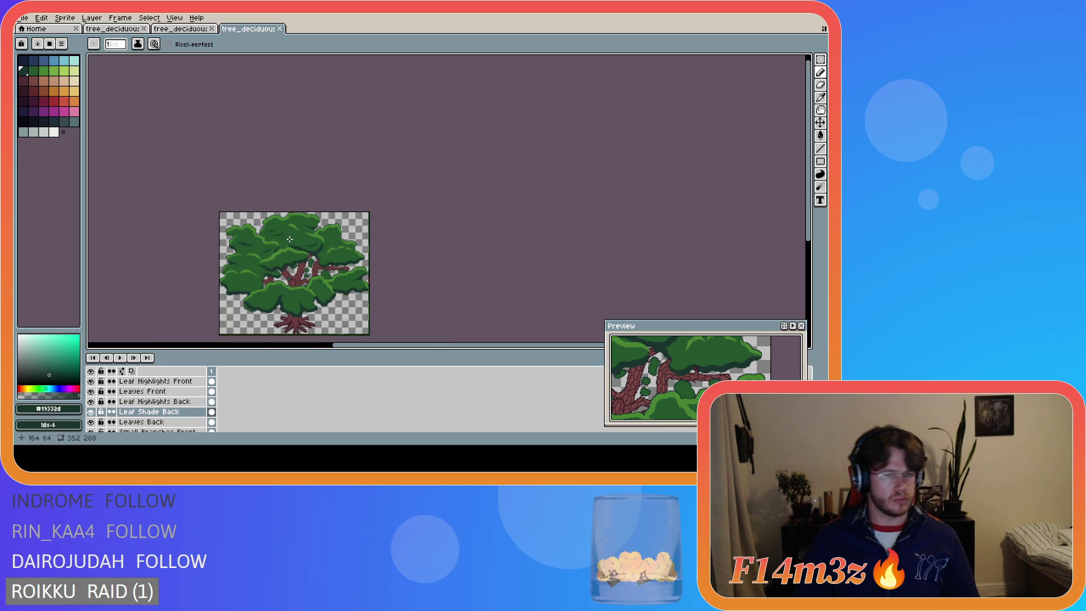
{"action": "scroll", "coordinate": [319, 259], "scroll_direction": "up", "scroll_amount": 2}
{"action": "left_click_drag", "start_coordinate": [344, 350], "coordinate": [280, 349]}
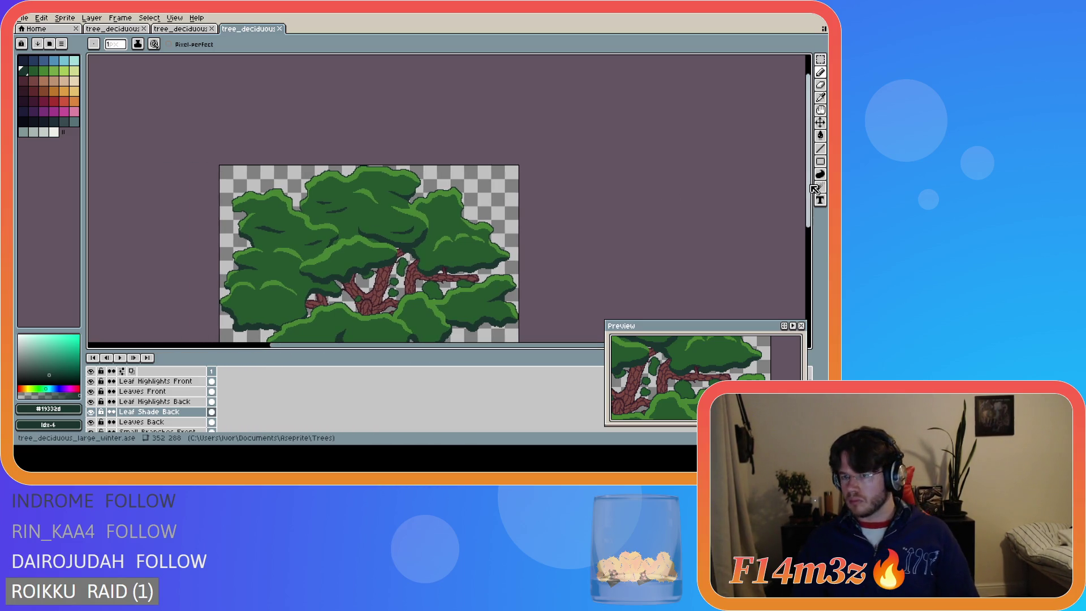
{"action": "left_click_drag", "start_coordinate": [811, 194], "coordinate": [808, 239]}
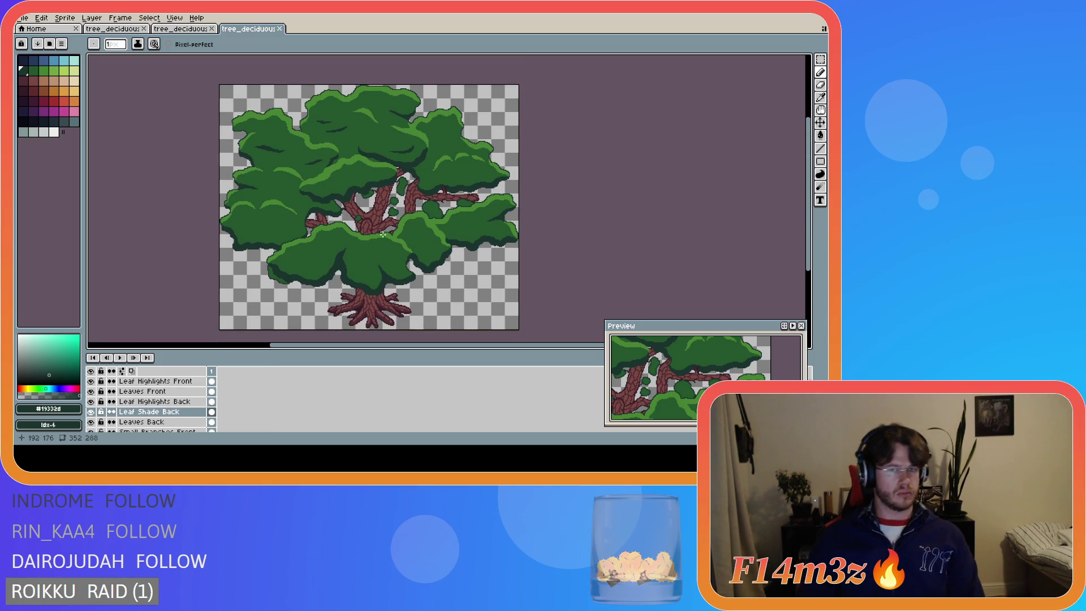
{"action": "key", "text": "ctrl+s"}
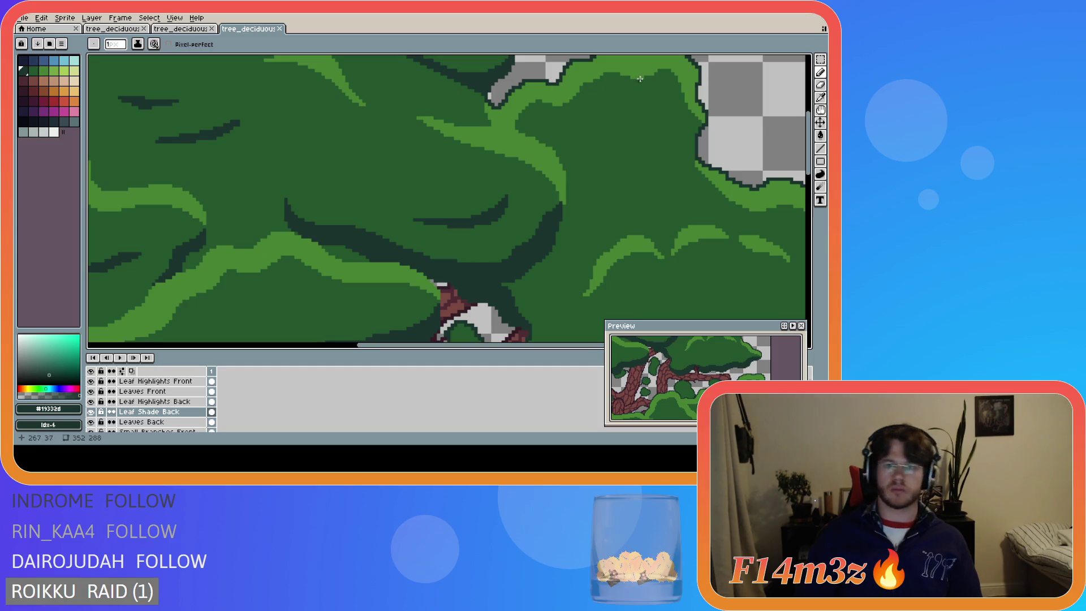
Erase a stray pixel near the canopy edge and save the sprite
{"action": "scroll", "coordinate": [601, 139], "scroll_direction": "up", "scroll_amount": 3}
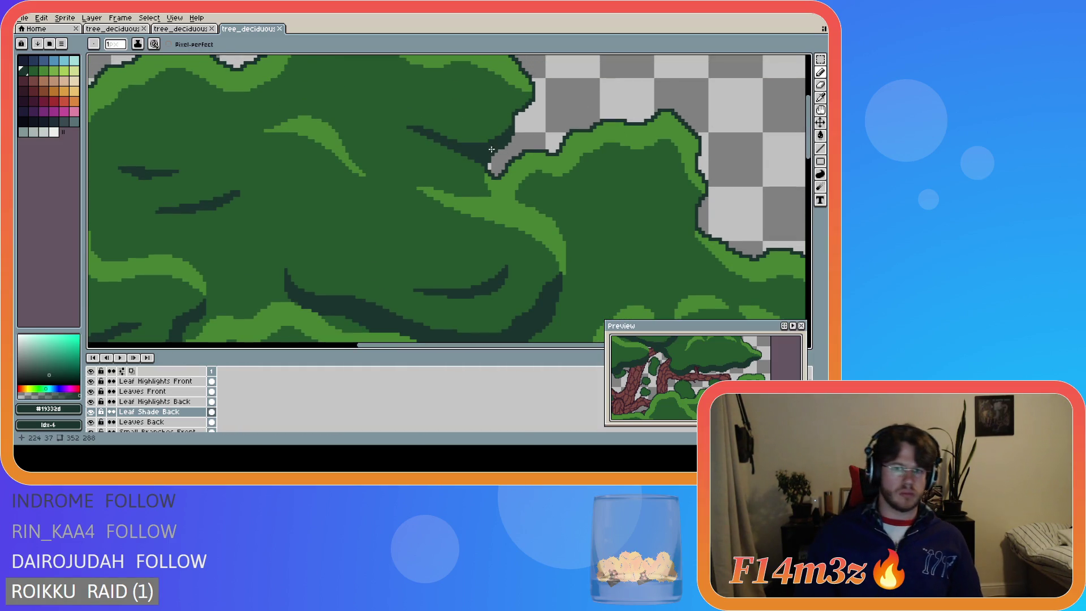
{"action": "key", "text": "e"}
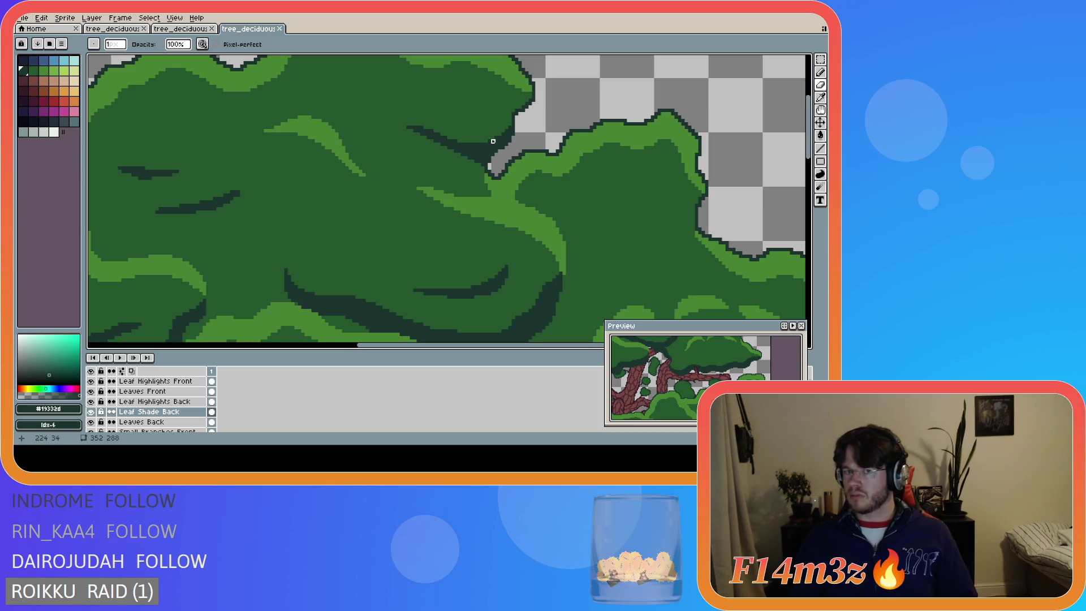
{"action": "left_click", "coordinate": [497, 135]}
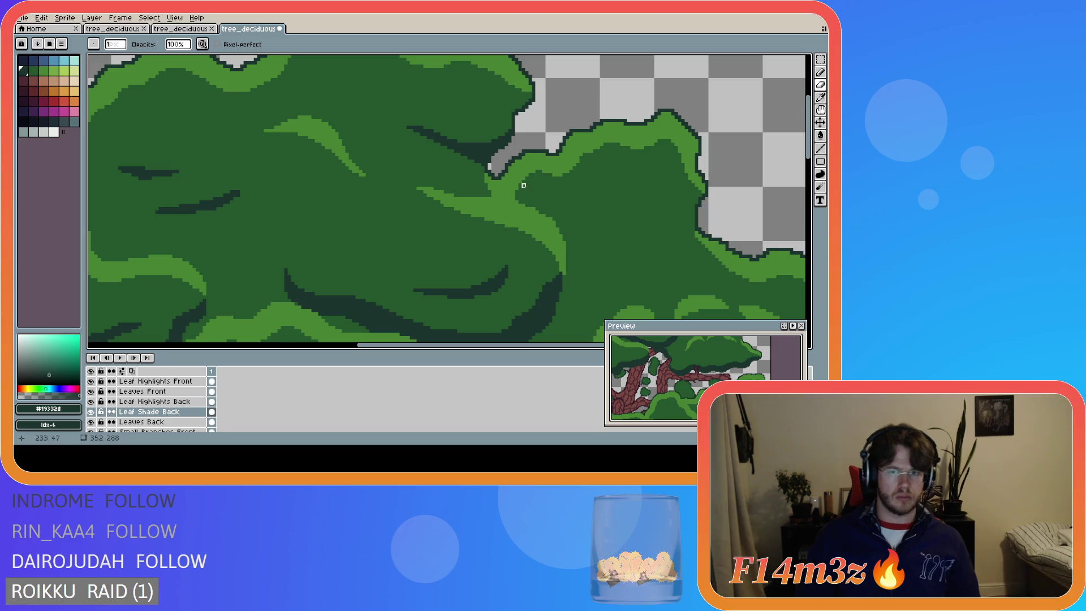
{"action": "key", "text": "b"}
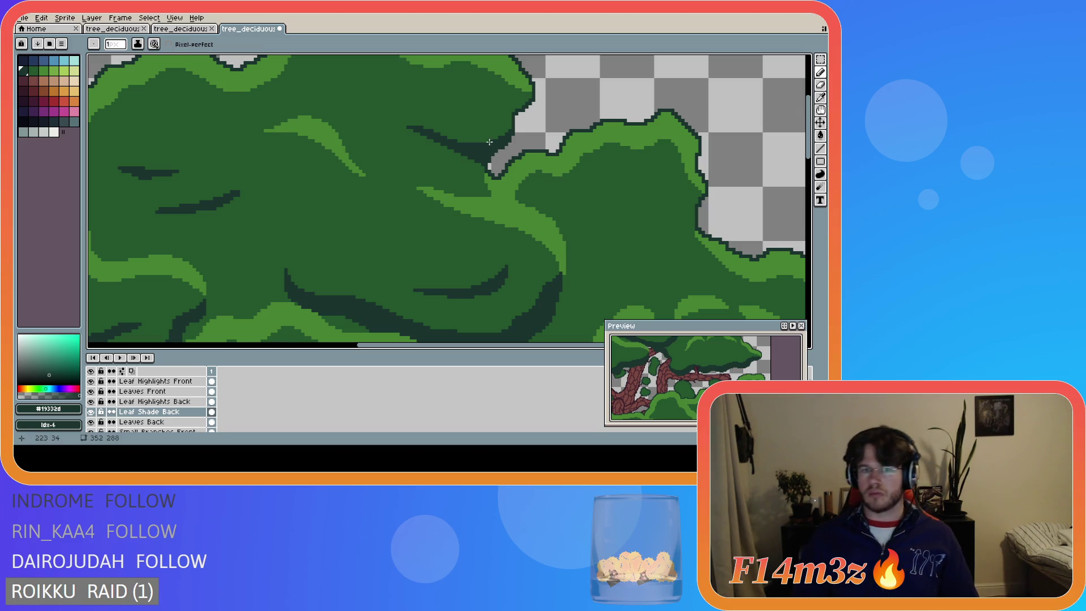
{"action": "scroll", "coordinate": [402, 197], "scroll_direction": "down", "scroll_amount": 3}
{"action": "key", "text": "ctrl+s"}
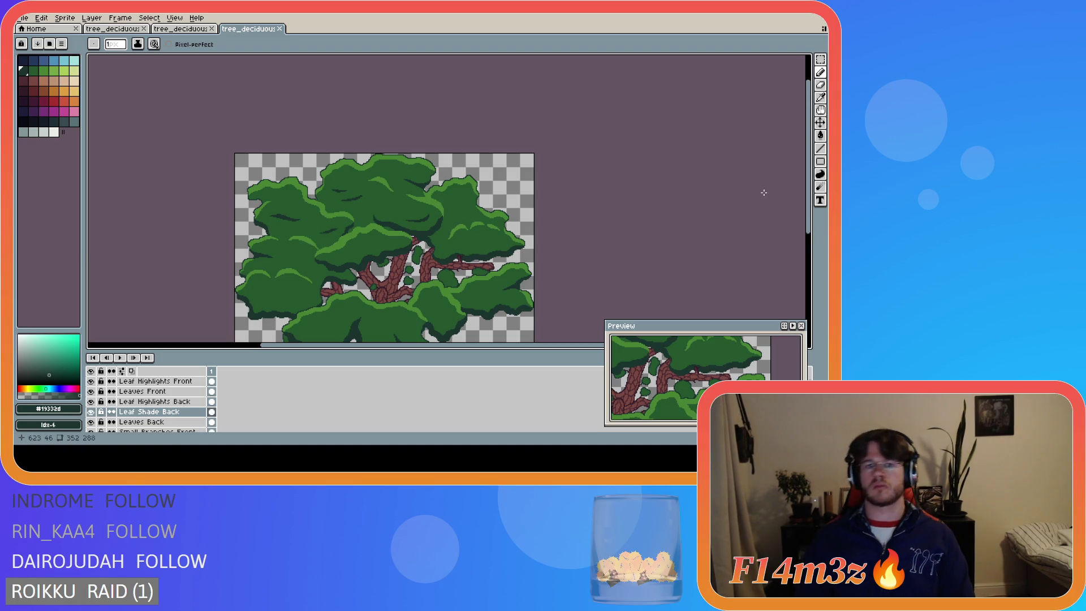
Move the view down so the whole tree shows, roots included
{"action": "scroll", "coordinate": [433, 183], "scroll_direction": "up", "scroll_amount": 3}
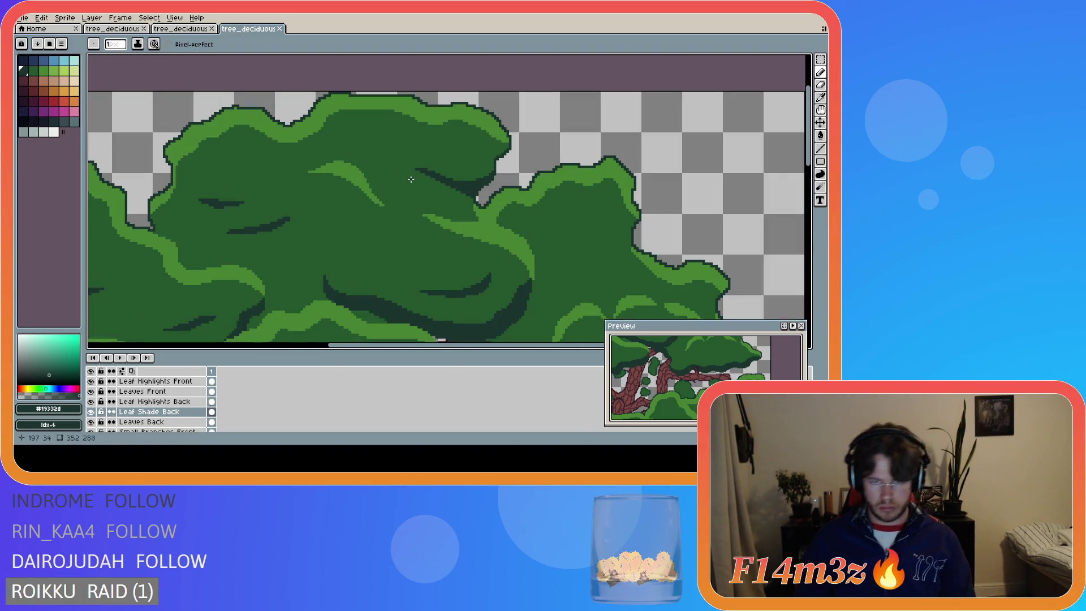
{"action": "scroll", "coordinate": [410, 180], "scroll_direction": "down", "scroll_amount": 4}
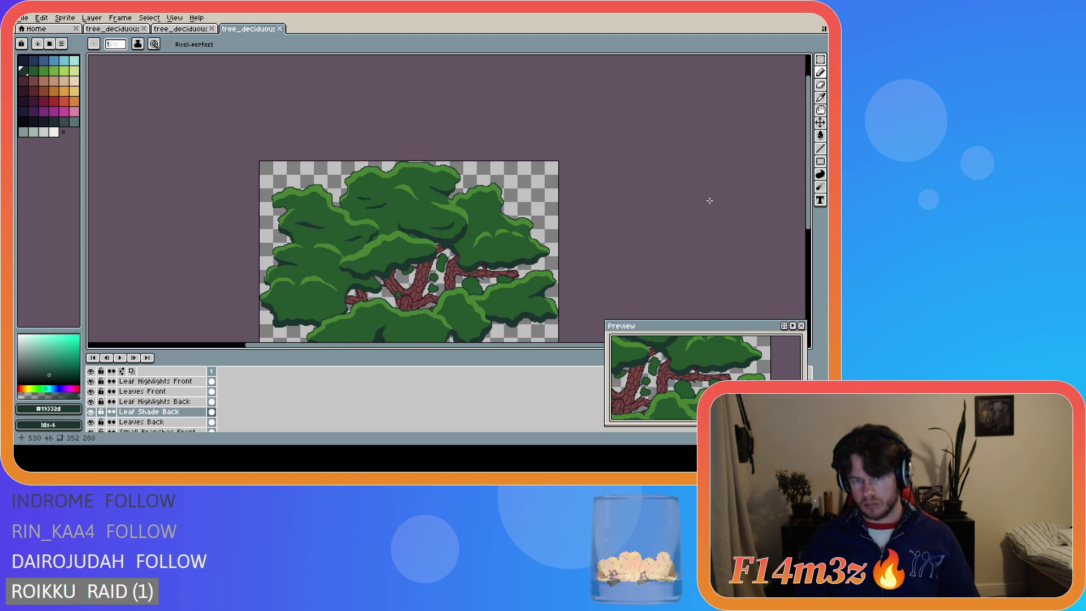
{"action": "left_click", "coordinate": [512, 264]}
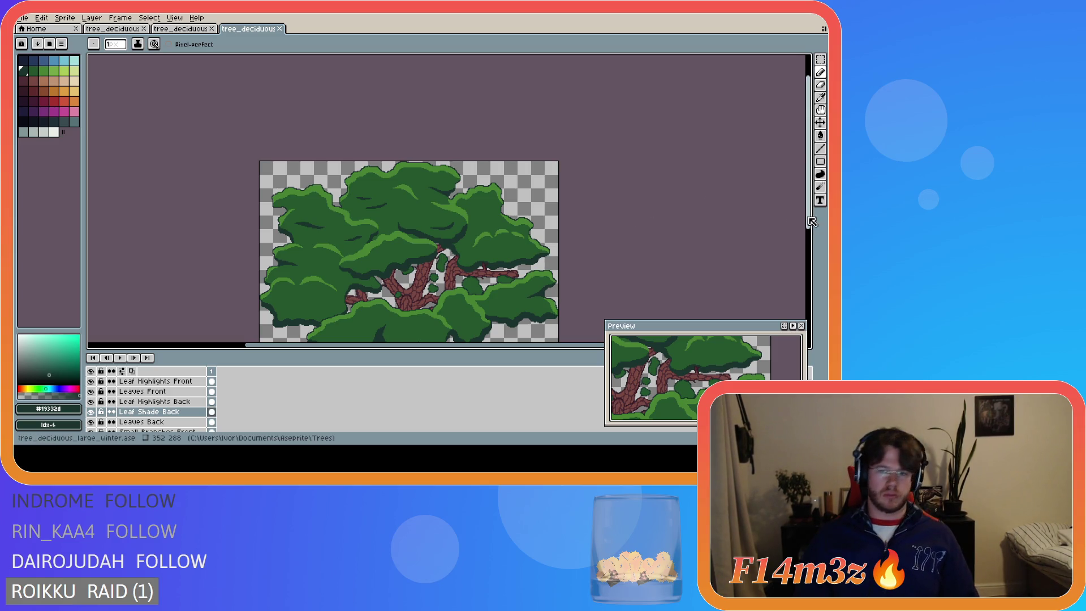
{"action": "left_click_drag", "start_coordinate": [813, 235], "coordinate": [813, 274]}
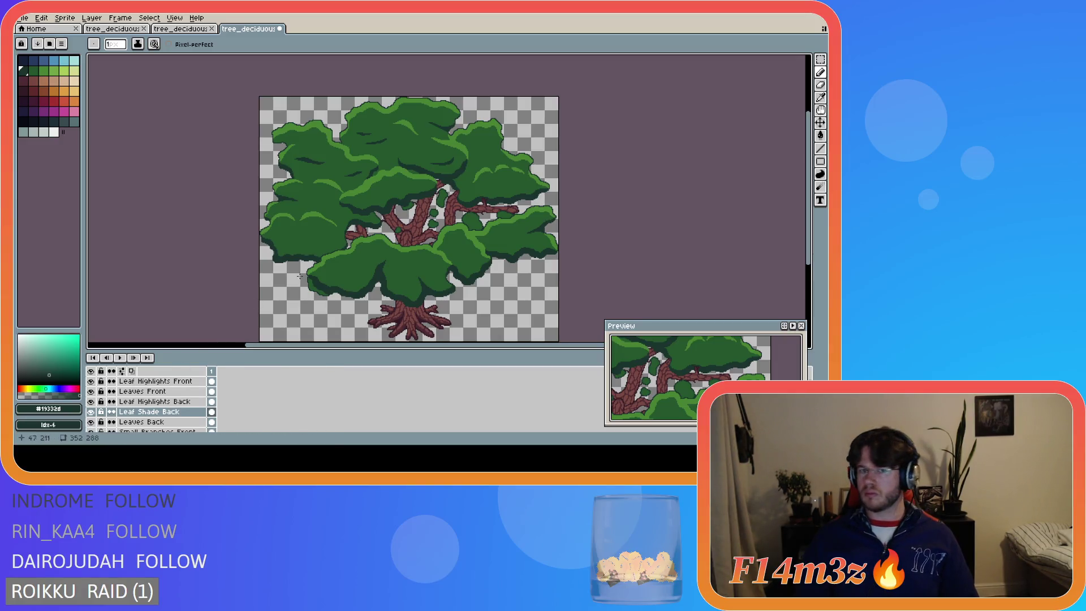
{"action": "scroll", "coordinate": [462, 235], "scroll_direction": "down", "scroll_amount": 1}
{"action": "scroll", "coordinate": [463, 235], "scroll_direction": "up", "scroll_amount": 1}
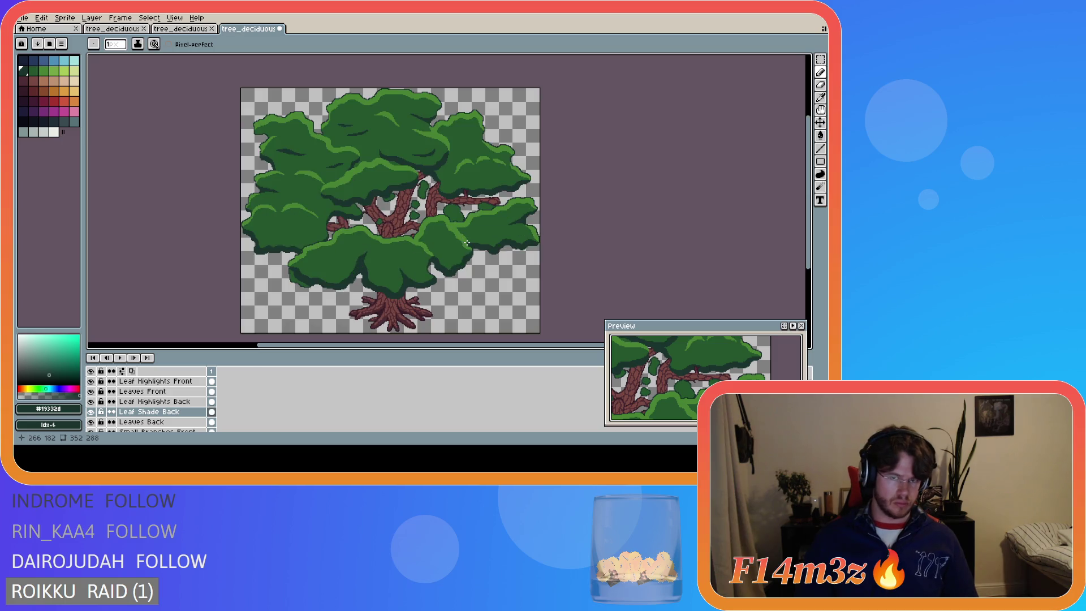
{"action": "left_click", "coordinate": [91, 422]}
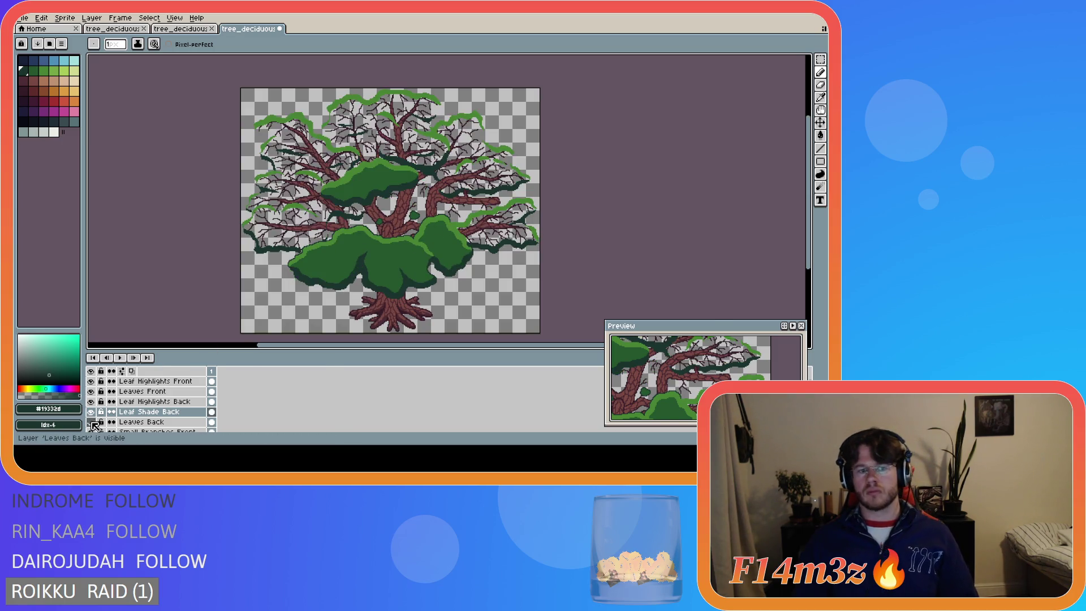
{"action": "left_click", "coordinate": [92, 422]}
{"action": "left_click", "coordinate": [92, 422]}
{"action": "left_click", "coordinate": [92, 422]}
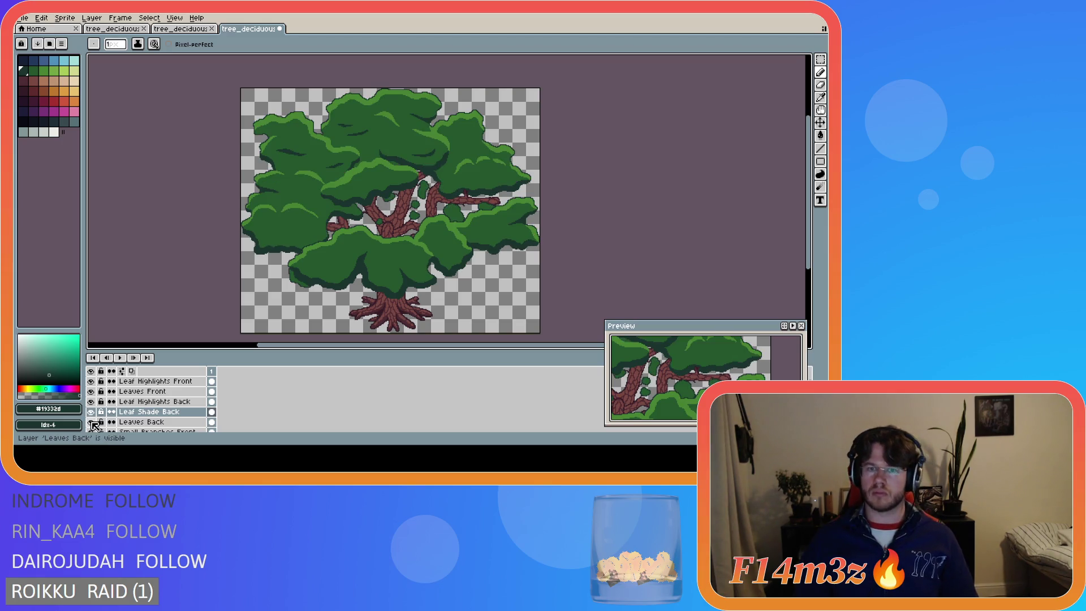
{"action": "left_click", "coordinate": [92, 422]}
{"action": "left_click", "coordinate": [91, 422]}
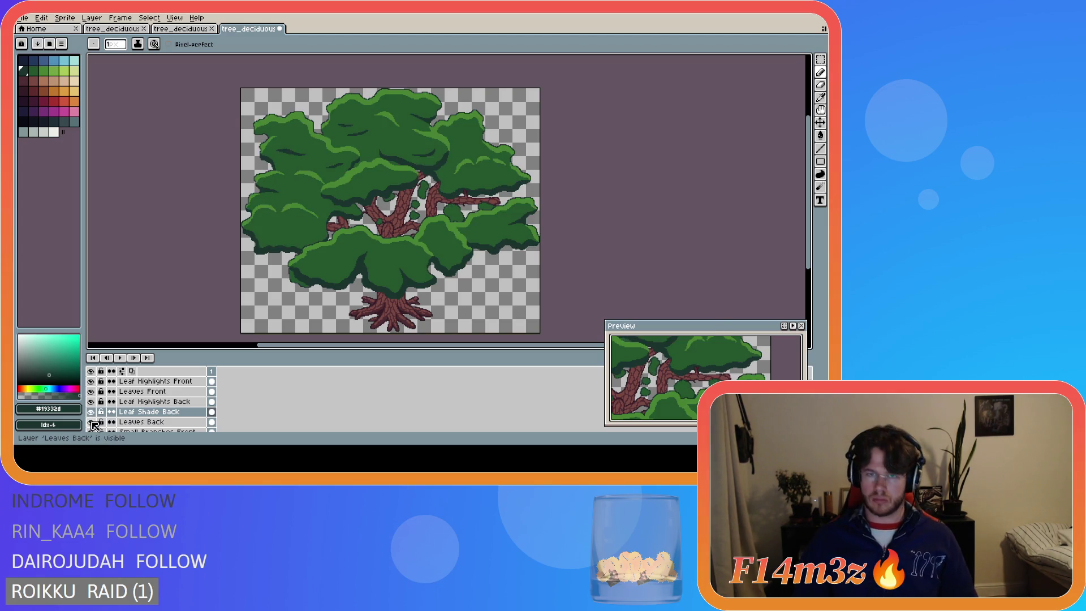
{"action": "left_click", "coordinate": [92, 422]}
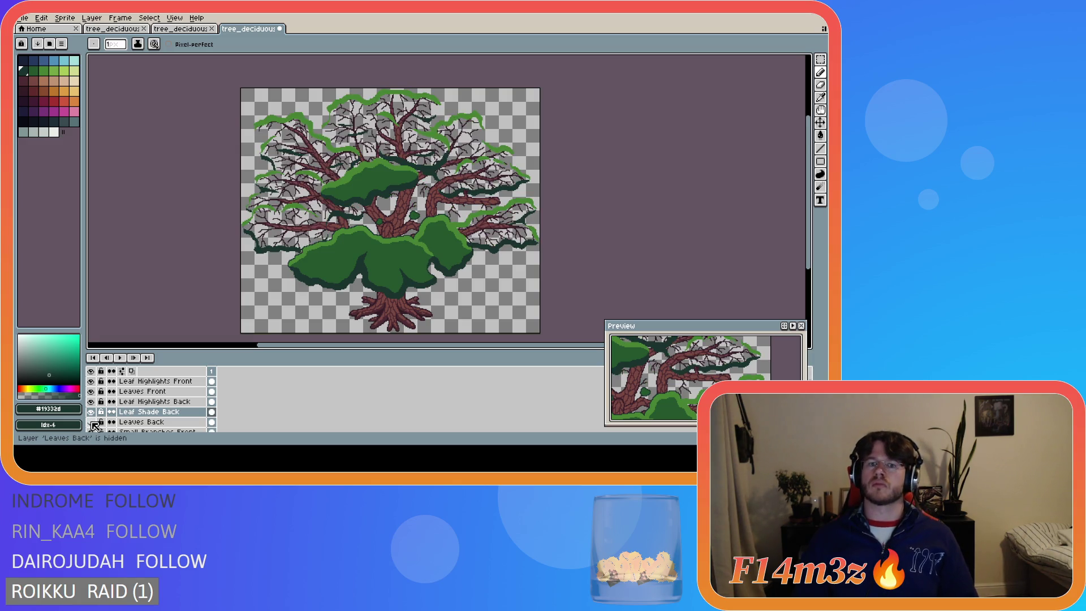
{"action": "left_click", "coordinate": [92, 422]}
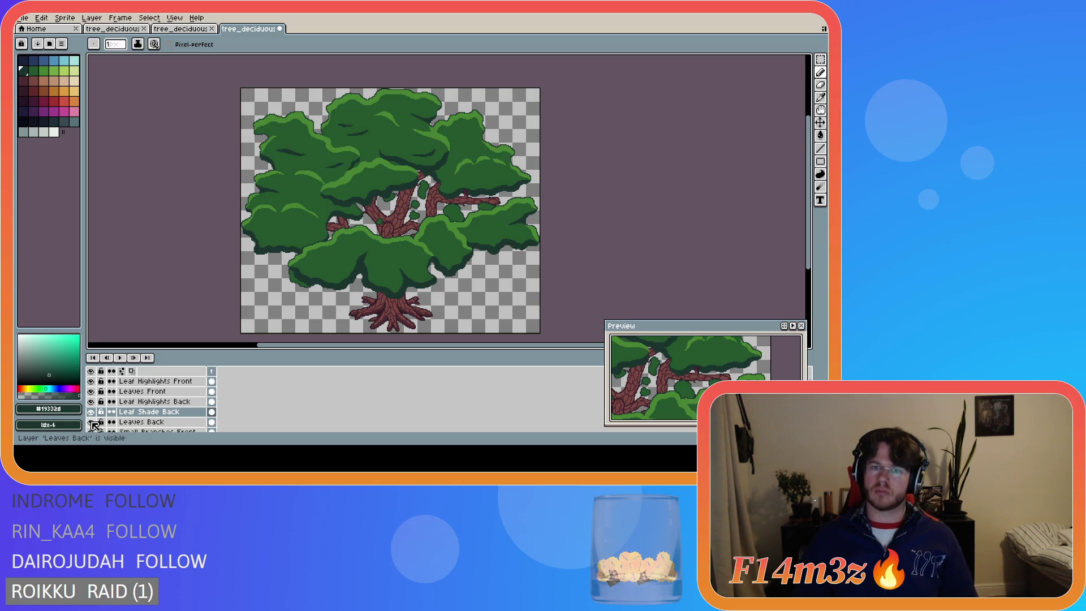
{"action": "left_click", "coordinate": [91, 422]}
{"action": "left_click", "coordinate": [92, 422]}
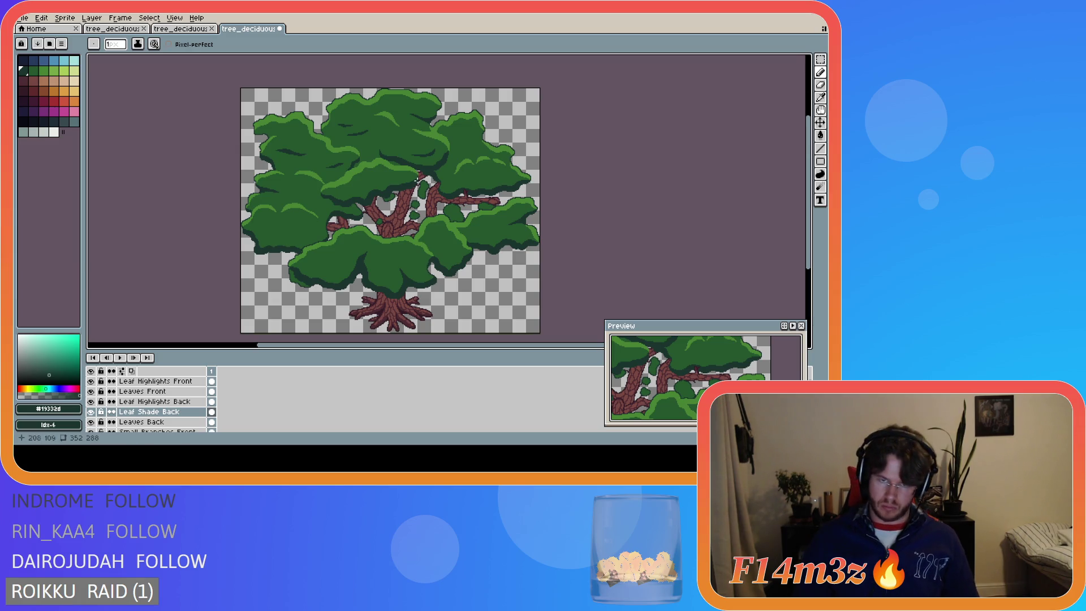
Select the Leaf Highlights Back layer and pick the mid-green #468232 colour
{"action": "left_click", "coordinate": [164, 402]}
{"action": "scroll", "coordinate": [502, 147], "scroll_direction": "up", "scroll_amount": 4}
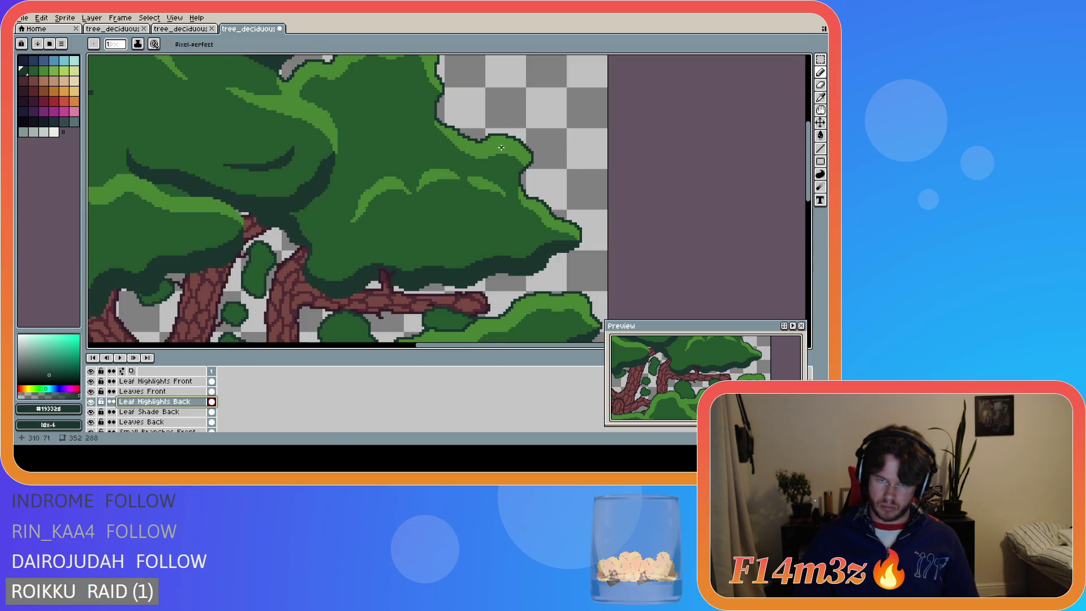
{"action": "left_click", "coordinate": [502, 147], "text": "alt"}
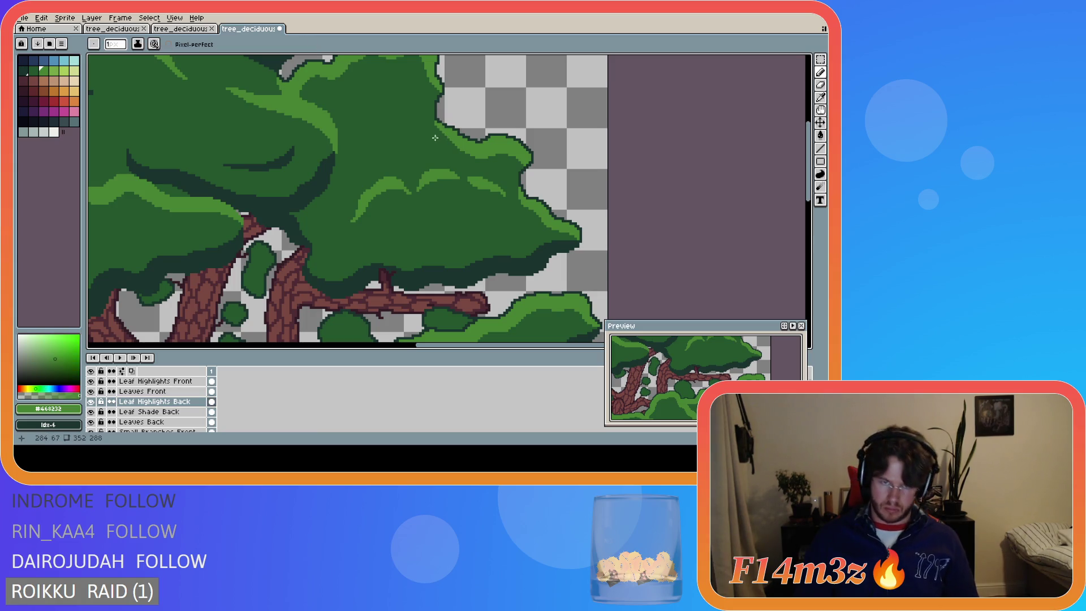
{"action": "scroll", "coordinate": [405, 213], "scroll_direction": "down", "scroll_amount": 3}
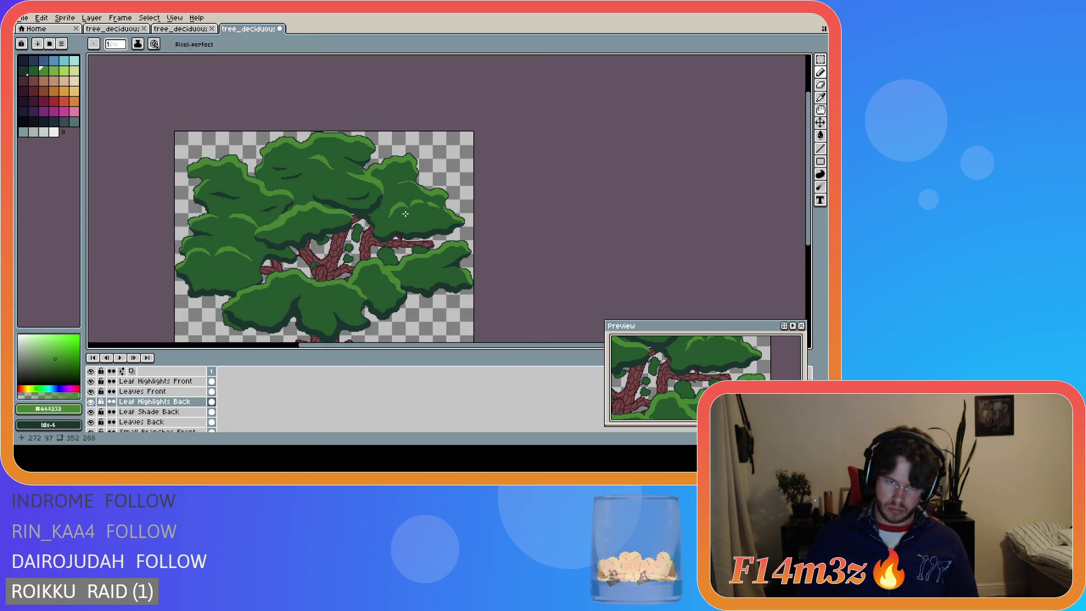
{"action": "scroll", "coordinate": [391, 215], "scroll_direction": "up", "scroll_amount": 4}
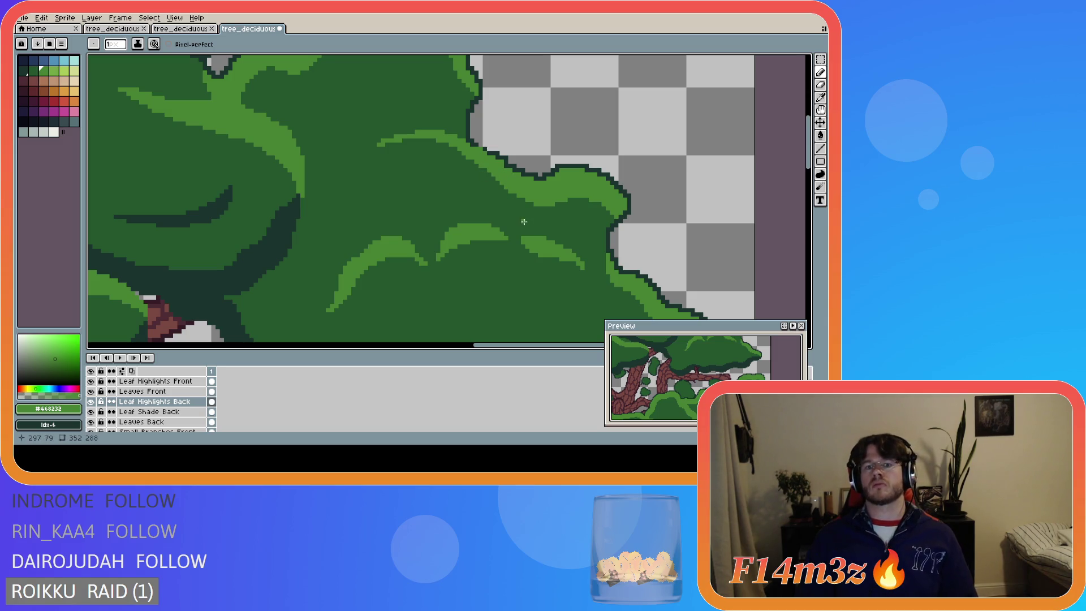
{"action": "left_click", "coordinate": [484, 169]}
{"action": "key", "text": "v"}
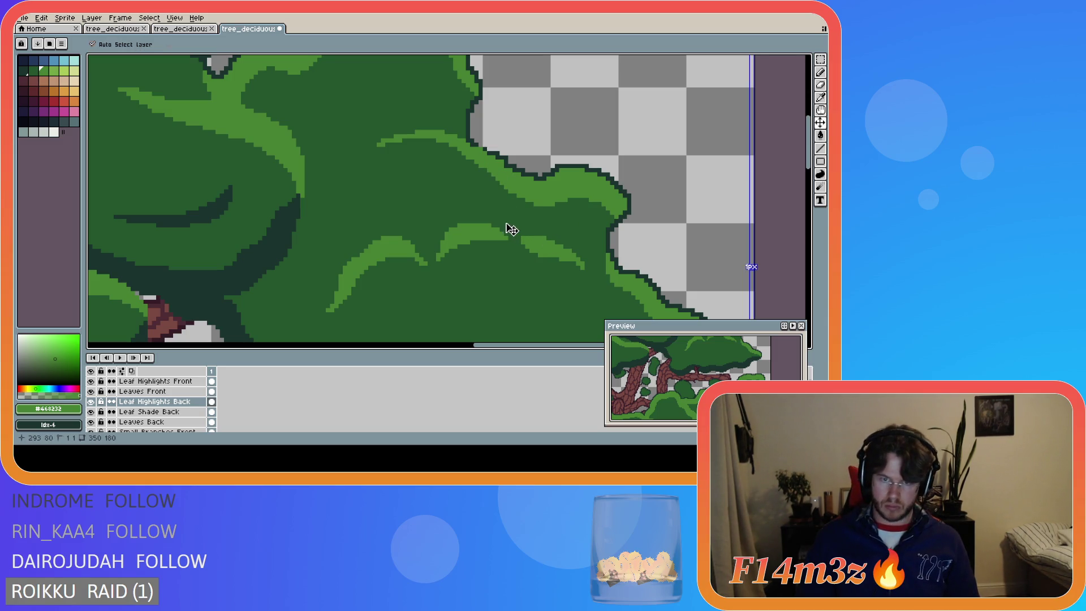
{"action": "key", "text": "b"}
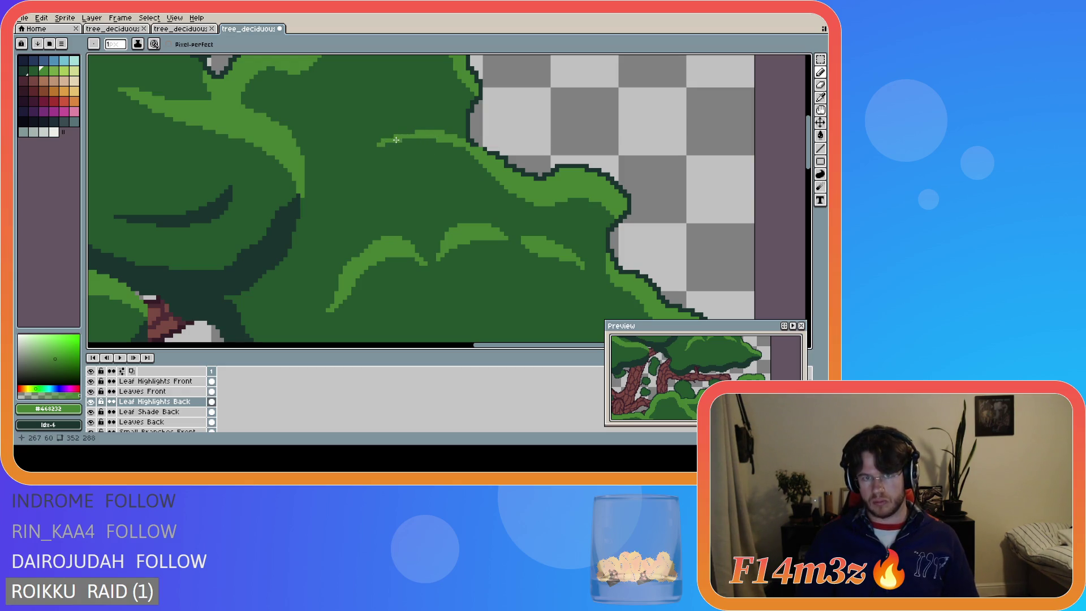
{"action": "key", "text": "v"}
{"action": "key", "text": "b"}
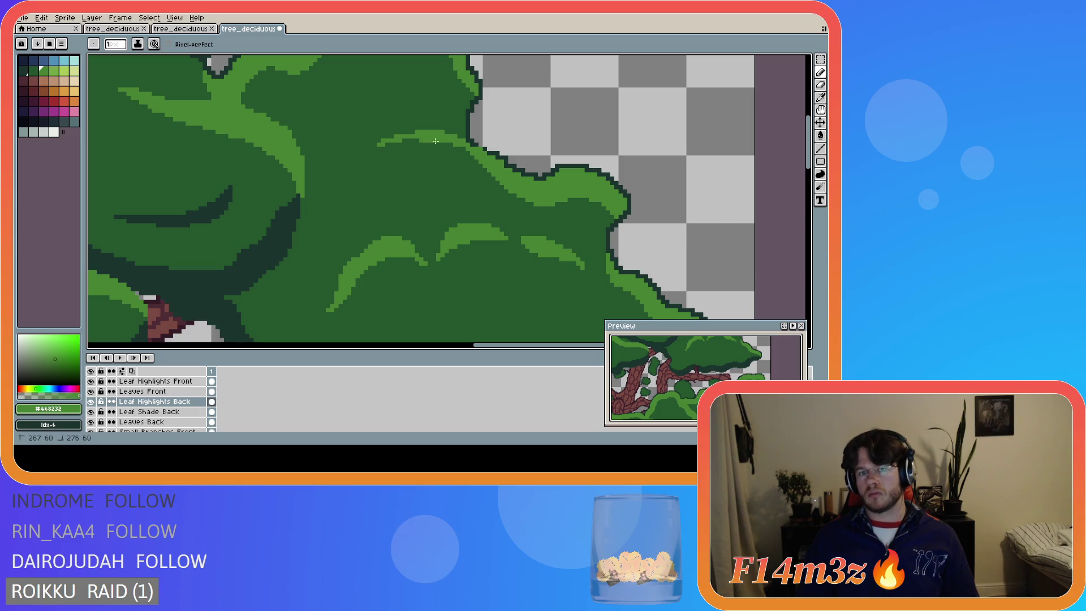
{"action": "key", "text": "v"}
{"action": "key", "text": "b"}
Draw a mid-green highlight along the right clump's upper edge, redrawing it twice
{"action": "mouse_move", "coordinate": [386, 143]}
{"action": "left_mouse_down"}
{"action": "mouse_move", "coordinate": [438, 141]}
{"action": "mouse_move", "coordinate": [474, 160]}
{"action": "mouse_move", "coordinate": [400, 140]}
{"action": "mouse_move", "coordinate": [476, 159]}
{"action": "left_mouse_up"}
{"action": "key", "text": "ctrl+z"}
{"action": "key", "text": "ctrl+z"}
{"action": "left_click_drag", "start_coordinate": [391, 143], "coordinate": [481, 164]}
{"action": "key", "text": "ctrl+z"}
{"action": "left_click_drag", "start_coordinate": [403, 140], "coordinate": [478, 160]}
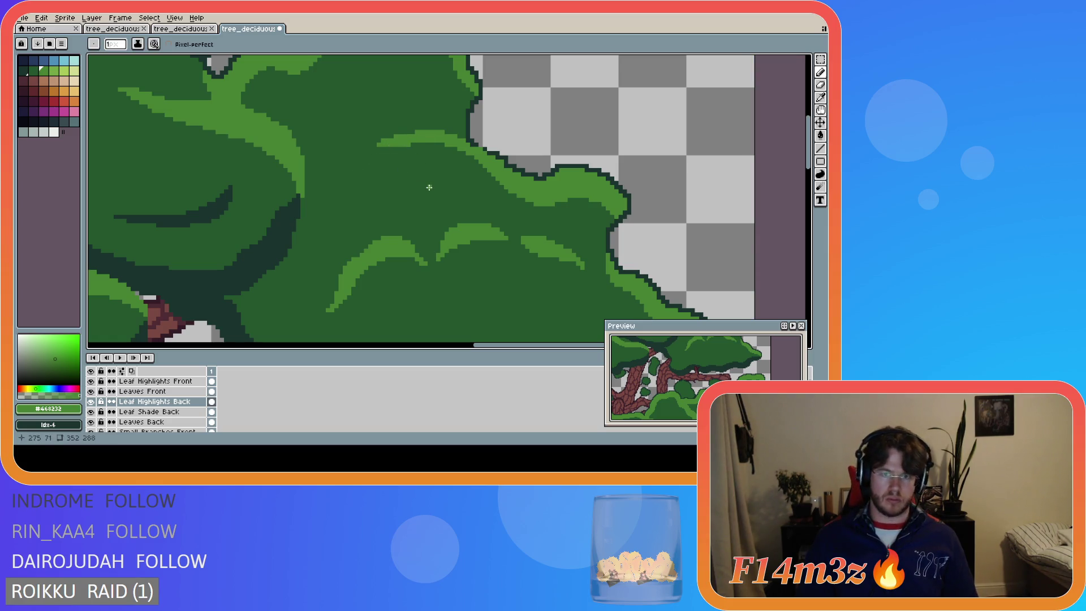
{"action": "scroll", "coordinate": [496, 199], "scroll_direction": "down", "scroll_amount": 2}
Save tree_deciduous_large_winter.ase with the new back-clump highlight
{"action": "scroll", "coordinate": [441, 212], "scroll_direction": "down", "scroll_amount": 1}
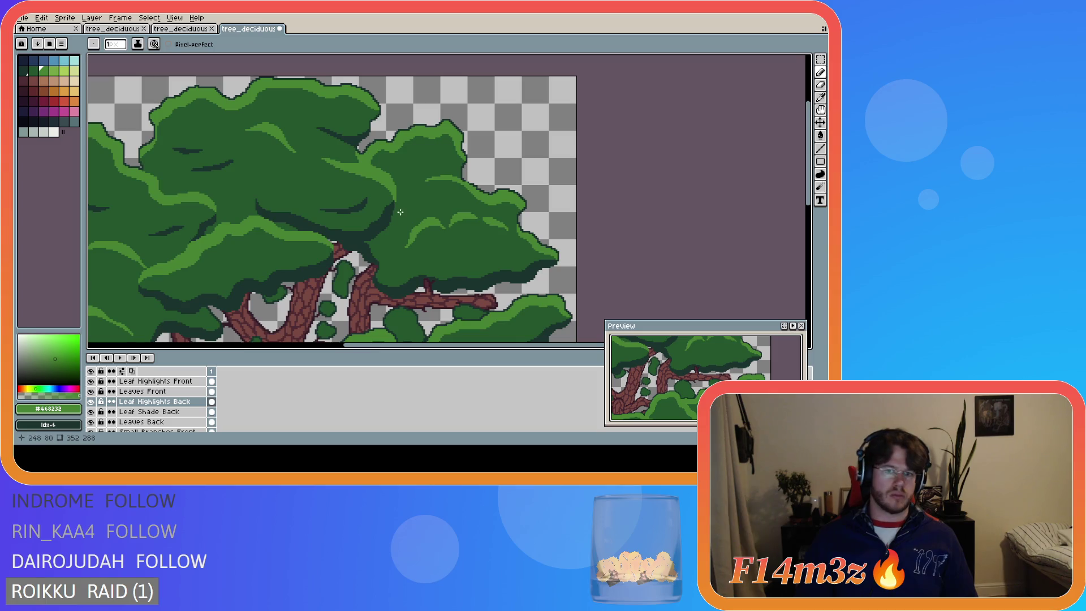
{"action": "scroll", "coordinate": [432, 189], "scroll_direction": "up", "scroll_amount": 2}
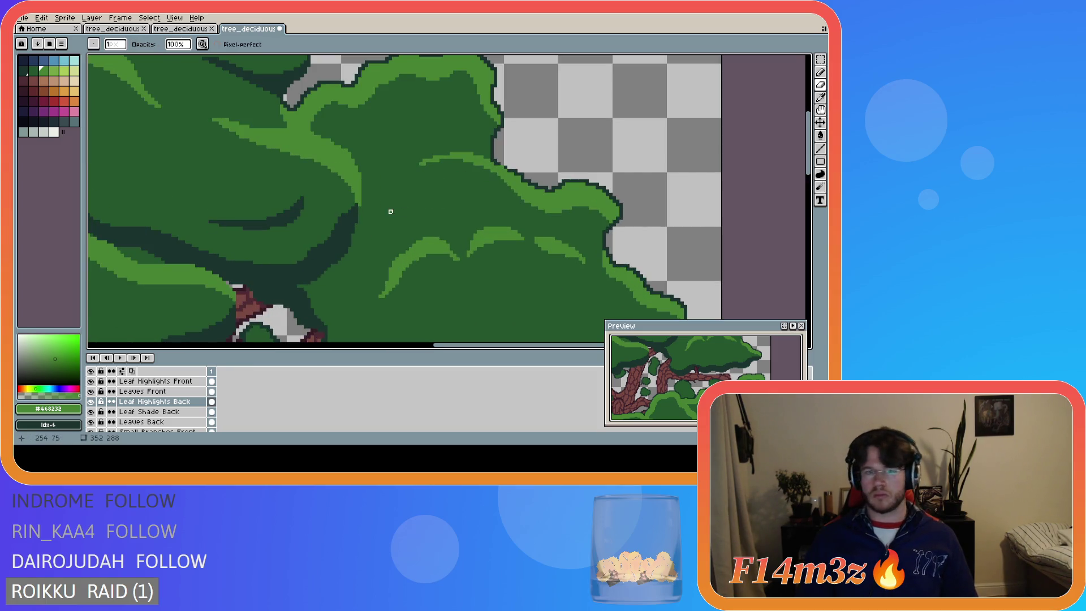
{"action": "scroll", "coordinate": [438, 195], "scroll_direction": "down", "scroll_amount": 2}
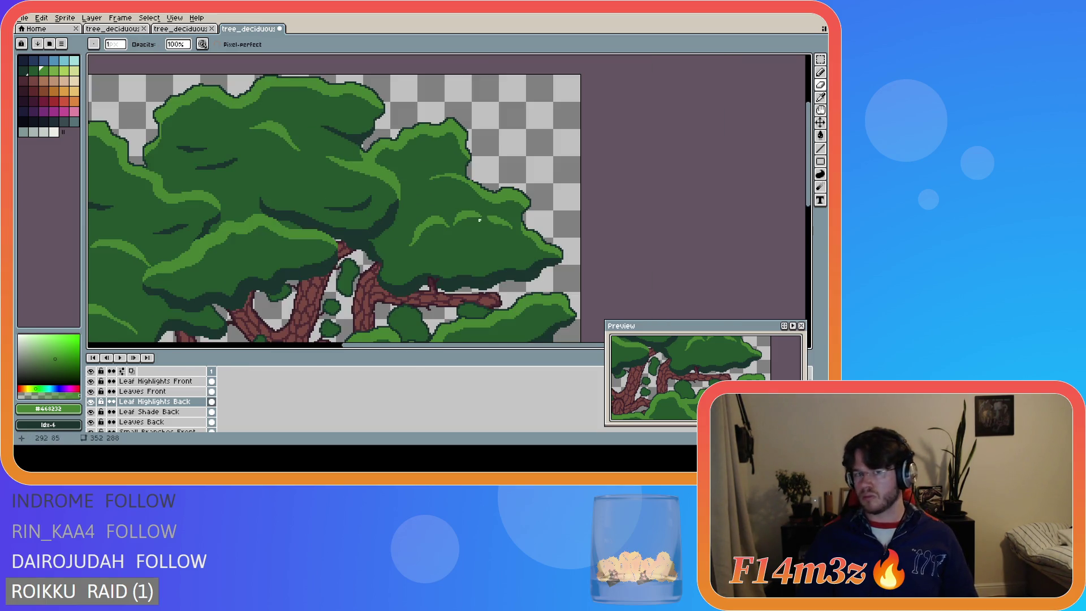
{"action": "scroll", "coordinate": [479, 220], "scroll_direction": "down", "scroll_amount": 3}
{"action": "key", "text": "ctrl+s"}
{"action": "scroll", "coordinate": [477, 210], "scroll_direction": "up", "scroll_amount": 3}
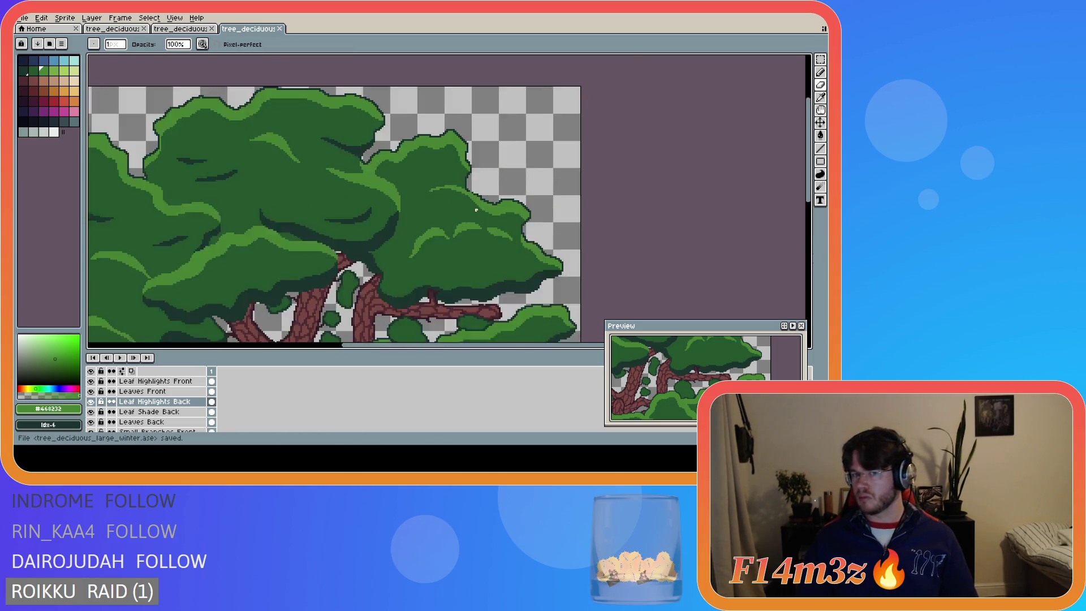
{"action": "scroll", "coordinate": [476, 210], "scroll_direction": "up", "scroll_amount": 1}
{"action": "scroll", "coordinate": [540, 257], "scroll_direction": "up", "scroll_amount": 1}
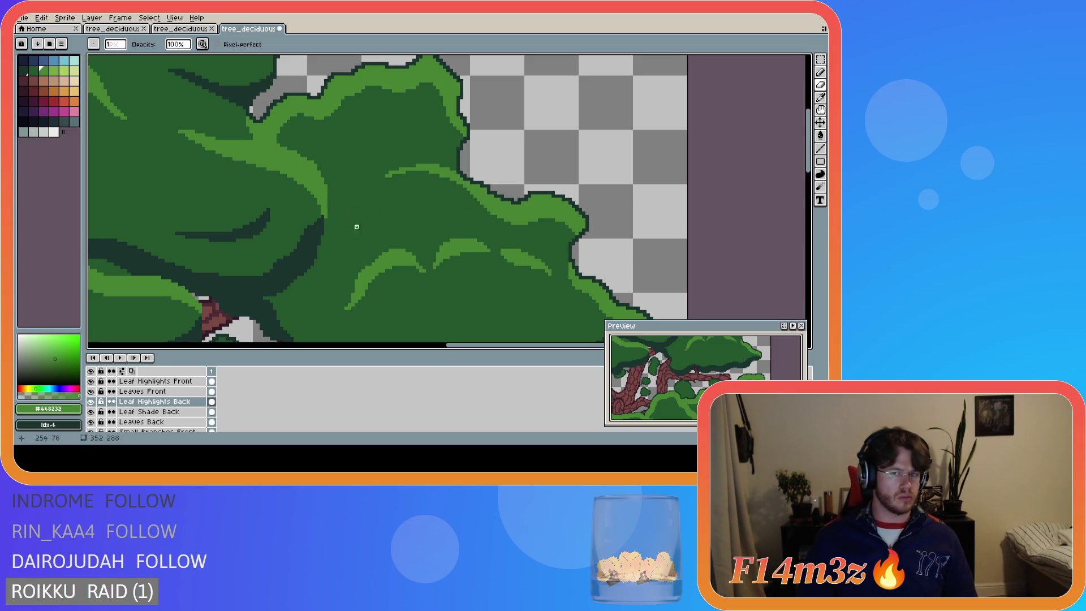
{"action": "scroll", "coordinate": [318, 259], "scroll_direction": "down", "scroll_amount": 3}
{"action": "key", "text": "ctrl+s"}
With the pencil active, scroll the canvas to show the full tree down to its roots
{"action": "key", "text": "b"}
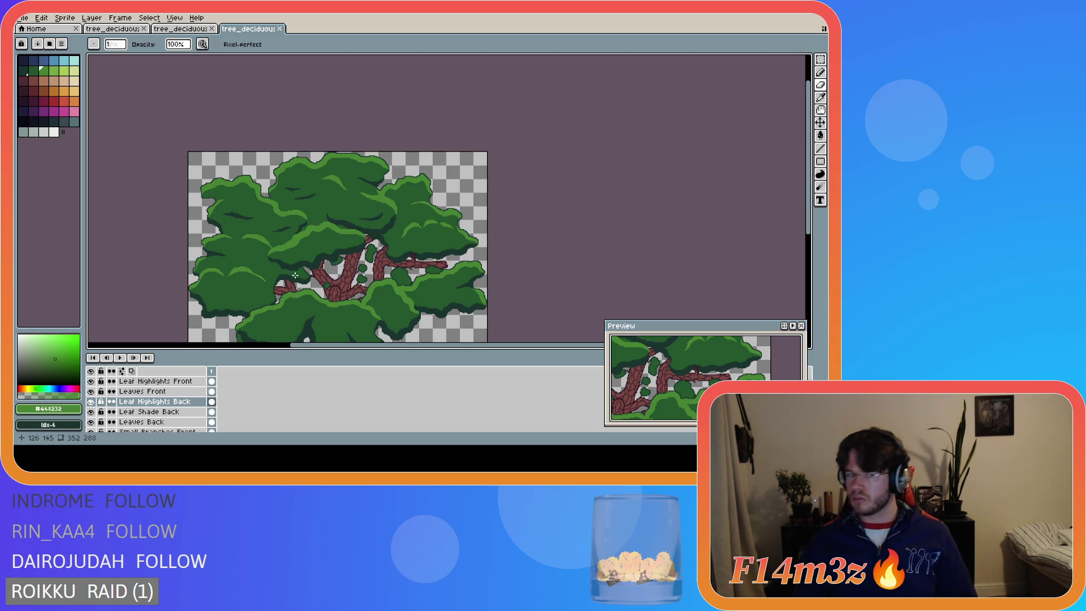
{"action": "scroll", "coordinate": [295, 276], "scroll_direction": "down", "scroll_amount": 1}
{"action": "scroll", "coordinate": [282, 310], "scroll_direction": "up", "scroll_amount": 1}
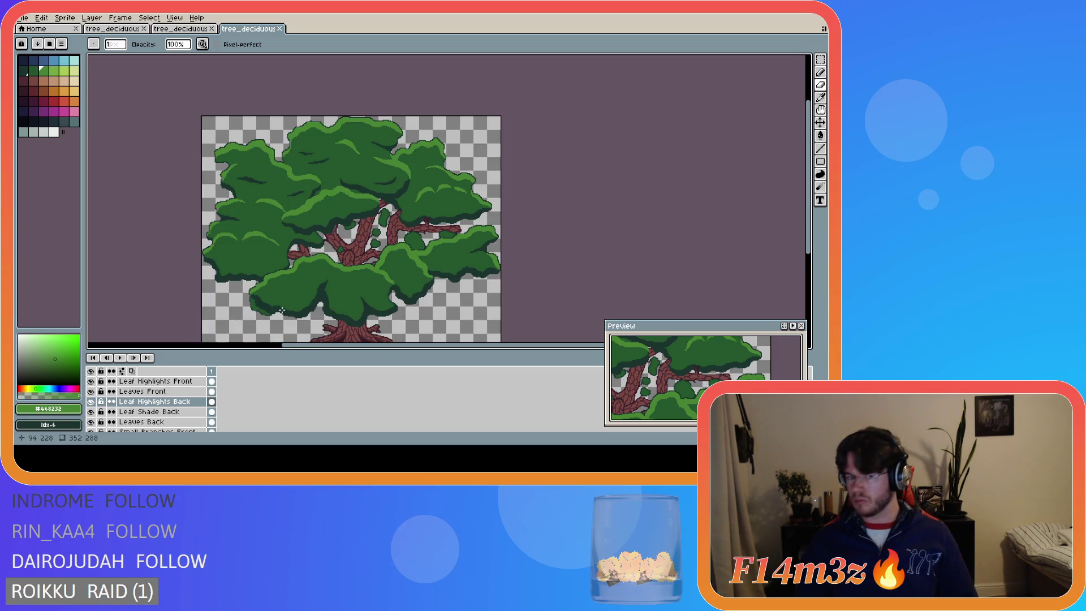
{"action": "left_click_drag", "start_coordinate": [337, 345], "coordinate": [300, 346]}
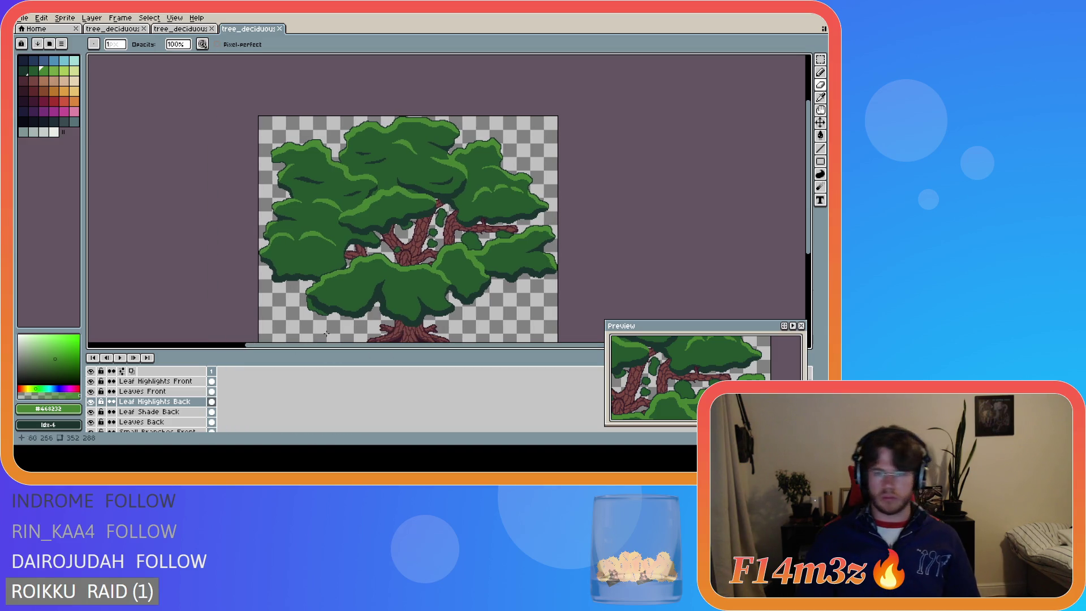
{"action": "left_click_drag", "start_coordinate": [811, 214], "coordinate": [812, 228]}
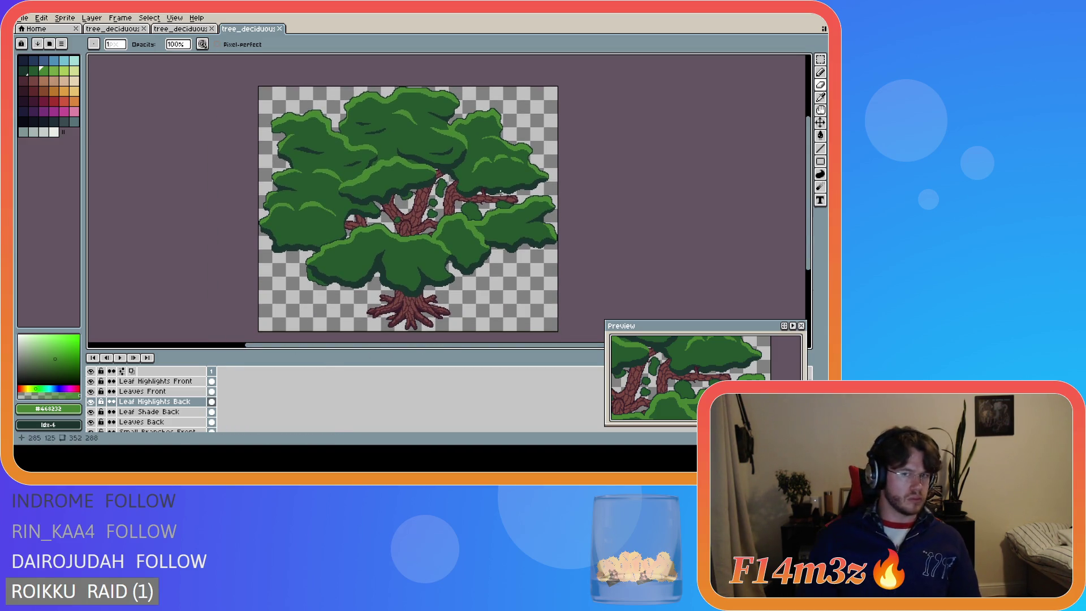
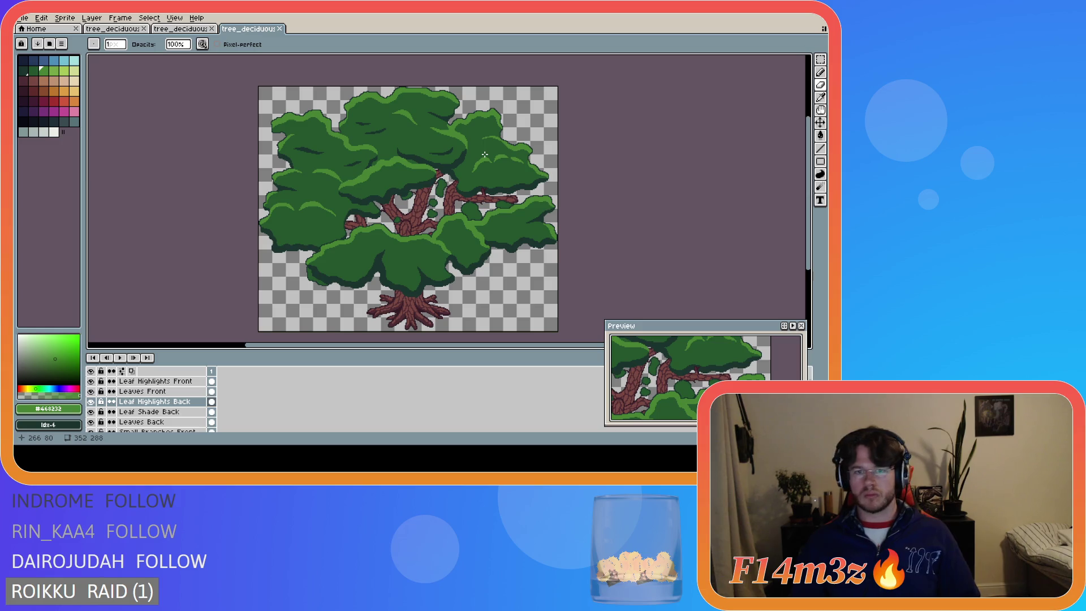
Undo the stray pencil dabs on the right foliage edge and upper leaves
{"action": "scroll", "coordinate": [514, 140], "scroll_direction": "up", "scroll_amount": 4}
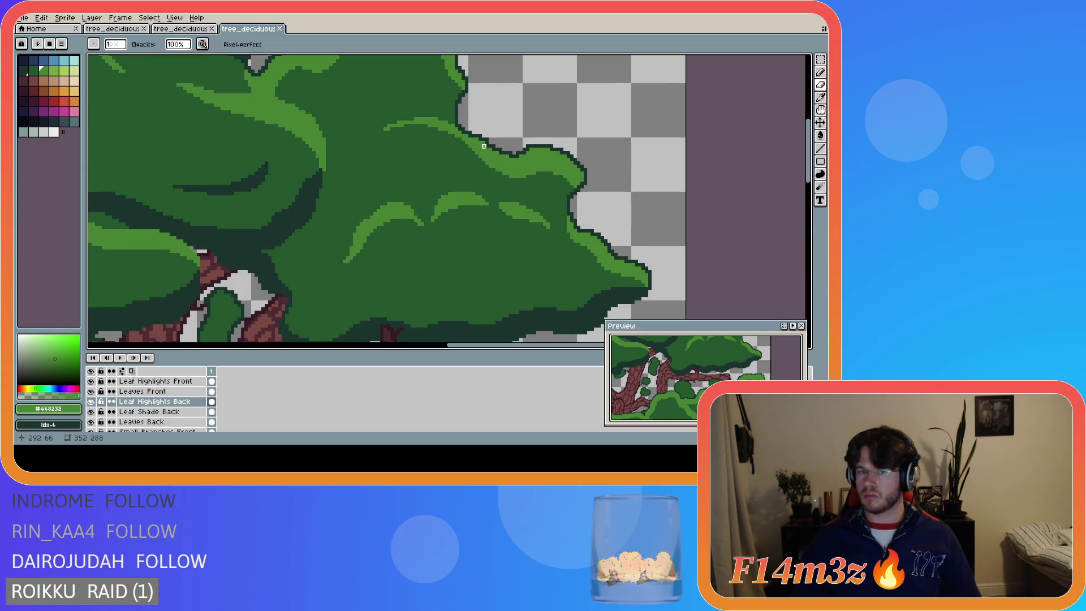
{"action": "key", "text": "b"}
{"action": "left_click", "coordinate": [459, 139]}
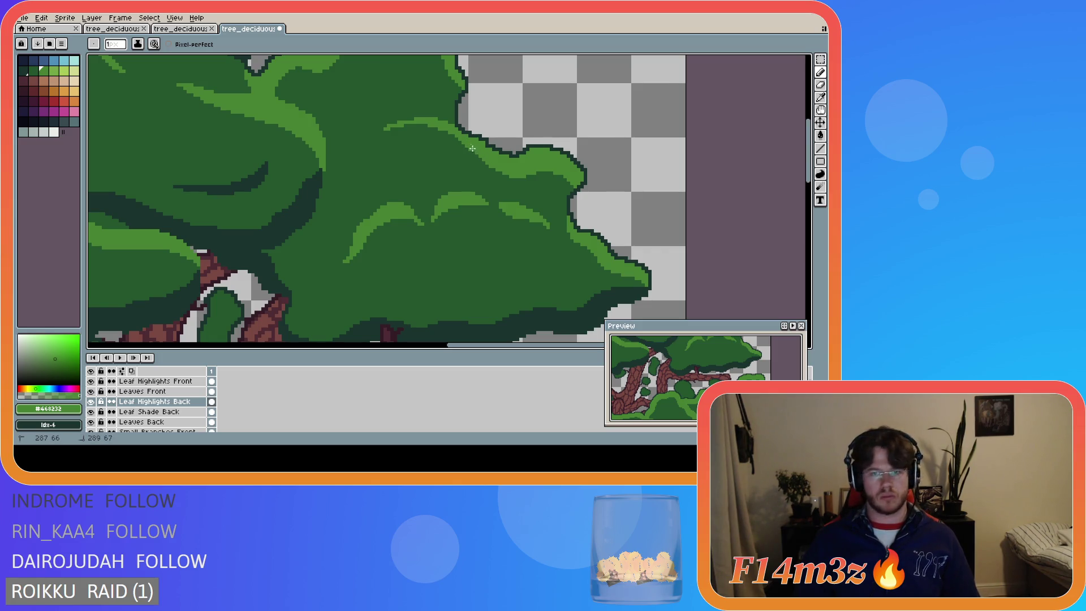
{"action": "key", "text": "v"}
{"action": "key", "text": "b"}
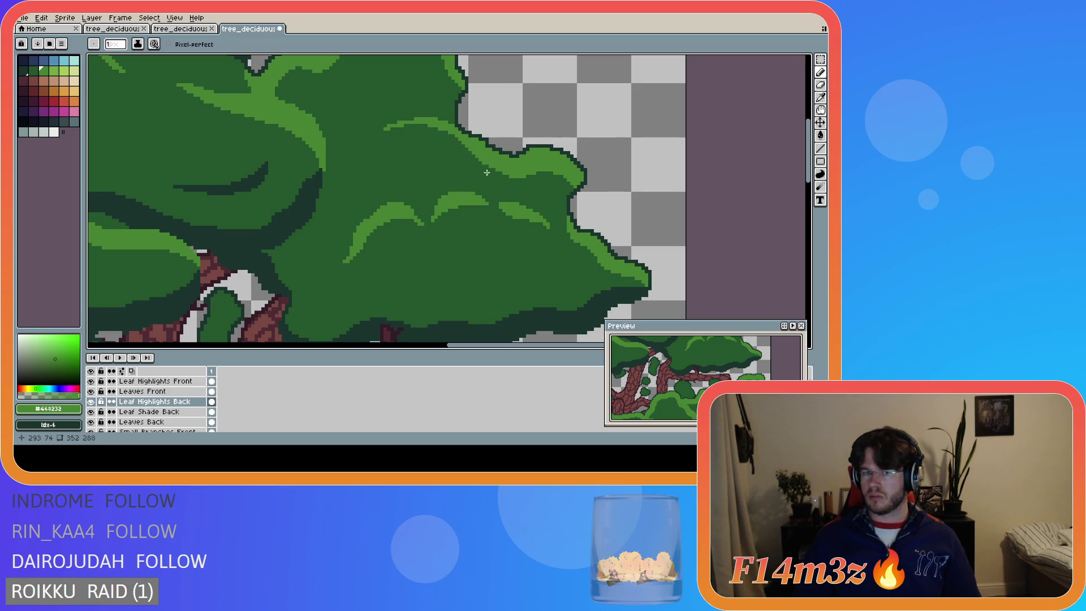
{"action": "key", "text": "ctrl+z"}
{"action": "key", "text": "v"}
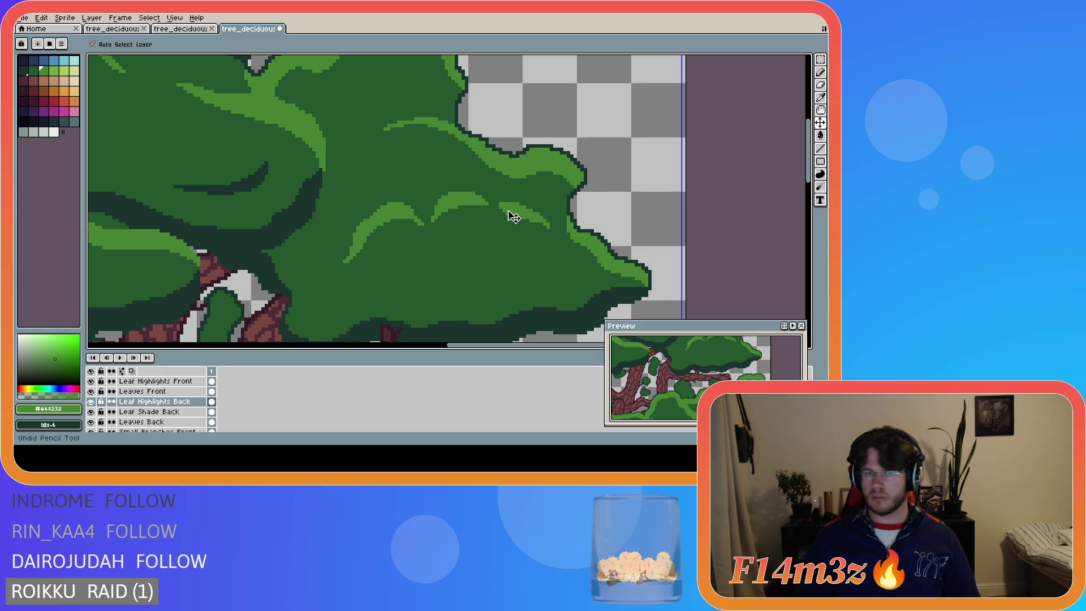
{"action": "key", "text": "b"}
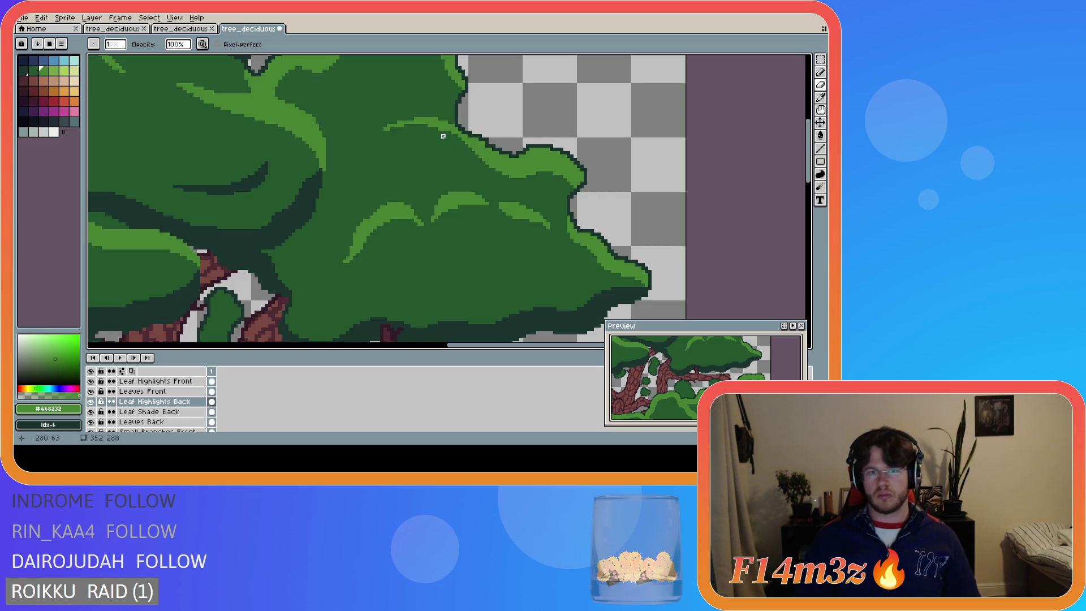
{"action": "left_click", "coordinate": [439, 132]}
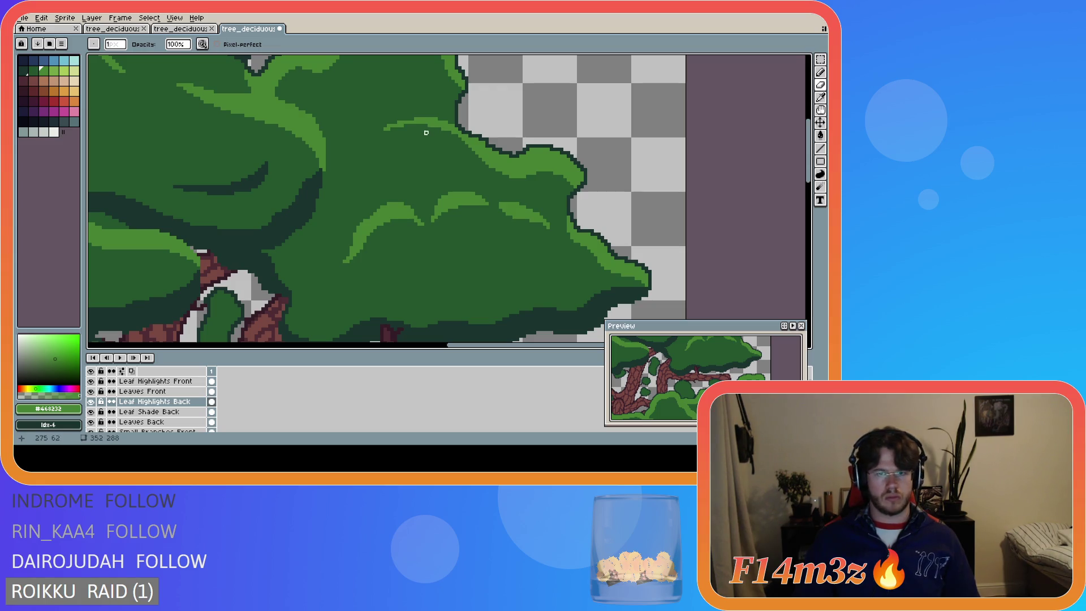
{"action": "left_click", "coordinate": [426, 130]}
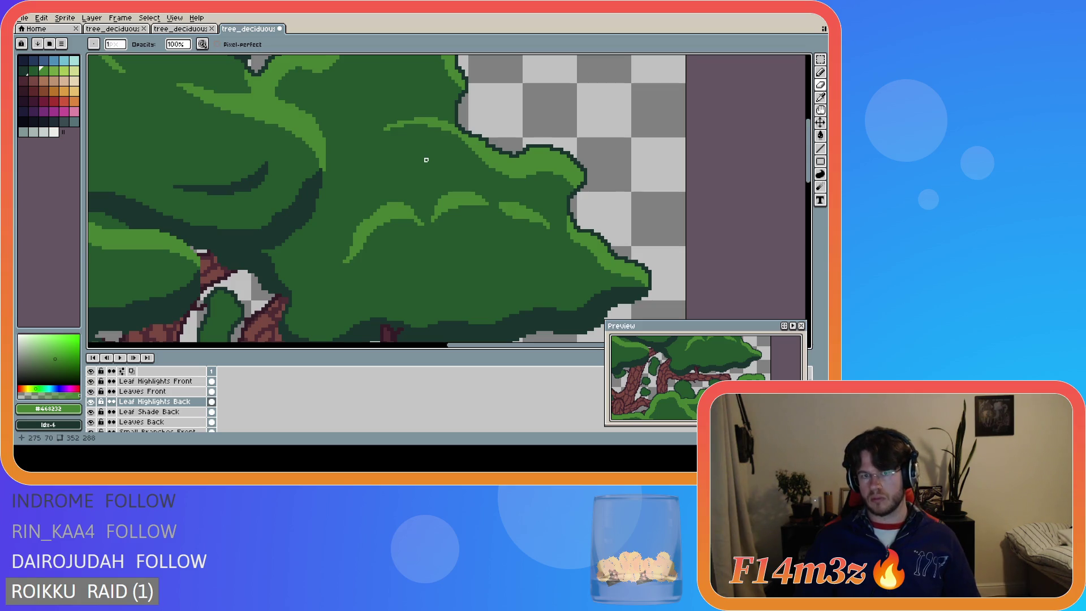
{"action": "scroll", "coordinate": [426, 160], "scroll_direction": "down", "scroll_amount": 2}
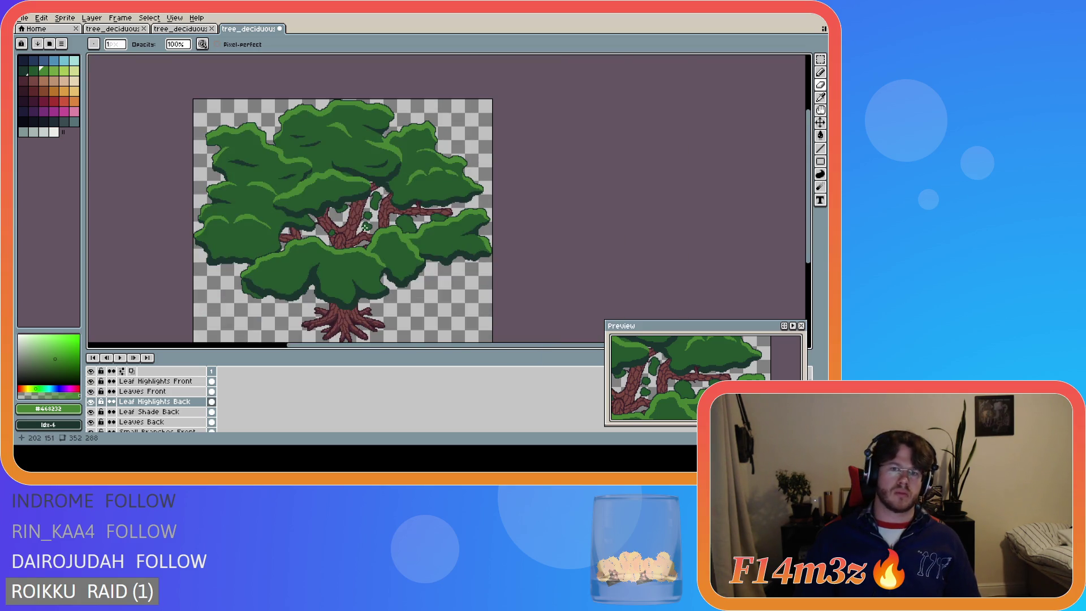
Save tree_deciduous_large_winter.ase, undo the last stroke, and select the Leaf Shade Back layer
{"action": "key", "text": "ctrl+s"}
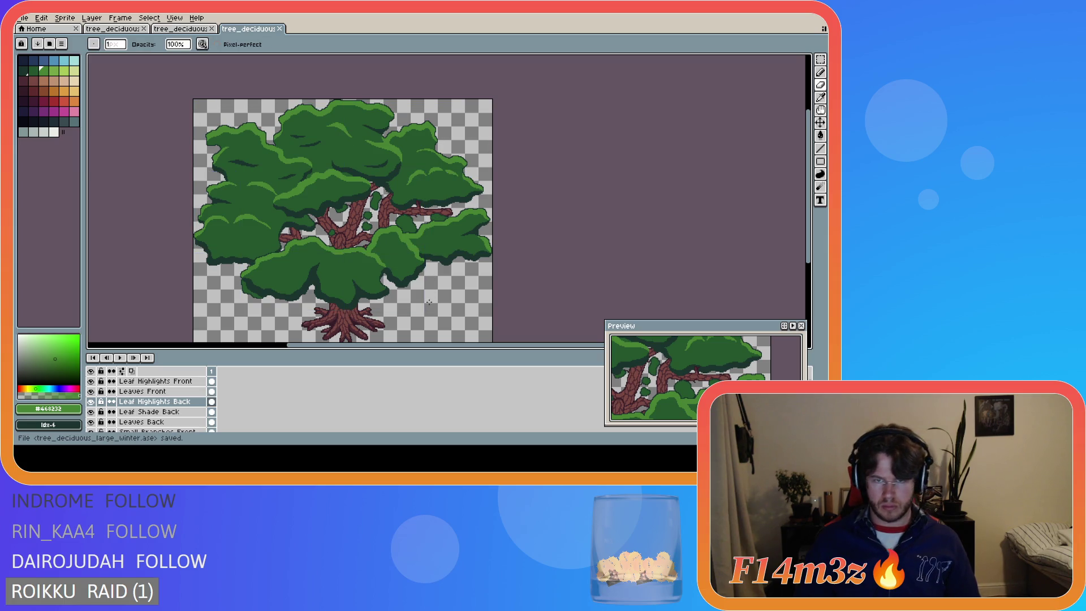
{"action": "left_click_drag", "start_coordinate": [433, 345], "coordinate": [401, 346]}
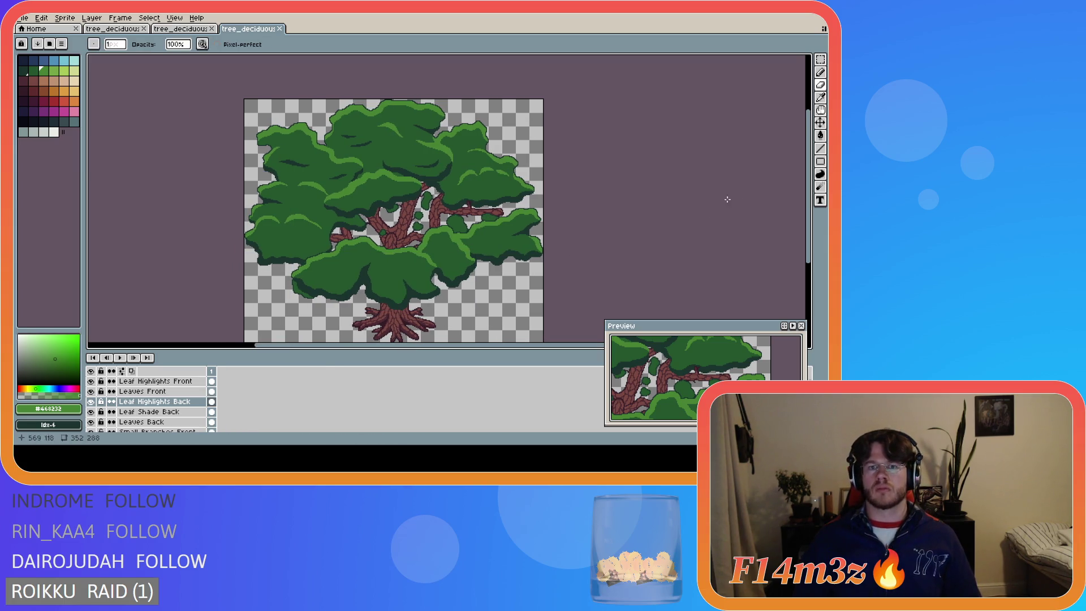
{"action": "scroll", "coordinate": [770, 201], "scroll_direction": "down", "scroll_amount": 2}
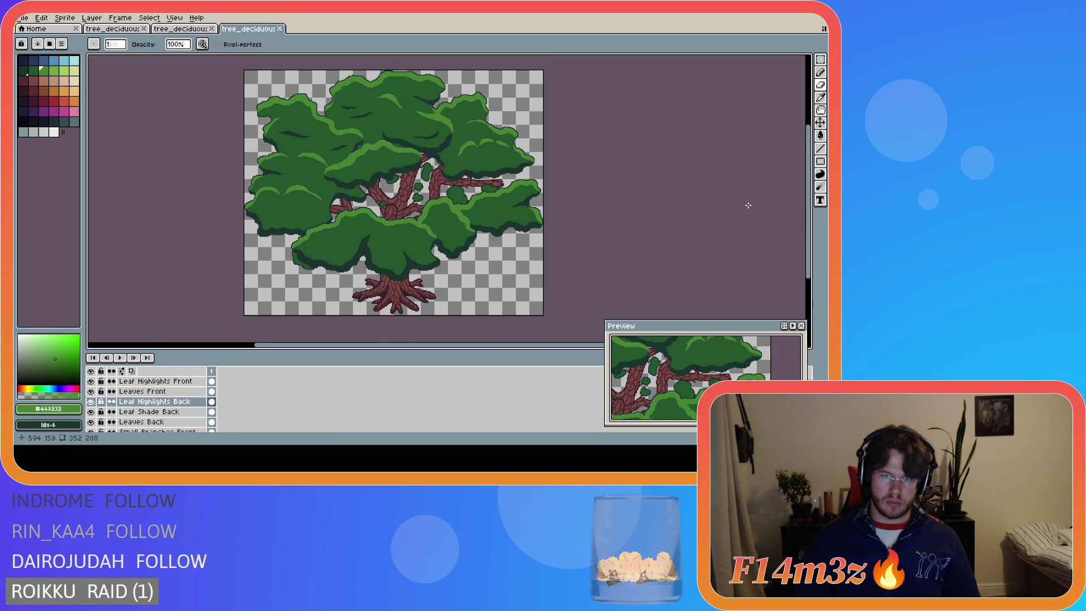
{"action": "key", "text": "ctrl"}
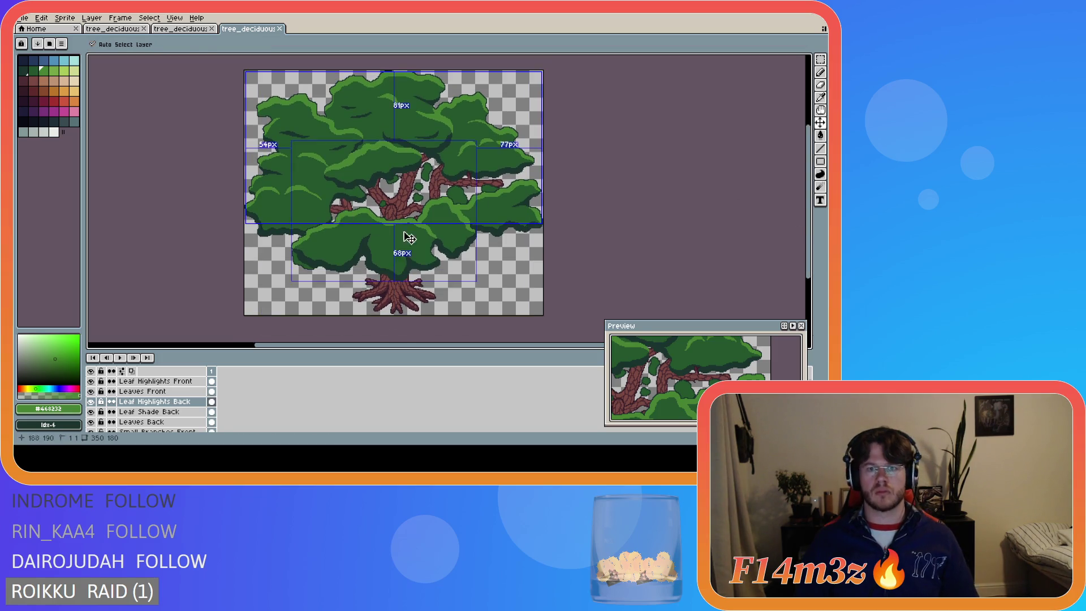
{"action": "key", "text": "ctrl+z"}
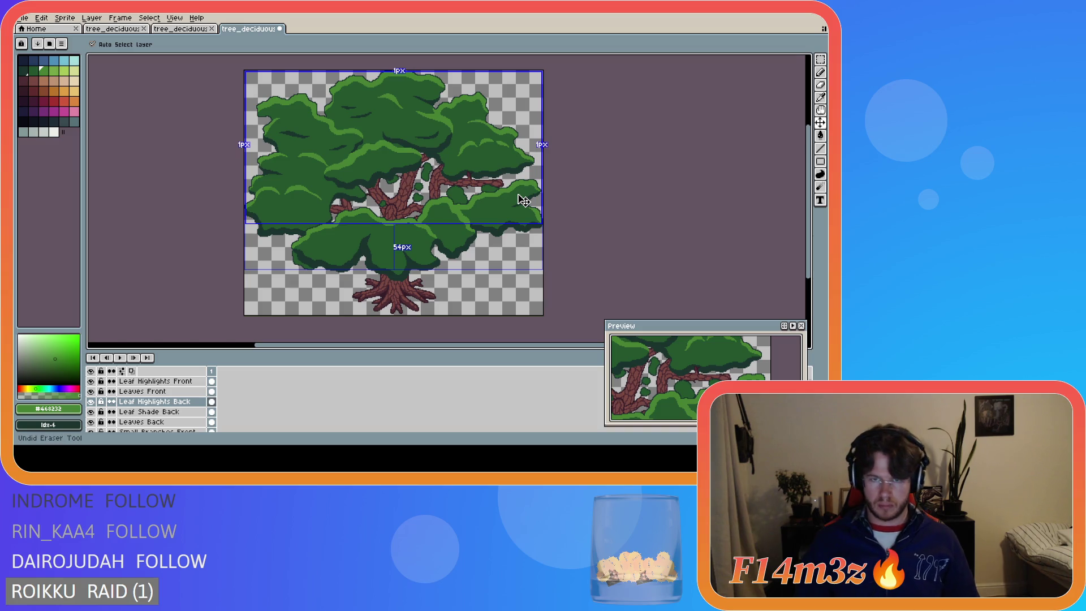
{"action": "scroll", "coordinate": [476, 121], "scroll_direction": "up", "scroll_amount": 4}
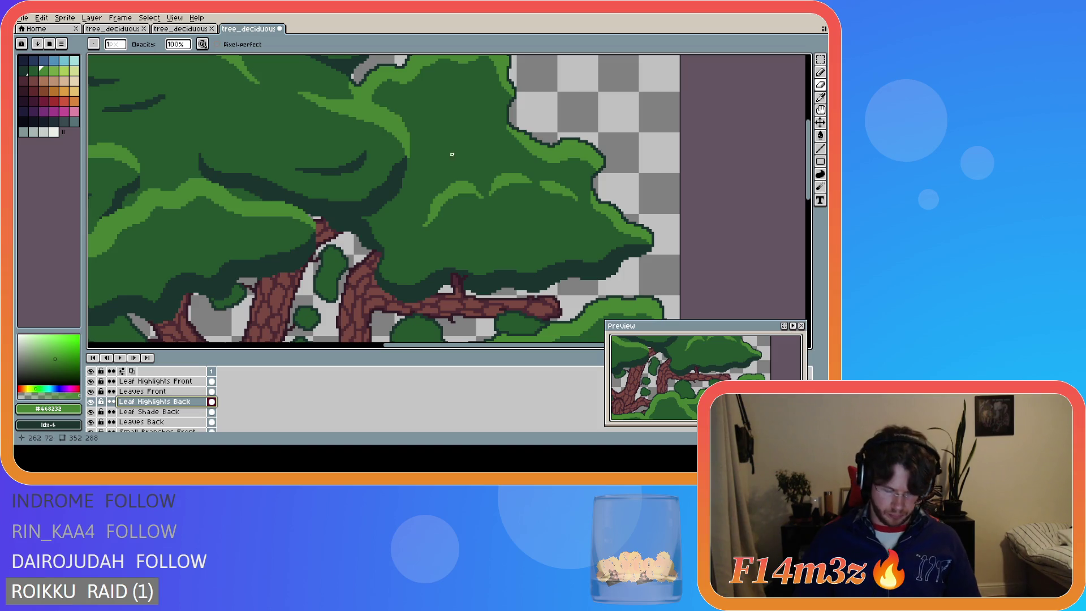
{"action": "left_click", "coordinate": [180, 413]}
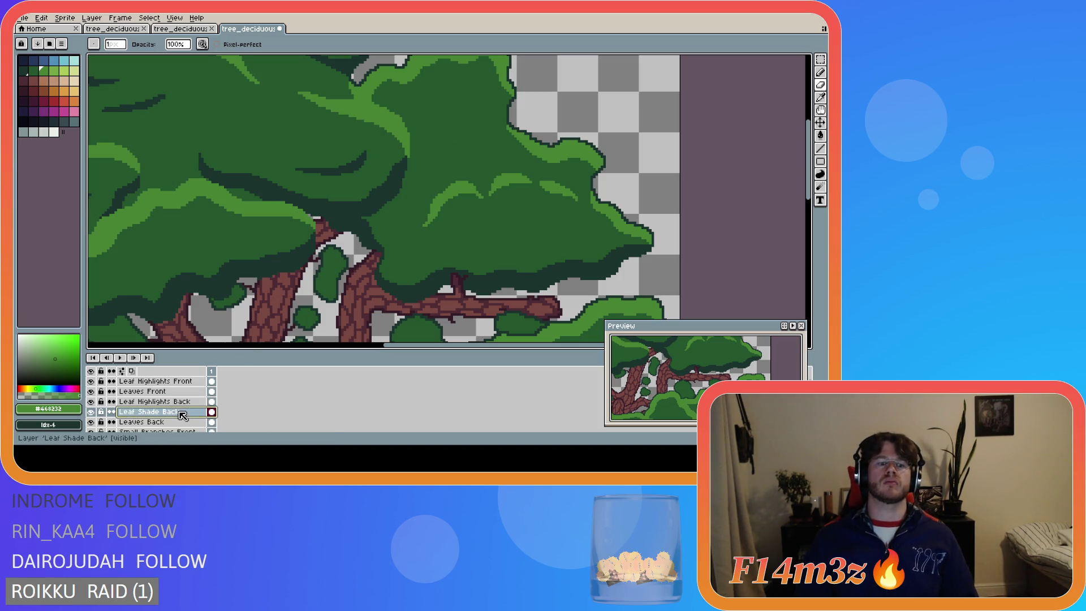
Pick the foliage's dark green and draw a short shade stroke near the back canopy top
{"action": "left_click", "coordinate": [91, 423]}
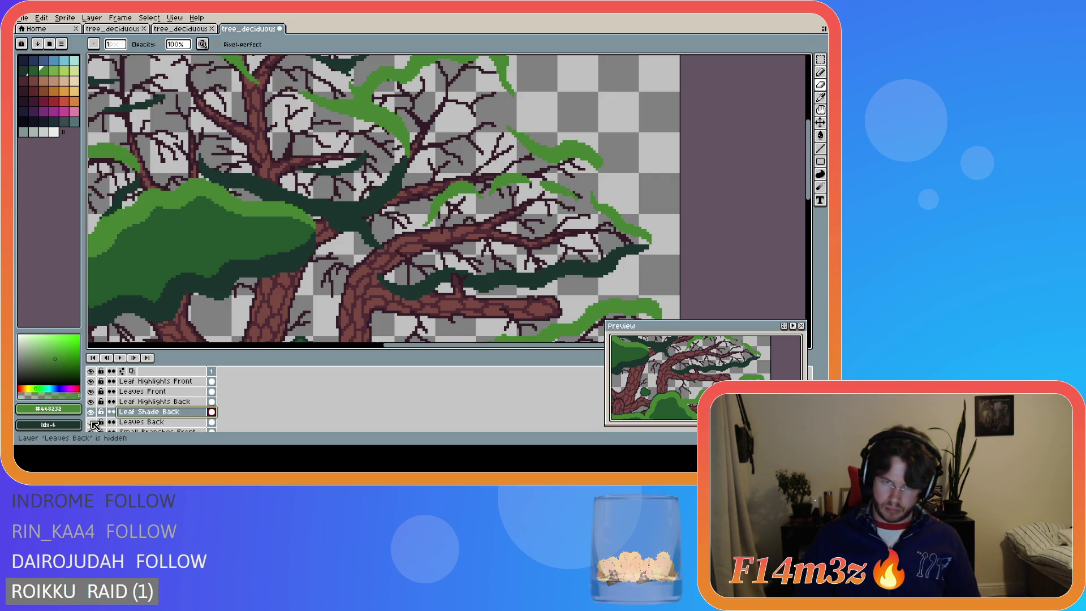
{"action": "left_click", "coordinate": [92, 423]}
{"action": "key", "text": "i"}
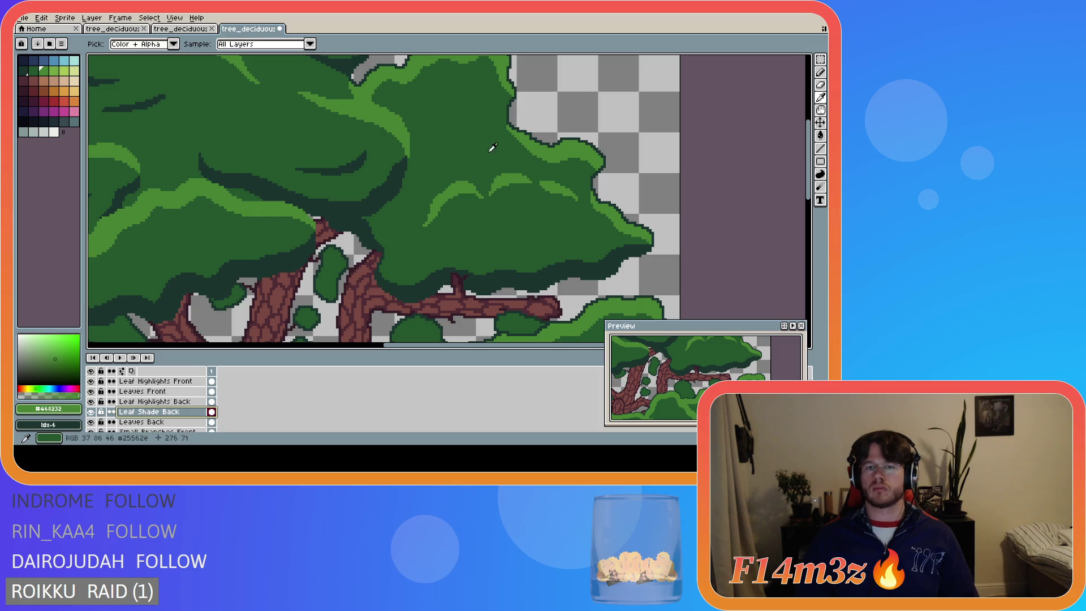
{"action": "left_click", "coordinate": [507, 110]}
{"action": "key", "text": "b"}
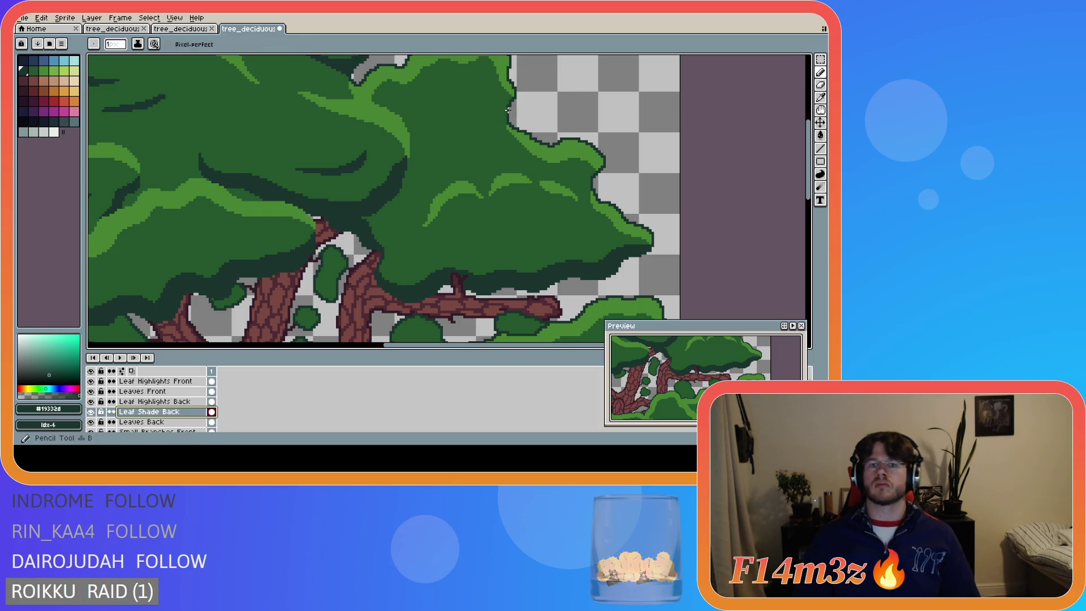
{"action": "mouse_move", "coordinate": [508, 109]}
{"action": "left_mouse_down"}
{"action": "mouse_move", "coordinate": [437, 129]}
{"action": "mouse_move", "coordinate": [507, 121]}
{"action": "left_mouse_up"}
{"action": "key", "text": "ctrl+z"}
{"action": "key", "text": "ctrl+z"}
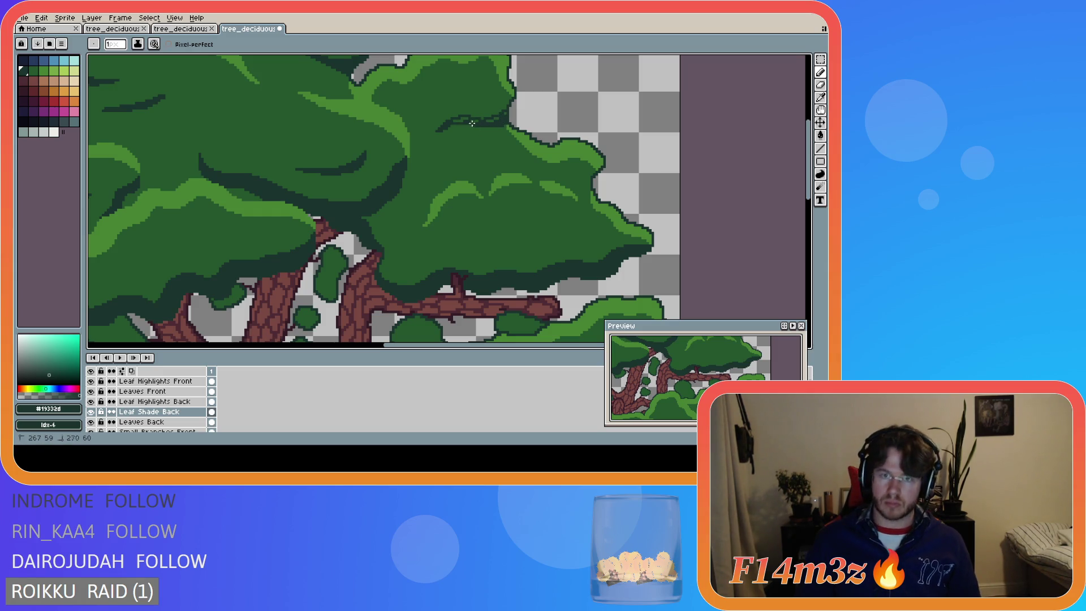
{"action": "key", "text": "ctrl+z"}
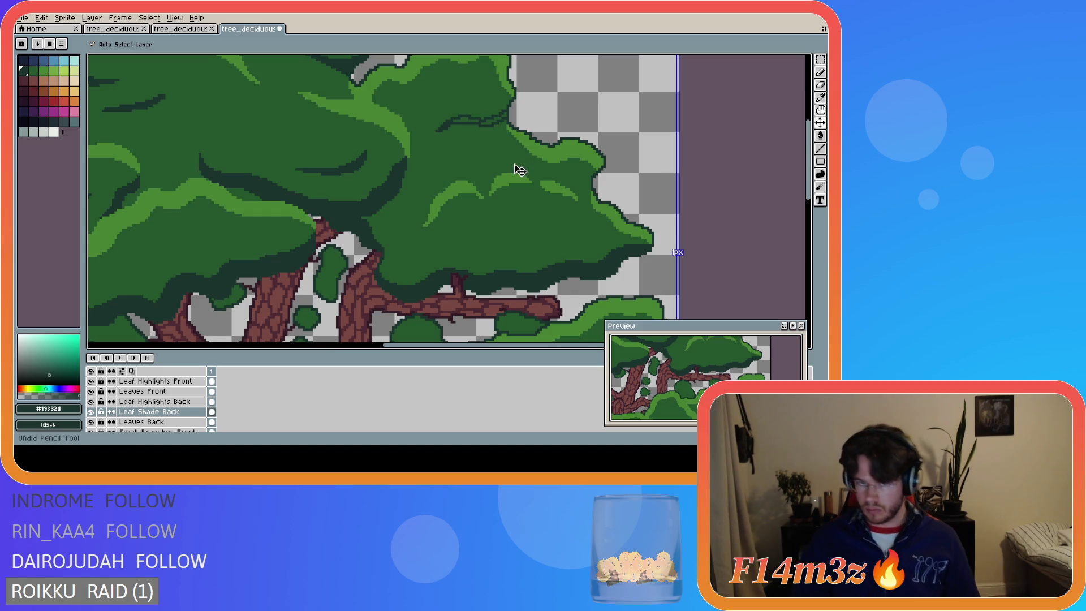
{"action": "mouse_move", "coordinate": [484, 117]}
{"action": "left_mouse_down"}
{"action": "mouse_move", "coordinate": [460, 122]}
{"action": "mouse_move", "coordinate": [506, 126]}
{"action": "left_mouse_up"}
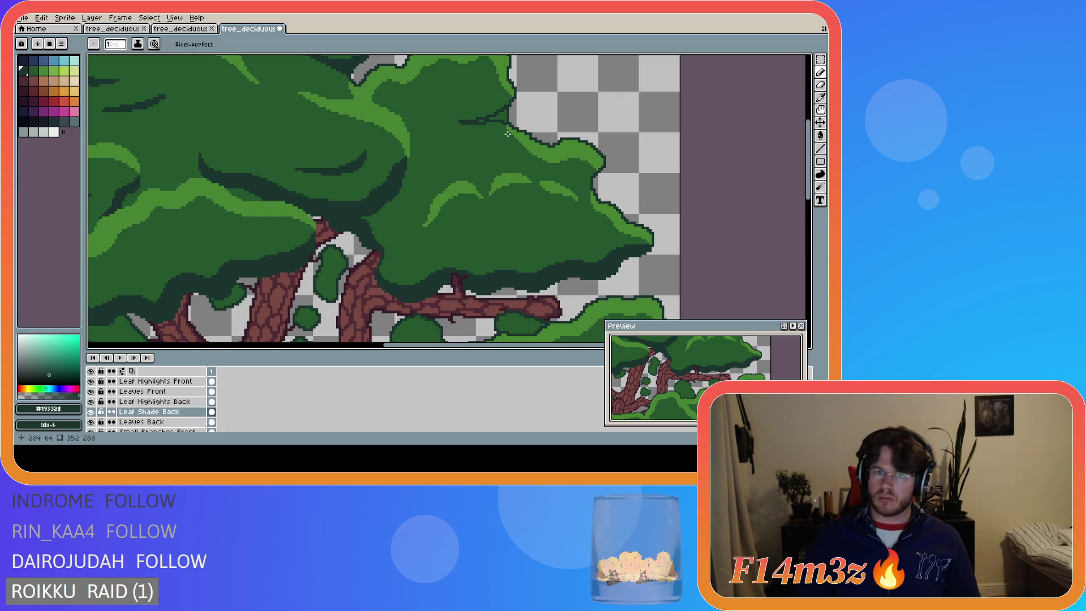
{"action": "key", "text": "ctrl+z"}
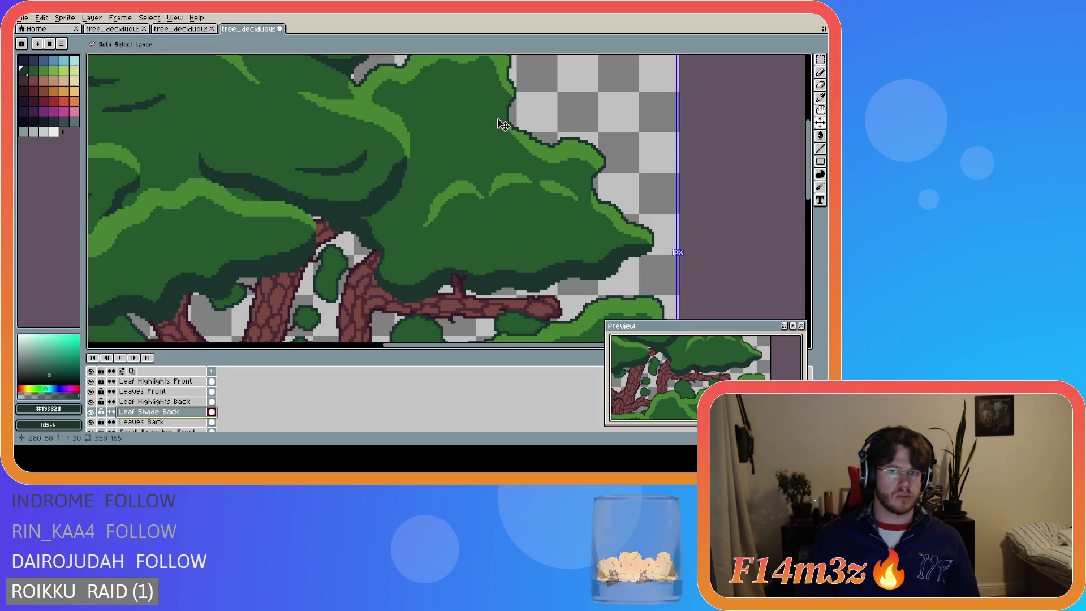
{"action": "mouse_move", "coordinate": [504, 111]}
{"action": "left_mouse_down"}
{"action": "mouse_move", "coordinate": [479, 119]}
{"action": "mouse_move", "coordinate": [507, 125]}
{"action": "left_mouse_up"}
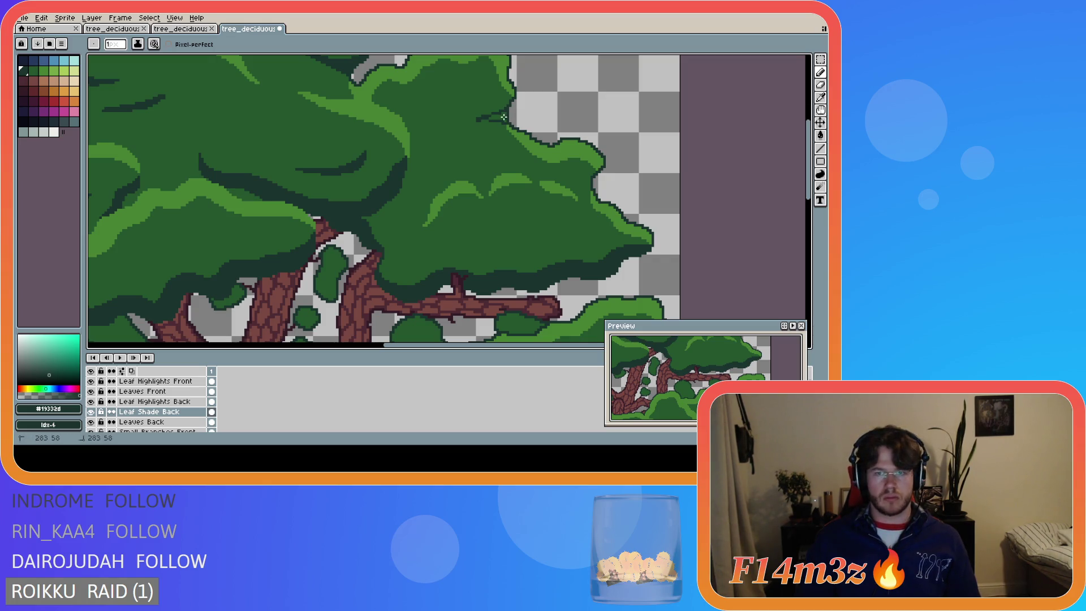
Zoom in and out to check the dark shading on the back leaf clusters
{"action": "key", "text": "g"}
{"action": "key", "text": "b"}
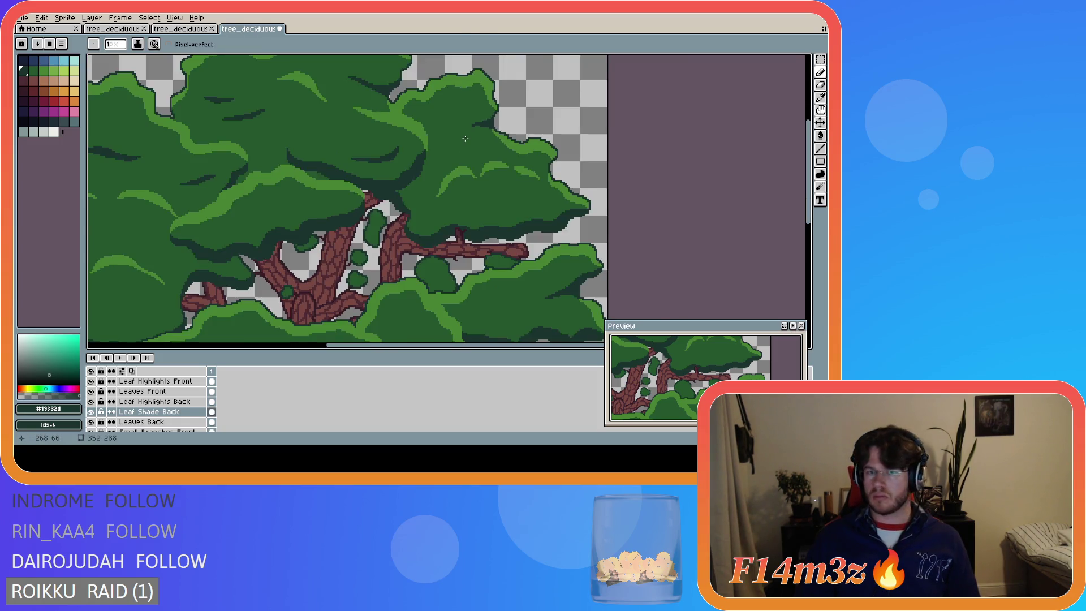
{"action": "key", "text": "e"}
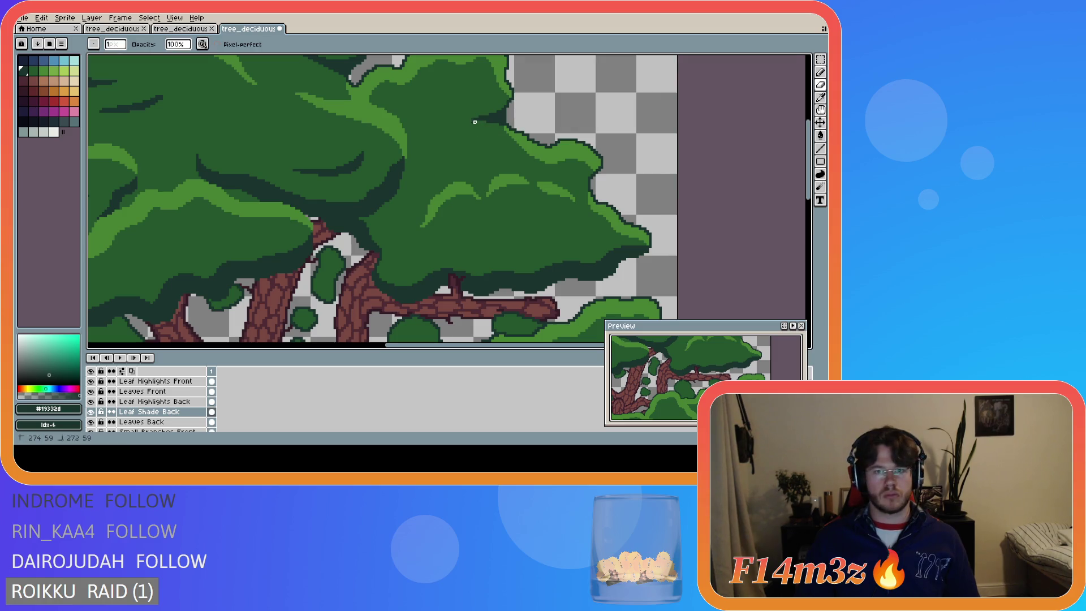
{"action": "scroll", "coordinate": [449, 139], "scroll_direction": "down", "scroll_amount": 5}
{"action": "scroll", "coordinate": [439, 150], "scroll_direction": "up", "scroll_amount": 2}
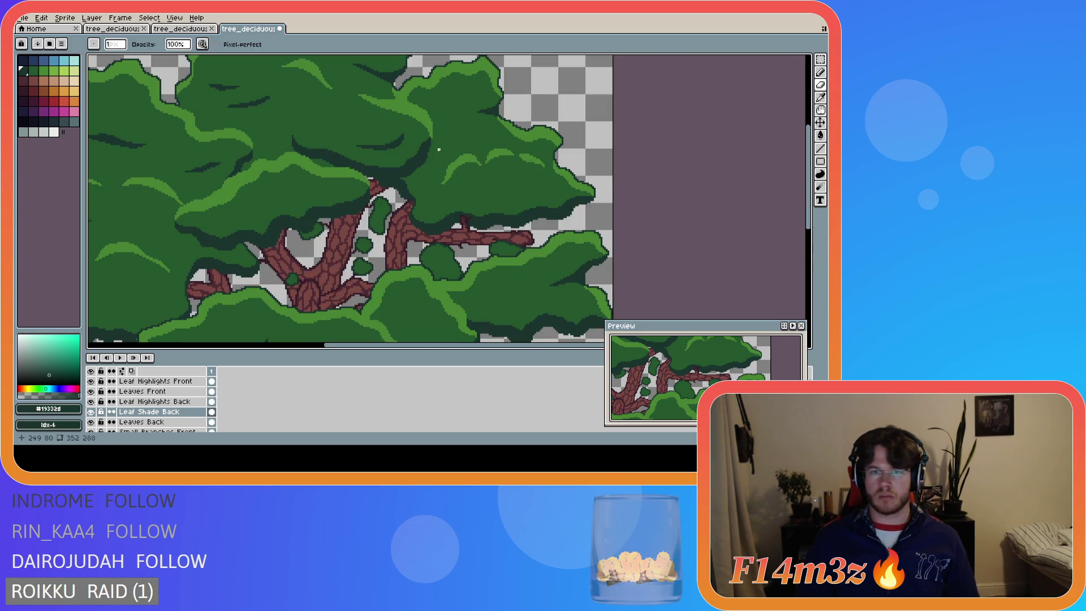
{"action": "scroll", "coordinate": [424, 159], "scroll_direction": "down", "scroll_amount": 3}
{"action": "scroll", "coordinate": [439, 141], "scroll_direction": "up", "scroll_amount": 3}
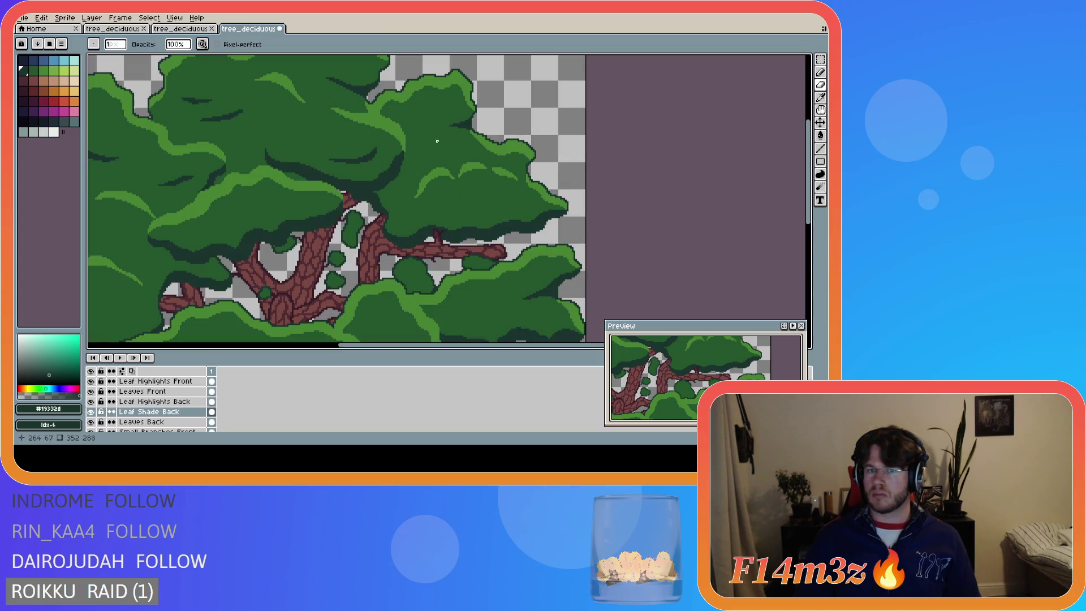
{"action": "key", "text": "b"}
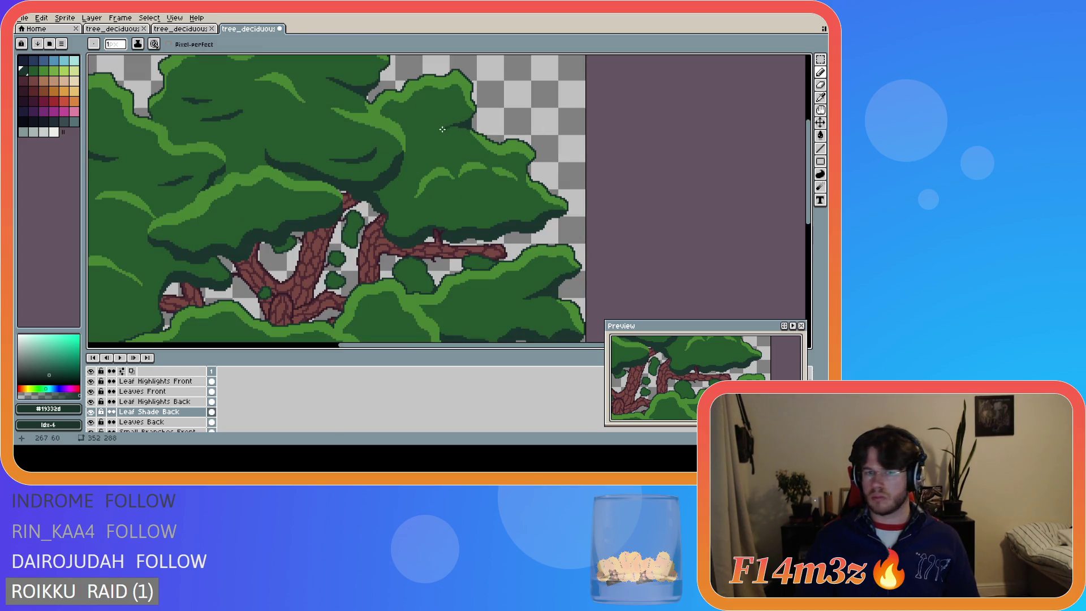
{"action": "scroll", "coordinate": [449, 136], "scroll_direction": "up", "scroll_amount": 1}
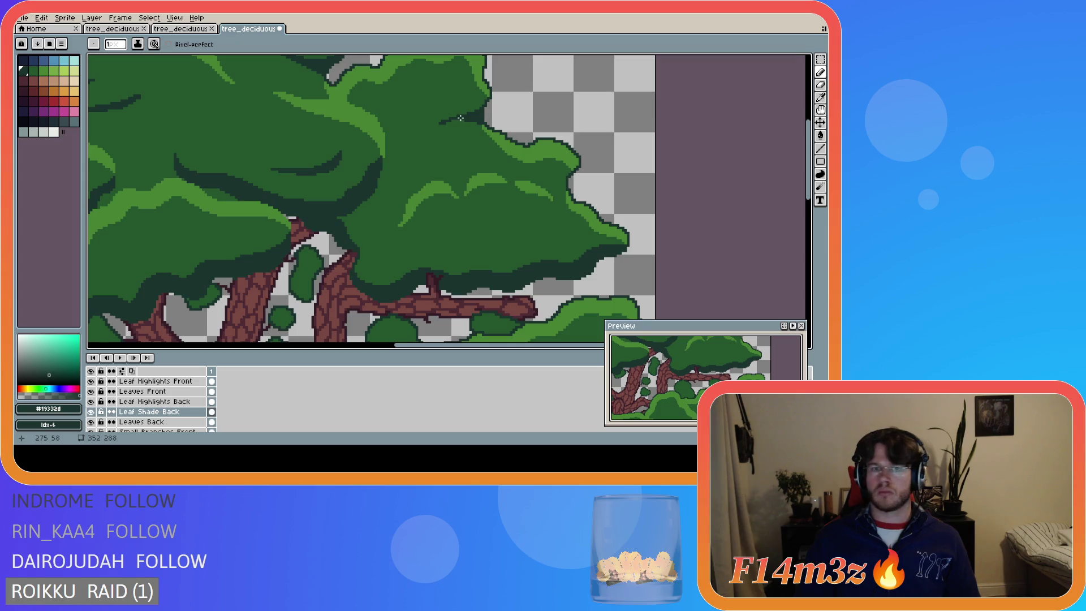
{"action": "scroll", "coordinate": [473, 139], "scroll_direction": "down", "scroll_amount": 3}
{"action": "scroll", "coordinate": [447, 133], "scroll_direction": "up", "scroll_amount": 3}
{"action": "key", "text": "b"}
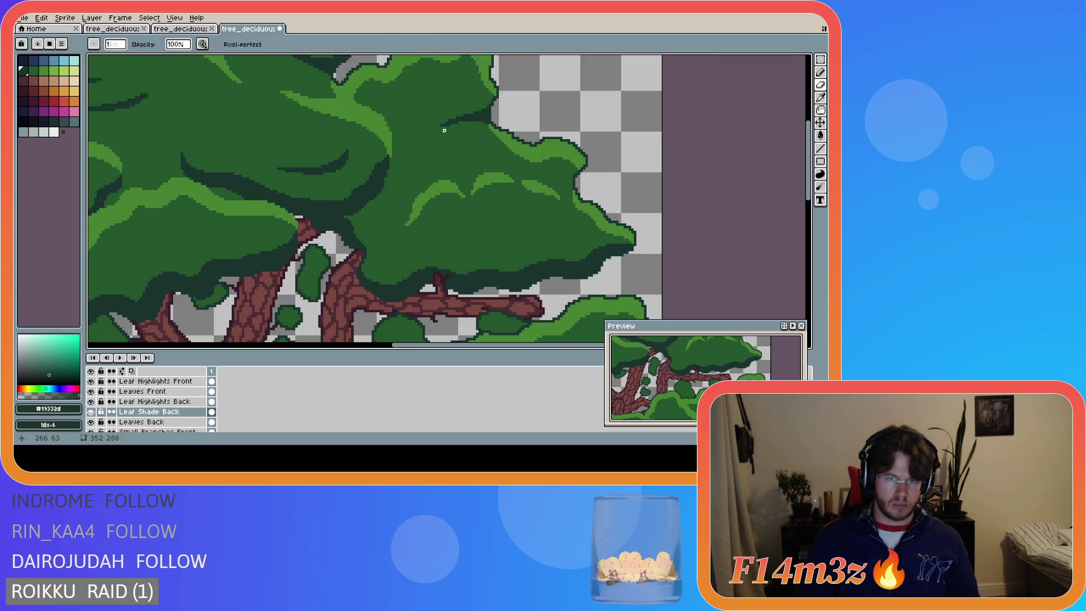
{"action": "scroll", "coordinate": [439, 133], "scroll_direction": "down", "scroll_amount": 3}
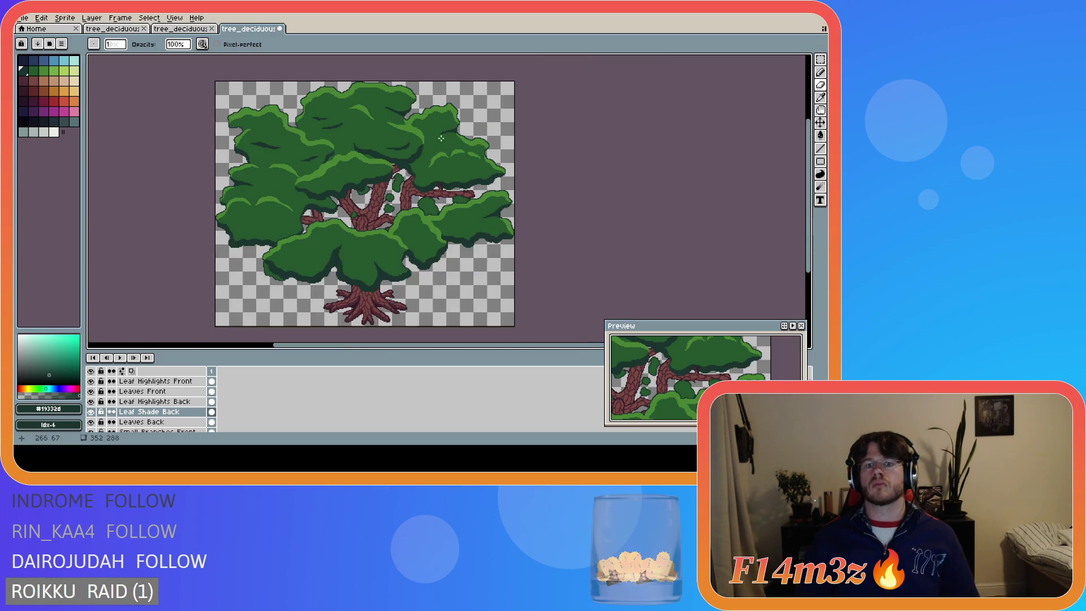
Save the file and toggle the Leaves Back layer to compare, leaving it shown
{"action": "key", "text": "ctrl+s"}
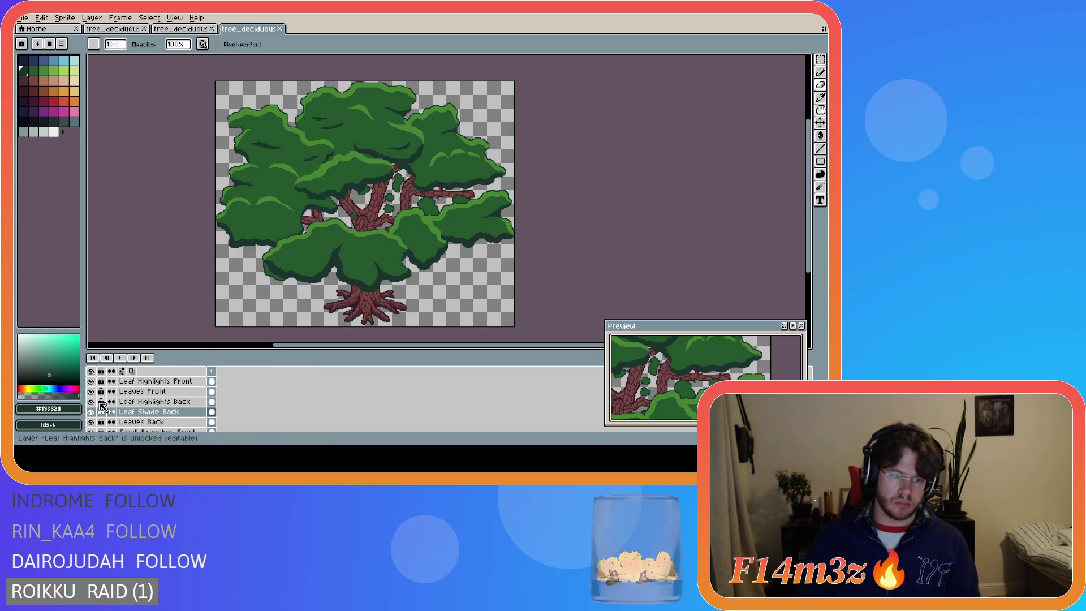
{"action": "left_click", "coordinate": [91, 422]}
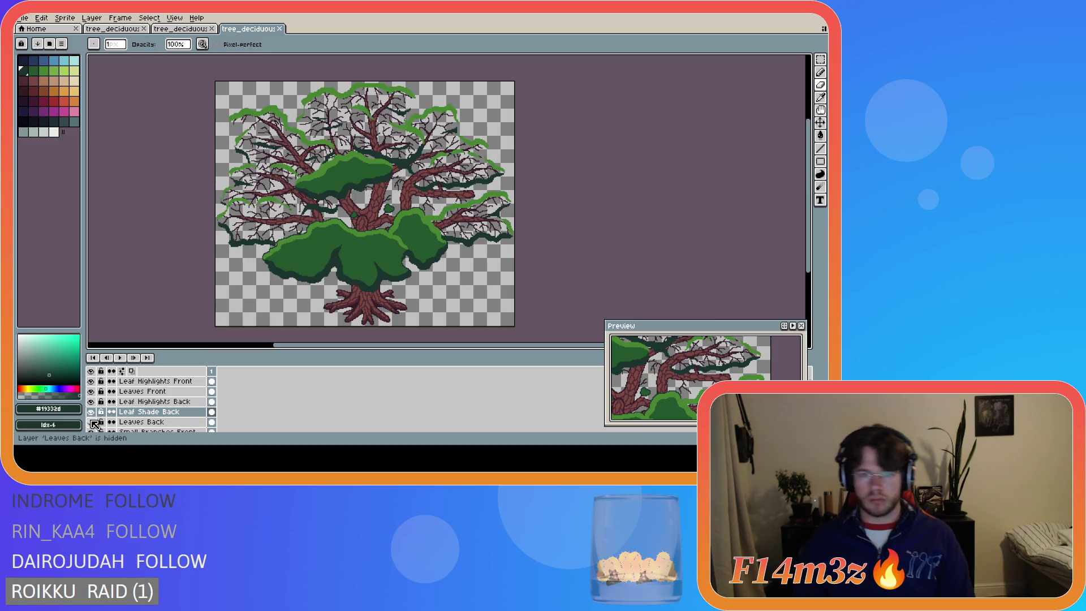
{"action": "left_click", "coordinate": [91, 422]}
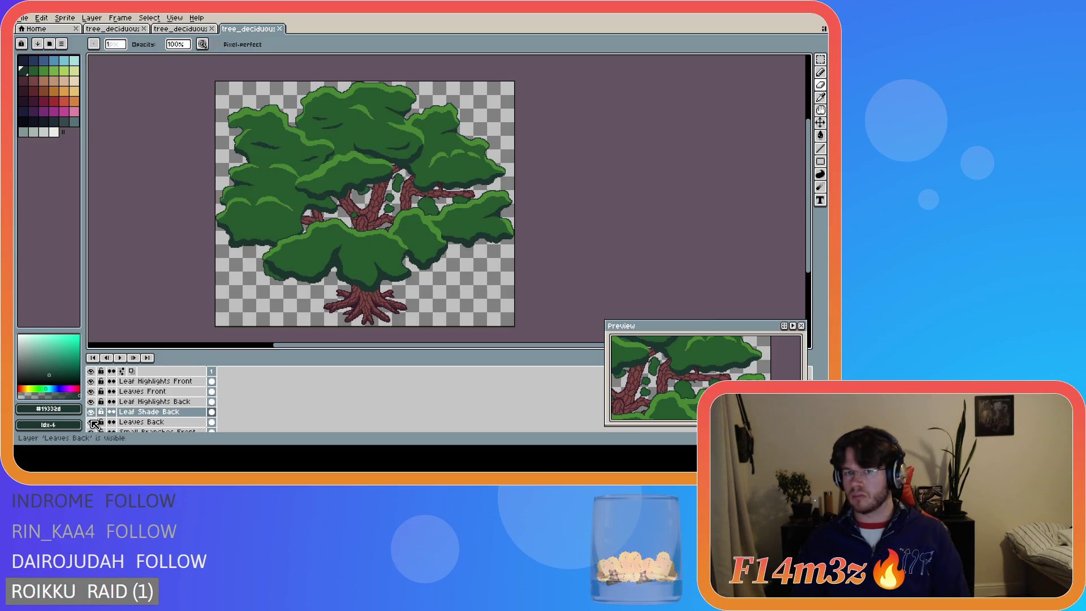
{"action": "left_click", "coordinate": [91, 422]}
{"action": "left_click", "coordinate": [91, 422]}
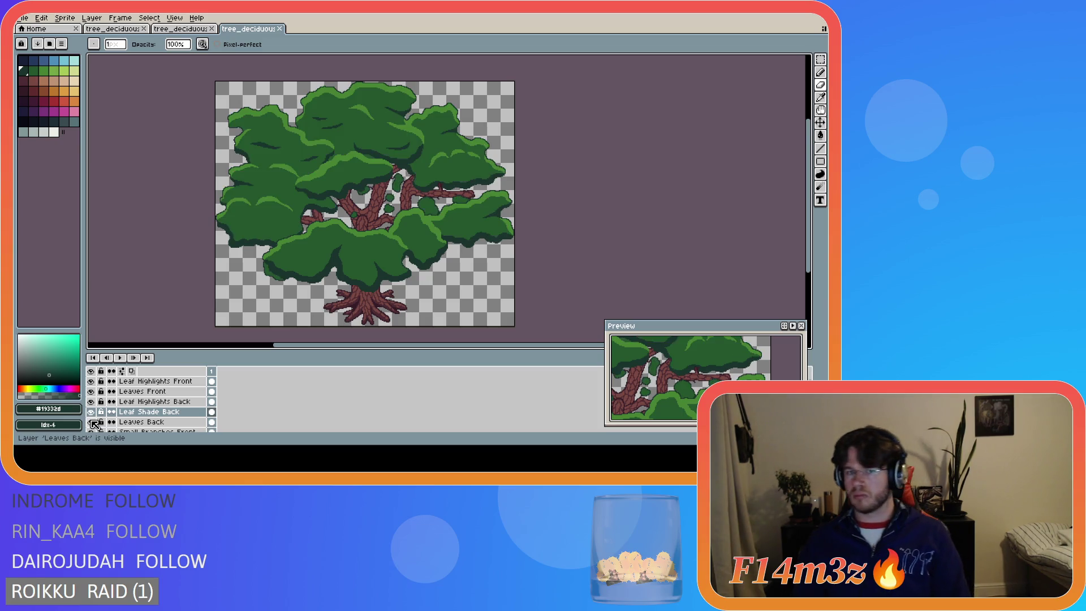
{"action": "left_click", "coordinate": [91, 422]}
{"action": "left_click", "coordinate": [91, 423]}
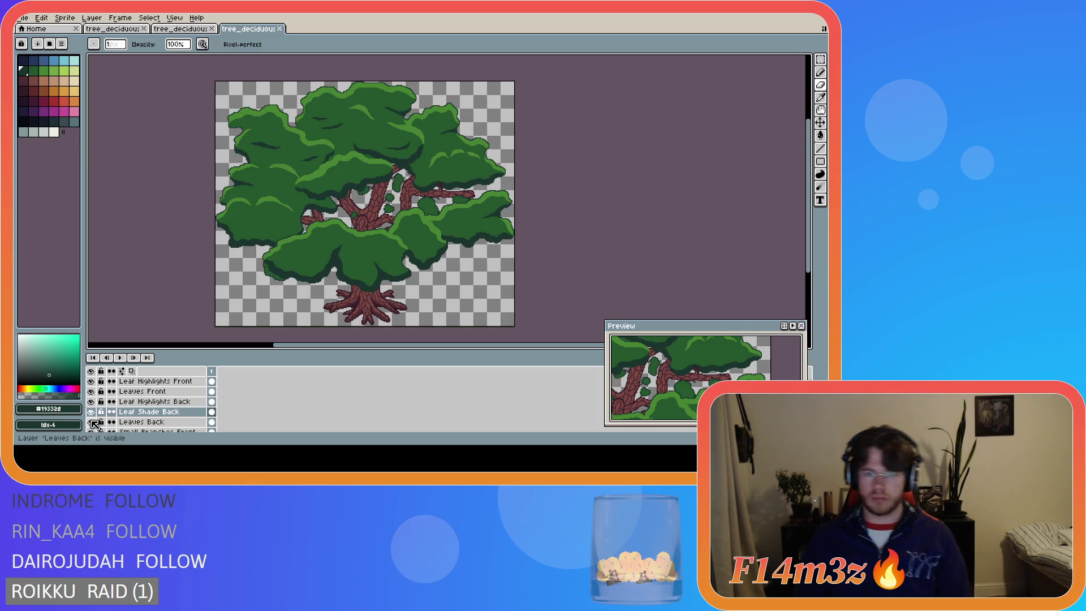
{"action": "scroll", "coordinate": [447, 222], "scroll_direction": "up", "scroll_amount": 2}
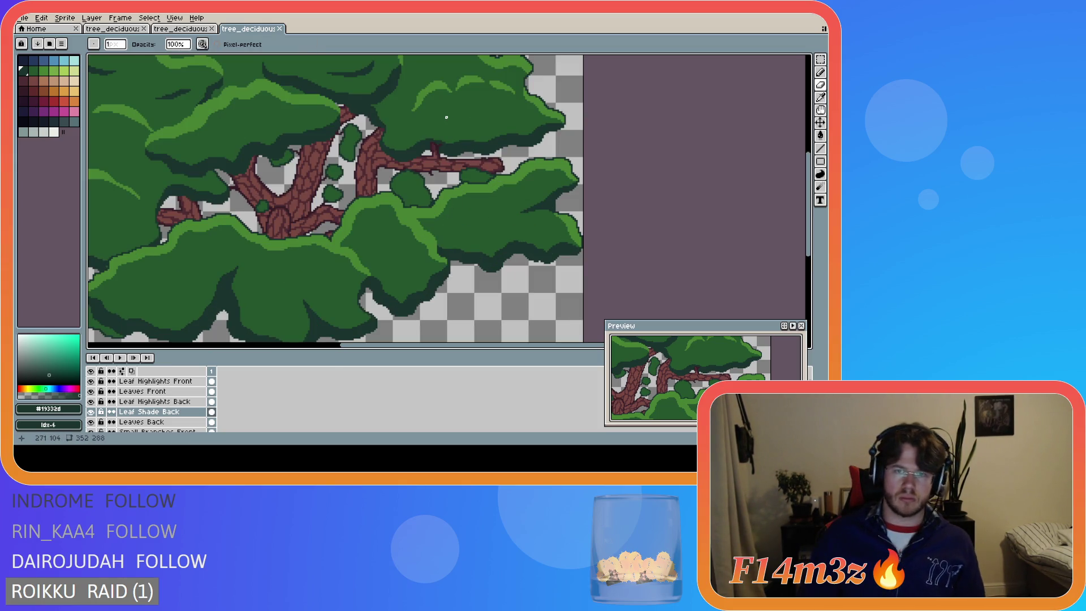
Draw a dark shading line across the upper leaves, save, and touch up one pixel
{"action": "key", "text": "b"}
{"action": "mouse_move", "coordinate": [451, 120]}
{"action": "left_mouse_down"}
{"action": "mouse_move", "coordinate": [513, 114]}
{"action": "mouse_move", "coordinate": [455, 116]}
{"action": "mouse_move", "coordinate": [489, 120]}
{"action": "left_mouse_up"}
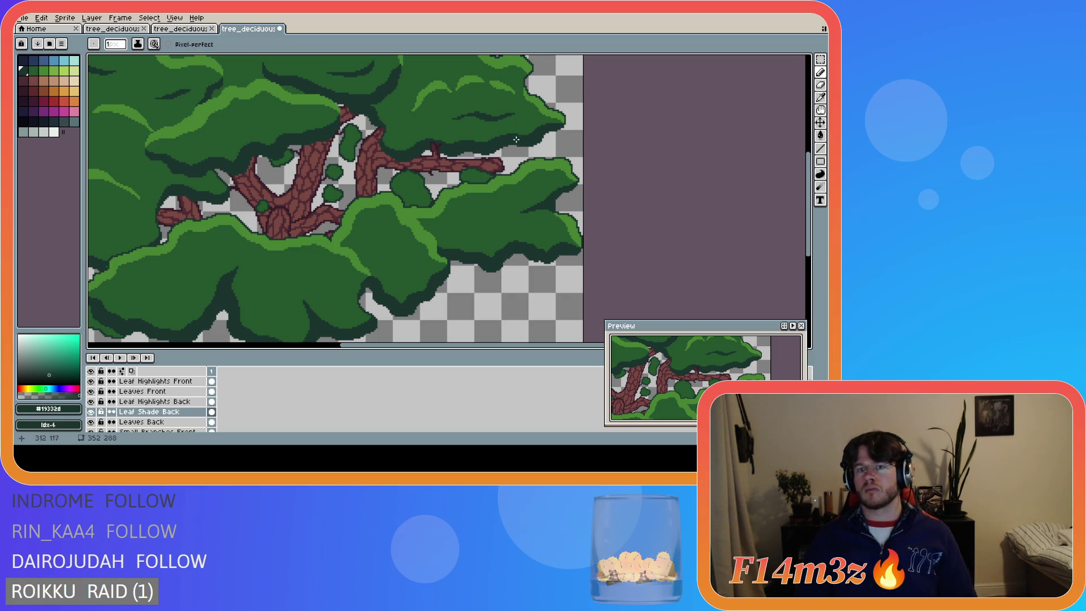
{"action": "scroll", "coordinate": [515, 137], "scroll_direction": "down", "scroll_amount": 2}
{"action": "scroll", "coordinate": [500, 154], "scroll_direction": "up", "scroll_amount": 2}
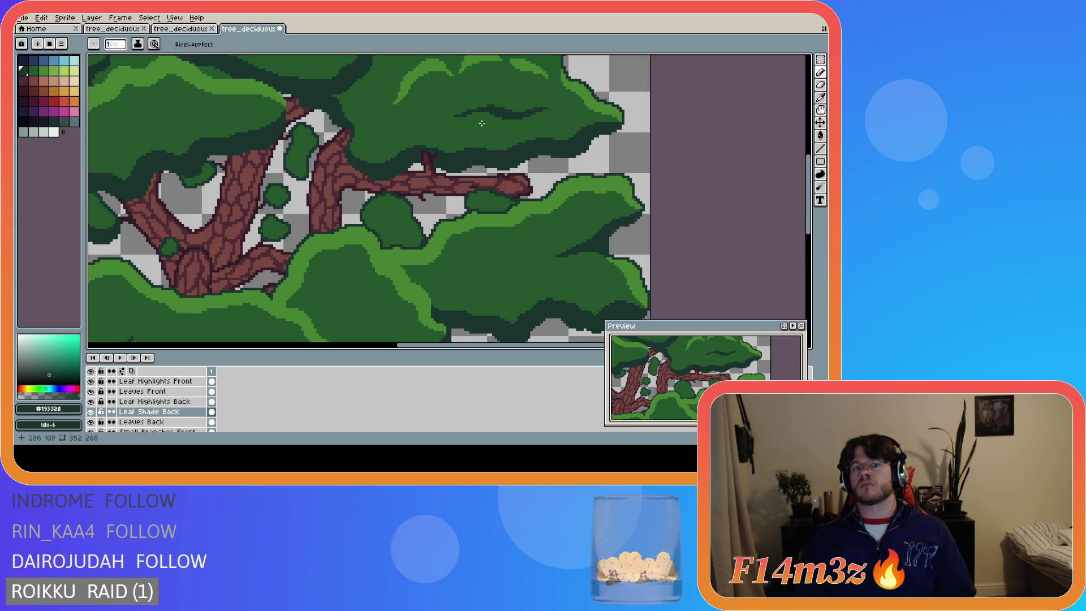
{"action": "scroll", "coordinate": [496, 186], "scroll_direction": "down", "scroll_amount": 2}
{"action": "key", "text": "ctrl+s"}
{"action": "scroll", "coordinate": [489, 134], "scroll_direction": "up", "scroll_amount": 2}
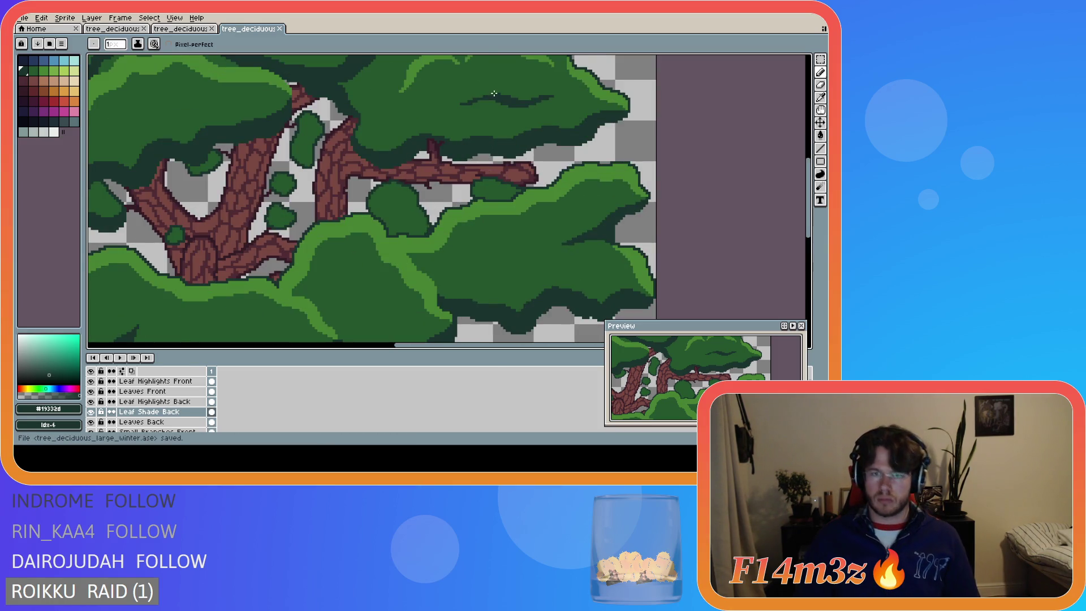
{"action": "left_click", "coordinate": [478, 140]}
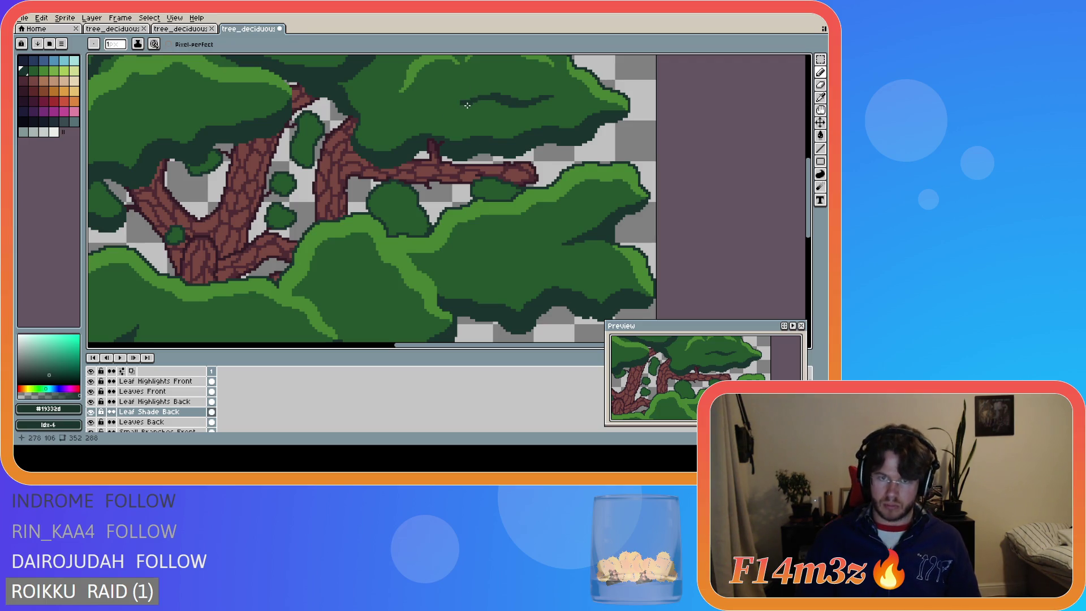
{"action": "scroll", "coordinate": [433, 172], "scroll_direction": "down", "scroll_amount": 5}
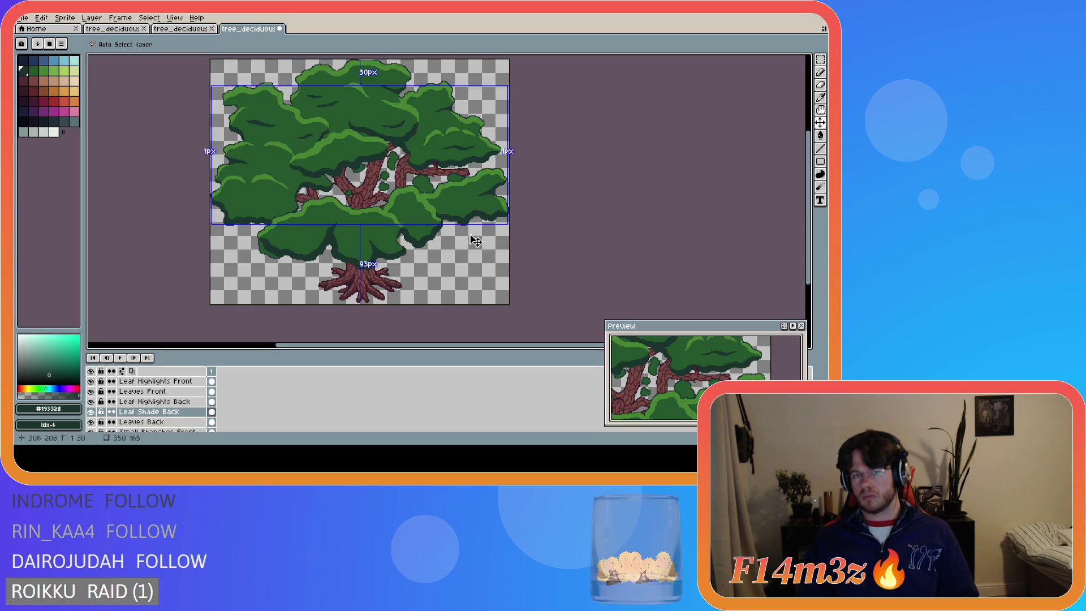
Add a short dark shading stroke in the upper leaf cluster and save tree_deciduous_large_winter.ase
{"action": "scroll", "coordinate": [452, 121], "scroll_direction": "up", "scroll_amount": 5}
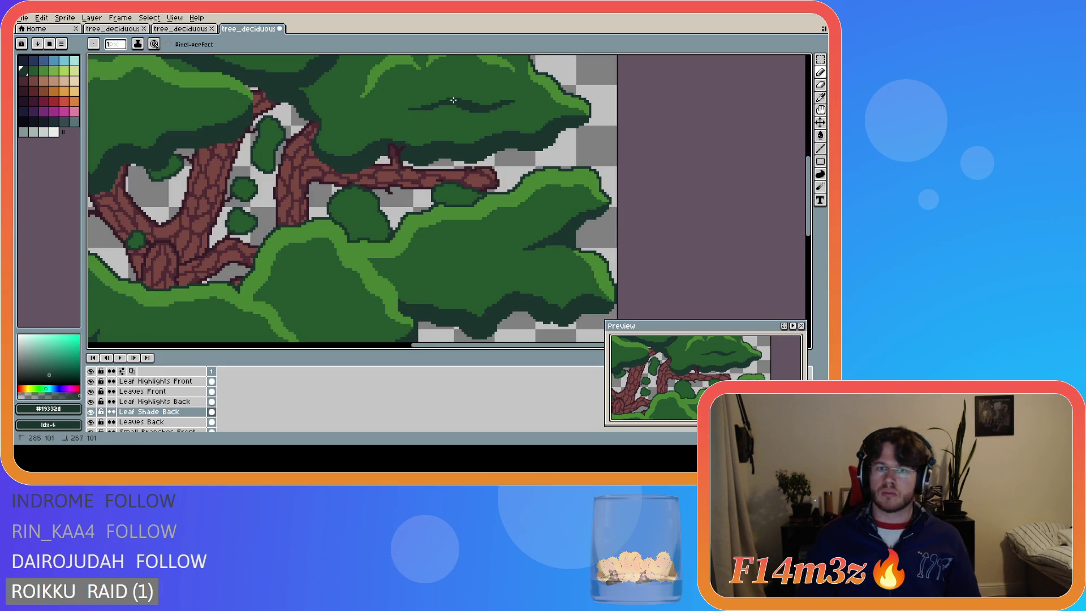
{"action": "scroll", "coordinate": [438, 108], "scroll_direction": "up", "scroll_amount": 1}
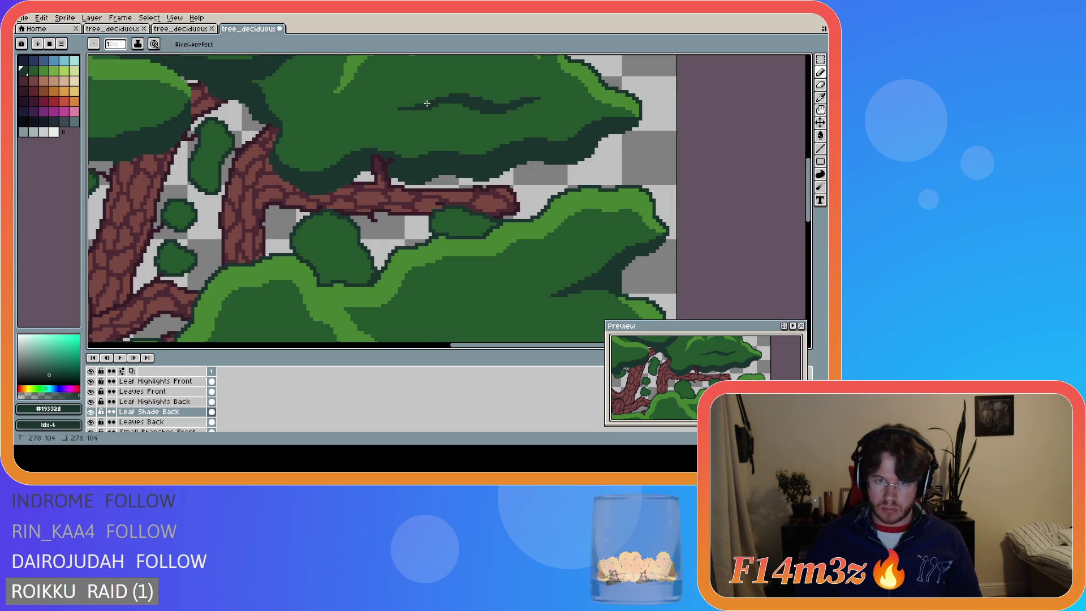
{"action": "left_click_drag", "start_coordinate": [425, 104], "coordinate": [425, 100]}
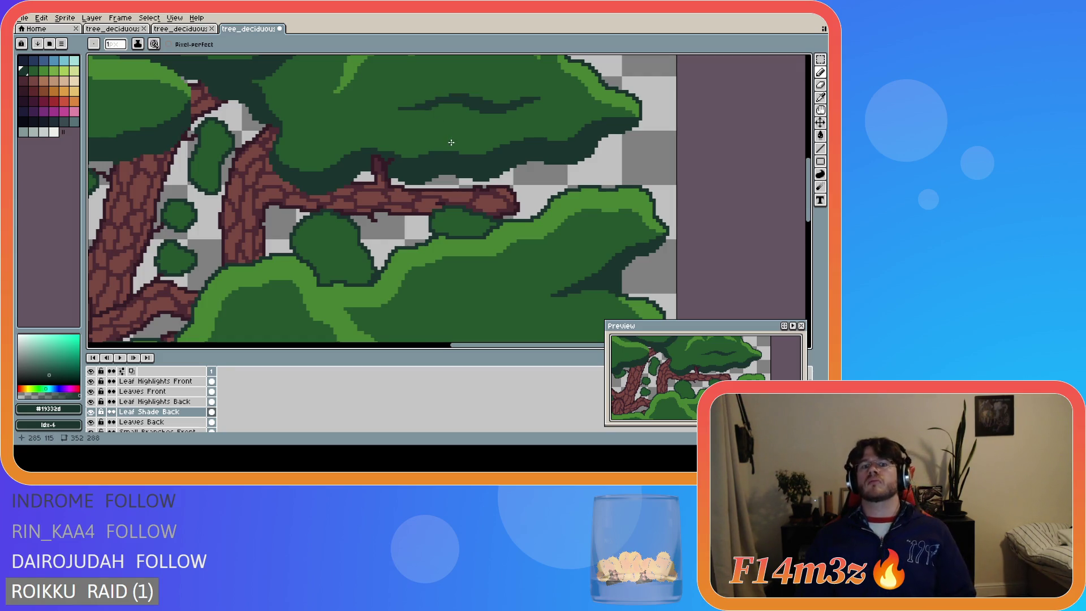
{"action": "key", "text": "ctrl+s"}
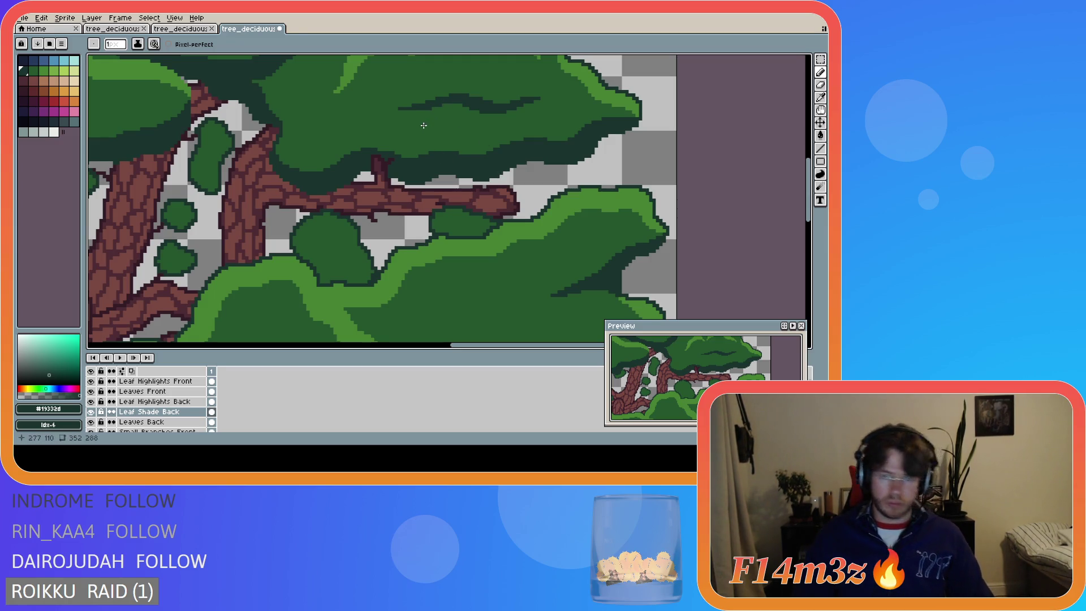
{"action": "scroll", "coordinate": [417, 149], "scroll_direction": "down", "scroll_amount": 5}
{"action": "key", "text": "ctrl+s"}
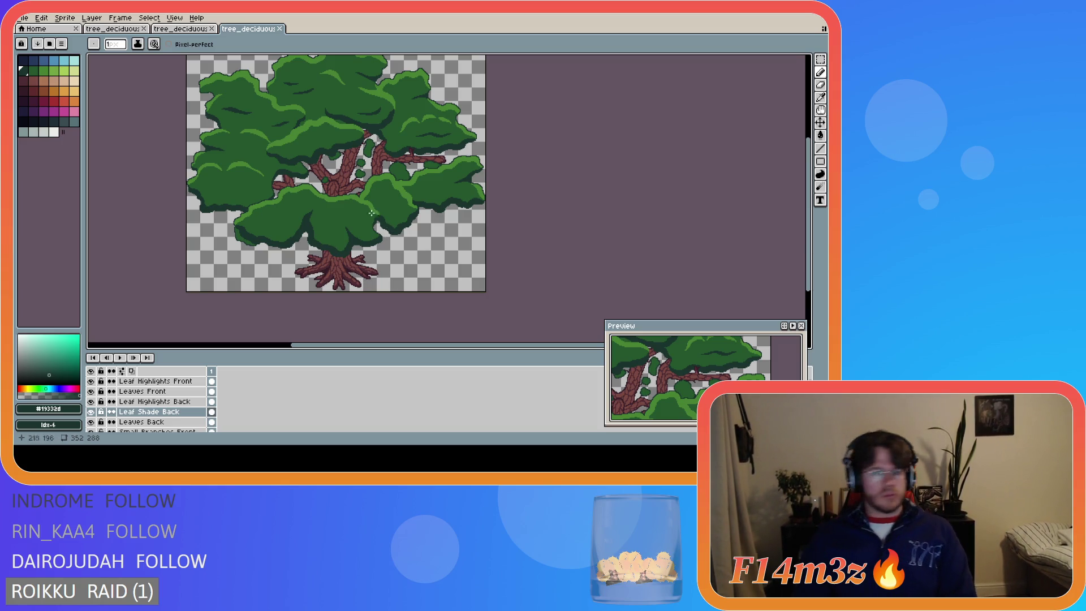
Toggle Leaves Back visibility several times, leave it visible, inspect the canopy, and save
{"action": "scroll", "coordinate": [325, 193], "scroll_direction": "up", "scroll_amount": 3}
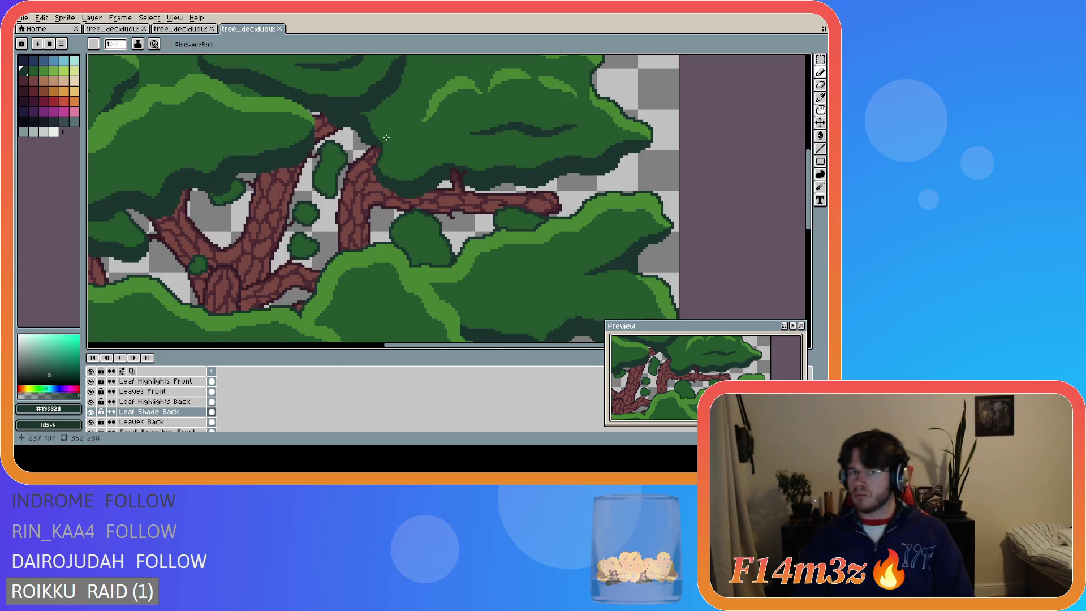
{"action": "scroll", "coordinate": [386, 137], "scroll_direction": "down", "scroll_amount": 3}
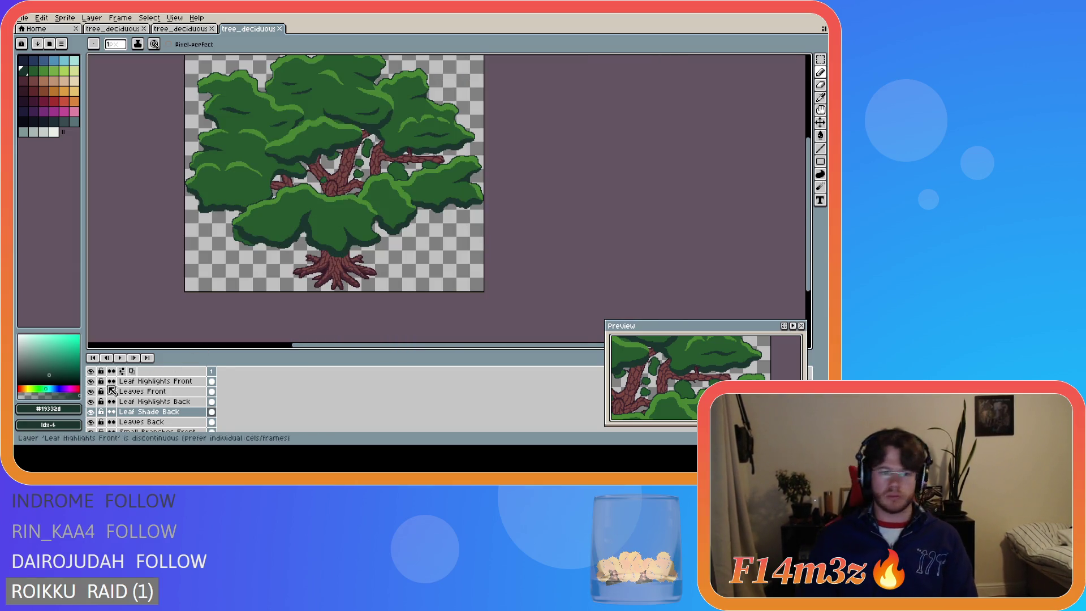
{"action": "left_click", "coordinate": [90, 423]}
{"action": "left_click", "coordinate": [91, 424]}
{"action": "left_click", "coordinate": [91, 425]}
{"action": "left_click", "coordinate": [91, 425]}
{"action": "left_click", "coordinate": [91, 424]}
{"action": "left_click", "coordinate": [91, 425]}
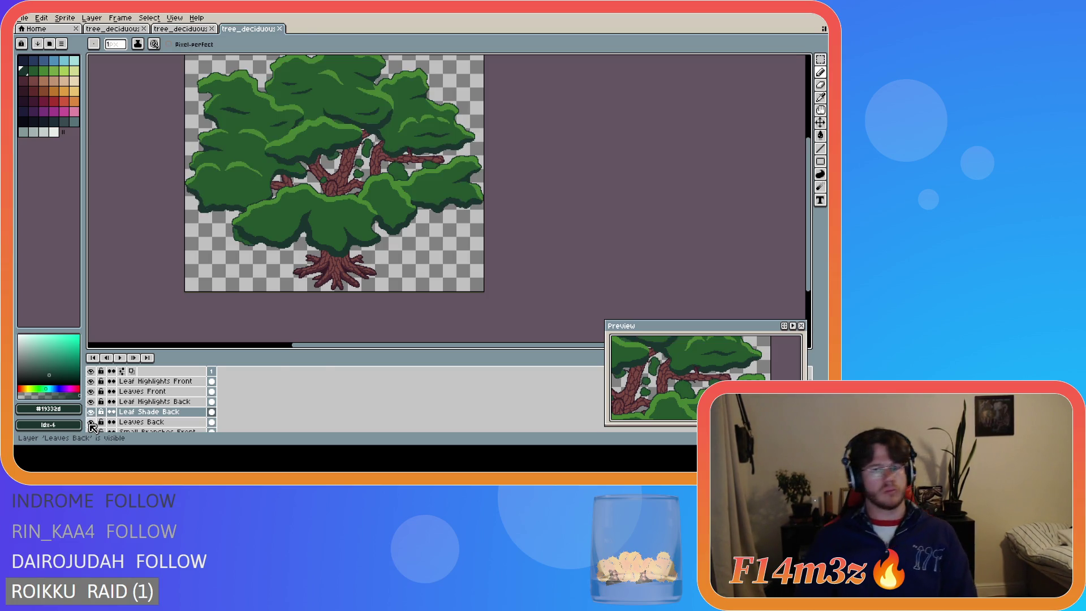
{"action": "scroll", "coordinate": [402, 113], "scroll_direction": "up", "scroll_amount": 2}
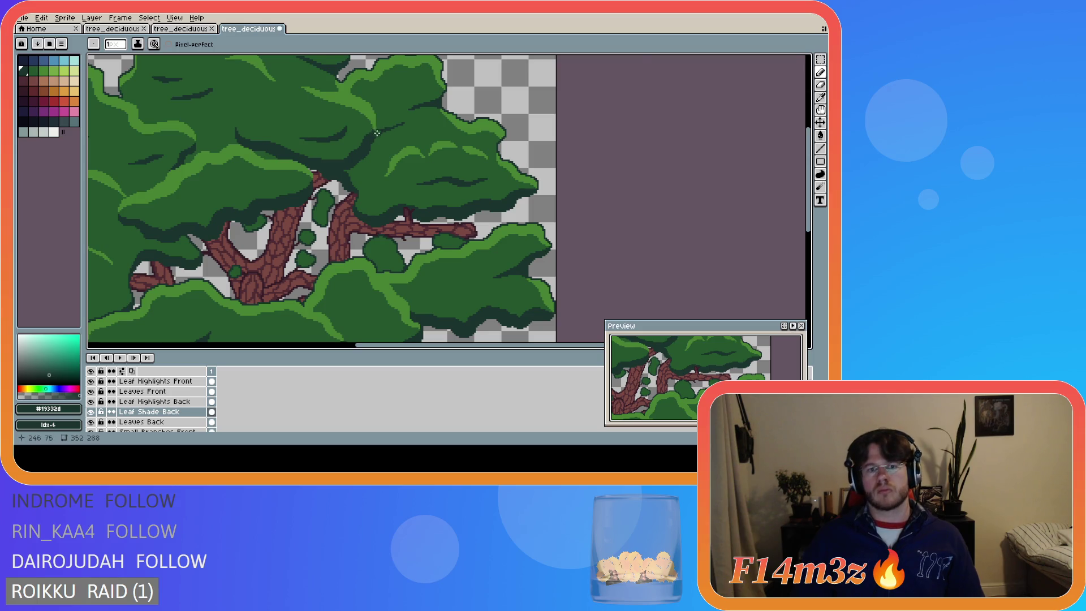
{"action": "scroll", "coordinate": [381, 133], "scroll_direction": "up", "scroll_amount": 2}
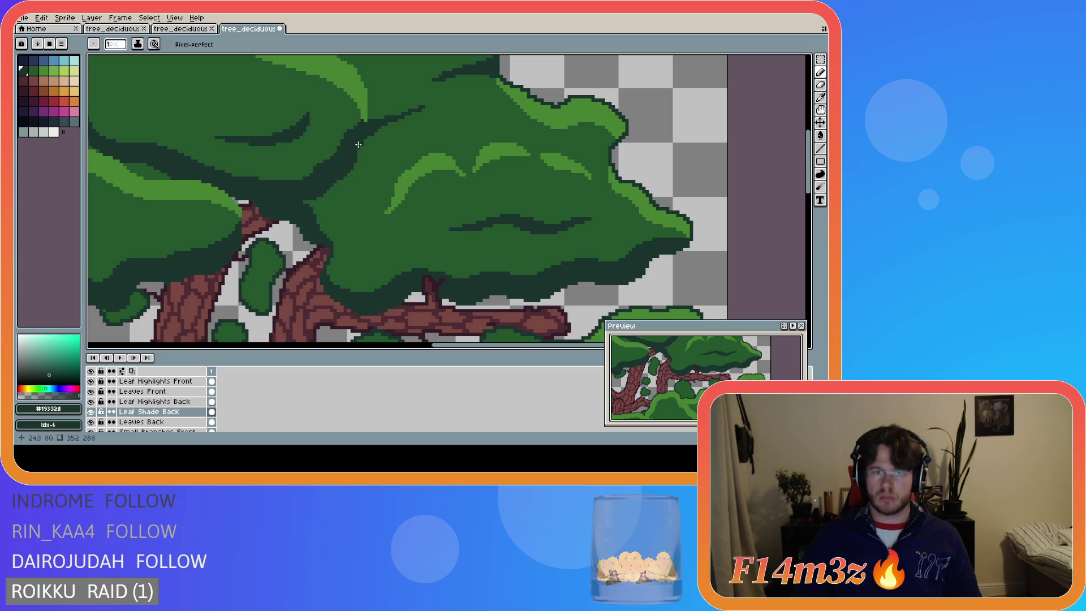
{"action": "scroll", "coordinate": [403, 143], "scroll_direction": "down", "scroll_amount": 2}
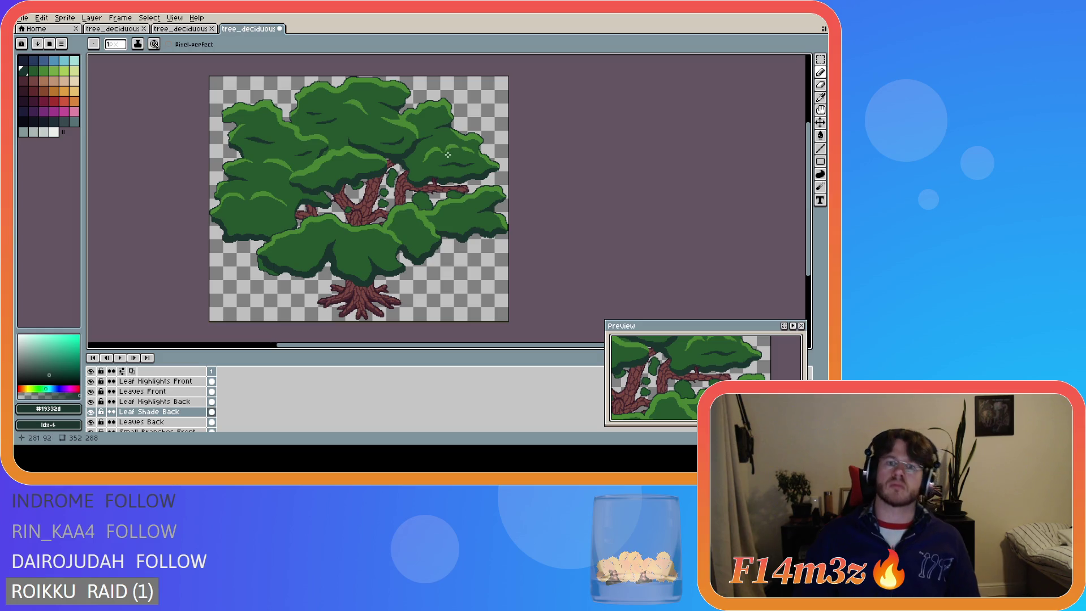
{"action": "key", "text": "ctrl+s"}
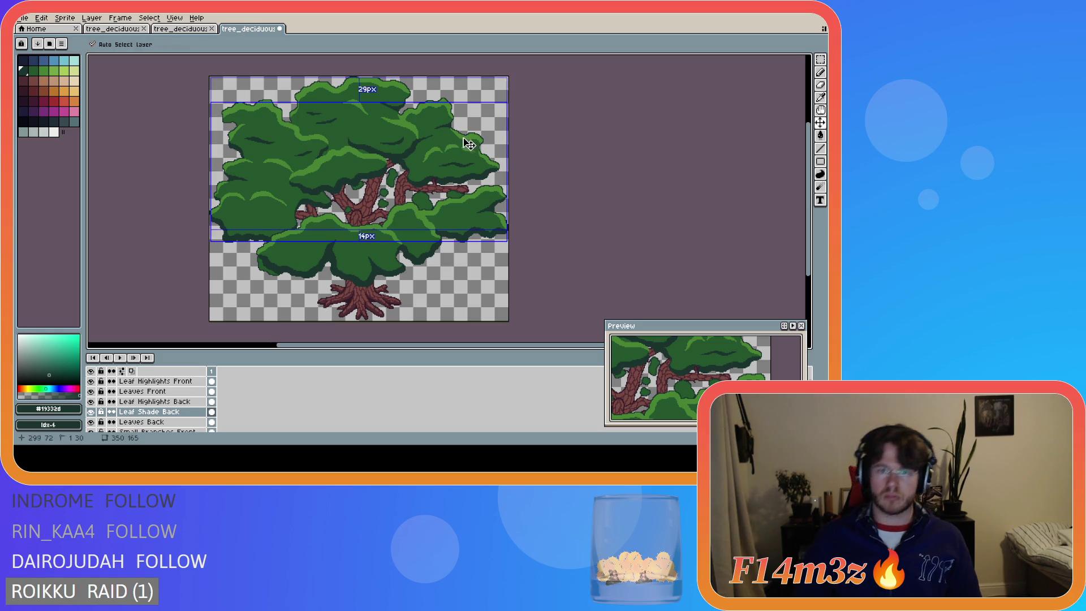
Draw trial dark-green outline strokes on the foliage and undo each one
{"action": "scroll", "coordinate": [441, 128], "scroll_direction": "up", "scroll_amount": 4}
{"action": "scroll", "coordinate": [442, 129], "scroll_direction": "down", "scroll_amount": 1}
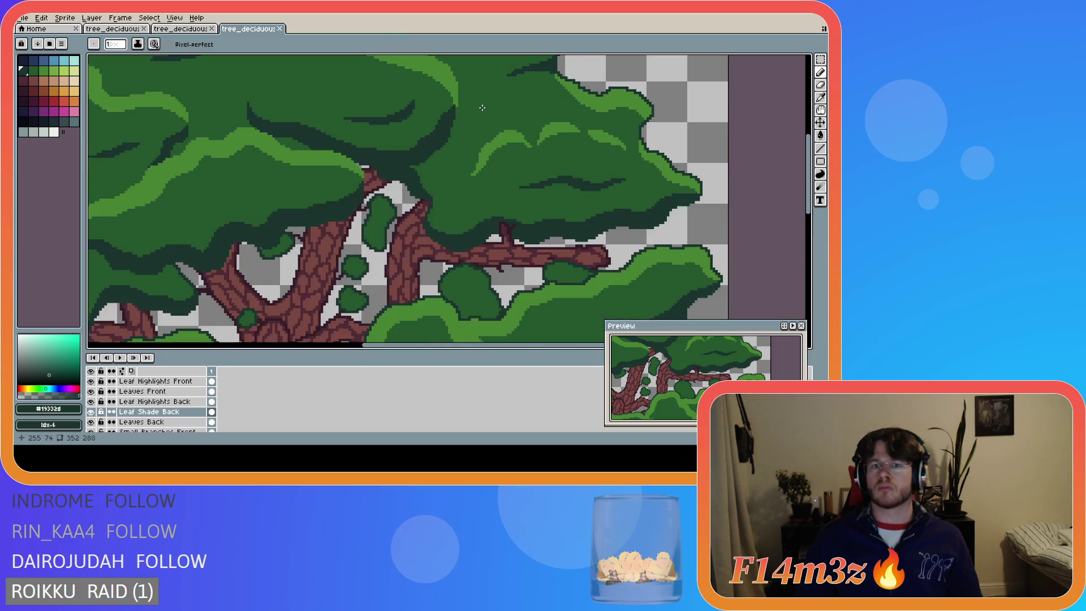
{"action": "left_click_drag", "start_coordinate": [448, 125], "coordinate": [504, 105]}
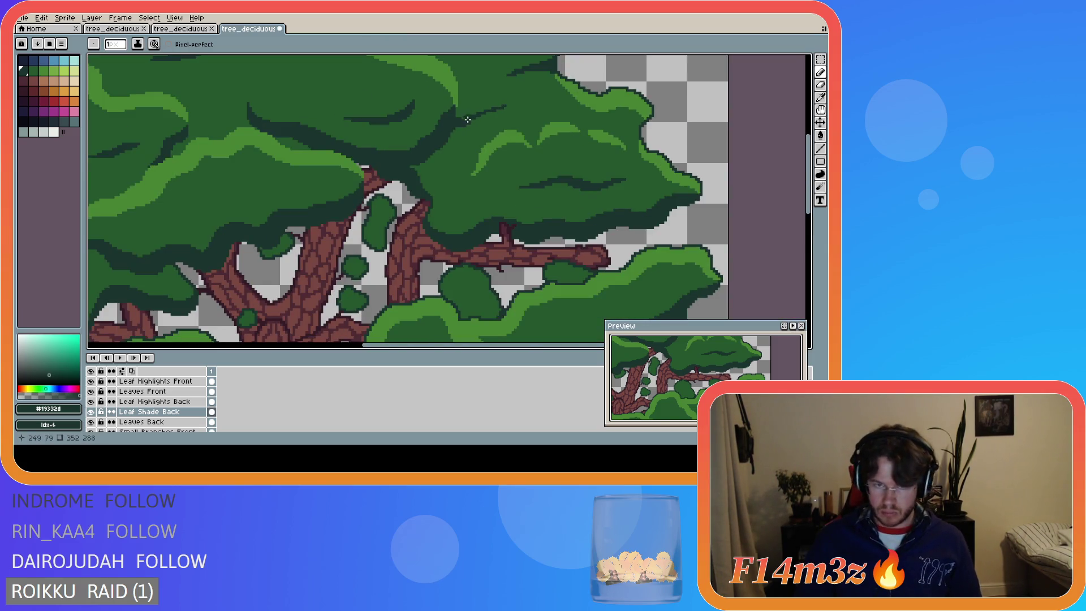
{"action": "key", "text": "ctrl+z"}
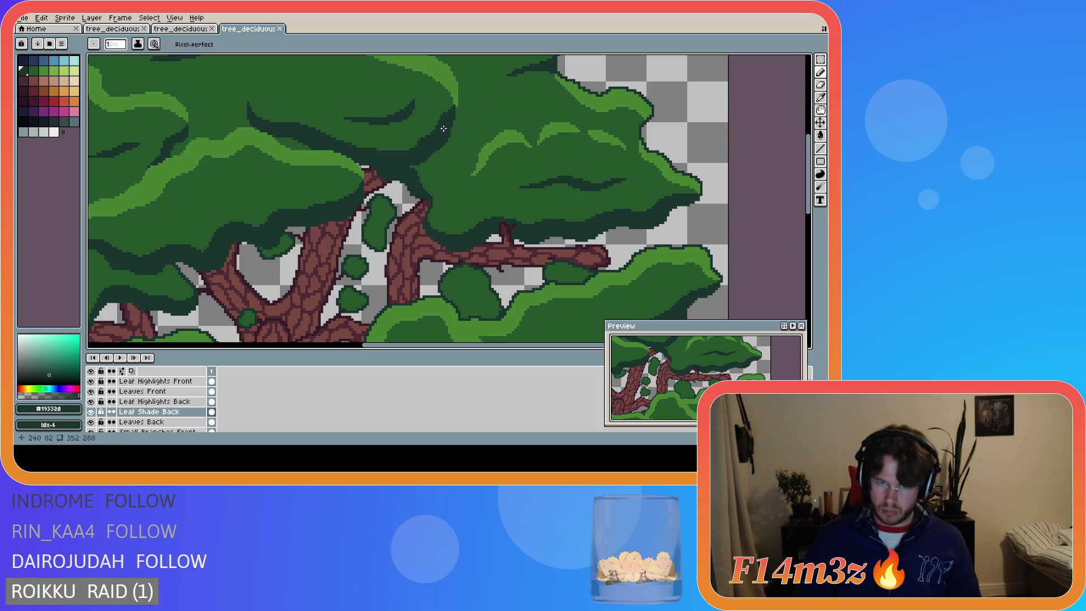
{"action": "key", "text": "ctrl"}
{"action": "mouse_move", "coordinate": [456, 121]}
{"action": "left_mouse_down"}
{"action": "mouse_move", "coordinate": [554, 84]}
{"action": "mouse_move", "coordinate": [391, 147]}
{"action": "mouse_move", "coordinate": [509, 90]}
{"action": "mouse_move", "coordinate": [315, 231]}
{"action": "left_mouse_up"}
{"action": "scroll", "coordinate": [315, 231], "scroll_direction": "down", "scroll_amount": 1}
{"action": "key", "text": "ctrl+z"}
{"action": "key", "text": "ctrl+z"}
{"action": "key", "text": "ctrl+z"}
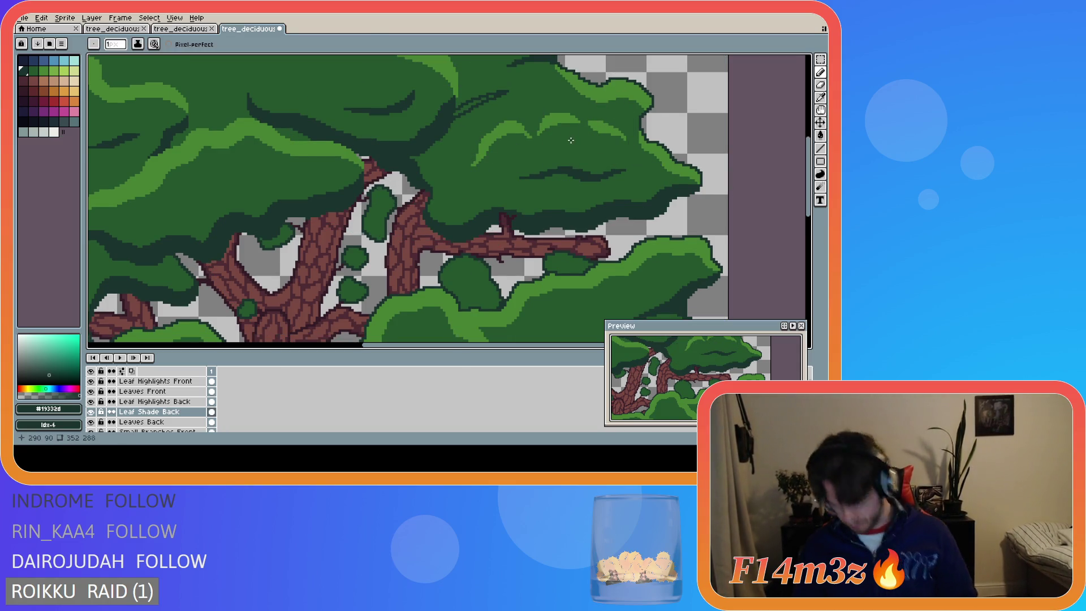
{"action": "key", "text": "ctrl+z"}
{"action": "key", "text": "ctrl+z"}
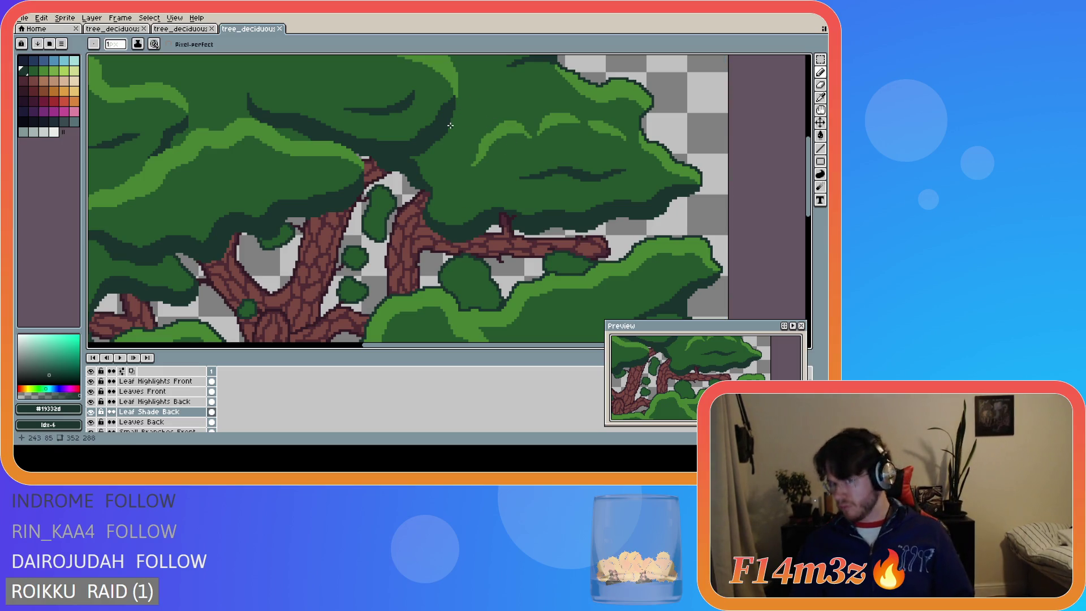
{"action": "left_click_drag", "start_coordinate": [455, 108], "coordinate": [482, 91]}
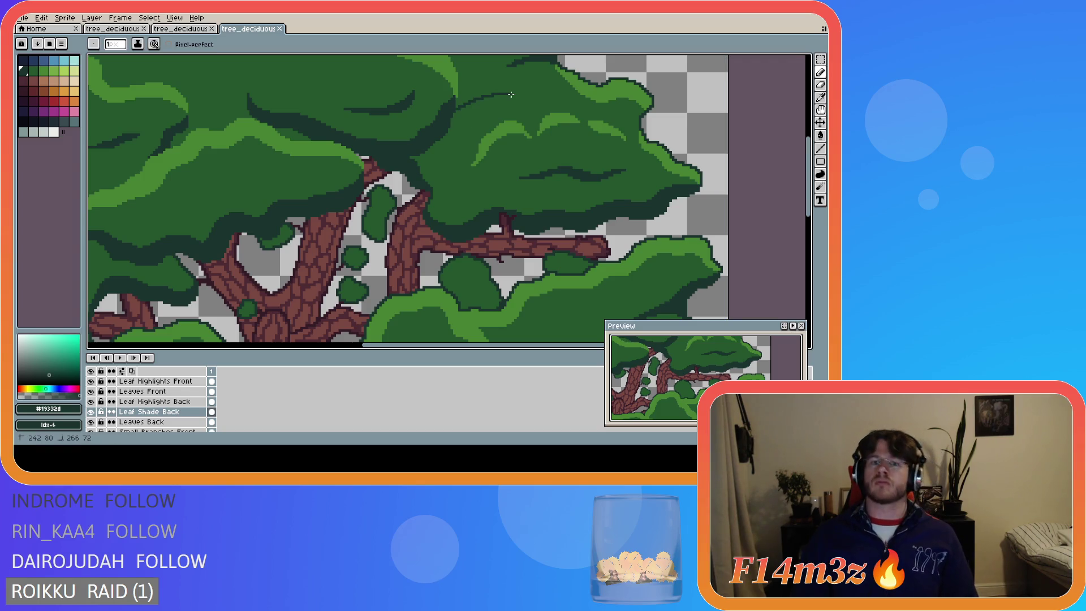
{"action": "key", "text": "ctrl+z"}
{"action": "left_click_drag", "start_coordinate": [451, 107], "coordinate": [445, 125]}
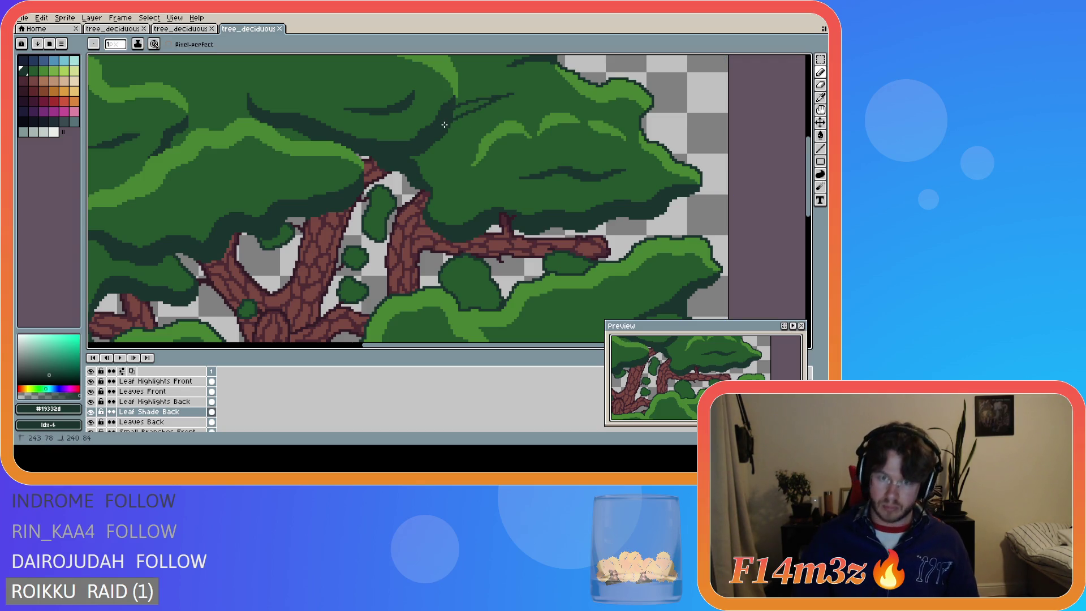
{"action": "key", "text": "ctrl+z"}
Undo the remaining test strokes, including a diagonal one, and save tree_deciduous_large_winter.ase
{"action": "left_click_drag", "start_coordinate": [485, 93], "coordinate": [439, 116]}
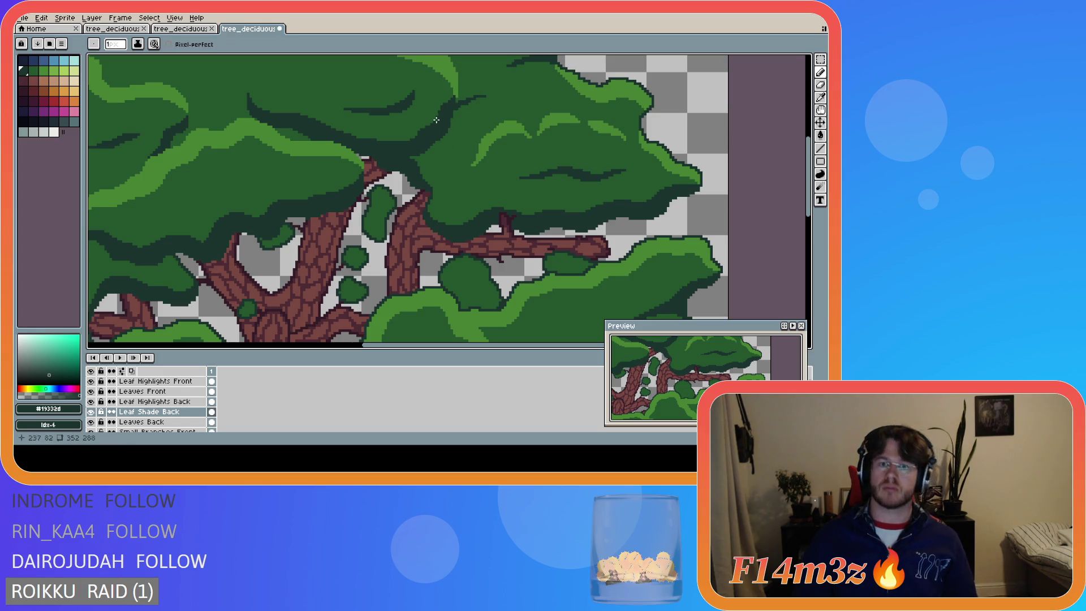
{"action": "scroll", "coordinate": [435, 120], "scroll_direction": "down", "scroll_amount": 4}
{"action": "scroll", "coordinate": [542, 113], "scroll_direction": "up", "scroll_amount": 3}
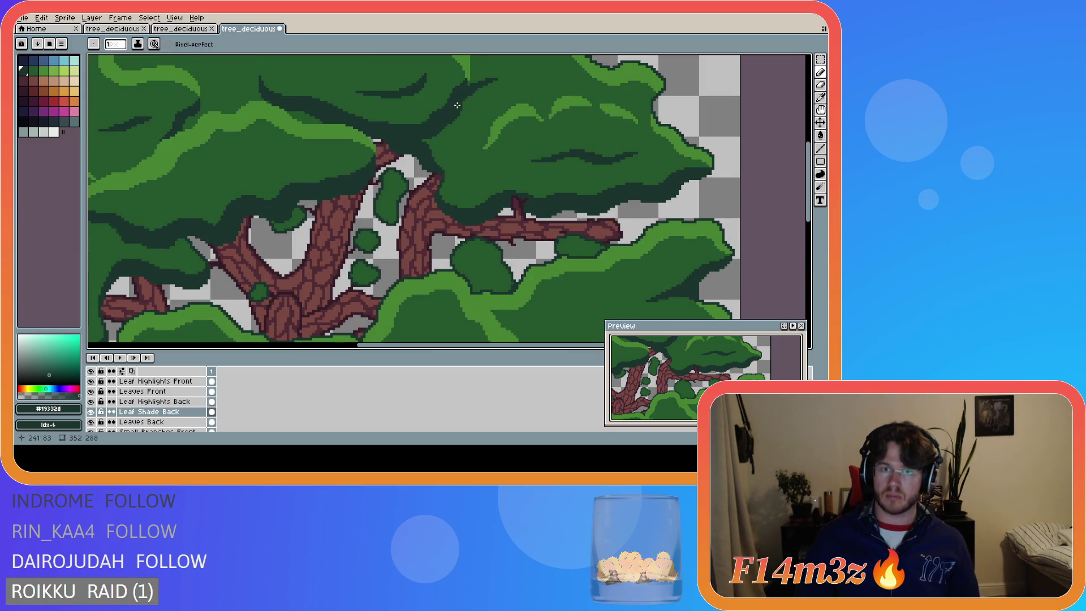
{"action": "scroll", "coordinate": [508, 110], "scroll_direction": "down", "scroll_amount": 3}
{"action": "key", "text": "v"}
{"action": "key", "text": "ctrl+z"}
{"action": "scroll", "coordinate": [517, 131], "scroll_direction": "up", "scroll_amount": 3}
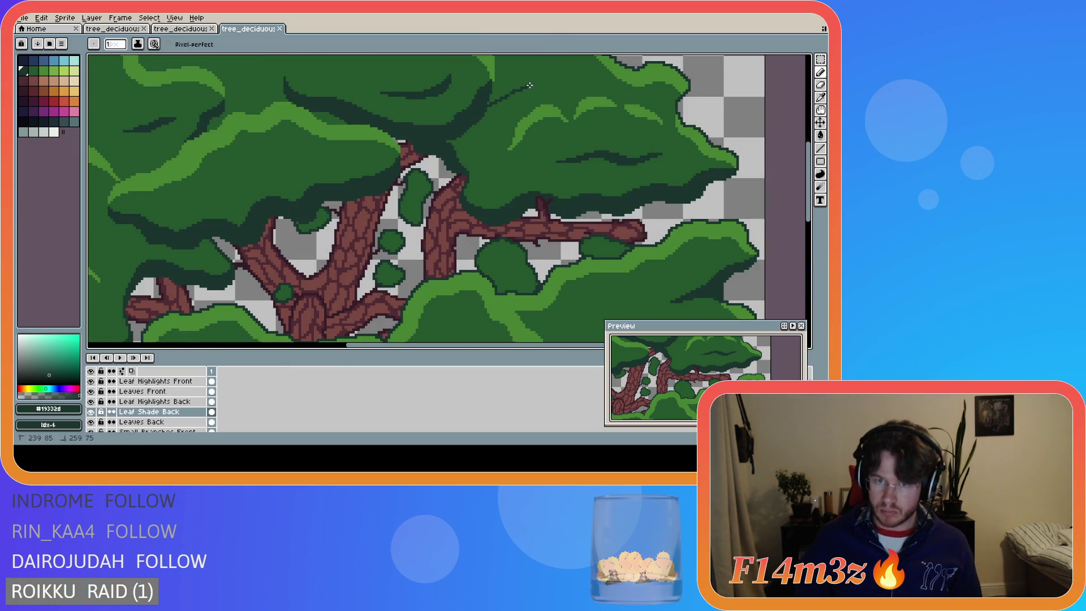
{"action": "key", "text": "b"}
{"action": "left_click_drag", "start_coordinate": [529, 79], "coordinate": [492, 96]}
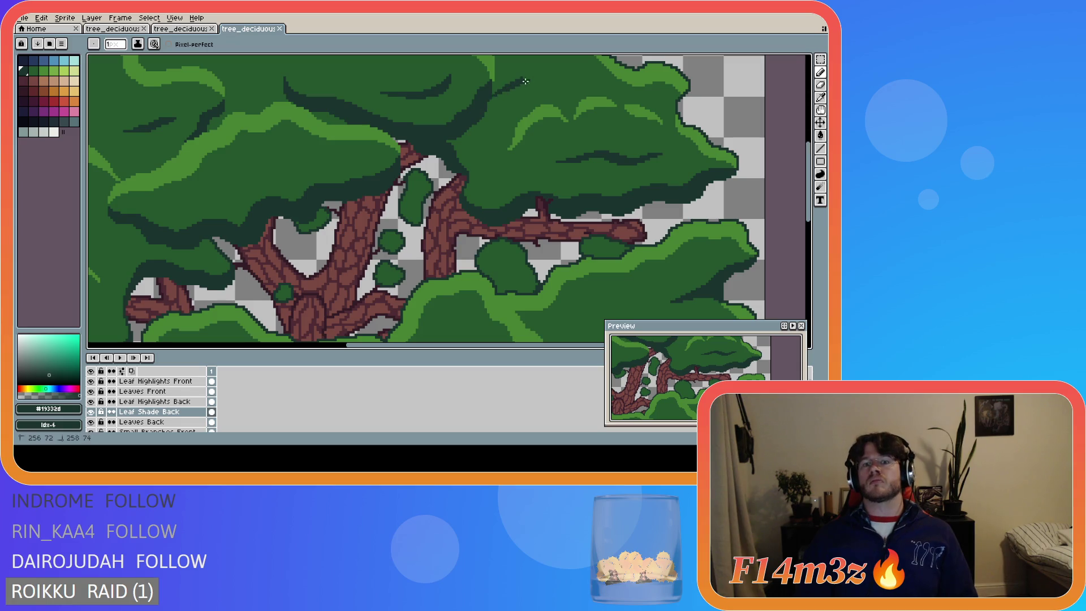
{"action": "key", "text": "ctrl+z"}
{"action": "scroll", "coordinate": [543, 125], "scroll_direction": "down", "scroll_amount": 3}
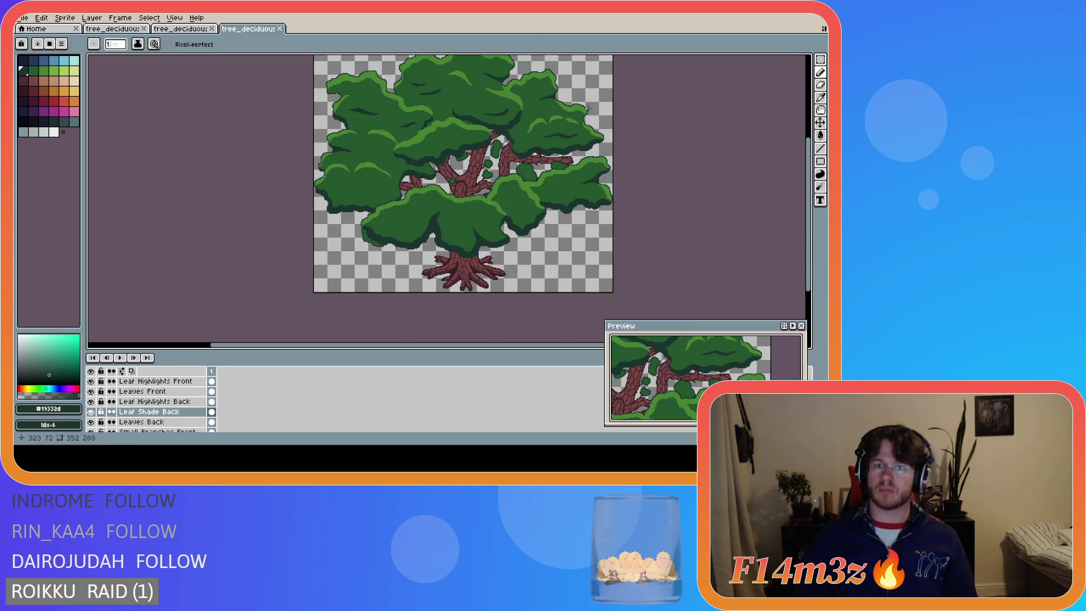
{"action": "key", "text": "ctrl+s"}
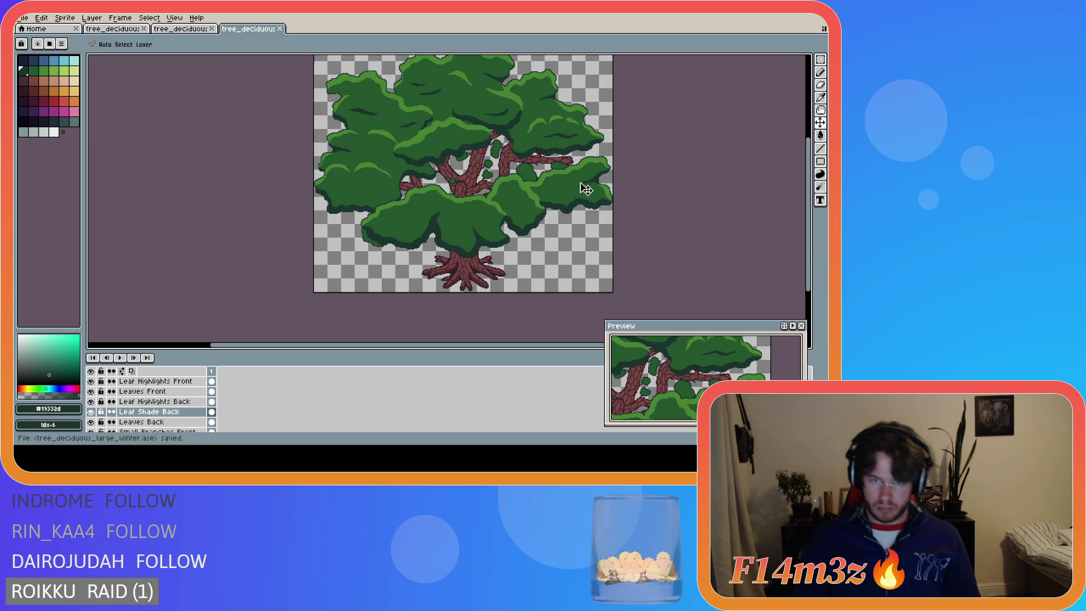
Draw a dark shading stroke on the canopy foliage and save the tree file
{"action": "scroll", "coordinate": [528, 126], "scroll_direction": "up", "scroll_amount": 3}
{"action": "mouse_move", "coordinate": [512, 110]}
{"action": "left_mouse_down"}
{"action": "mouse_move", "coordinate": [552, 97]}
{"action": "mouse_move", "coordinate": [505, 113]}
{"action": "left_mouse_up"}
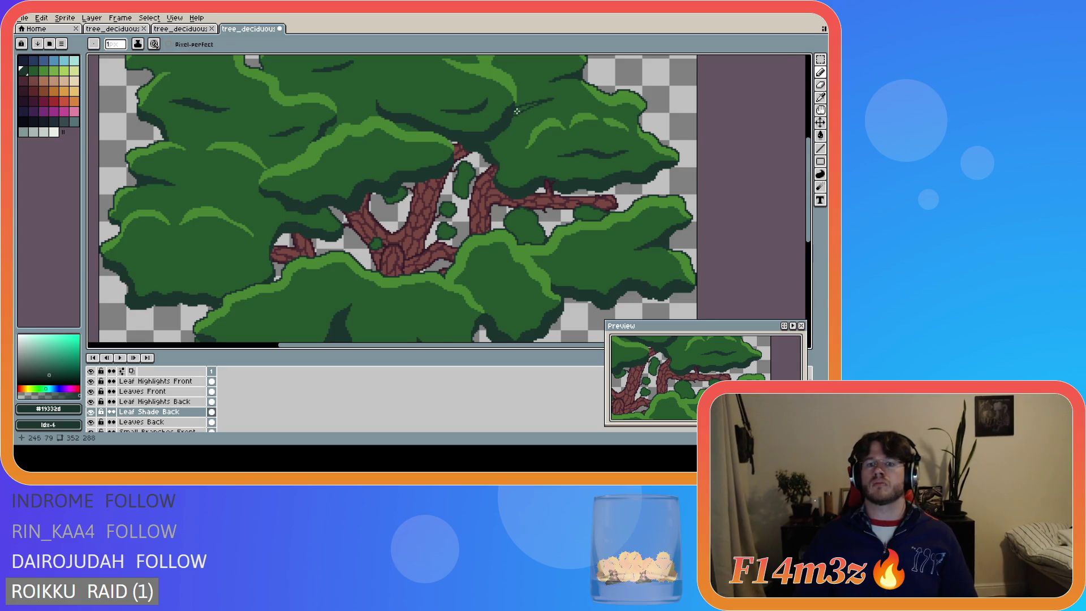
{"action": "scroll", "coordinate": [518, 112], "scroll_direction": "up", "scroll_amount": 1}
{"action": "key", "text": "g"}
{"action": "key", "text": "b"}
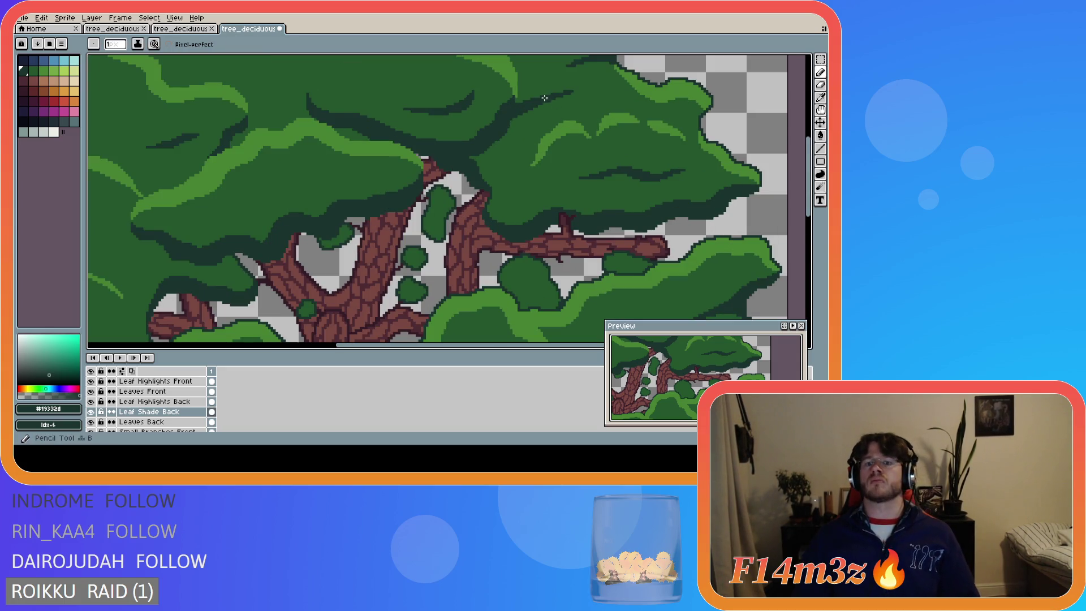
{"action": "scroll", "coordinate": [541, 101], "scroll_direction": "down", "scroll_amount": 3}
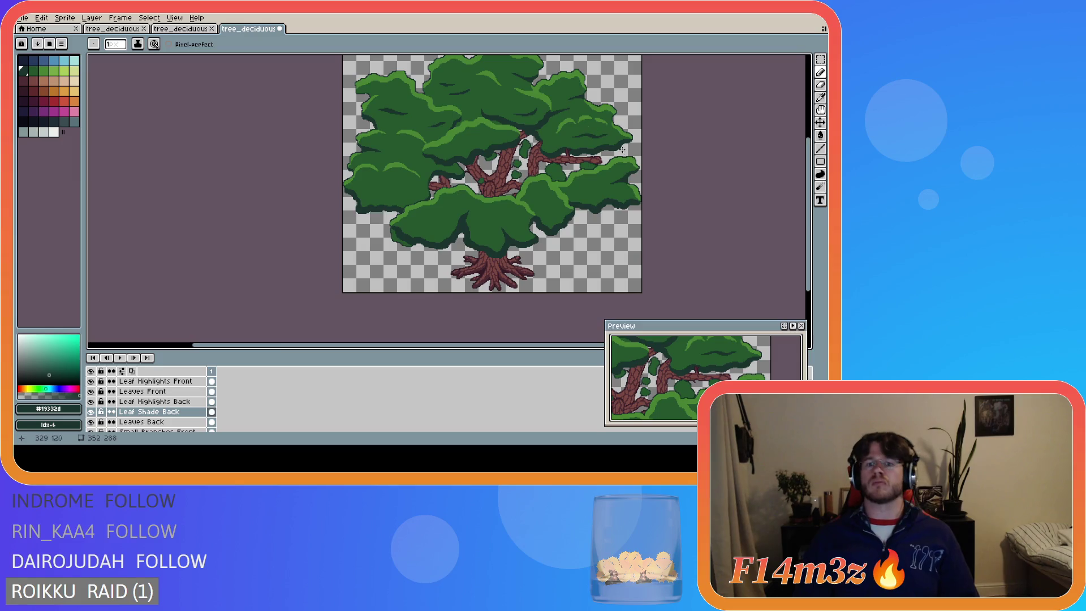
{"action": "key", "text": "ctrl+s"}
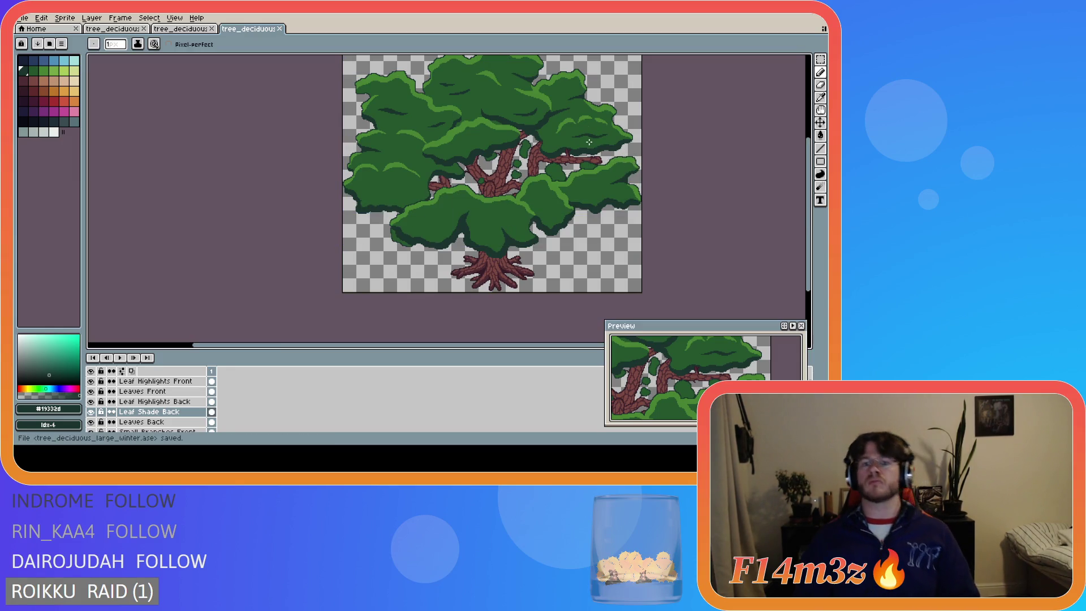
Zoom in and out over the canopy shading and switch to the Eraser for touch-ups
{"action": "scroll", "coordinate": [538, 186], "scroll_direction": "down", "scroll_amount": 2}
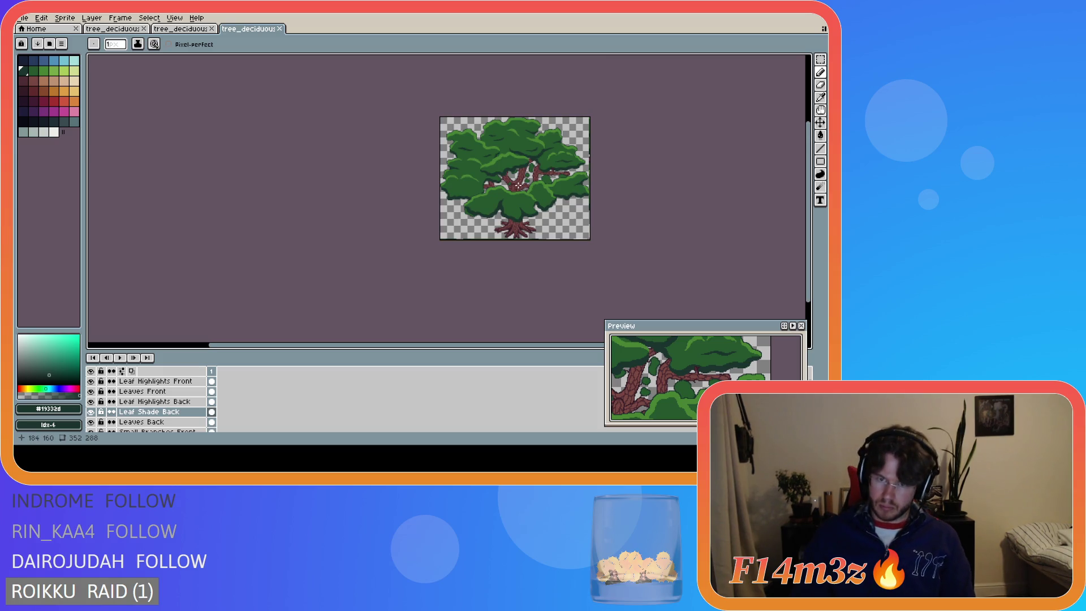
{"action": "scroll", "coordinate": [554, 147], "scroll_direction": "up", "scroll_amount": 3}
{"action": "scroll", "coordinate": [535, 152], "scroll_direction": "up", "scroll_amount": 1}
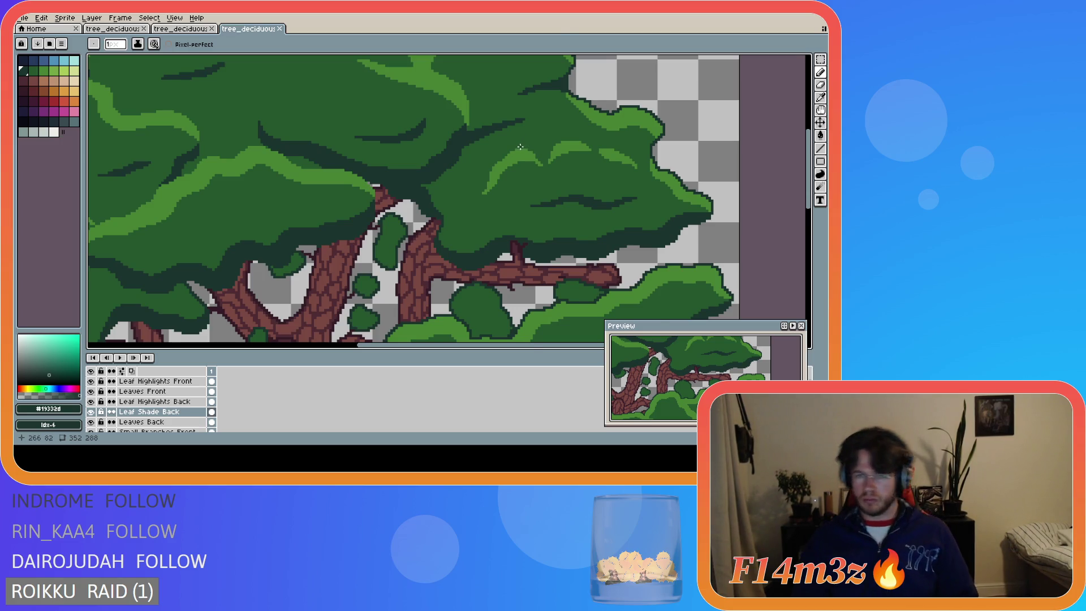
{"action": "scroll", "coordinate": [521, 148], "scroll_direction": "down", "scroll_amount": 1}
{"action": "scroll", "coordinate": [519, 151], "scroll_direction": "up", "scroll_amount": 2}
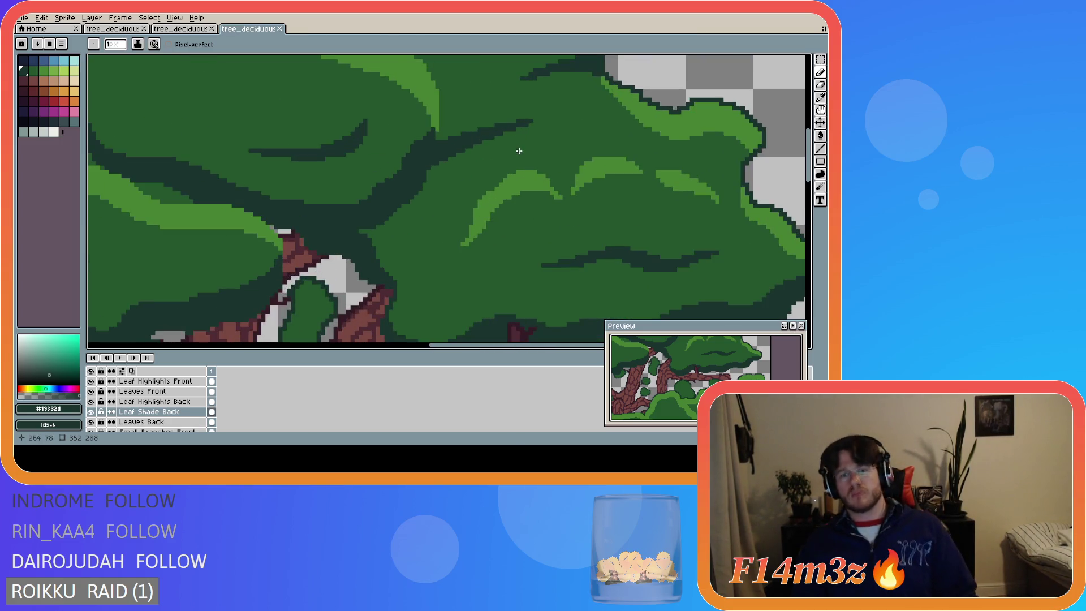
{"action": "scroll", "coordinate": [511, 147], "scroll_direction": "down", "scroll_amount": 3}
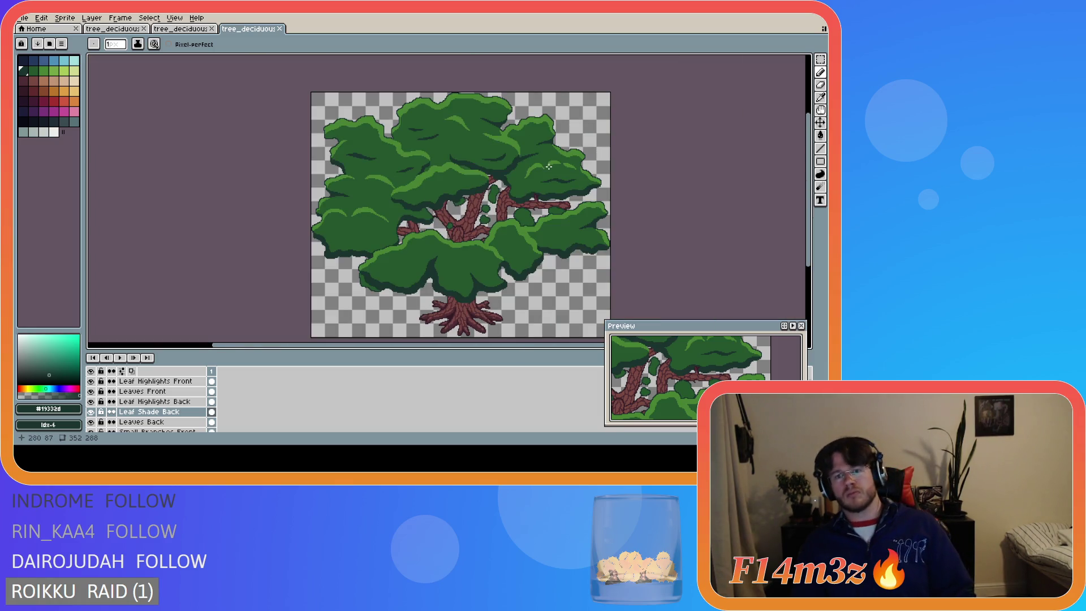
{"action": "scroll", "coordinate": [536, 148], "scroll_direction": "up", "scroll_amount": 3}
{"action": "key", "text": "e"}
{"action": "scroll", "coordinate": [526, 109], "scroll_direction": "down", "scroll_amount": 2}
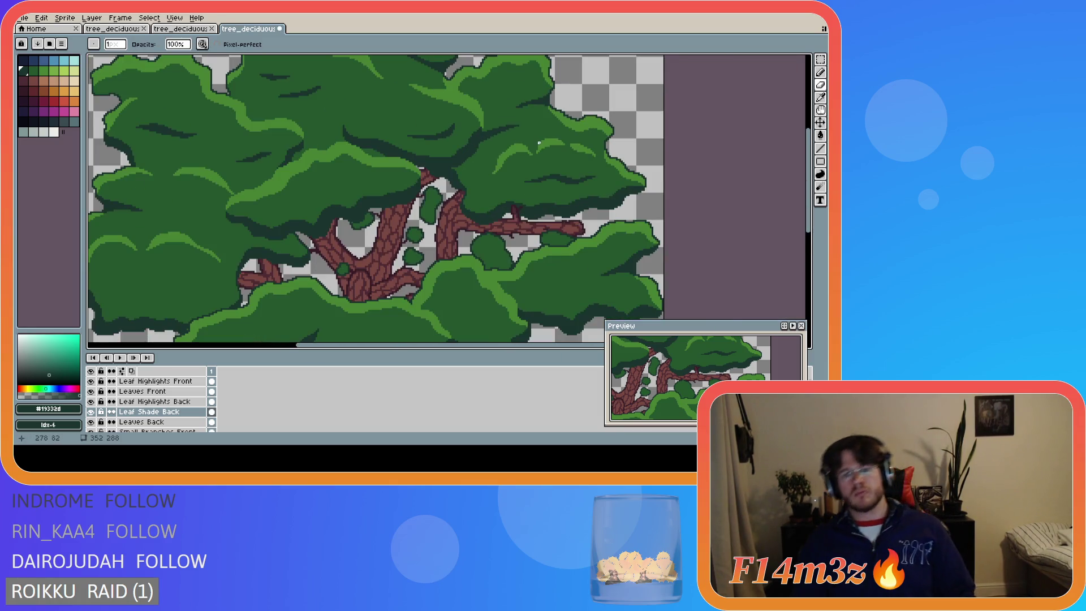
{"action": "scroll", "coordinate": [553, 193], "scroll_direction": "down", "scroll_amount": 1}
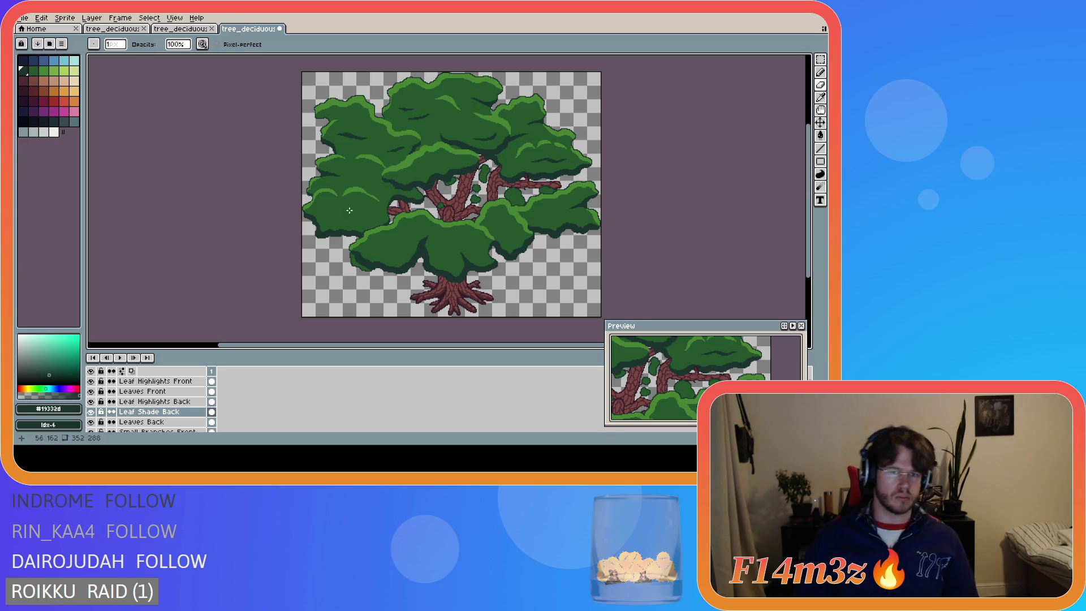
Save, then hide and show the Leaves Back layer three times, ending with it visible
{"action": "key", "text": "ctrl+s"}
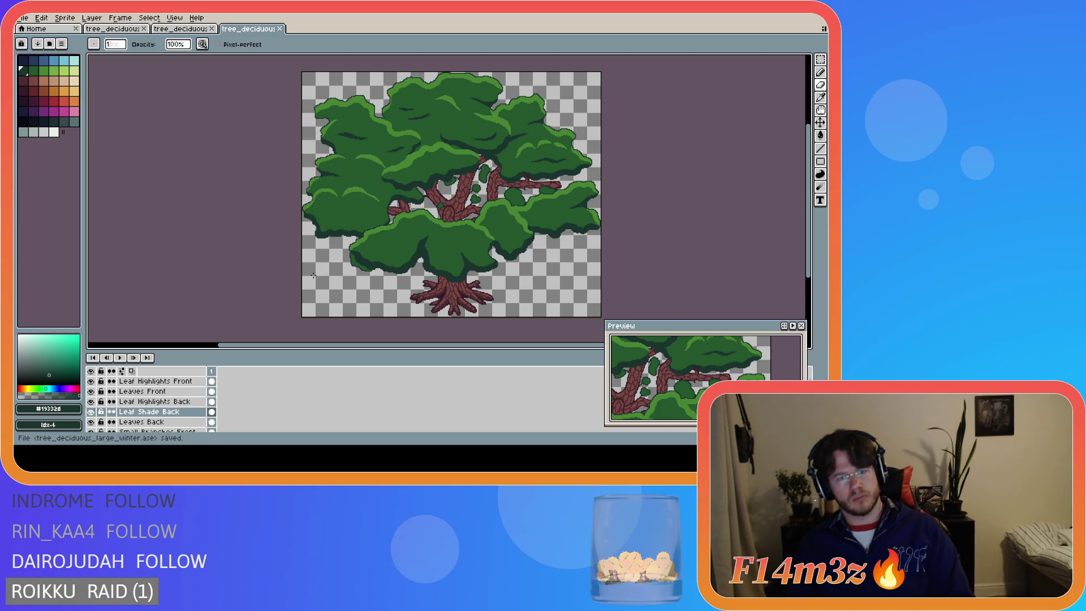
{"action": "left_click", "coordinate": [92, 422]}
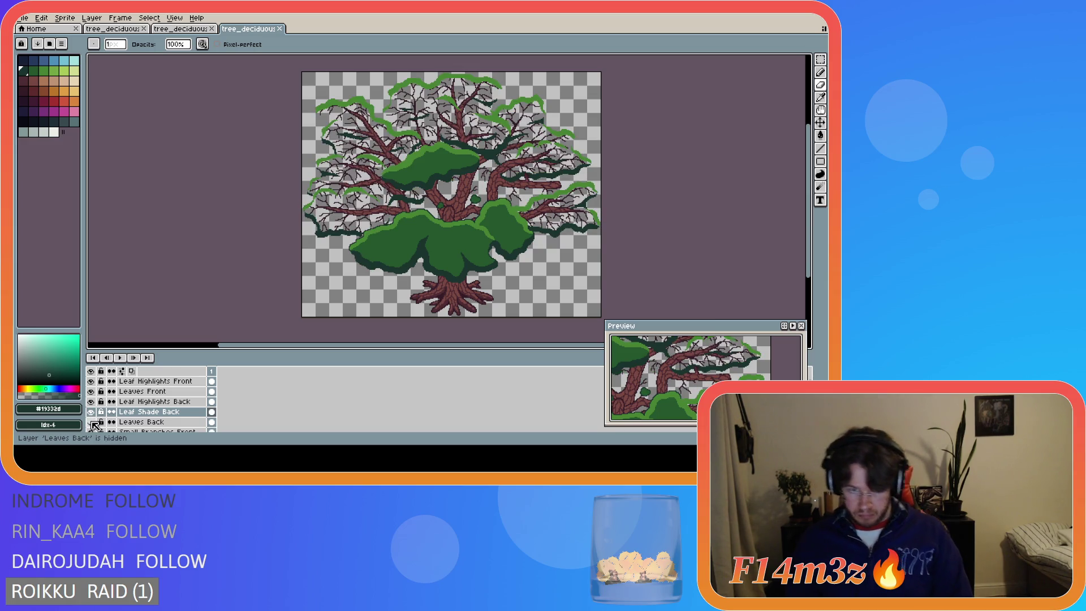
{"action": "left_click", "coordinate": [91, 422]}
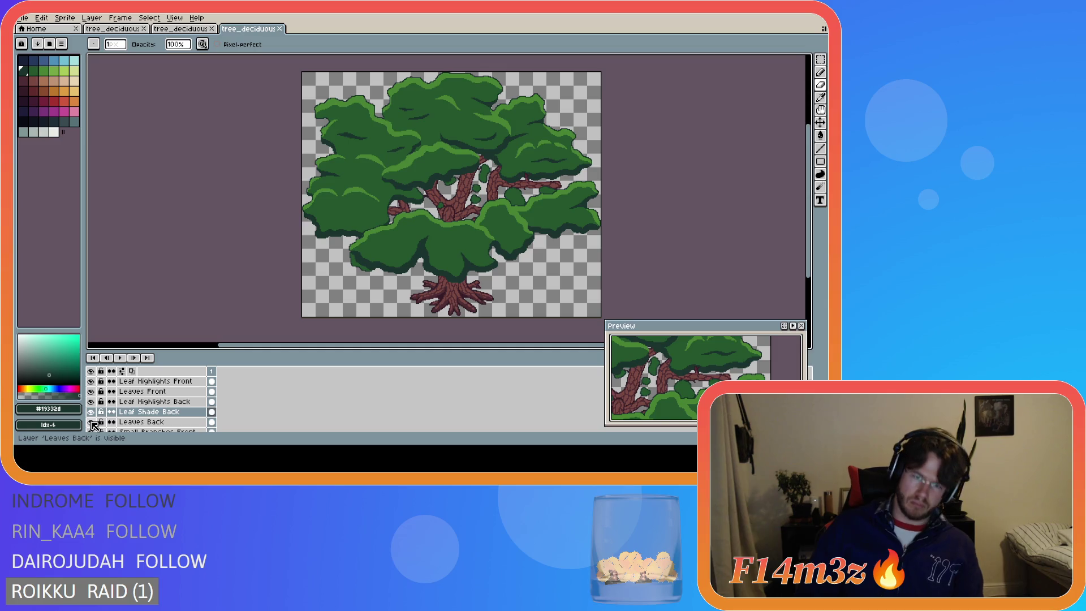
{"action": "left_click", "coordinate": [92, 422]}
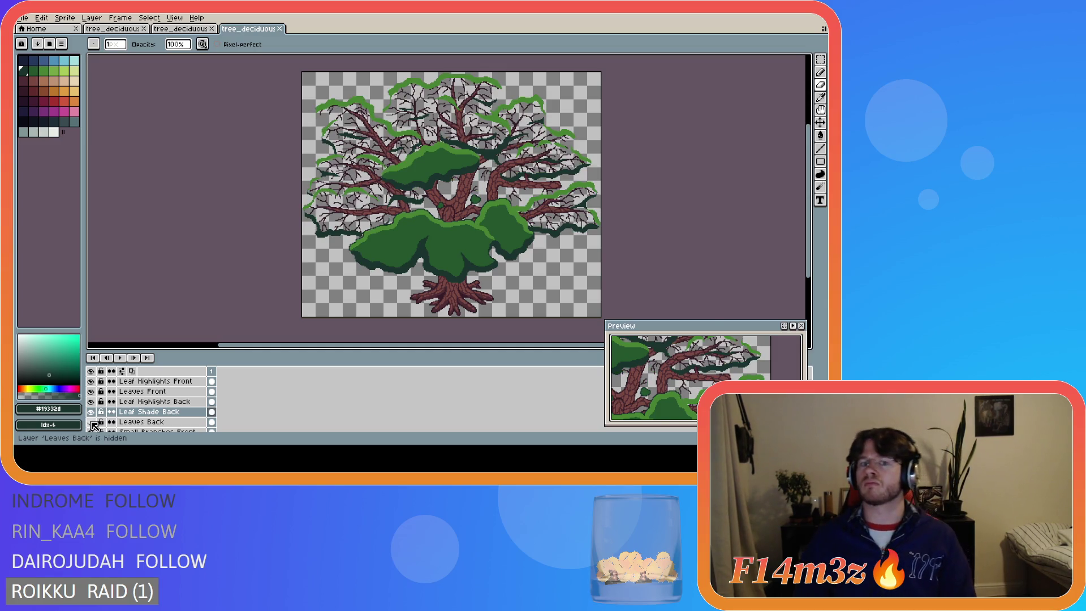
{"action": "left_click", "coordinate": [91, 422]}
{"action": "left_click", "coordinate": [91, 422]}
{"action": "left_click", "coordinate": [91, 422]}
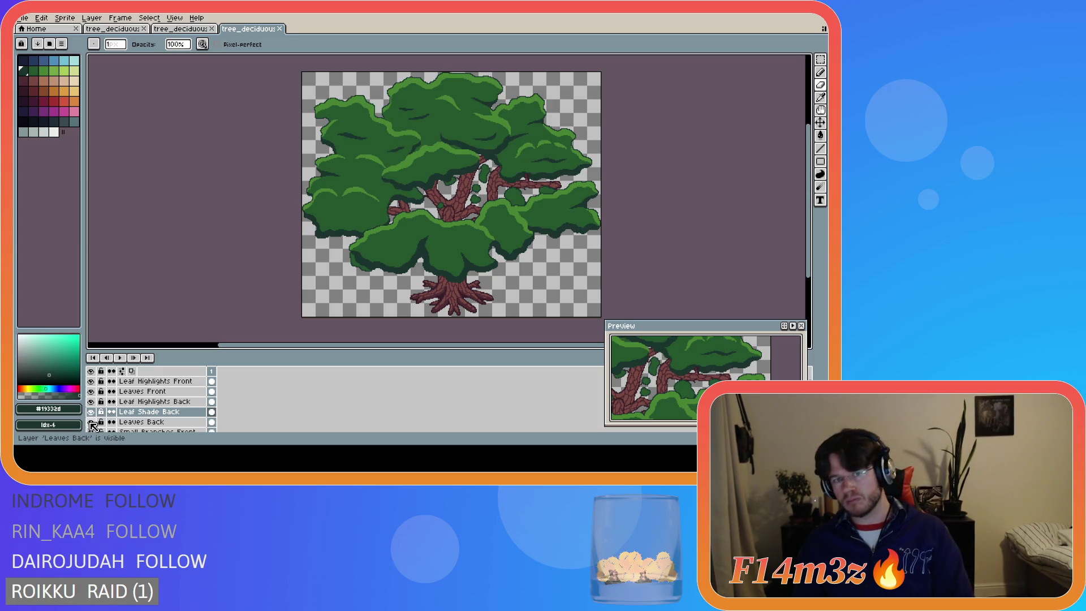
{"action": "scroll", "coordinate": [334, 160], "scroll_direction": "up", "scroll_amount": 2}
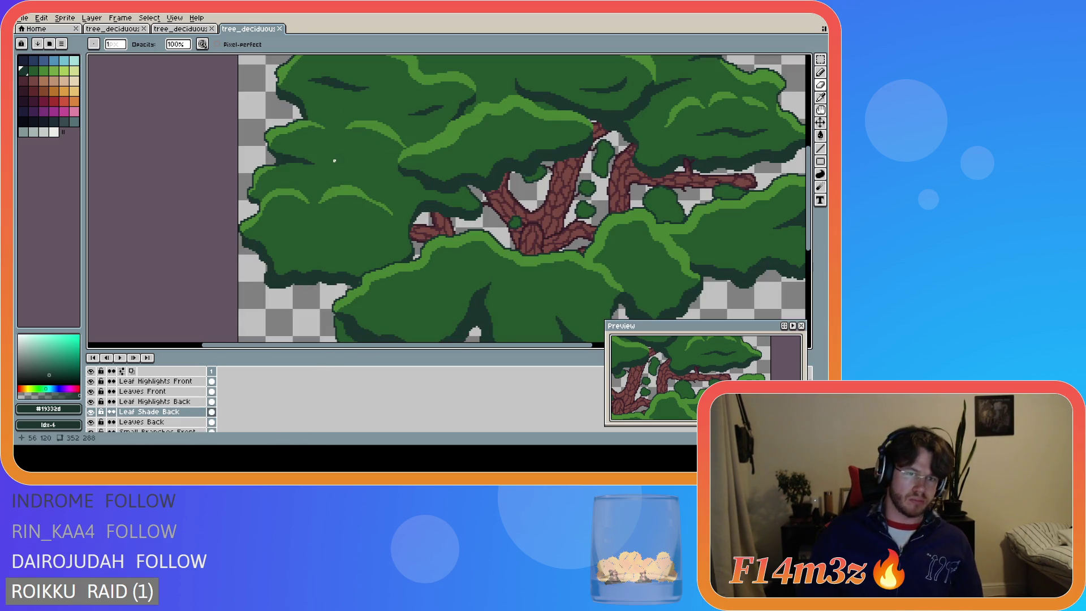
{"action": "key", "text": "shift"}
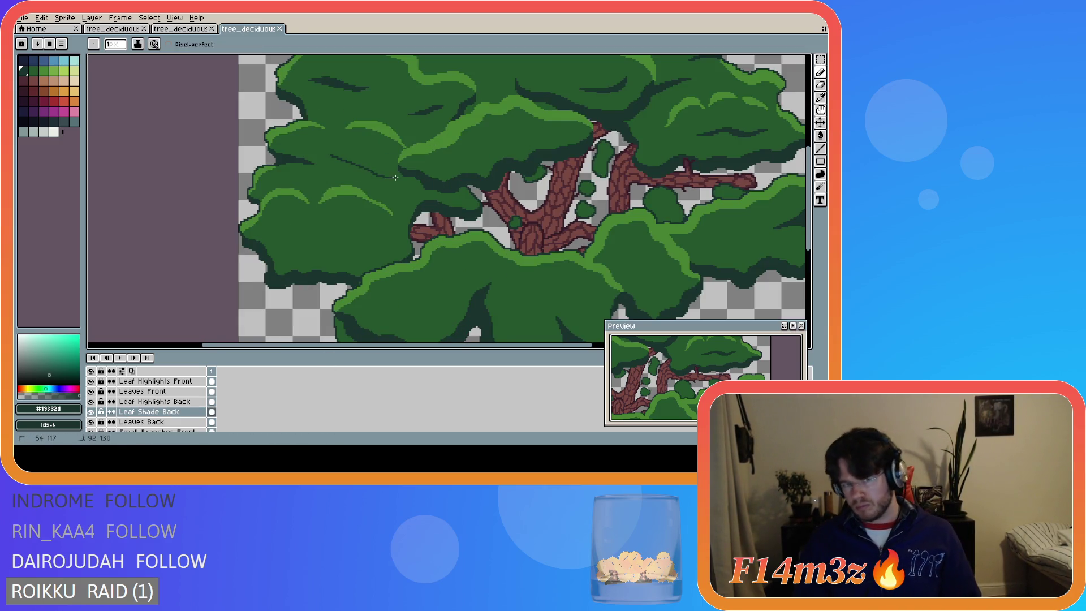
Draw a straight shading line on the left foliage and touch it up with the pencil
{"action": "mouse_move", "coordinate": [331, 155]}
{"action": "left_mouse_down"}
{"action": "mouse_move", "coordinate": [387, 176]}
{"action": "mouse_move", "coordinate": [324, 155]}
{"action": "mouse_move", "coordinate": [382, 186]}
{"action": "mouse_move", "coordinate": [357, 164]}
{"action": "left_mouse_up"}
{"action": "scroll", "coordinate": [356, 170], "scroll_direction": "up", "scroll_amount": 1}
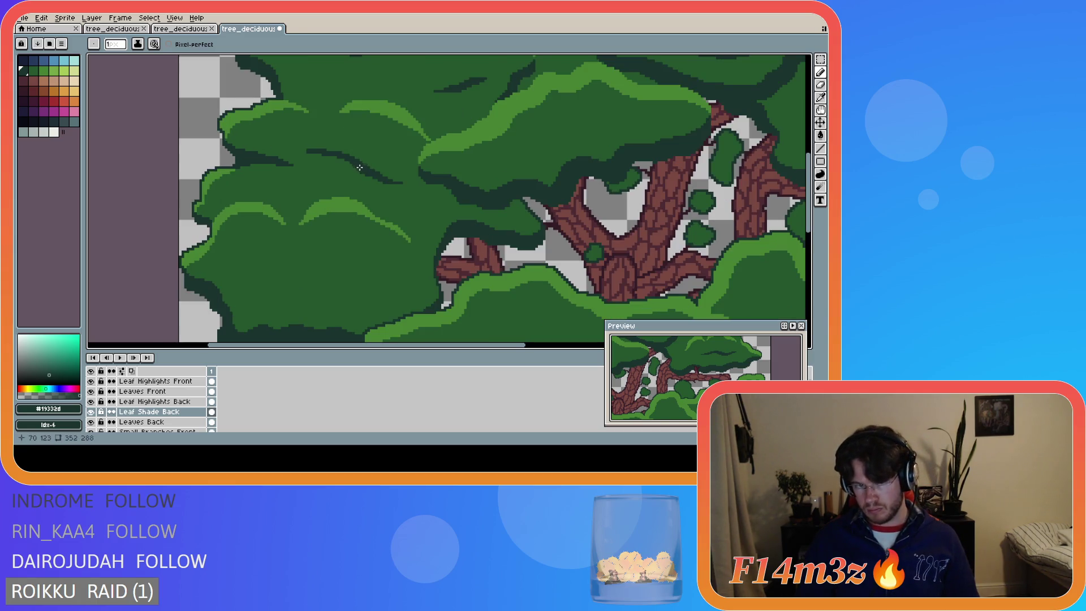
{"action": "scroll", "coordinate": [360, 180], "scroll_direction": "down", "scroll_amount": 3}
{"action": "scroll", "coordinate": [315, 159], "scroll_direction": "up", "scroll_amount": 3}
{"action": "key", "text": "b"}
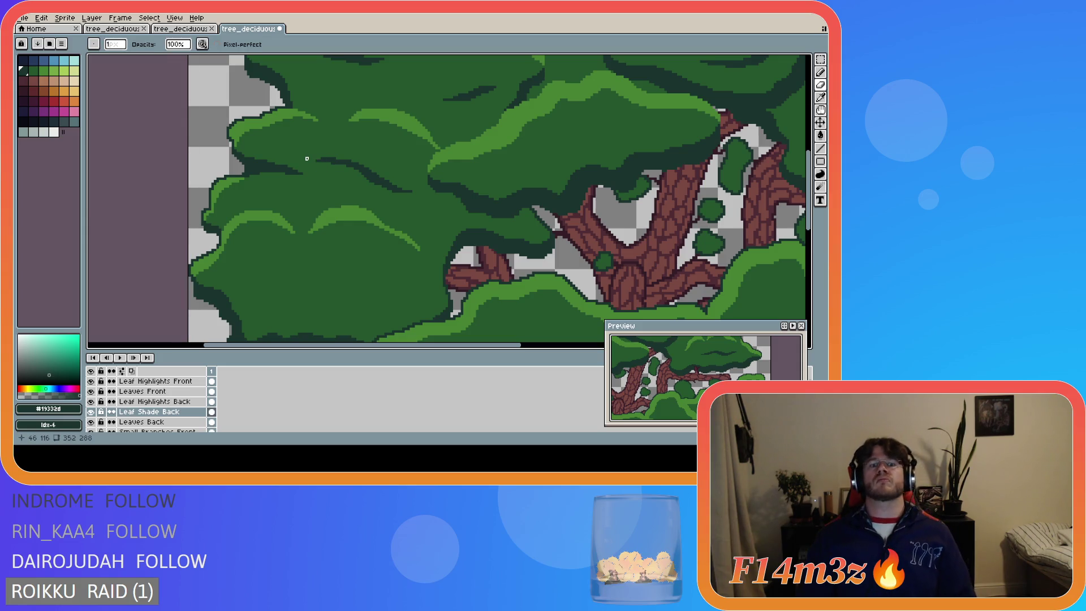
{"action": "left_click", "coordinate": [315, 161]}
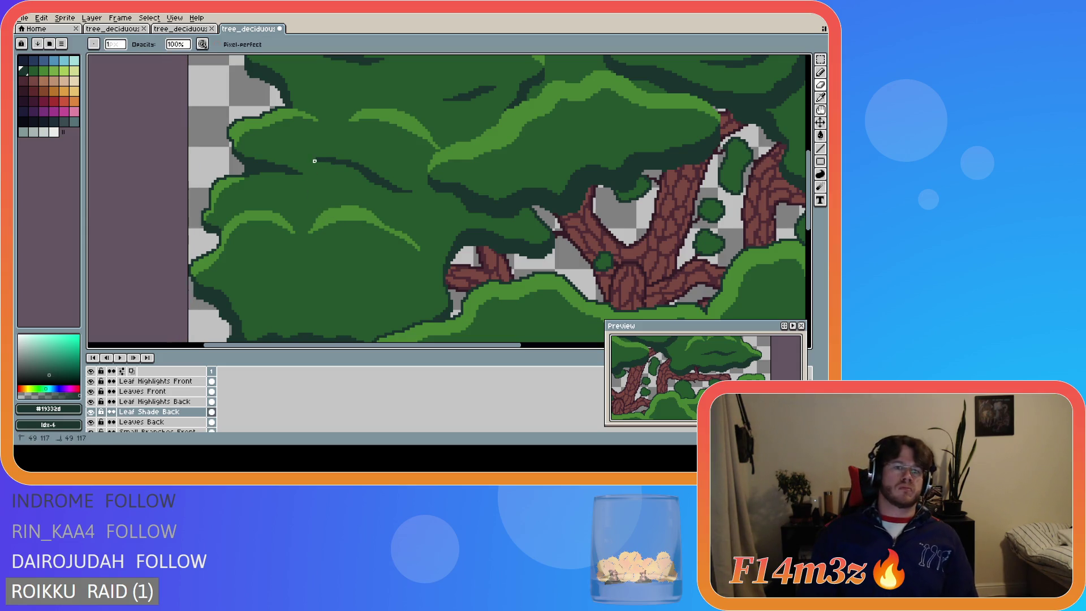
Zoom out to view the whole tree and save tree_deciduous_large_winter.ase
{"action": "key", "text": "e"}
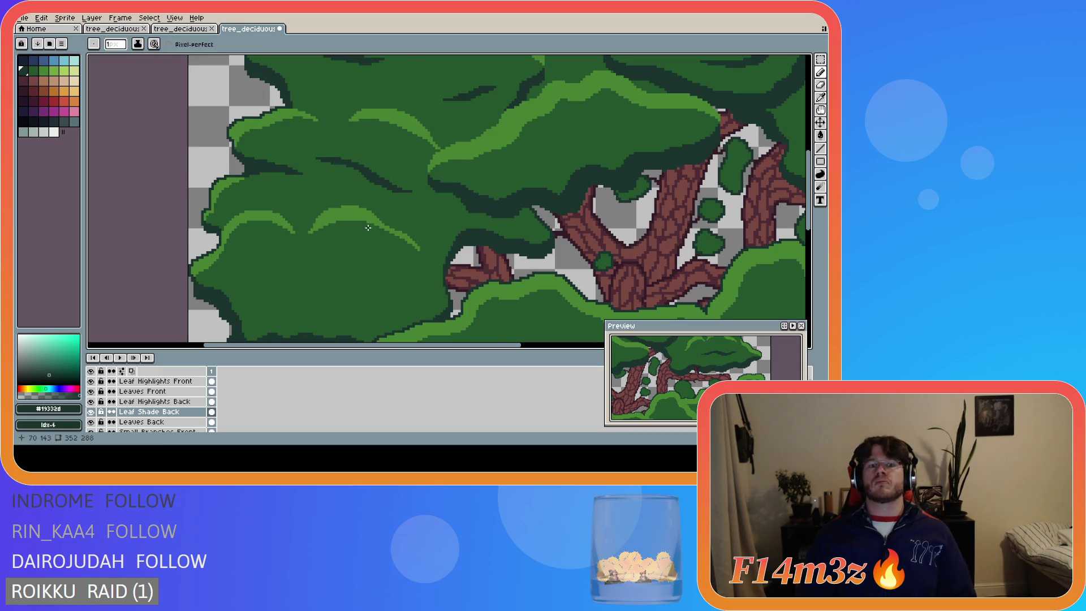
{"action": "scroll", "coordinate": [340, 170], "scroll_direction": "down", "scroll_amount": 2}
{"action": "scroll", "coordinate": [339, 207], "scroll_direction": "up", "scroll_amount": 2}
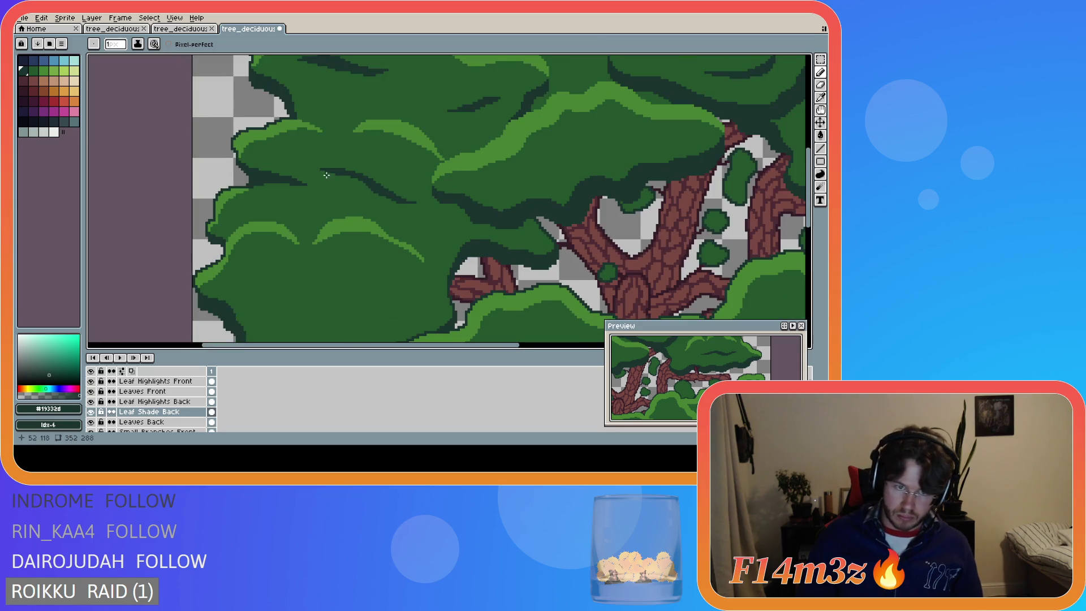
{"action": "scroll", "coordinate": [326, 176], "scroll_direction": "down", "scroll_amount": 2}
{"action": "scroll", "coordinate": [339, 169], "scroll_direction": "up", "scroll_amount": 3}
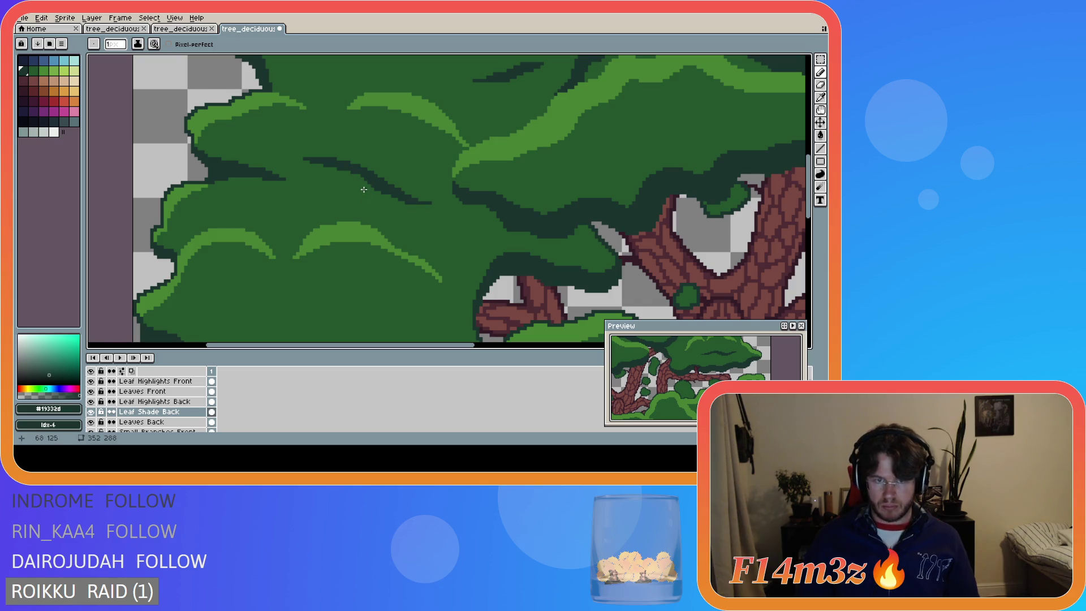
{"action": "scroll", "coordinate": [435, 233], "scroll_direction": "down", "scroll_amount": 2}
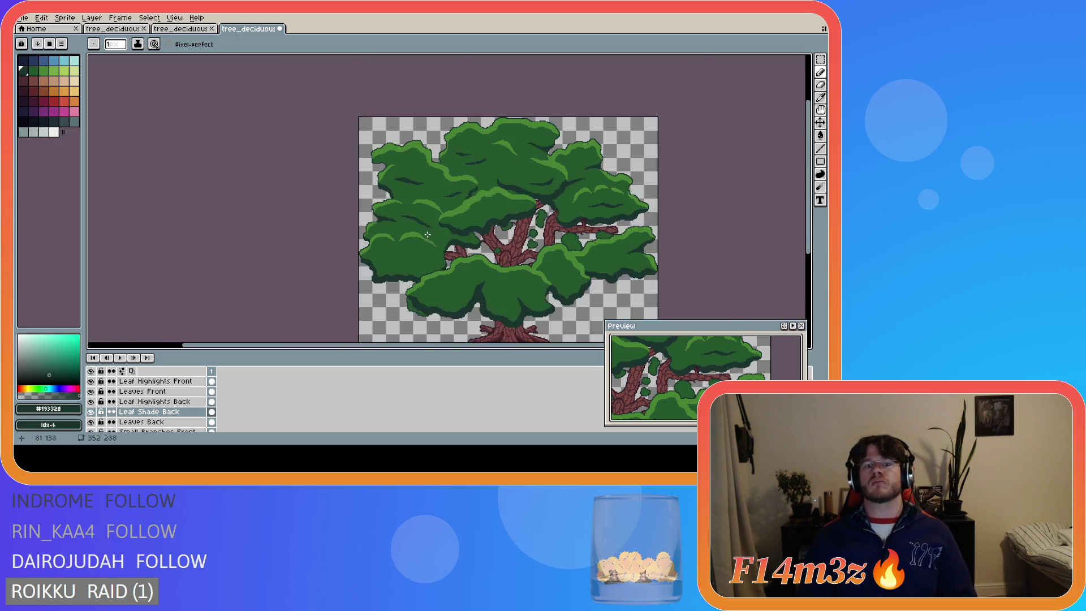
{"action": "scroll", "coordinate": [417, 229], "scroll_direction": "up", "scroll_amount": 2}
{"action": "scroll", "coordinate": [400, 218], "scroll_direction": "down", "scroll_amount": 4}
{"action": "key", "text": "ctrl+s"}
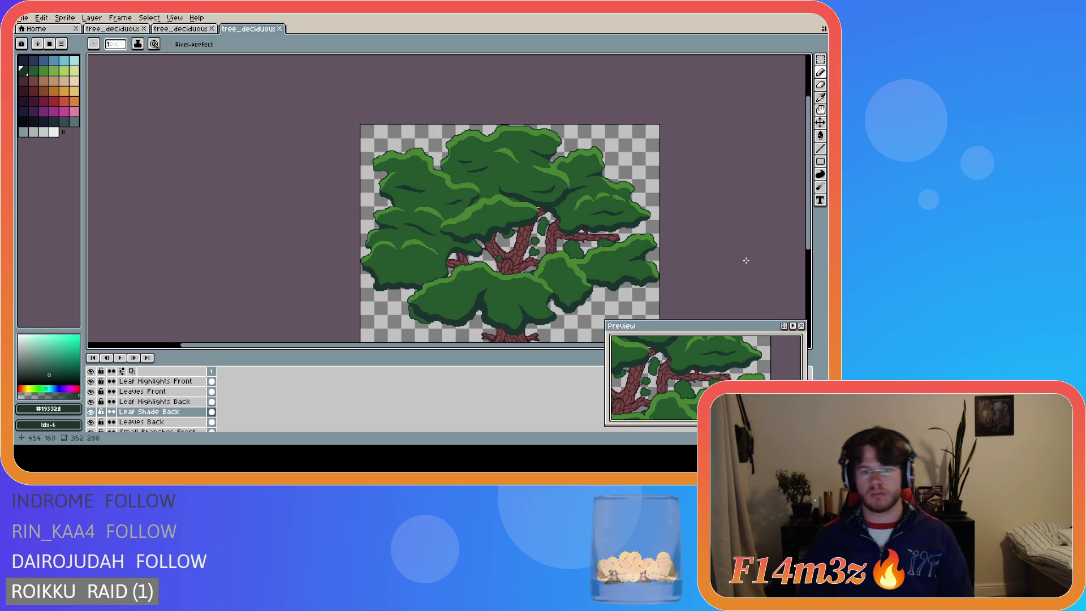
{"action": "left_click_drag", "start_coordinate": [810, 234], "coordinate": [810, 266]}
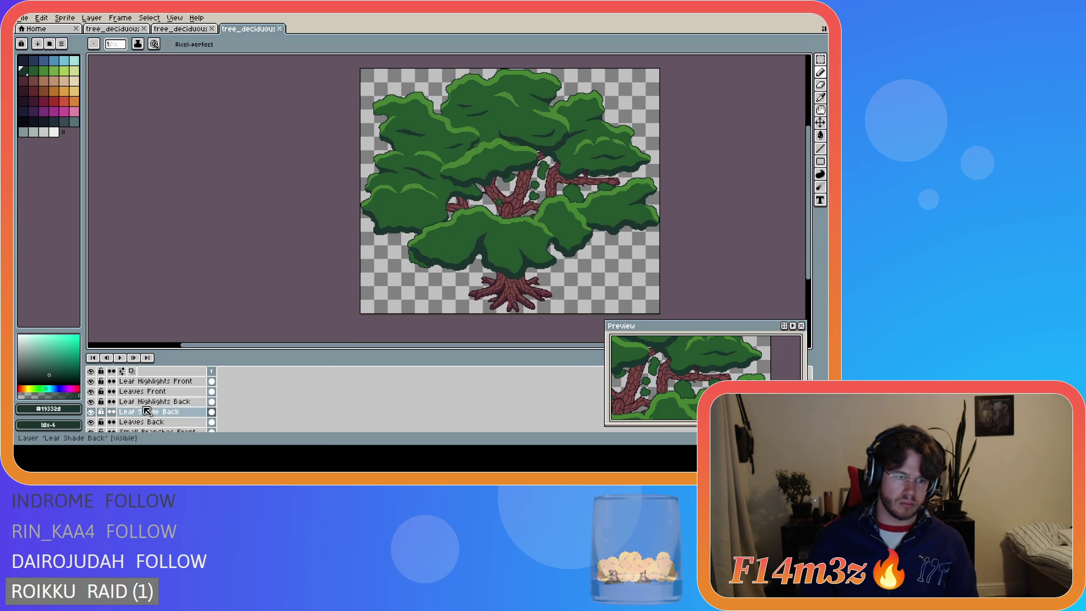
Toggle the Leaf Shade Back and Leaves Back layers on and off to check the branches
{"action": "left_click", "coordinate": [91, 412]}
{"action": "left_click", "coordinate": [91, 413]}
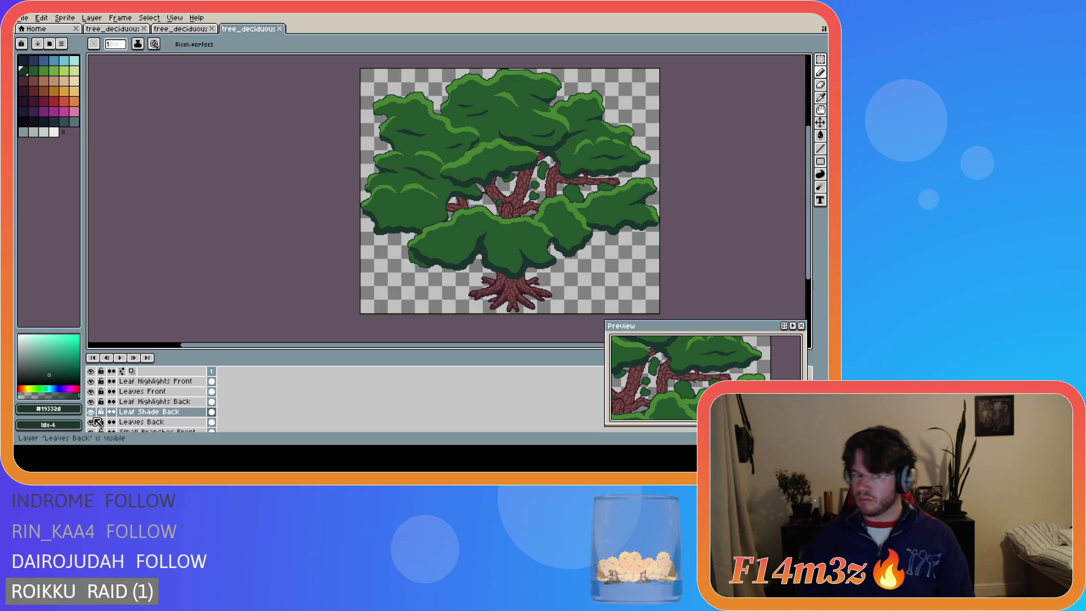
{"action": "left_click", "coordinate": [92, 422]}
{"action": "left_click", "coordinate": [92, 422]}
{"action": "left_click", "coordinate": [92, 422]}
{"action": "left_click", "coordinate": [92, 422]}
{"action": "left_click", "coordinate": [92, 422]}
{"action": "left_click", "coordinate": [93, 422]}
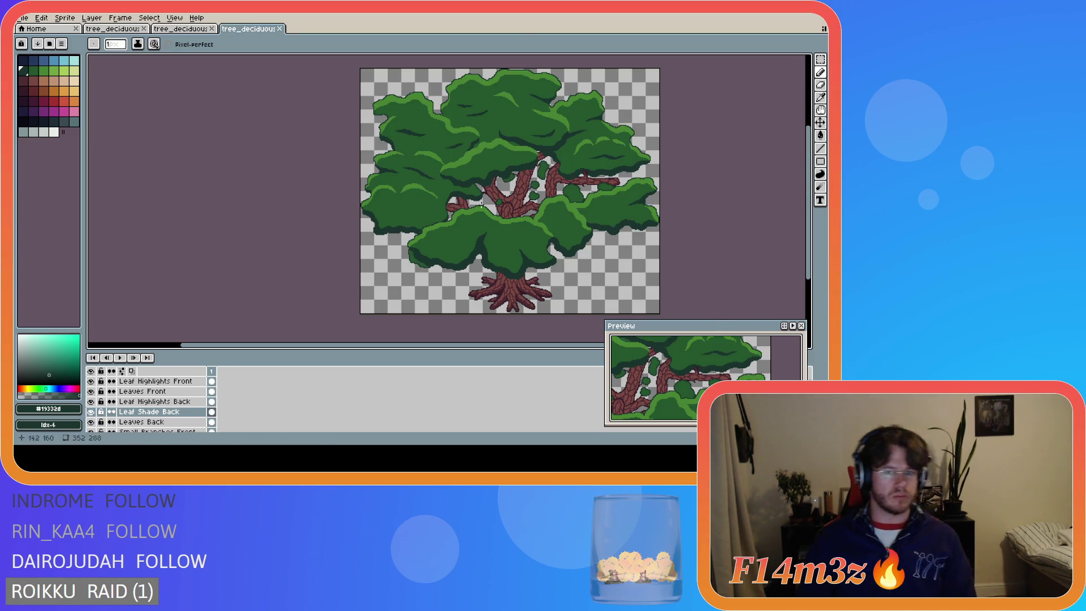
{"action": "scroll", "coordinate": [424, 216], "scroll_direction": "up", "scroll_amount": 2}
With the pencil selected, recheck the branches by toggling both back layers again
{"action": "key", "text": "b"}
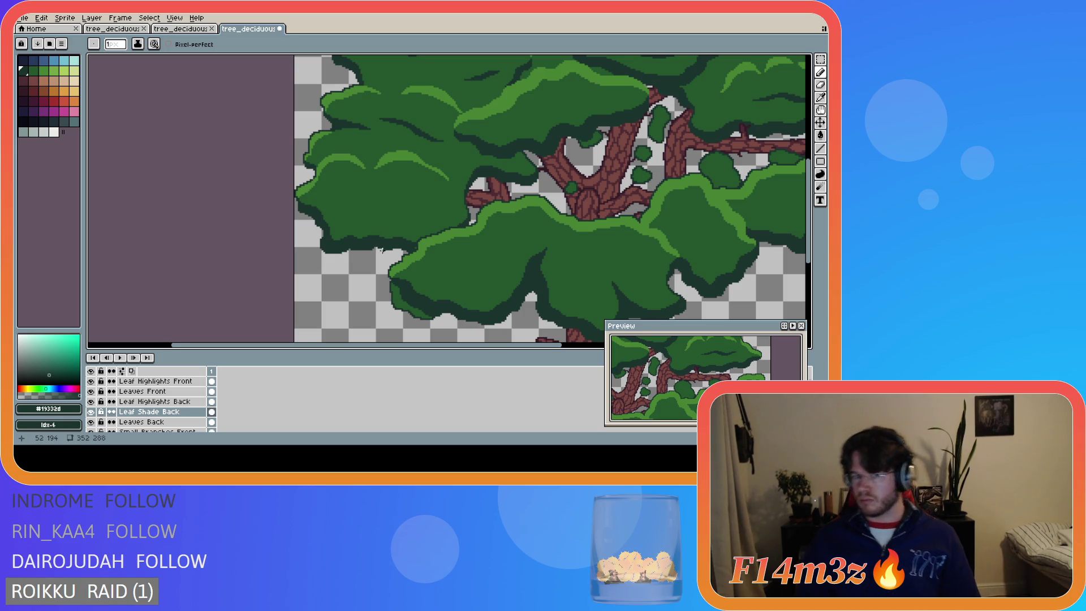
{"action": "scroll", "coordinate": [382, 250], "scroll_direction": "up", "scroll_amount": 2}
{"action": "scroll", "coordinate": [401, 251], "scroll_direction": "down", "scroll_amount": 2}
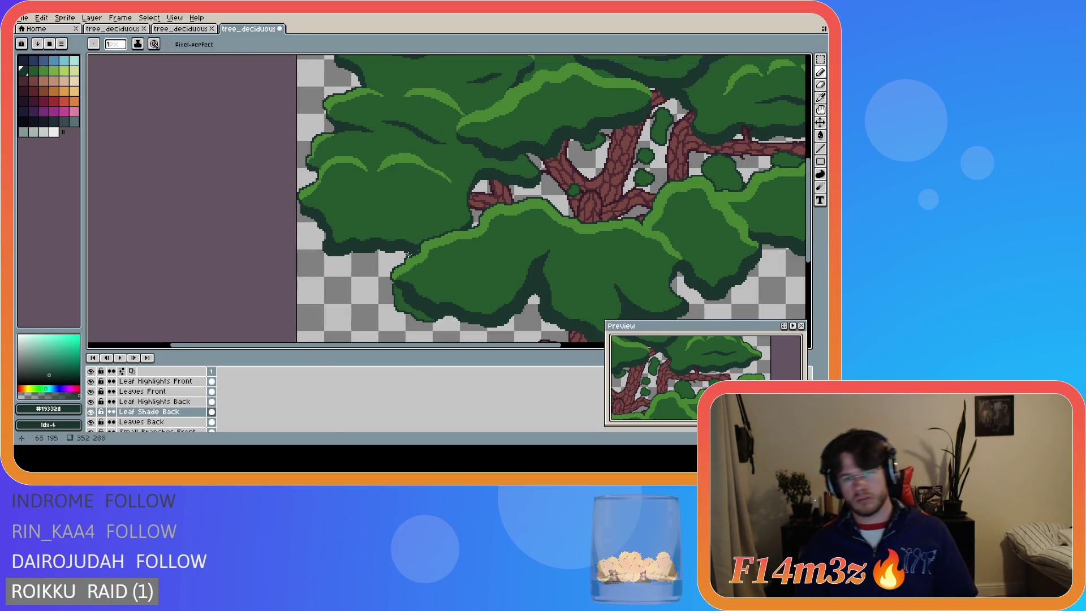
{"action": "left_click", "coordinate": [91, 412]}
{"action": "left_click", "coordinate": [91, 412]}
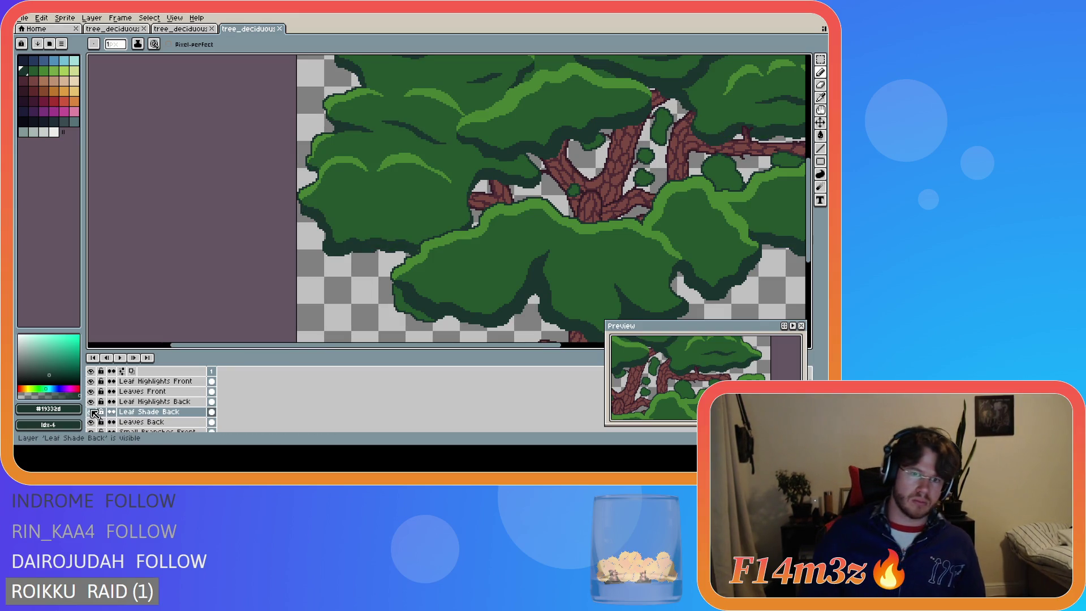
{"action": "left_click", "coordinate": [90, 422]}
{"action": "left_click", "coordinate": [90, 423]}
{"action": "left_click", "coordinate": [90, 423]}
{"action": "left_click", "coordinate": [90, 423]}
{"action": "scroll", "coordinate": [364, 232], "scroll_direction": "down", "scroll_amount": 2}
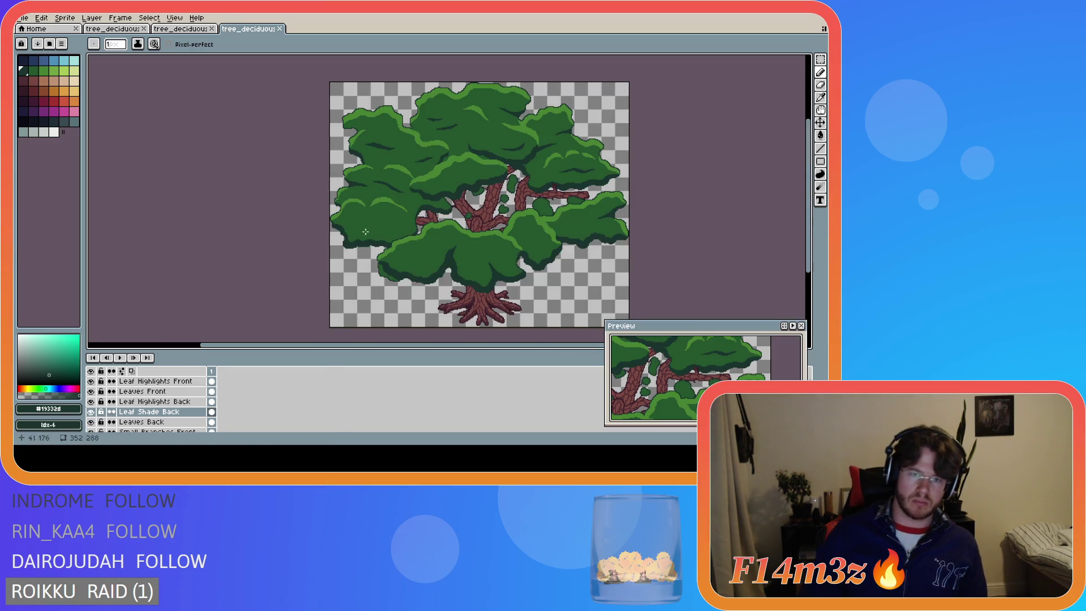
{"action": "scroll", "coordinate": [363, 225], "scroll_direction": "up", "scroll_amount": 2}
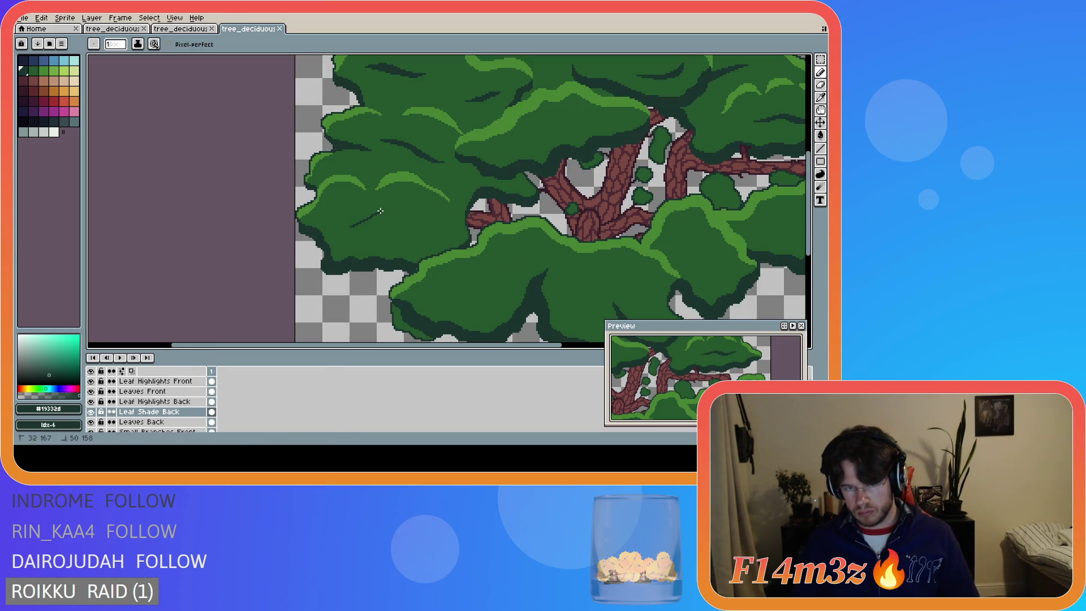
Draw a dark shade stroke across the left leaf cluster, fill along it, extend it, and save
{"action": "left_click_drag", "start_coordinate": [351, 230], "coordinate": [389, 210]}
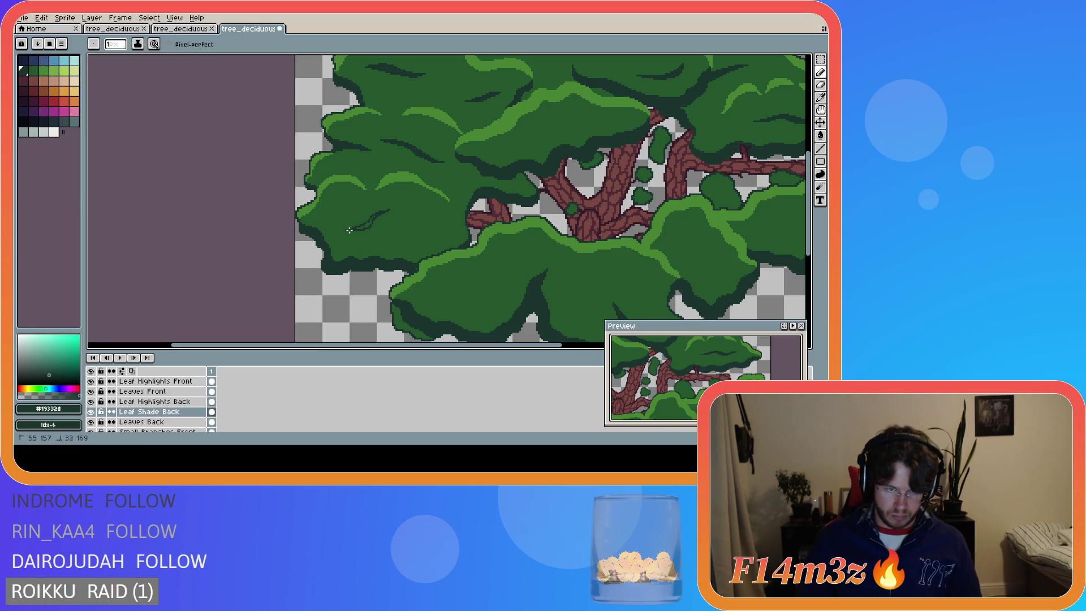
{"action": "scroll", "coordinate": [366, 227], "scroll_direction": "up", "scroll_amount": 2}
{"action": "key", "text": "g"}
{"action": "left_click", "coordinate": [374, 218]}
{"action": "key", "text": "b"}
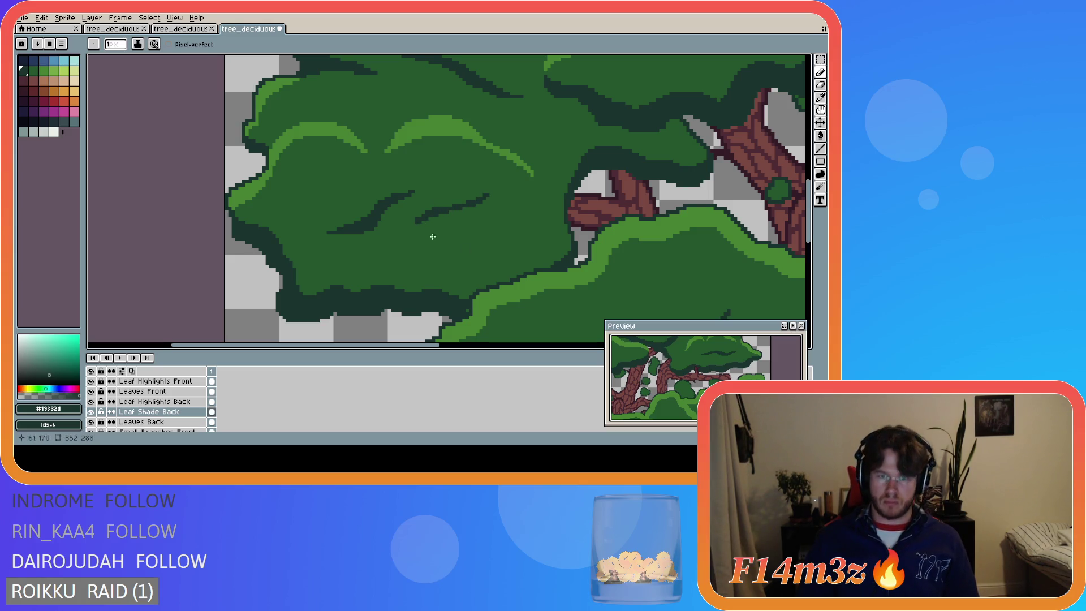
{"action": "left_click", "coordinate": [408, 225], "text": "shift"}
{"action": "scroll", "coordinate": [435, 257], "scroll_direction": "down", "scroll_amount": 3}
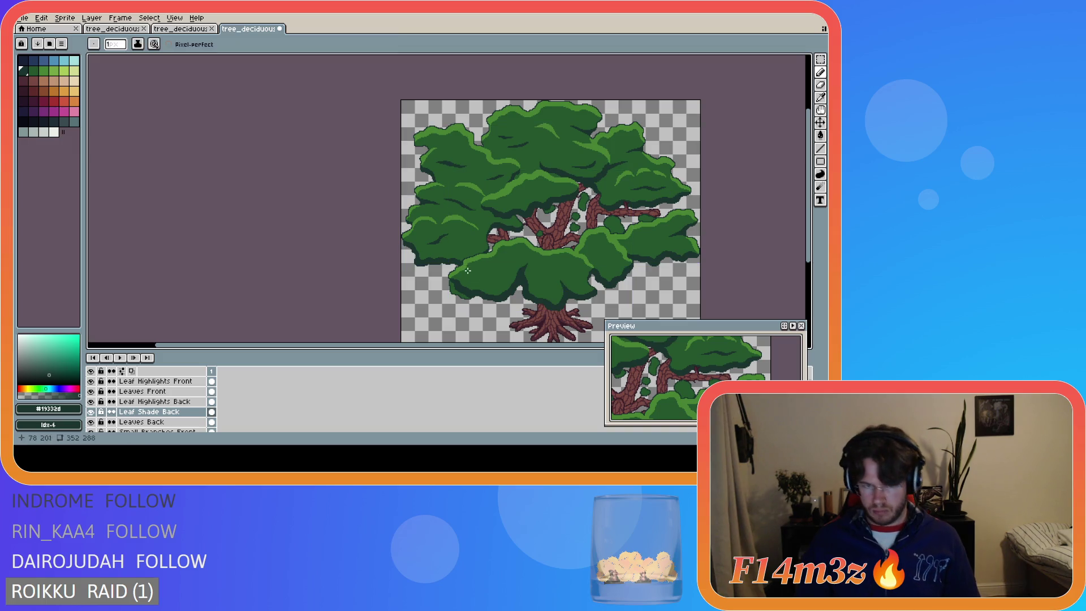
{"action": "key", "text": "ctrl+s"}
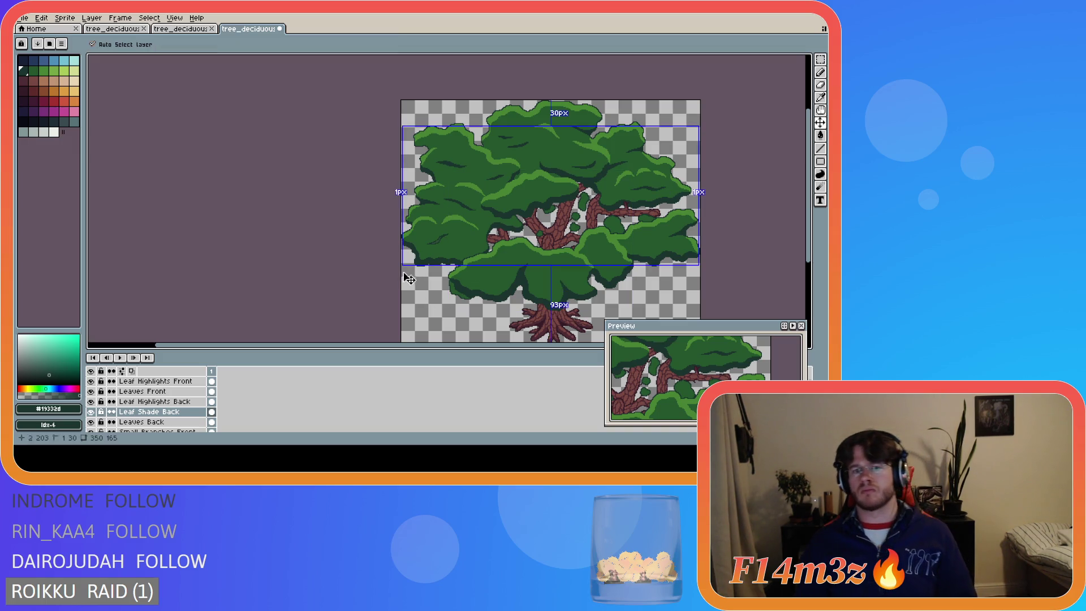
{"action": "left_click", "coordinate": [91, 422]}
Zoom in and toggle the Leaves Back layer repeatedly to compare the branches underneath
{"action": "left_click", "coordinate": [91, 423]}
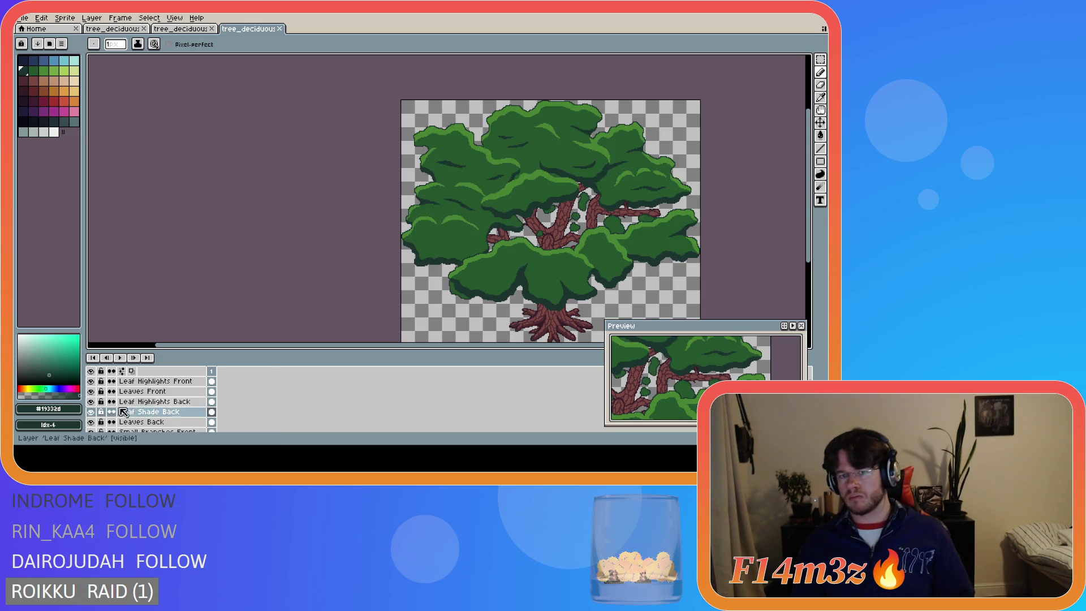
{"action": "key", "text": "plus"}
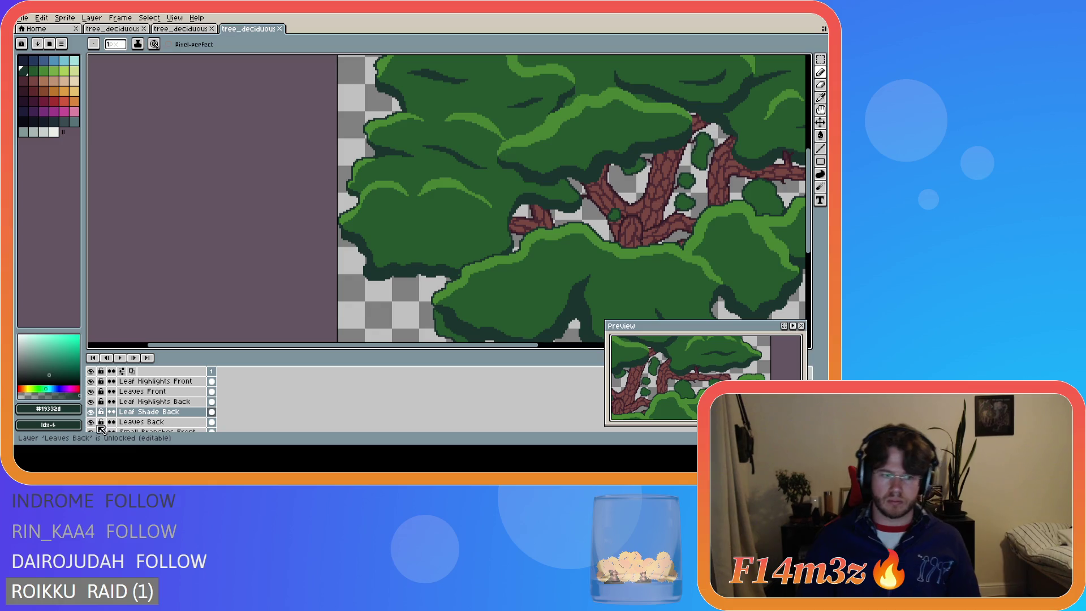
{"action": "left_click", "coordinate": [91, 422]}
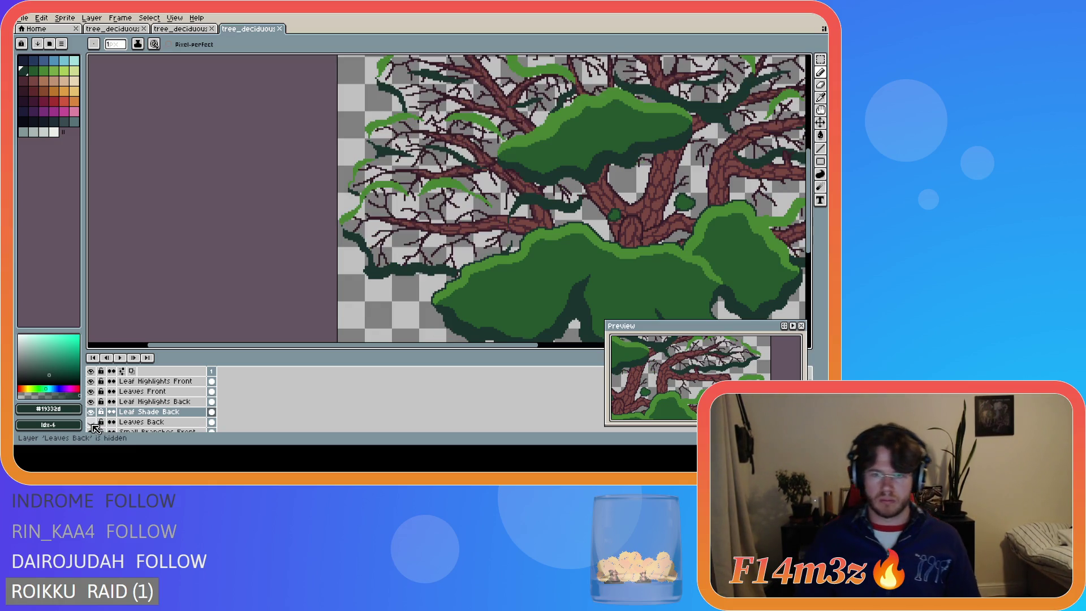
{"action": "left_click", "coordinate": [91, 423]}
{"action": "left_click", "coordinate": [91, 422]}
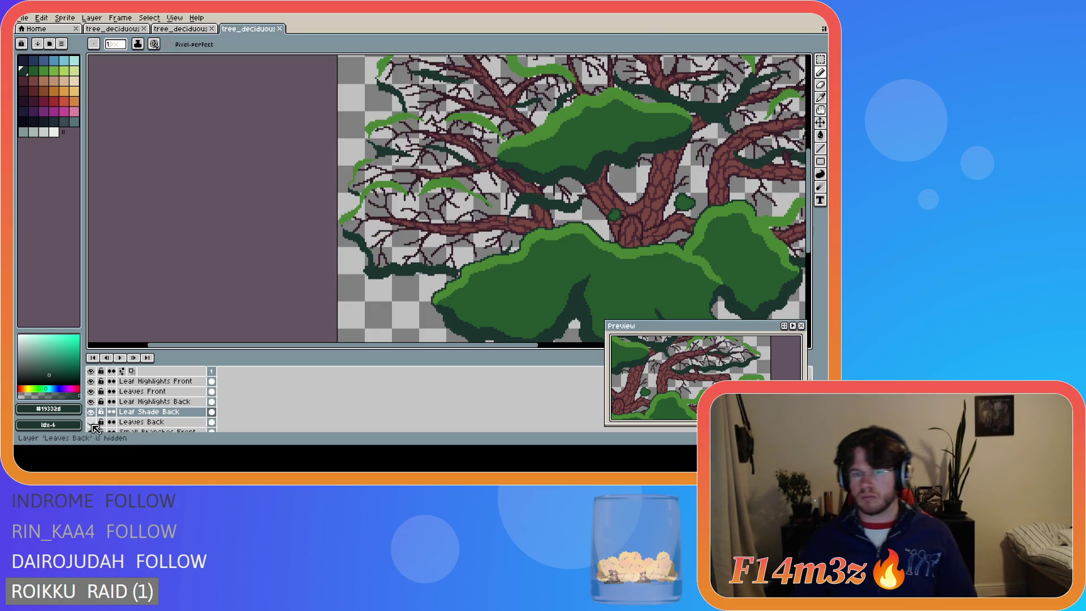
{"action": "left_click", "coordinate": [91, 423]}
{"action": "left_click", "coordinate": [91, 423]}
{"action": "left_click", "coordinate": [91, 423]}
{"action": "left_click", "coordinate": [91, 423]}
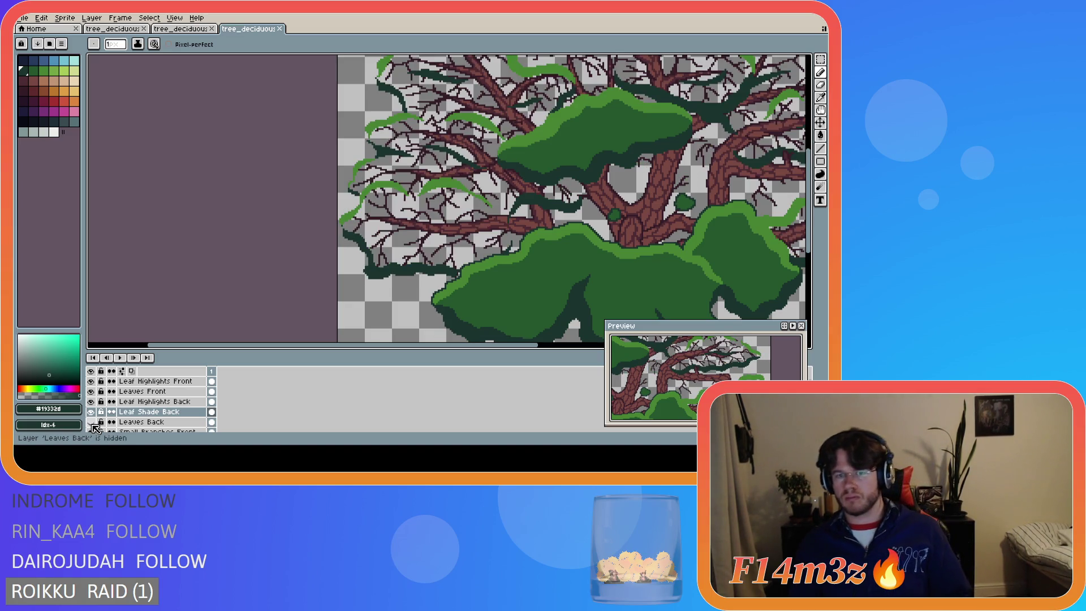
{"action": "left_click", "coordinate": [91, 423]}
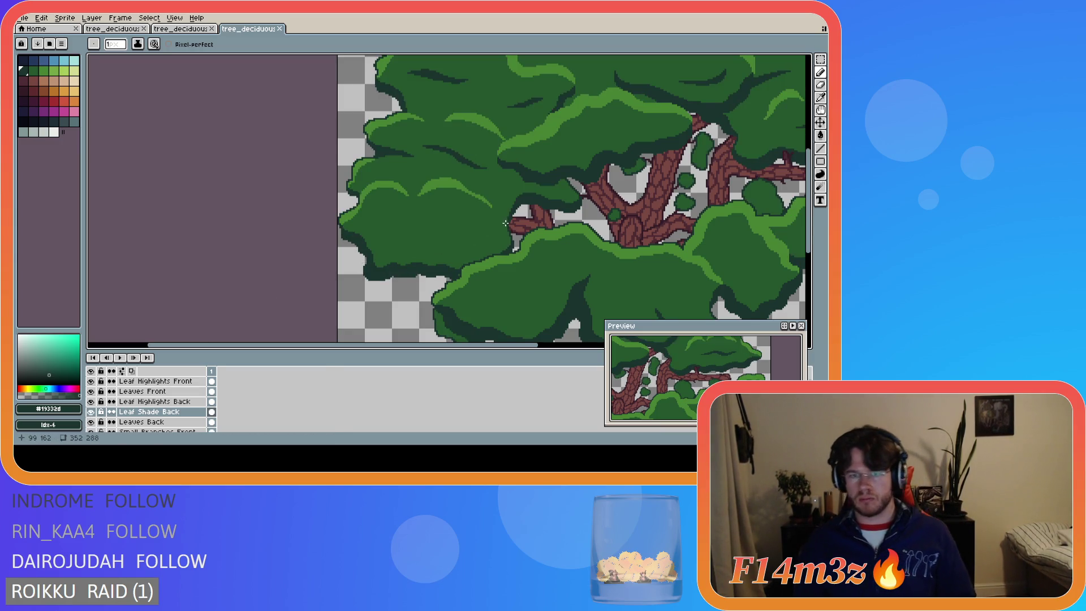
Undo an accidental dark green fill, add dark pixels along the leaf shade line, and save
{"action": "mouse_move", "coordinate": [505, 225]}
{"action": "left_mouse_down"}
{"action": "mouse_move", "coordinate": [458, 242]}
{"action": "mouse_move", "coordinate": [508, 232]}
{"action": "left_mouse_up"}
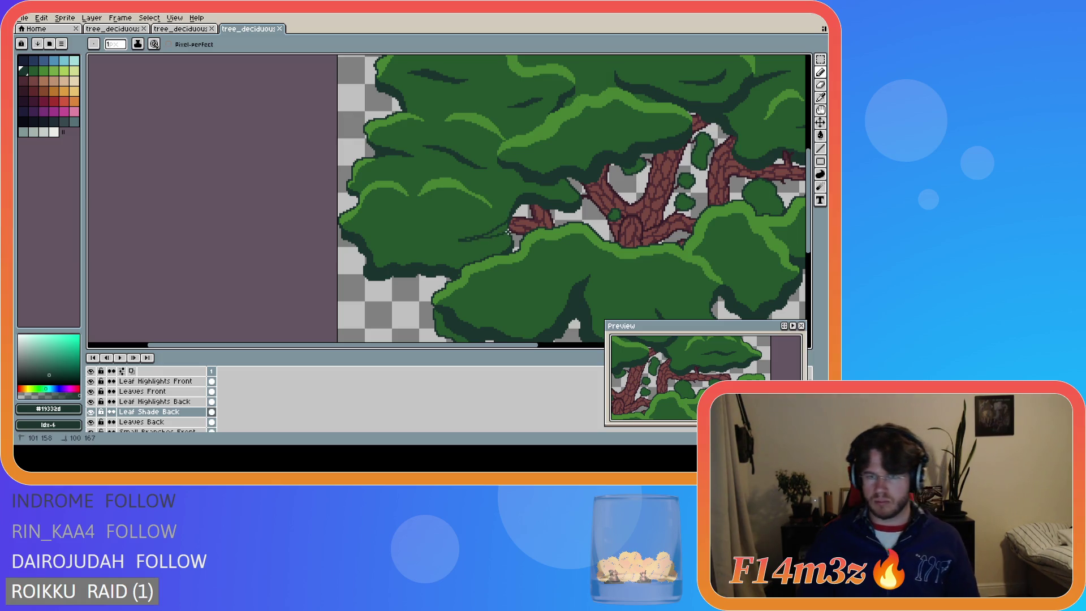
{"action": "key", "text": "g"}
{"action": "left_click", "coordinate": [503, 239]}
{"action": "key", "text": "ctrl+z"}
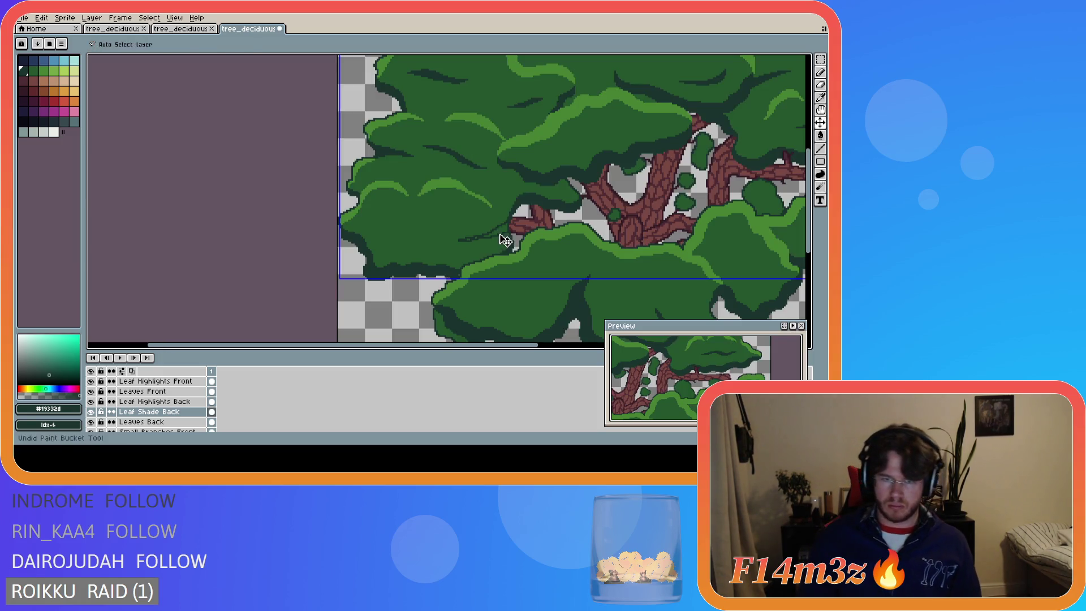
{"action": "key", "text": "b"}
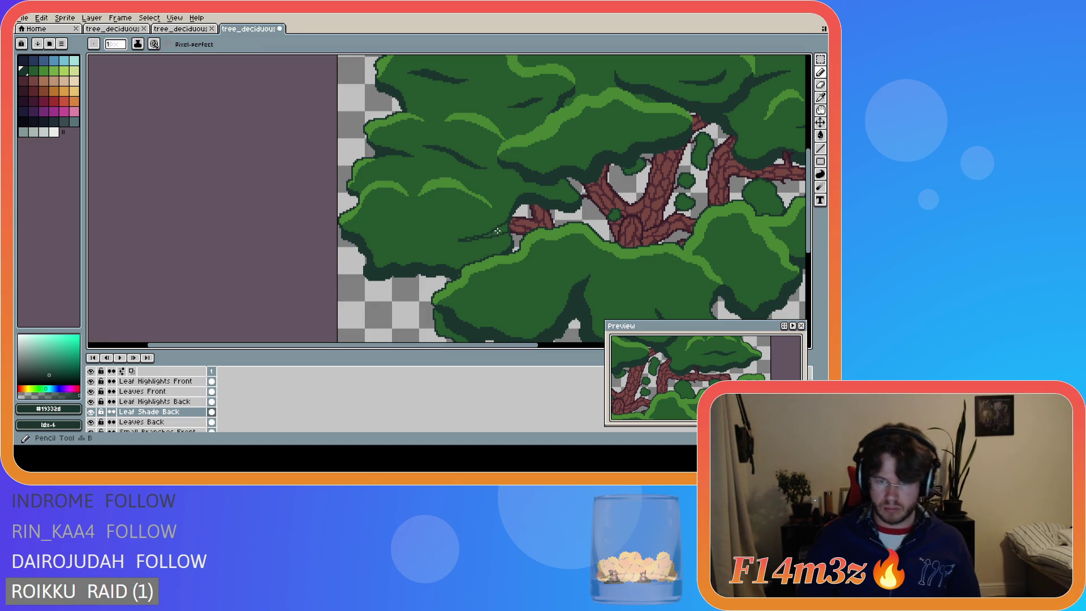
{"action": "scroll", "coordinate": [503, 231], "scroll_direction": "up", "scroll_amount": 2}
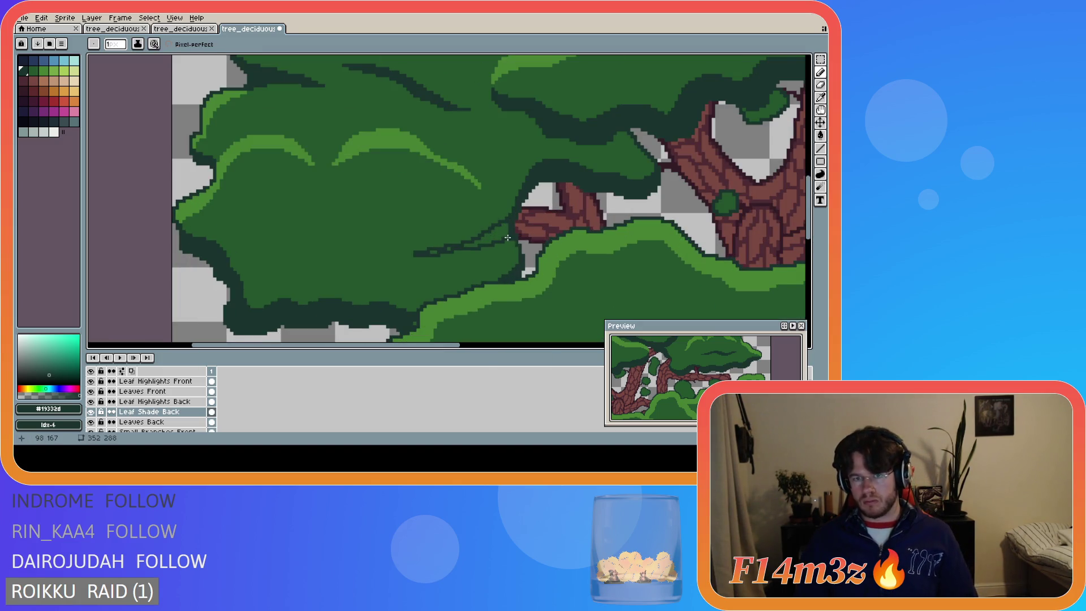
{"action": "left_click_drag", "start_coordinate": [496, 245], "coordinate": [475, 248]}
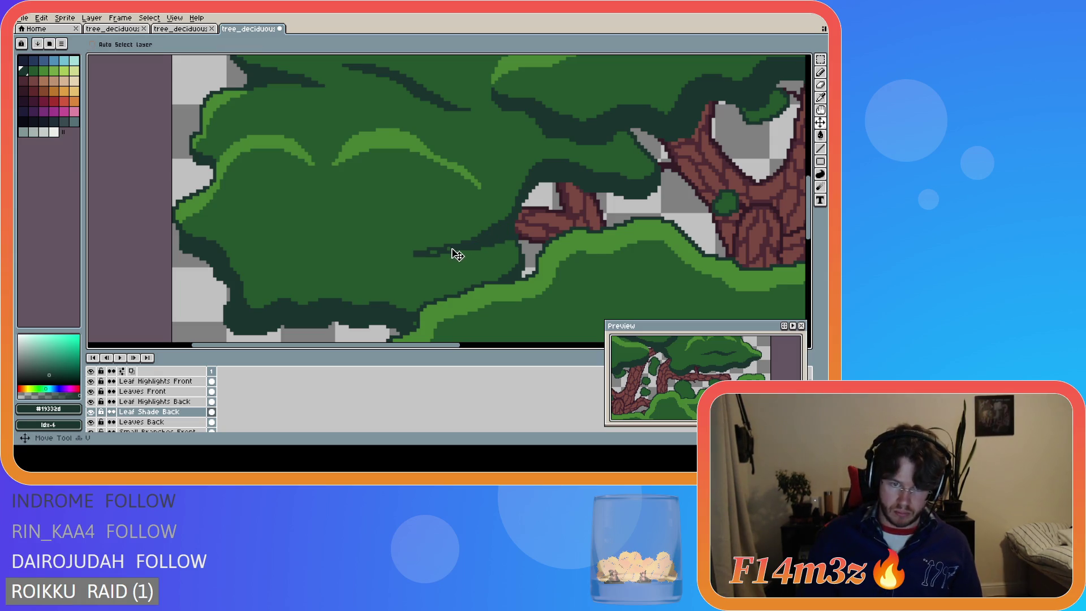
{"action": "scroll", "coordinate": [444, 257], "scroll_direction": "down", "scroll_amount": 4}
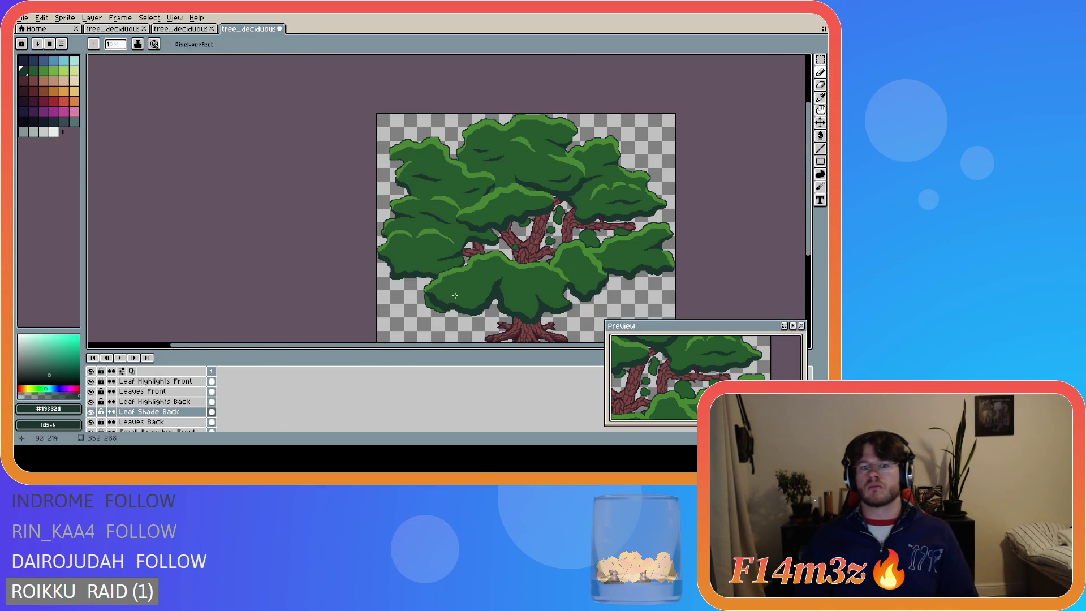
{"action": "key", "text": "ctrl+s"}
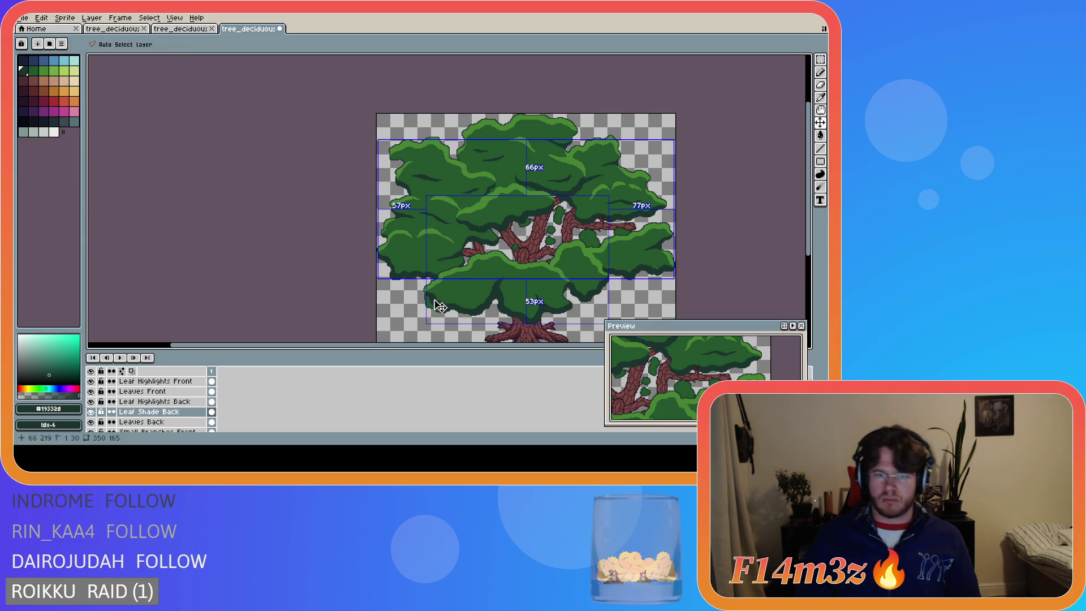
{"action": "scroll", "coordinate": [431, 266], "scroll_direction": "up", "scroll_amount": 2}
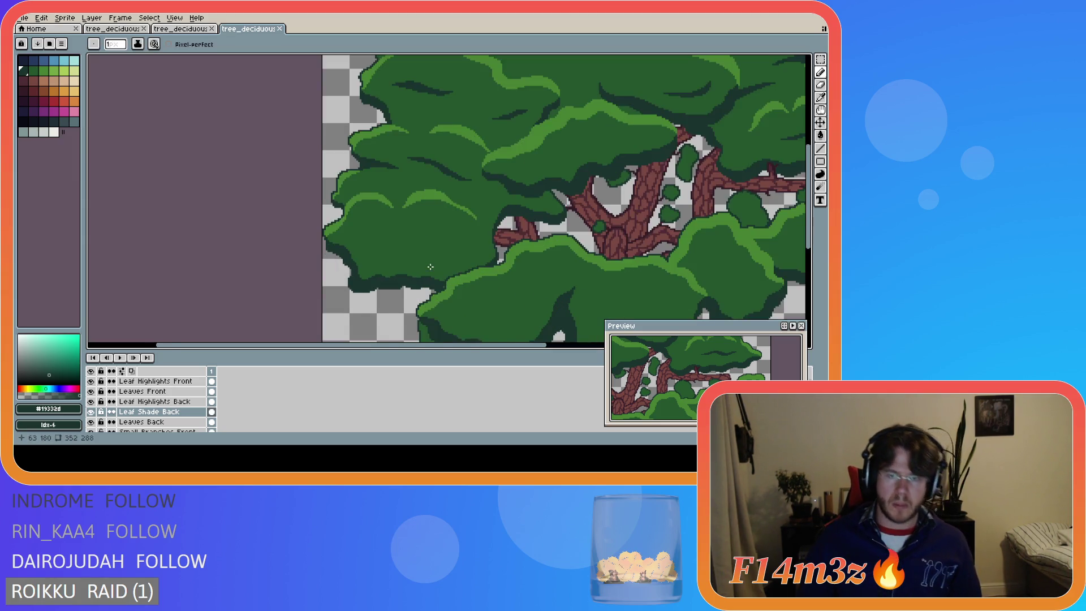
{"action": "left_click", "coordinate": [90, 402]}
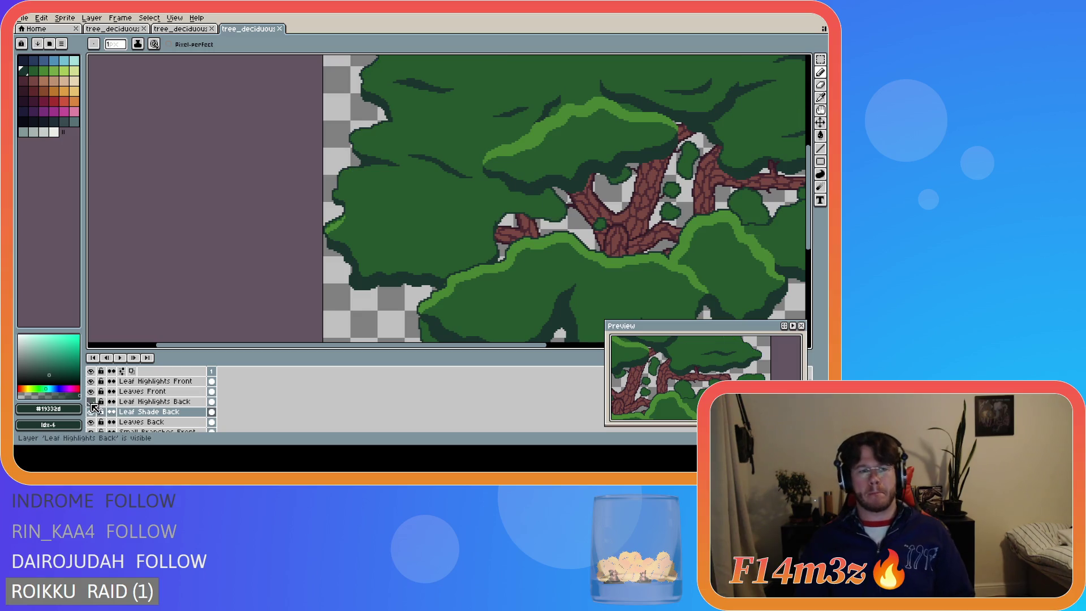
Try a dark shading line across the leaves, undo it, and save the file
{"action": "left_click", "coordinate": [91, 402]}
{"action": "left_click", "coordinate": [91, 422]}
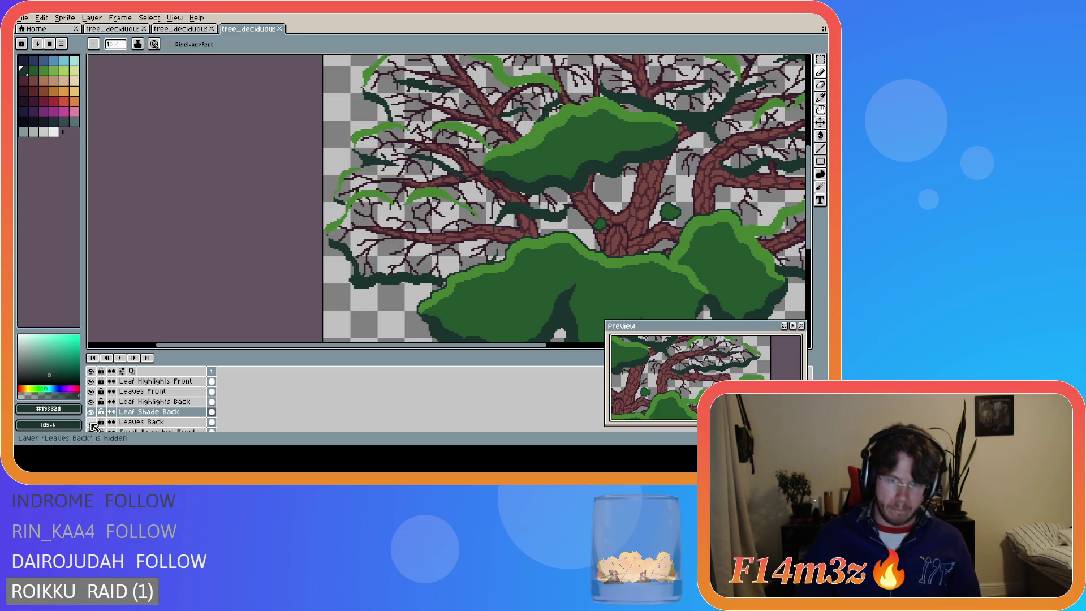
{"action": "left_click", "coordinate": [91, 422]}
{"action": "mouse_move", "coordinate": [377, 255]}
{"action": "left_mouse_down"}
{"action": "mouse_move", "coordinate": [430, 245]}
{"action": "mouse_move", "coordinate": [368, 238]}
{"action": "left_mouse_up"}
{"action": "key", "text": "ctrl+z"}
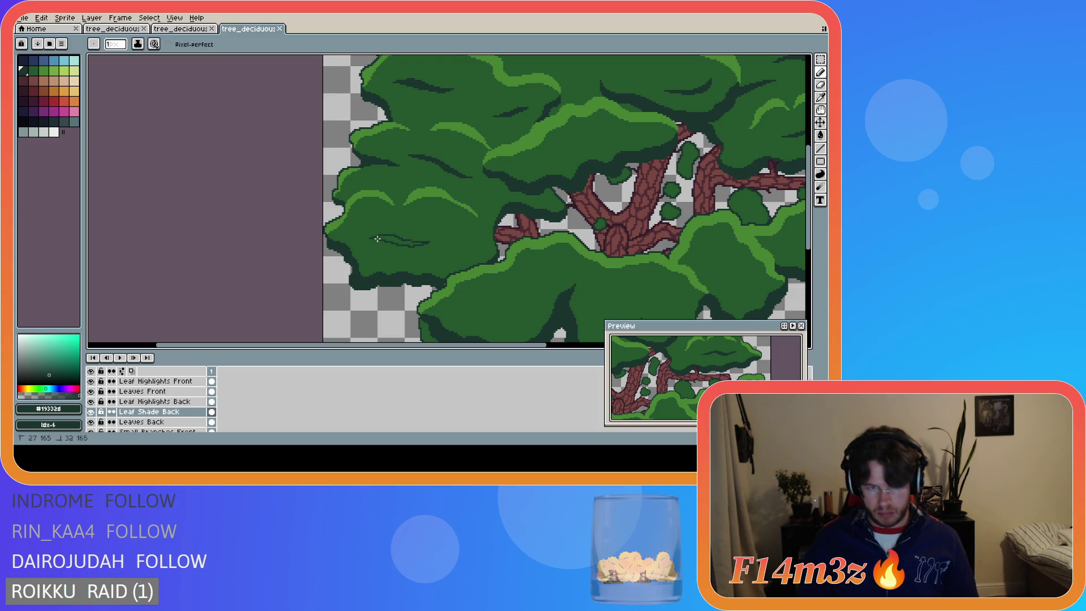
{"action": "key", "text": "ctrl+z"}
{"action": "key", "text": "v"}
{"action": "key", "text": "b"}
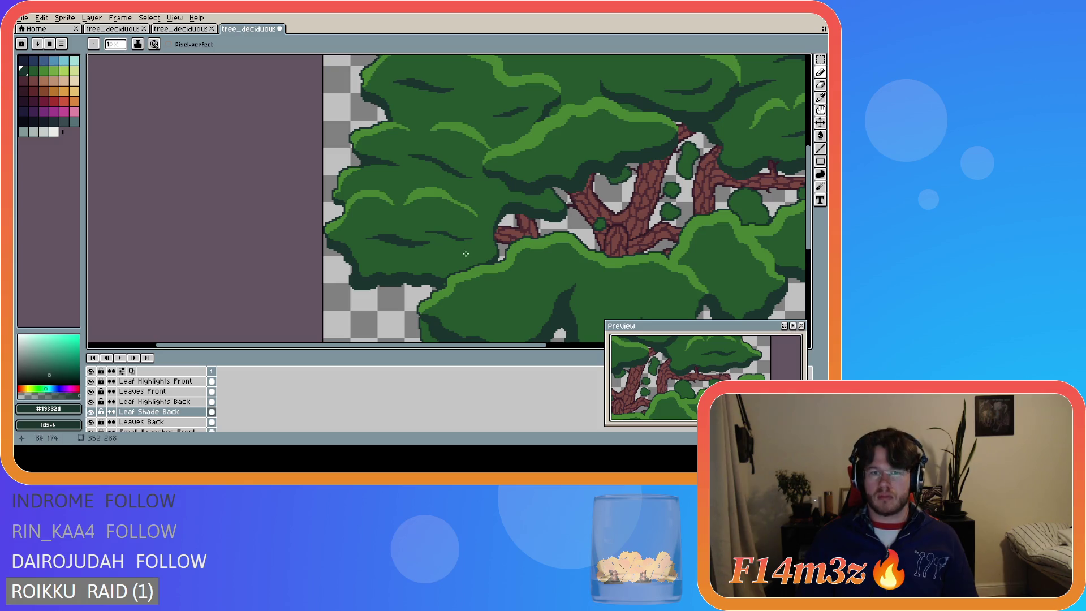
{"action": "scroll", "coordinate": [527, 285], "scroll_direction": "down", "scroll_amount": 5}
{"action": "scroll", "coordinate": [528, 291], "scroll_direction": "up", "scroll_amount": 2}
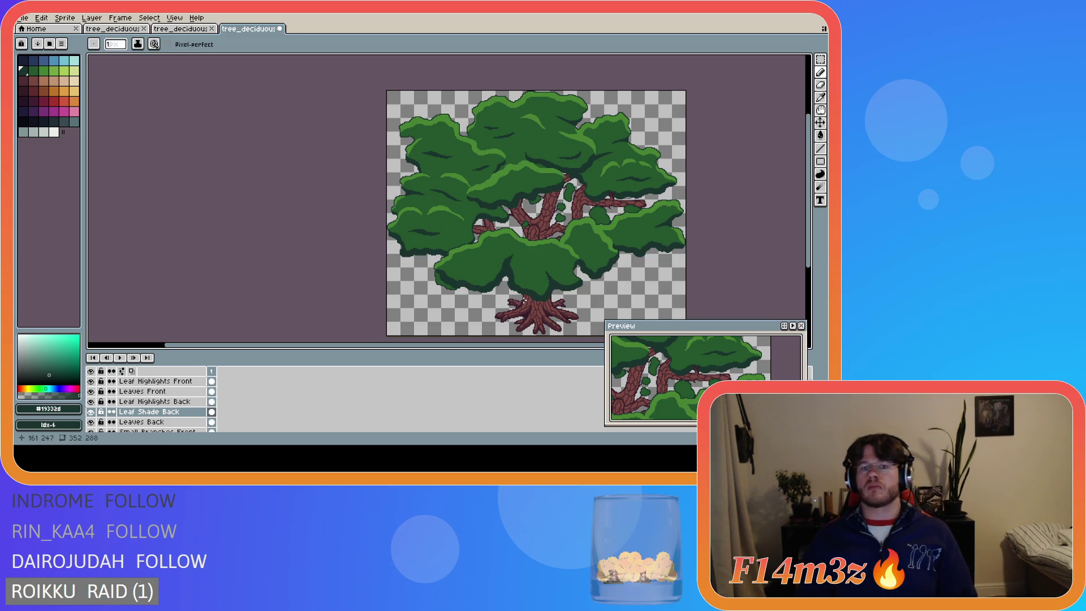
{"action": "key", "text": "ctrl+s"}
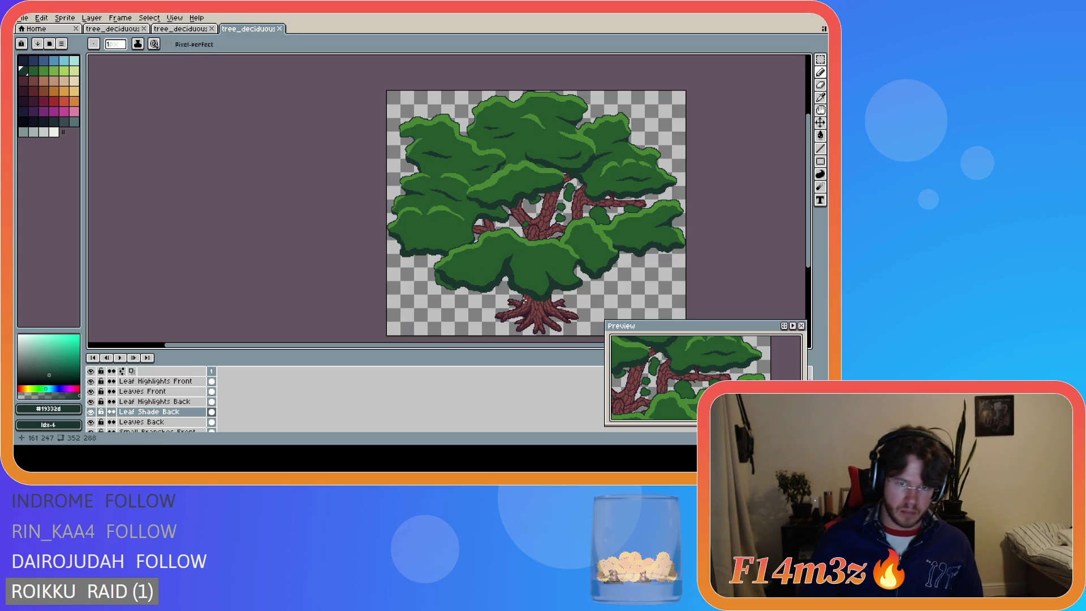
Toggle the Leaves Back layer repeatedly to inspect the branches, then save again
{"action": "left_click", "coordinate": [92, 422]}
{"action": "left_click", "coordinate": [92, 423]}
{"action": "left_click", "coordinate": [91, 422]}
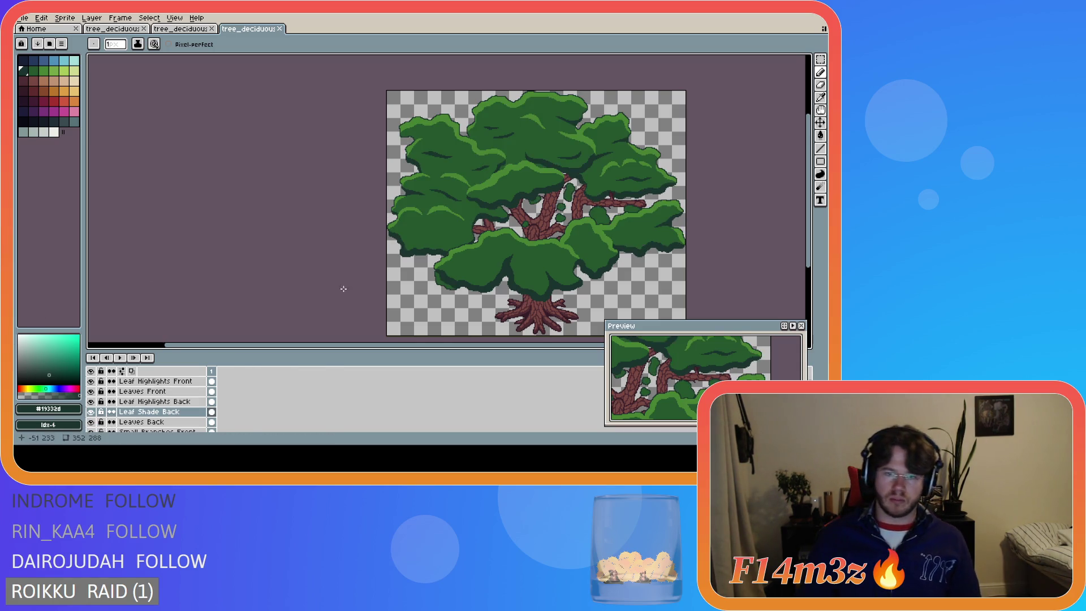
{"action": "scroll", "coordinate": [380, 240], "scroll_direction": "up", "scroll_amount": 2}
{"action": "left_click", "coordinate": [91, 423]}
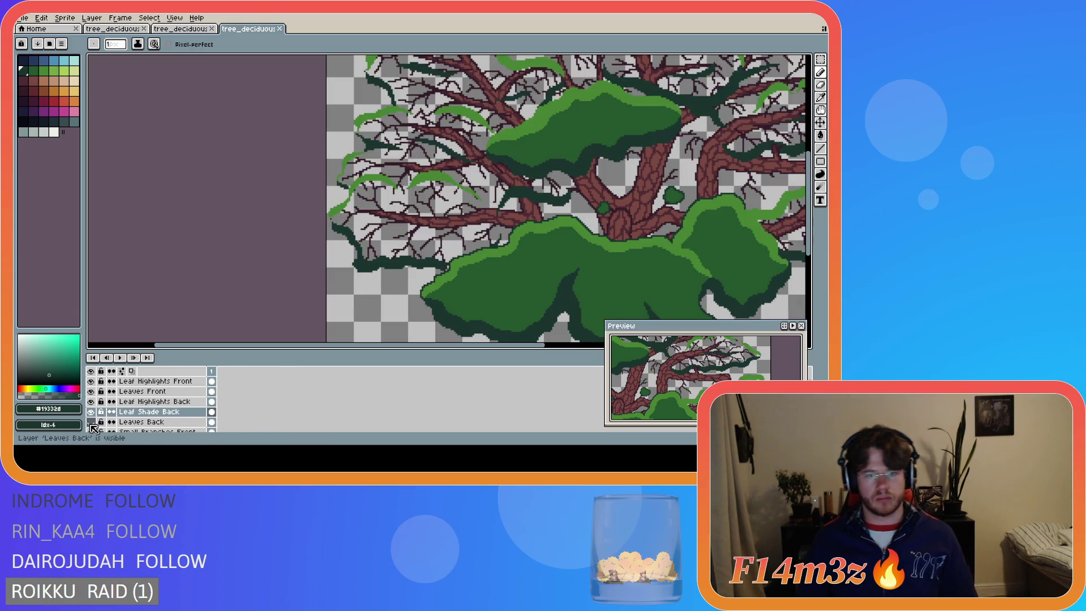
{"action": "left_click", "coordinate": [91, 423]}
{"action": "left_click", "coordinate": [92, 422]}
{"action": "left_click", "coordinate": [91, 422]}
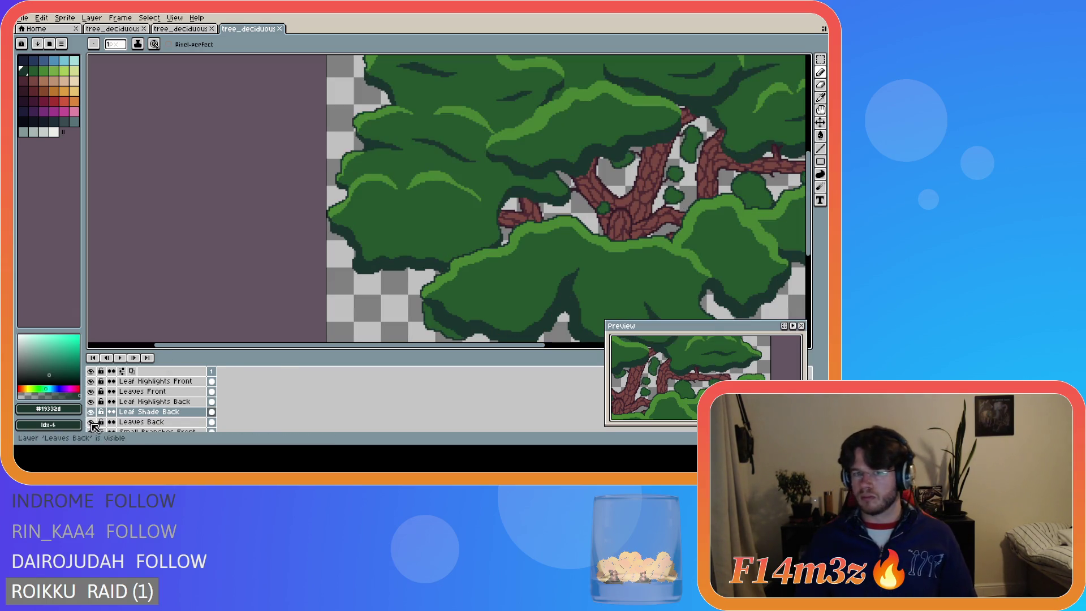
{"action": "scroll", "coordinate": [453, 273], "scroll_direction": "down", "scroll_amount": 2}
{"action": "key", "text": "ctrl+s"}
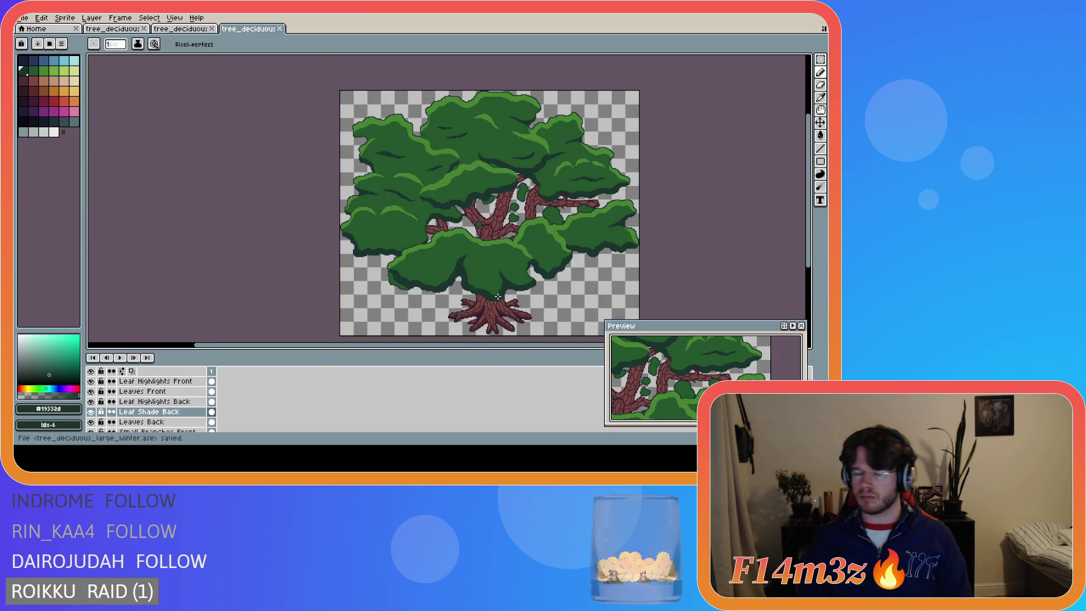
Draw a short dark shading line on the right foliage and save the tree
{"action": "left_click", "coordinate": [91, 422]}
{"action": "left_click", "coordinate": [91, 423]}
{"action": "left_click", "coordinate": [92, 424]}
{"action": "left_click", "coordinate": [91, 423]}
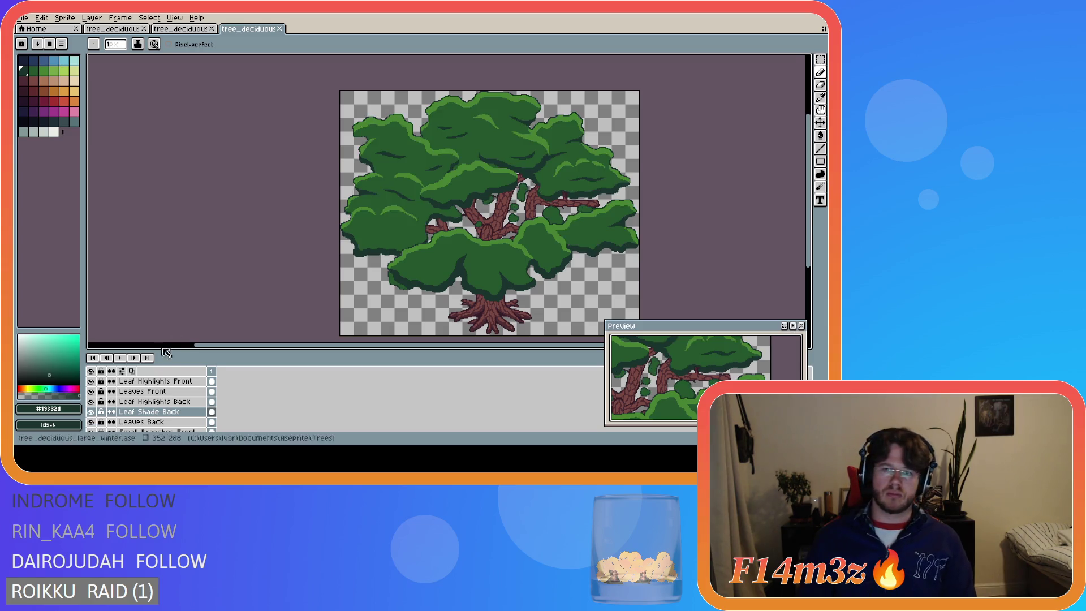
{"action": "scroll", "coordinate": [601, 243], "scroll_direction": "up", "scroll_amount": 2}
{"action": "mouse_move", "coordinate": [618, 253]}
{"action": "left_mouse_down"}
{"action": "mouse_move", "coordinate": [651, 244]}
{"action": "mouse_move", "coordinate": [619, 258]}
{"action": "left_mouse_up"}
{"action": "key", "text": "ctrl+z"}
{"action": "mouse_move", "coordinate": [612, 251]}
{"action": "left_mouse_down"}
{"action": "mouse_move", "coordinate": [652, 247]}
{"action": "mouse_move", "coordinate": [636, 256]}
{"action": "left_mouse_up"}
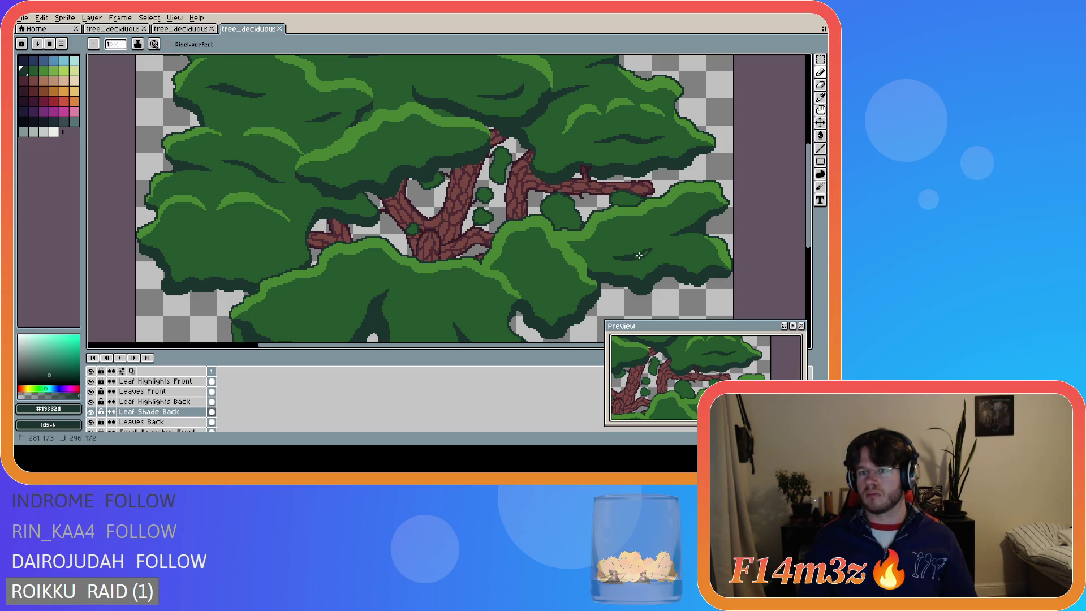
{"action": "left_click_drag", "start_coordinate": [647, 251], "coordinate": [646, 251]}
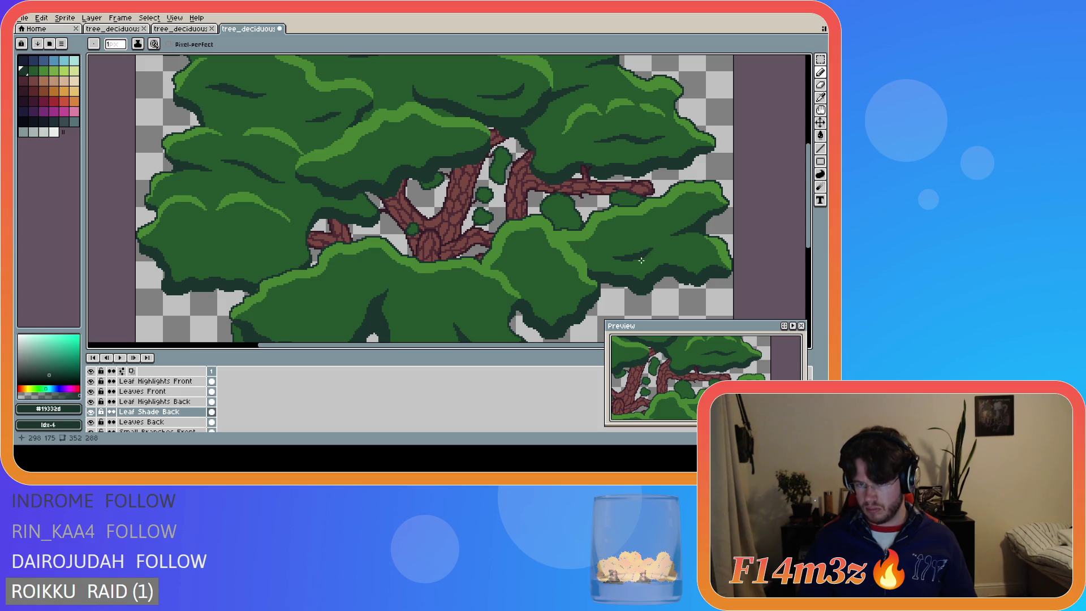
{"action": "scroll", "coordinate": [589, 288], "scroll_direction": "down", "scroll_amount": 1}
{"action": "scroll", "coordinate": [608, 273], "scroll_direction": "up", "scroll_amount": 2}
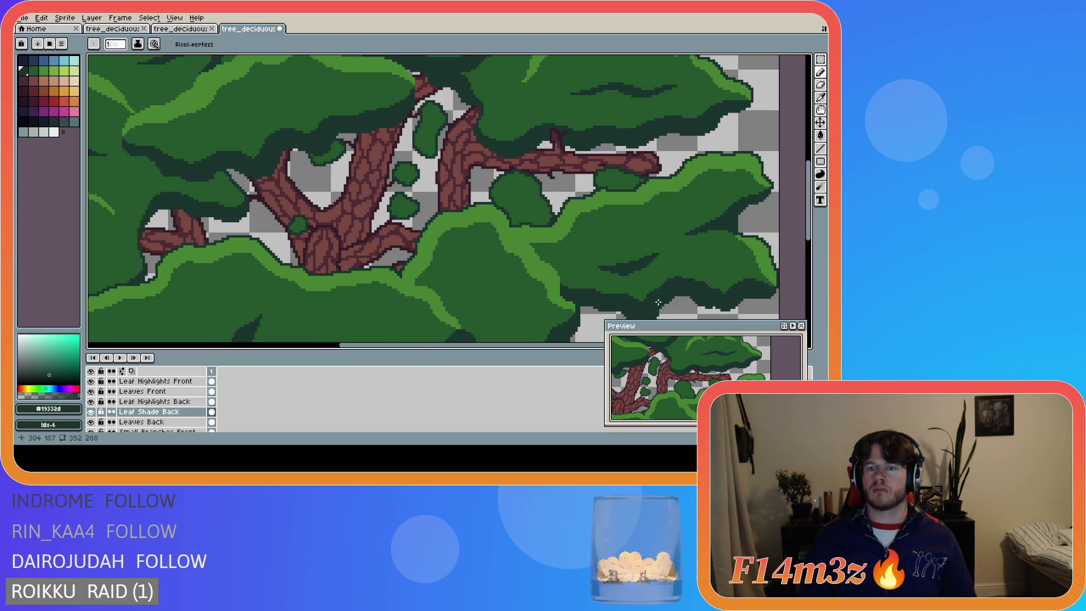
{"action": "scroll", "coordinate": [630, 291], "scroll_direction": "down", "scroll_amount": 3}
{"action": "key", "text": "ctrl+s"}
Pan and zoom around the canvas to review the tree
{"action": "key", "text": "b"}
{"action": "scroll", "coordinate": [721, 280], "scroll_direction": "down", "scroll_amount": 1}
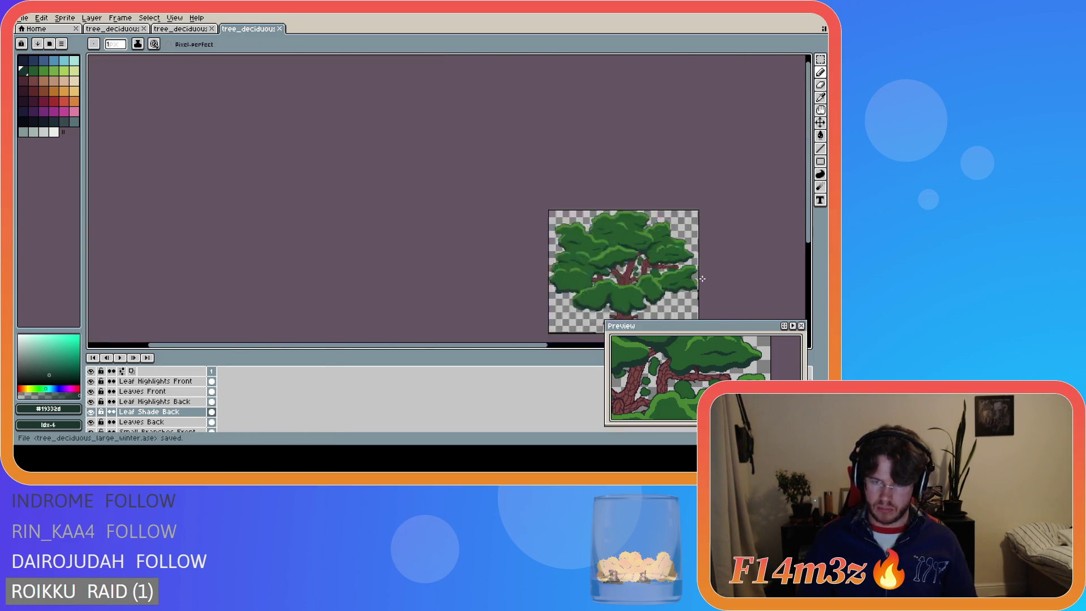
{"action": "scroll", "coordinate": [701, 294], "scroll_direction": "up", "scroll_amount": 1}
{"action": "left_click_drag", "start_coordinate": [810, 244], "coordinate": [810, 264]}
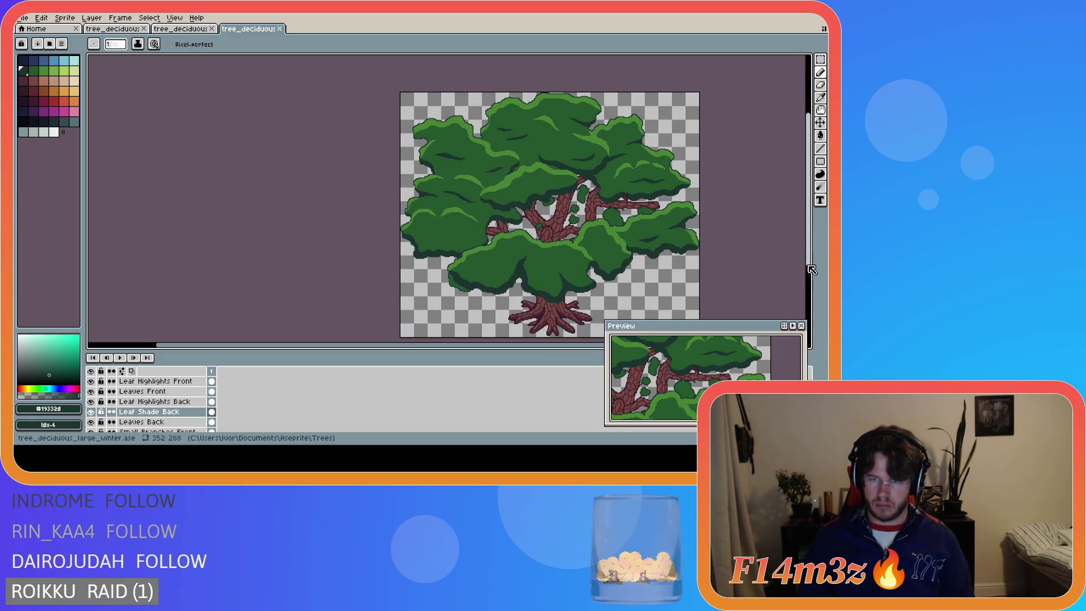
{"action": "left_click_drag", "start_coordinate": [530, 346], "coordinate": [598, 347]}
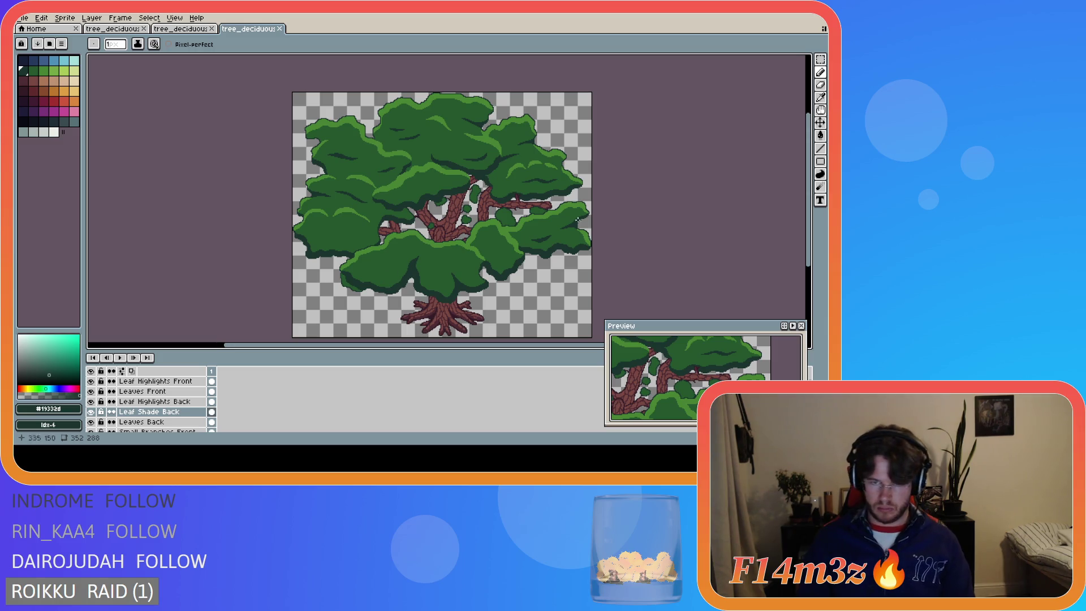
{"action": "scroll", "coordinate": [564, 225], "scroll_direction": "up", "scroll_amount": 2}
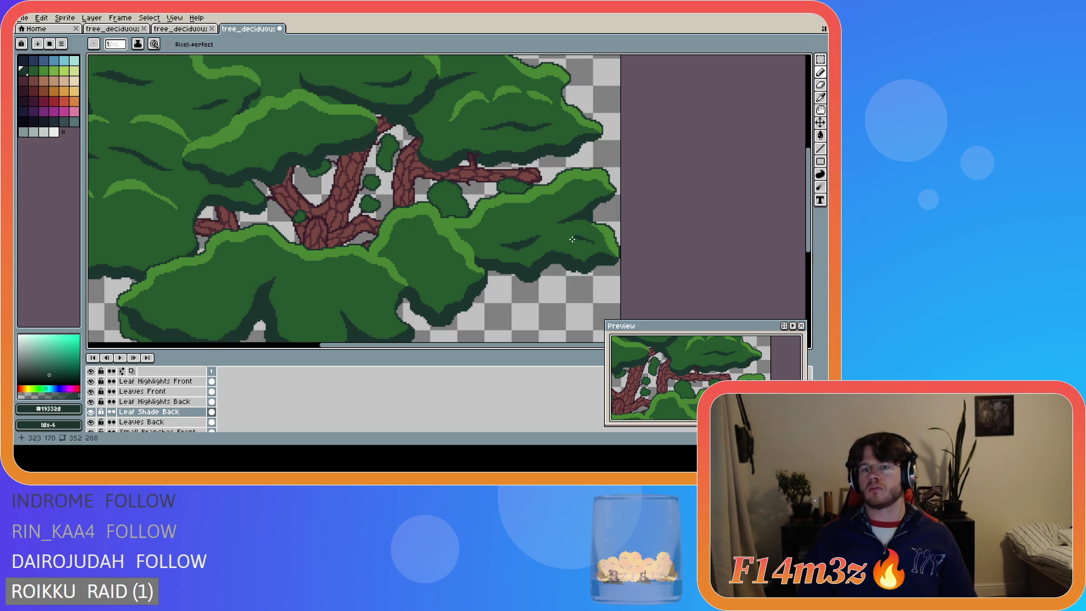
{"action": "scroll", "coordinate": [583, 274], "scroll_direction": "down", "scroll_amount": 2}
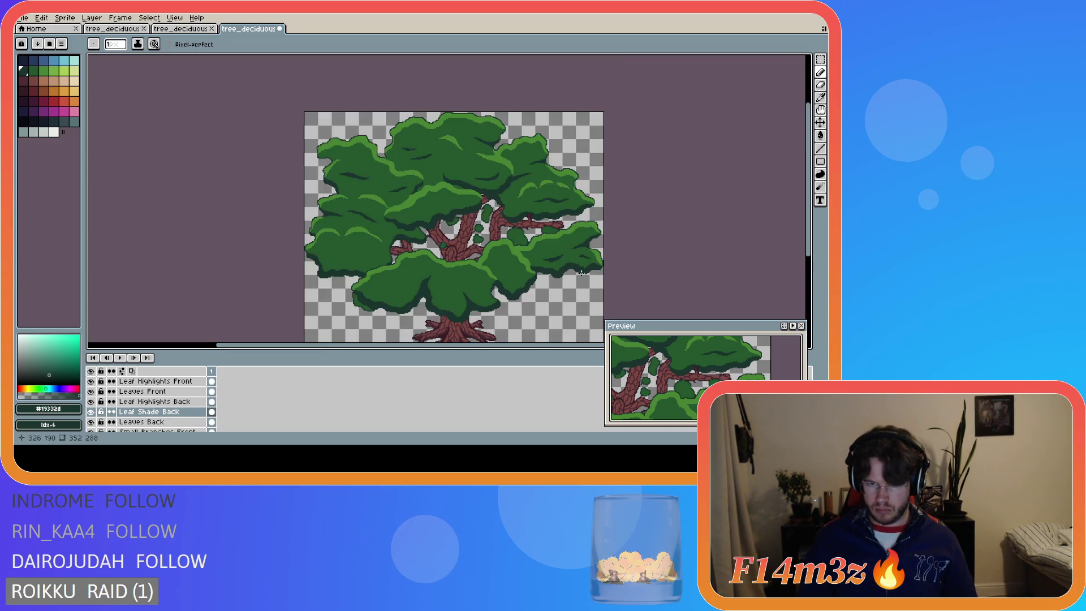
{"action": "scroll", "coordinate": [582, 273], "scroll_direction": "down", "scroll_amount": 1}
{"action": "scroll", "coordinate": [546, 289], "scroll_direction": "up", "scroll_amount": 1}
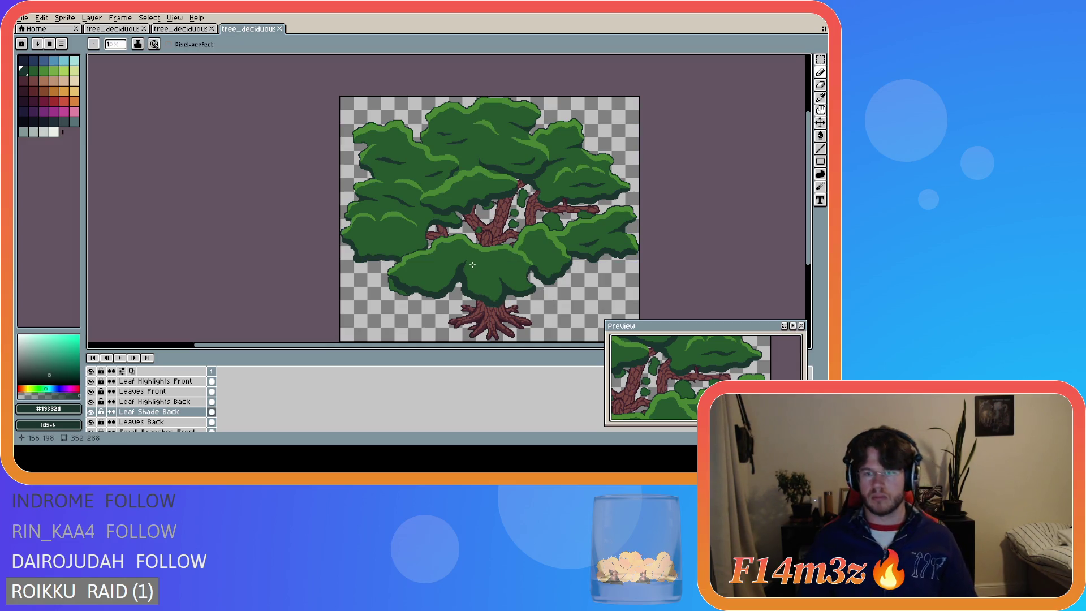
{"action": "scroll", "coordinate": [472, 264], "scroll_direction": "up", "scroll_amount": 2}
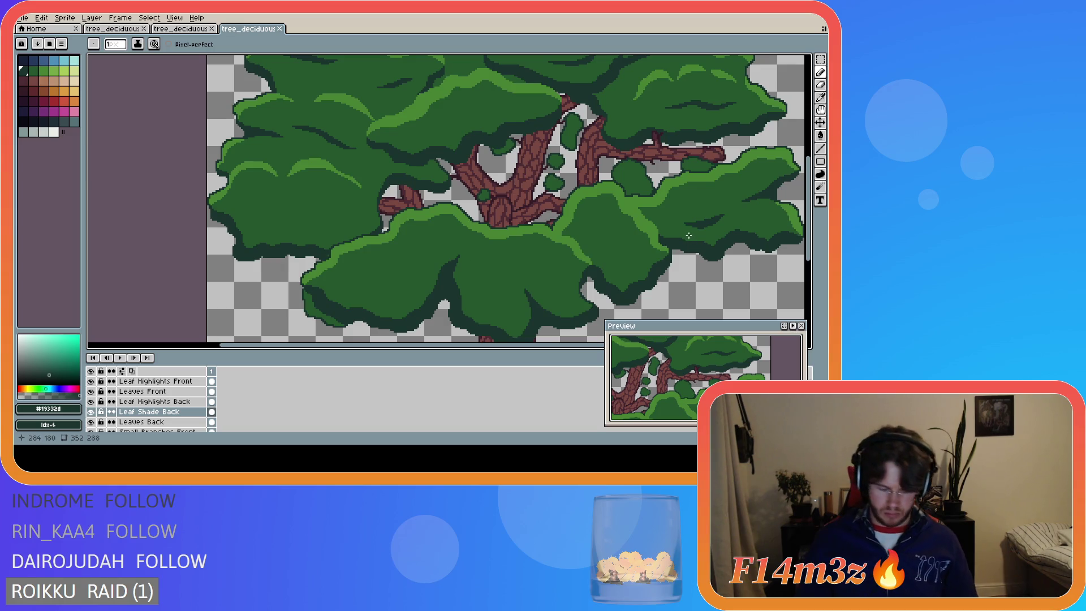
Select a small patch of the right foliage, transform it, and save
{"action": "key", "text": "m"}
{"action": "left_click_drag", "start_coordinate": [681, 214], "coordinate": [729, 228]}
{"action": "left_click", "coordinate": [679, 210]}
{"action": "key", "text": "ctrl+t"}
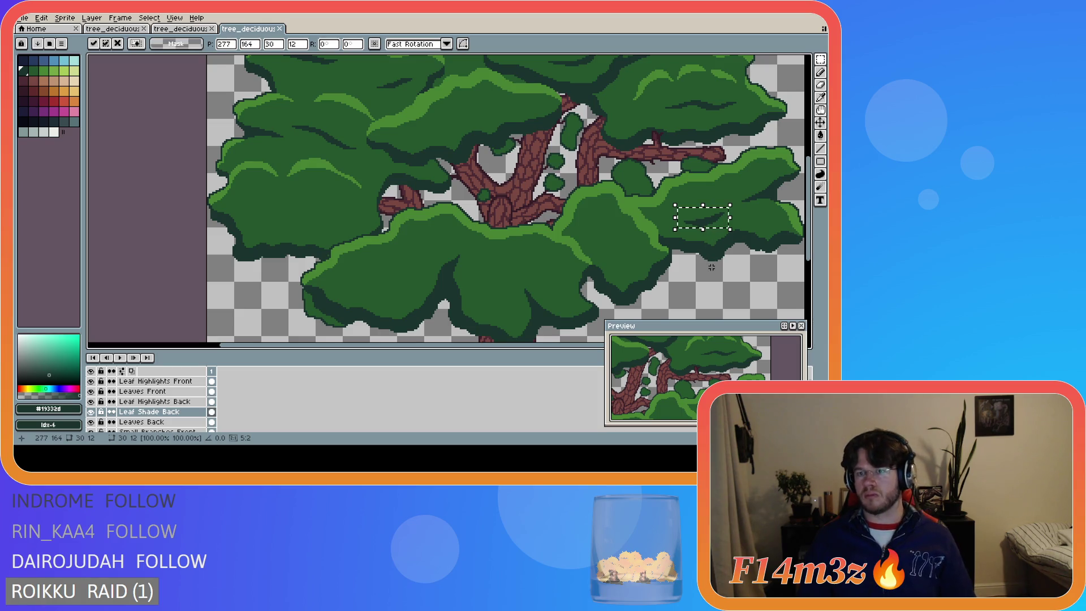
{"action": "key", "text": "Return"}
{"action": "scroll", "coordinate": [717, 288], "scroll_direction": "down", "scroll_amount": 2}
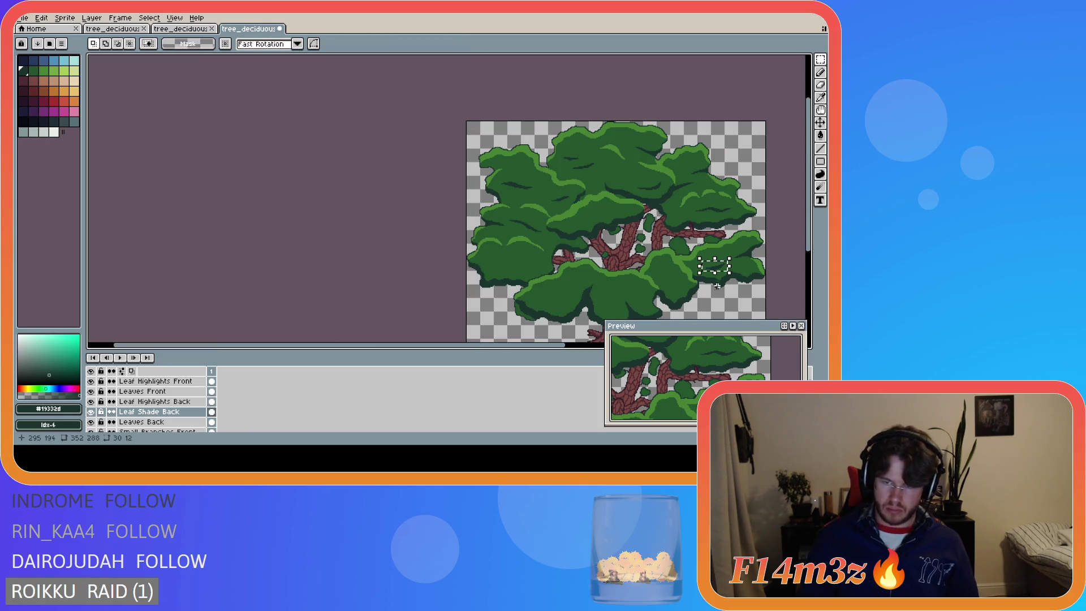
{"action": "key", "text": "ctrl+t"}
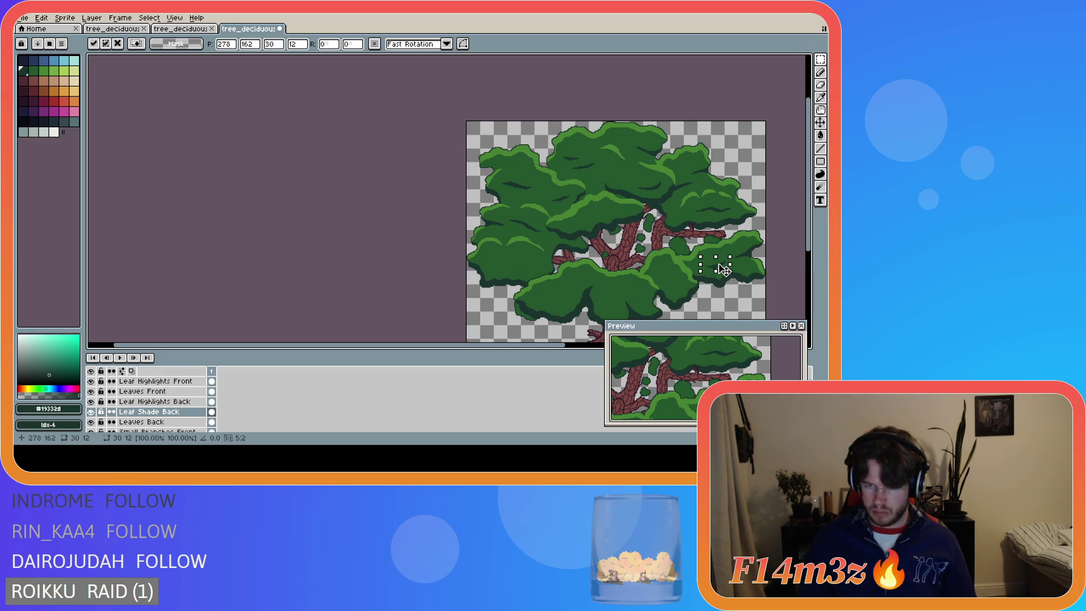
{"action": "left_click", "coordinate": [733, 296]}
{"action": "key", "text": "ctrl+s"}
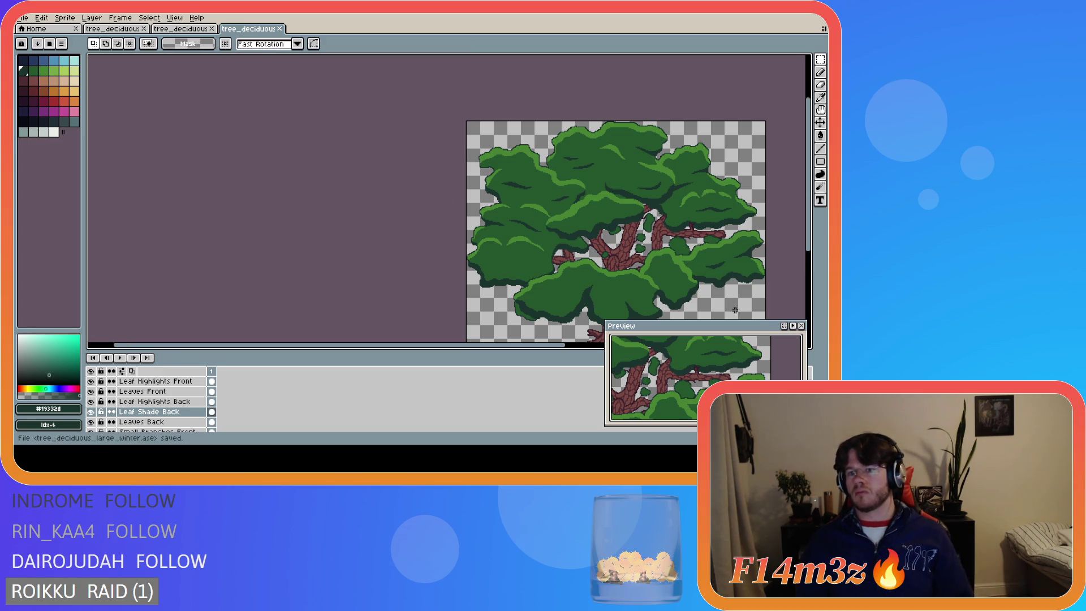
After checking another leaf area, hide the Leaves Front layer to expose the branches
{"action": "scroll", "coordinate": [712, 265], "scroll_direction": "up", "scroll_amount": 3}
{"action": "left_click_drag", "start_coordinate": [666, 234], "coordinate": [776, 278]}
{"action": "left_click", "coordinate": [654, 231]}
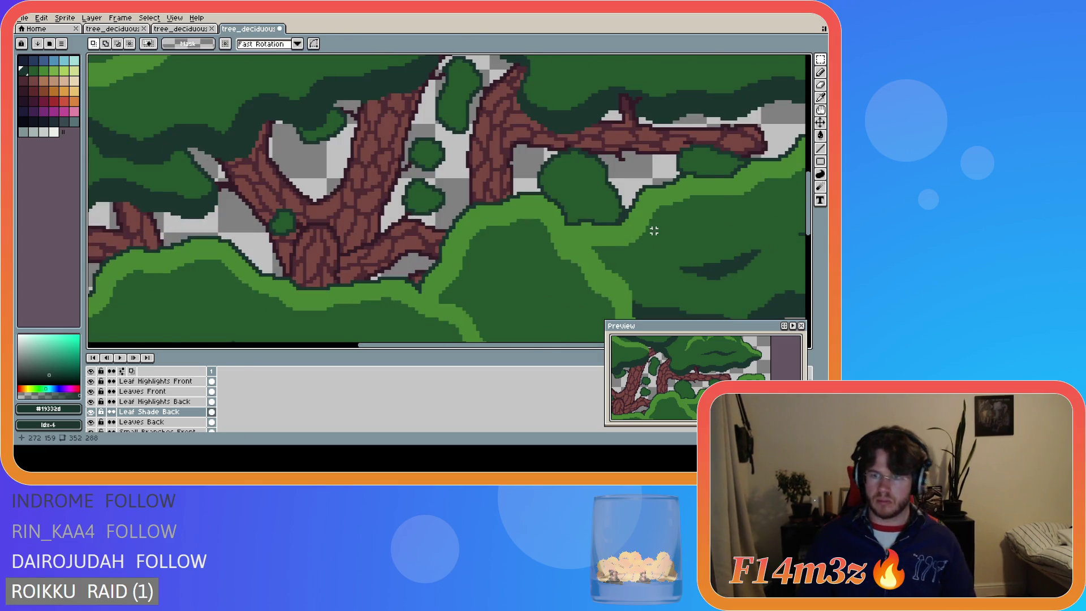
{"action": "scroll", "coordinate": [654, 231], "scroll_direction": "down", "scroll_amount": 5}
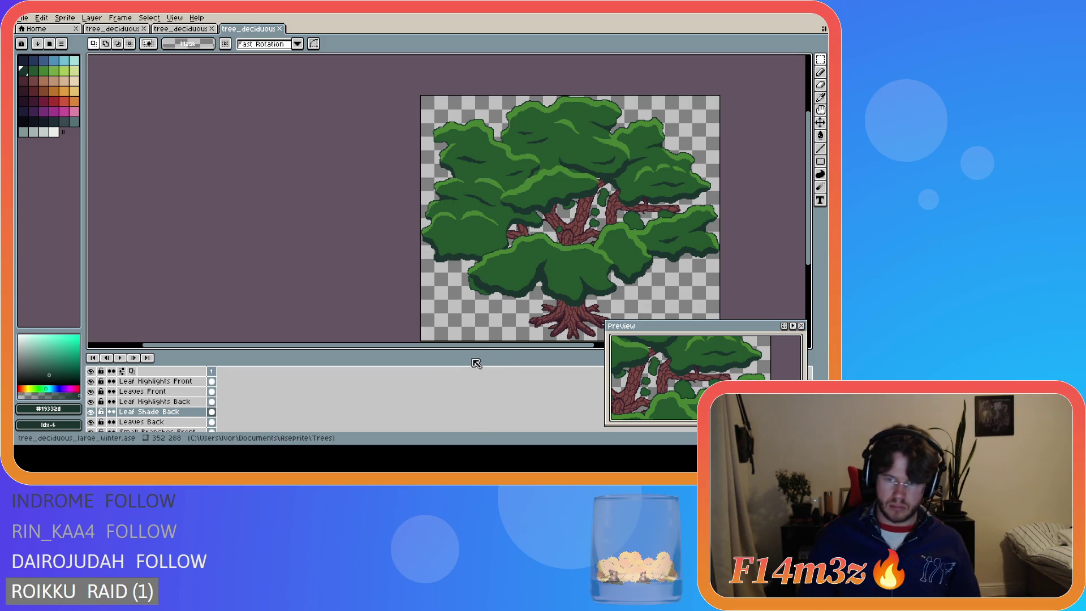
{"action": "left_click_drag", "start_coordinate": [453, 347], "coordinate": [534, 346]}
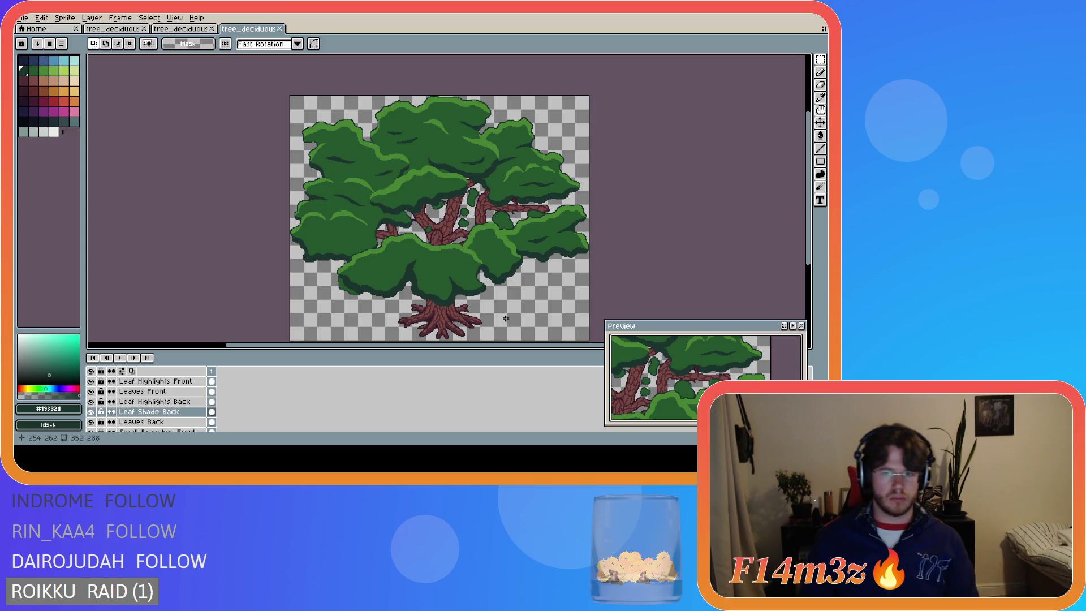
{"action": "scroll", "coordinate": [506, 234], "scroll_direction": "up", "scroll_amount": 3}
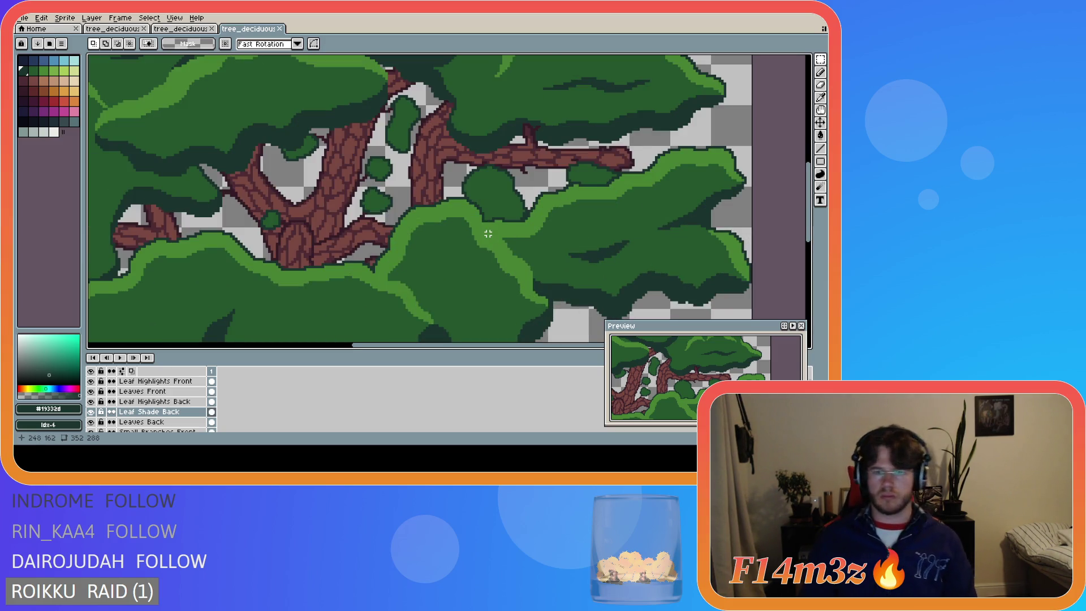
{"action": "scroll", "coordinate": [488, 234], "scroll_direction": "down", "scroll_amount": 4}
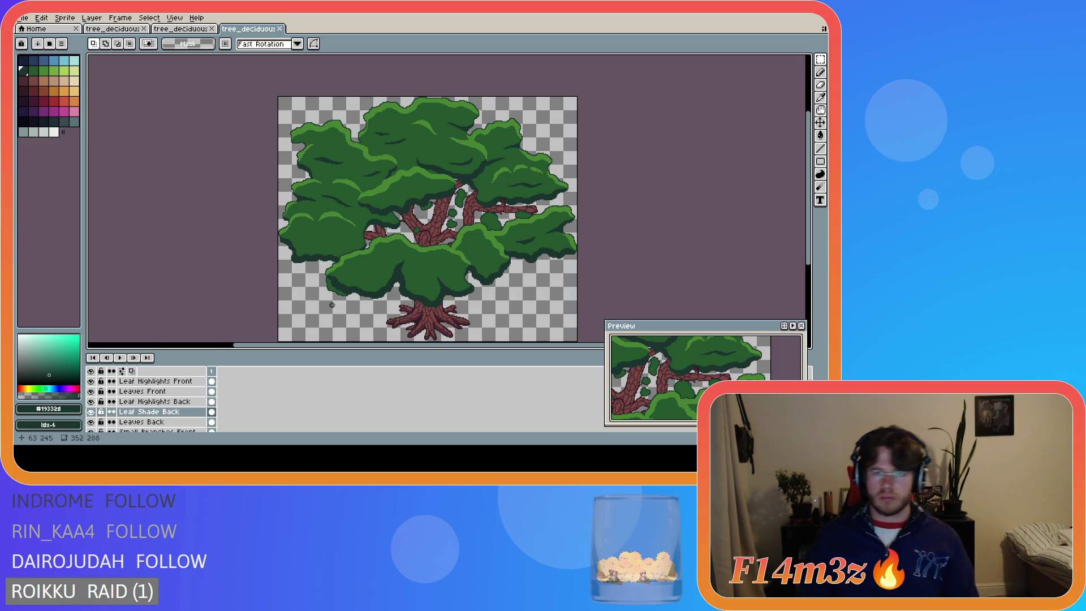
{"action": "scroll", "coordinate": [135, 390], "scroll_direction": "up", "scroll_amount": 1}
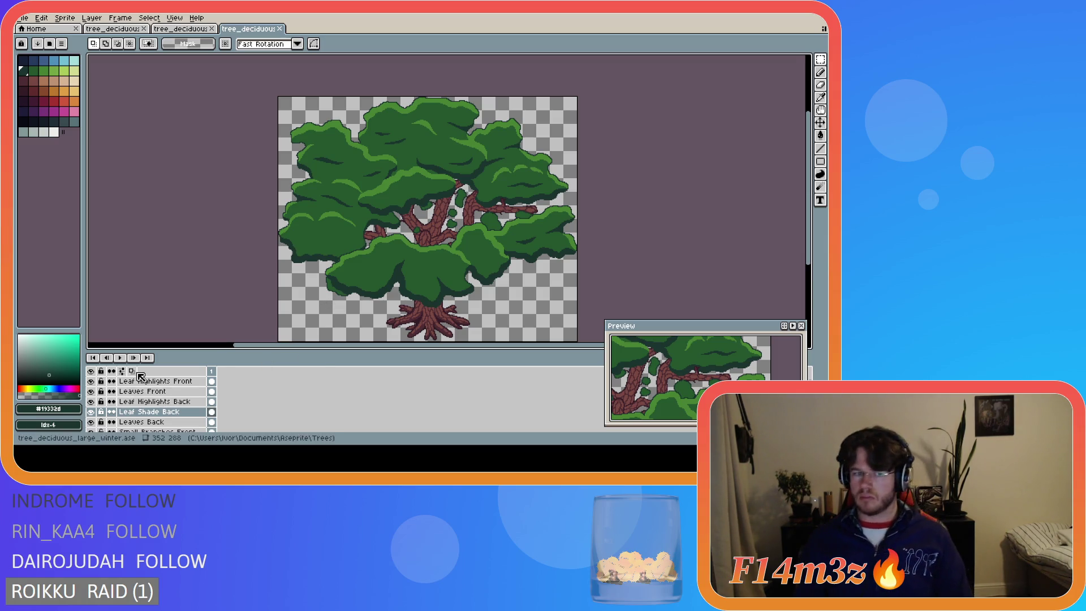
{"action": "left_click", "coordinate": [90, 401]}
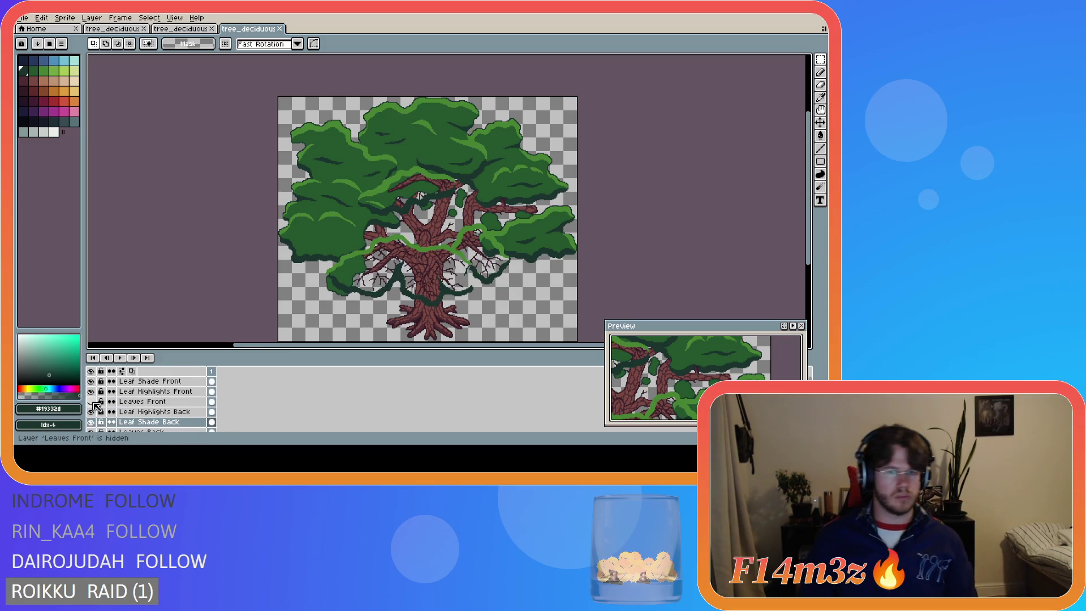
Turn Leaves Front back on after comparing, then select the Leaf Shade Front layer
{"action": "left_click", "coordinate": [91, 401]}
{"action": "left_click", "coordinate": [91, 401]}
{"action": "left_click", "coordinate": [91, 401]}
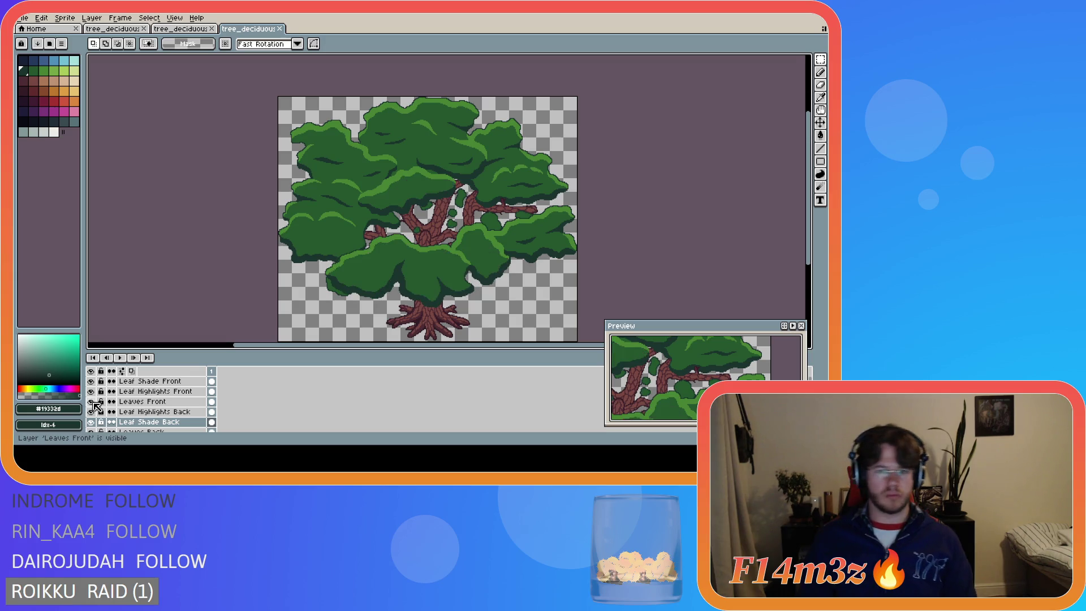
{"action": "left_click", "coordinate": [152, 381]}
Eyedrop the dark green from the canvas and switch to the Pencil
{"action": "key", "text": "i"}
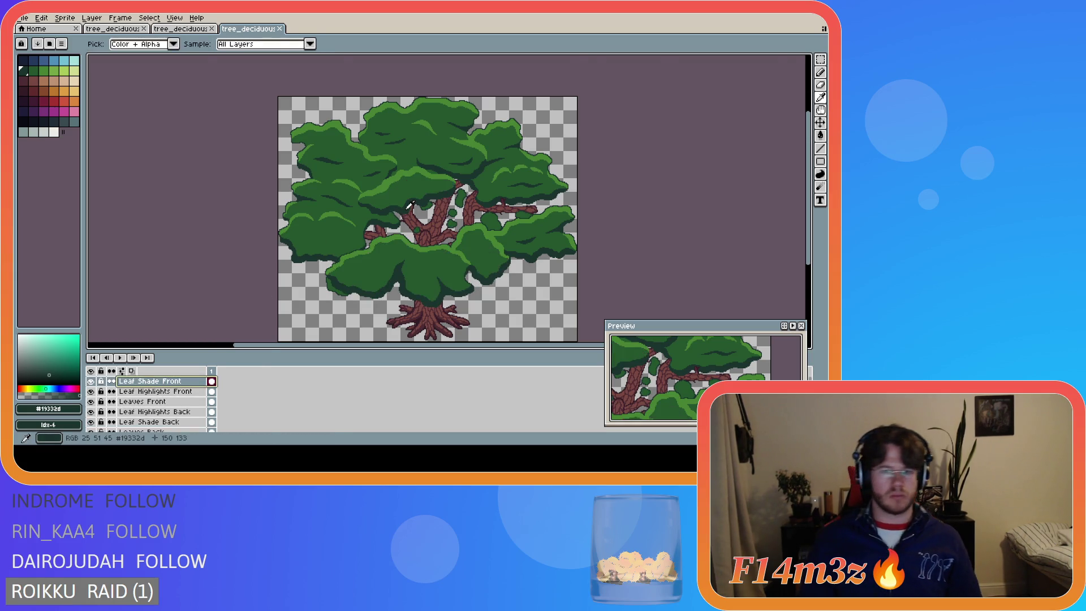
{"action": "key", "text": "m"}
{"action": "scroll", "coordinate": [409, 193], "scroll_direction": "up", "scroll_amount": 2}
{"action": "key", "text": "b"}
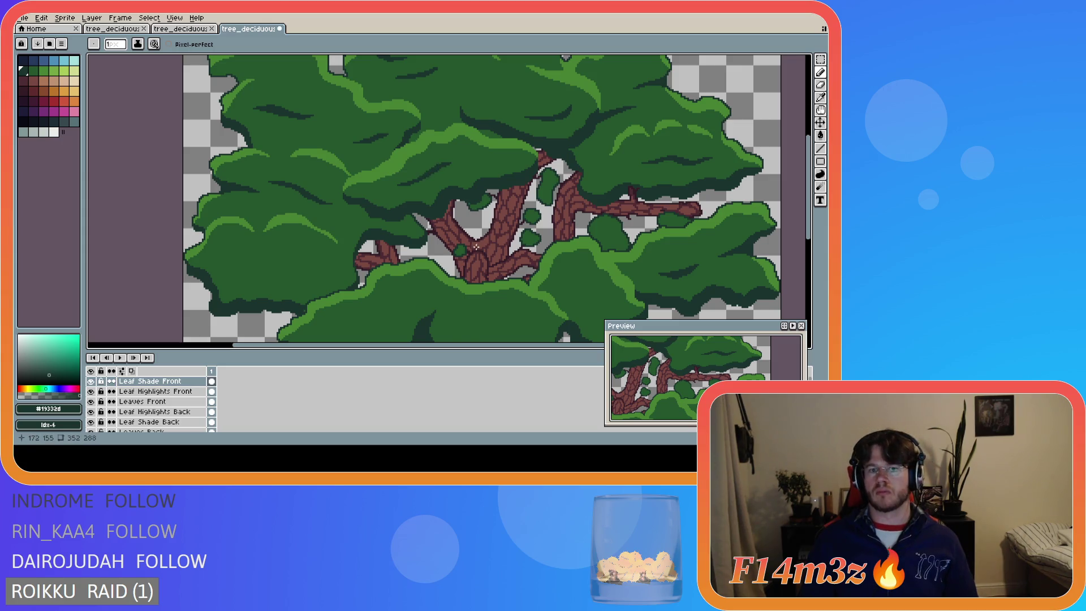
Zoom in and out over the canopy, then save the tree file
{"action": "scroll", "coordinate": [472, 250], "scroll_direction": "down", "scroll_amount": 5}
{"action": "scroll", "coordinate": [484, 291], "scroll_direction": "up", "scroll_amount": 1}
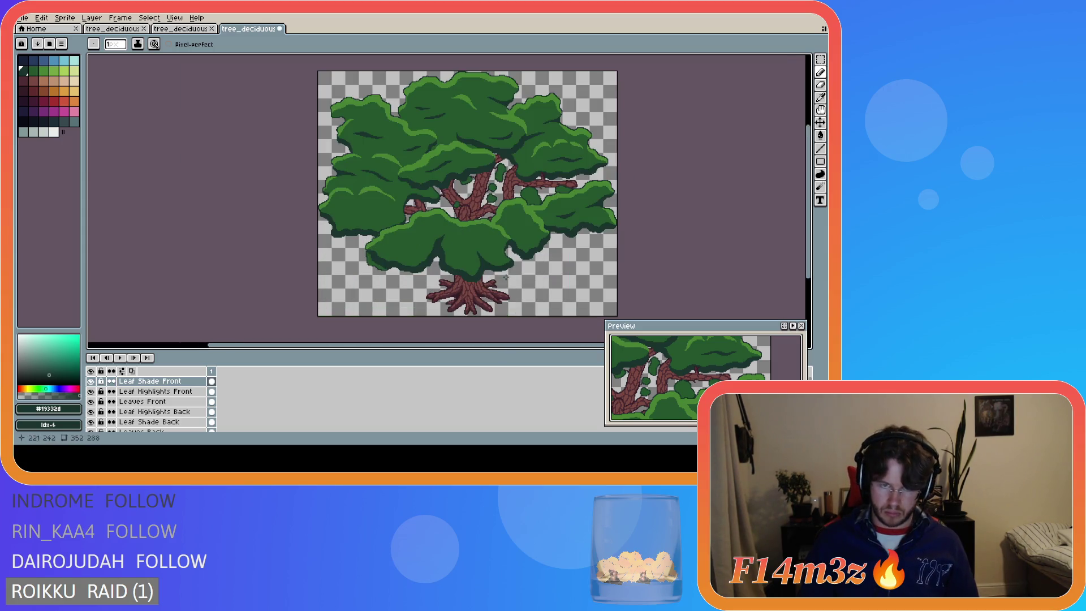
{"action": "scroll", "coordinate": [508, 270], "scroll_direction": "down", "scroll_amount": 1}
{"action": "scroll", "coordinate": [509, 270], "scroll_direction": "up", "scroll_amount": 1}
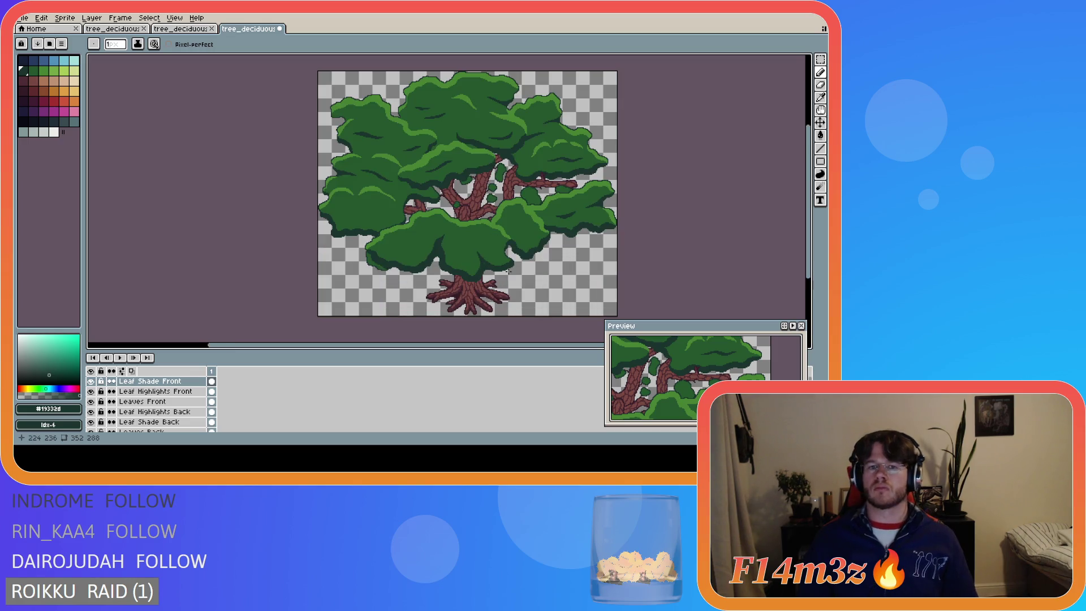
{"action": "scroll", "coordinate": [488, 180], "scroll_direction": "down", "scroll_amount": 1}
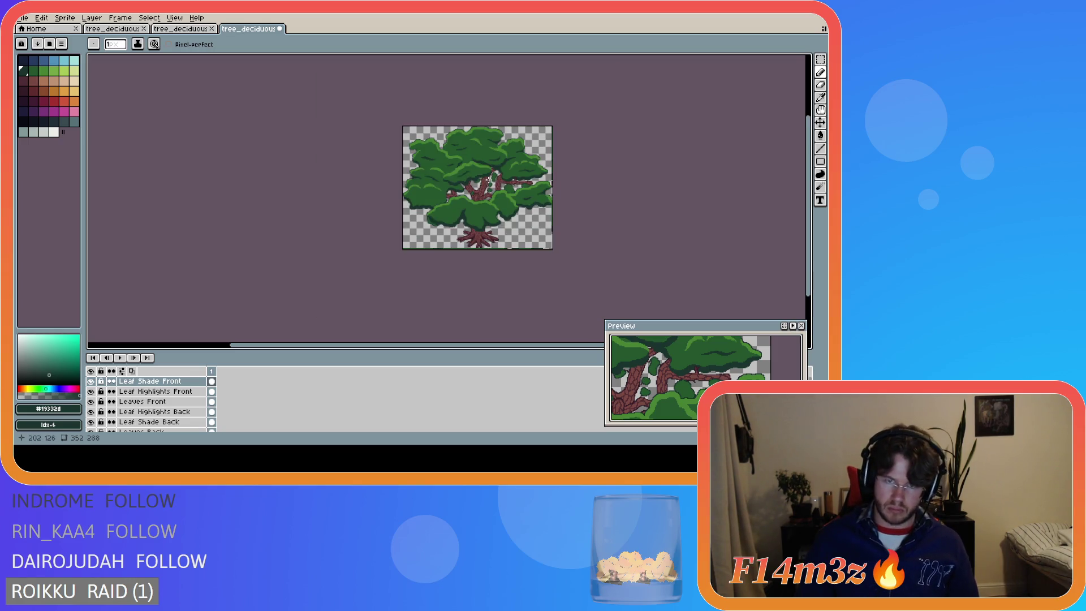
{"action": "scroll", "coordinate": [537, 190], "scroll_direction": "up", "scroll_amount": 1}
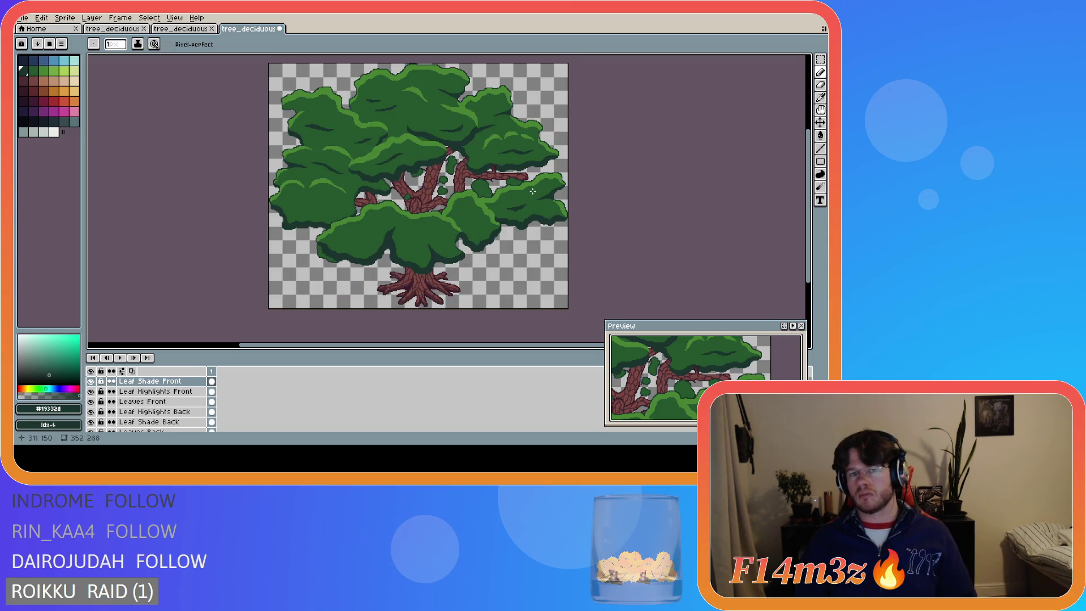
{"action": "key", "text": "ctrl+s"}
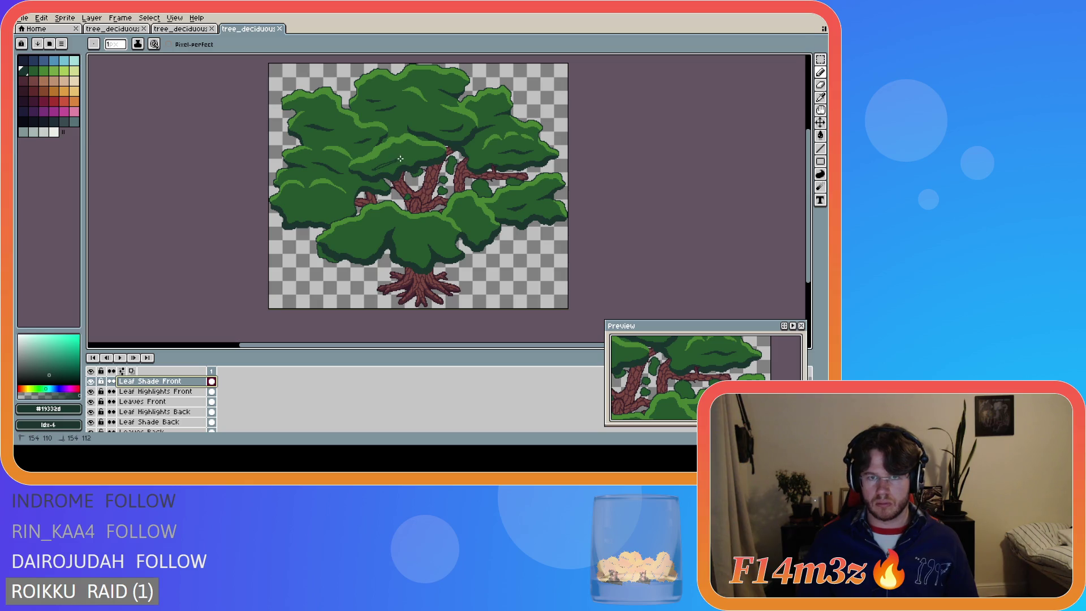
Draw a dark green shading stroke across the right-hand leaves
{"action": "scroll", "coordinate": [416, 164], "scroll_direction": "up", "scroll_amount": 1}
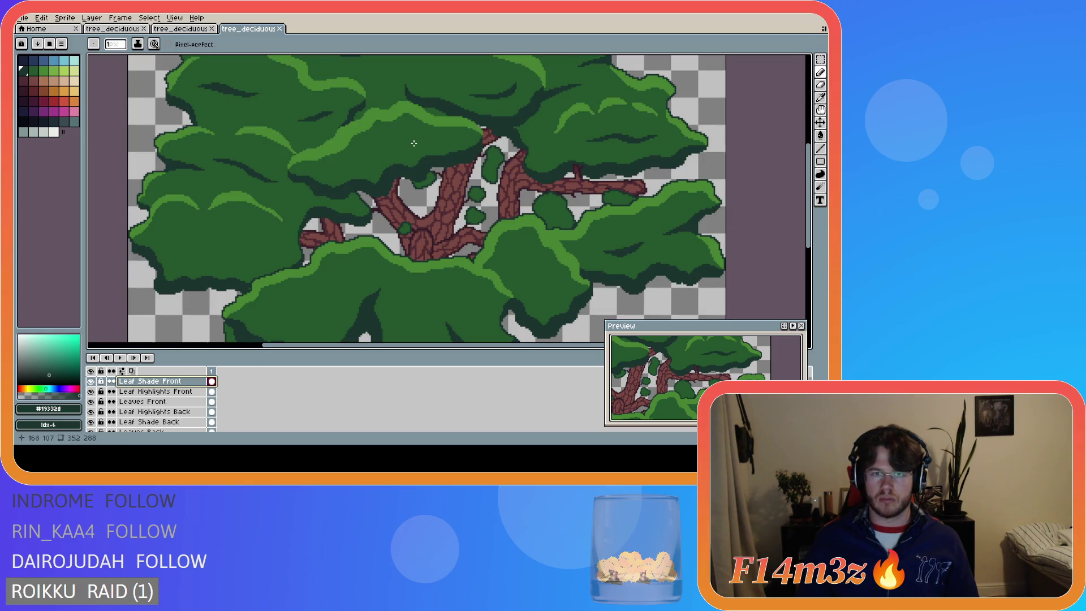
{"action": "left_click_drag", "start_coordinate": [364, 162], "coordinate": [416, 144]}
{"action": "scroll", "coordinate": [378, 156], "scroll_direction": "up", "scroll_amount": 1}
{"action": "key", "text": "g"}
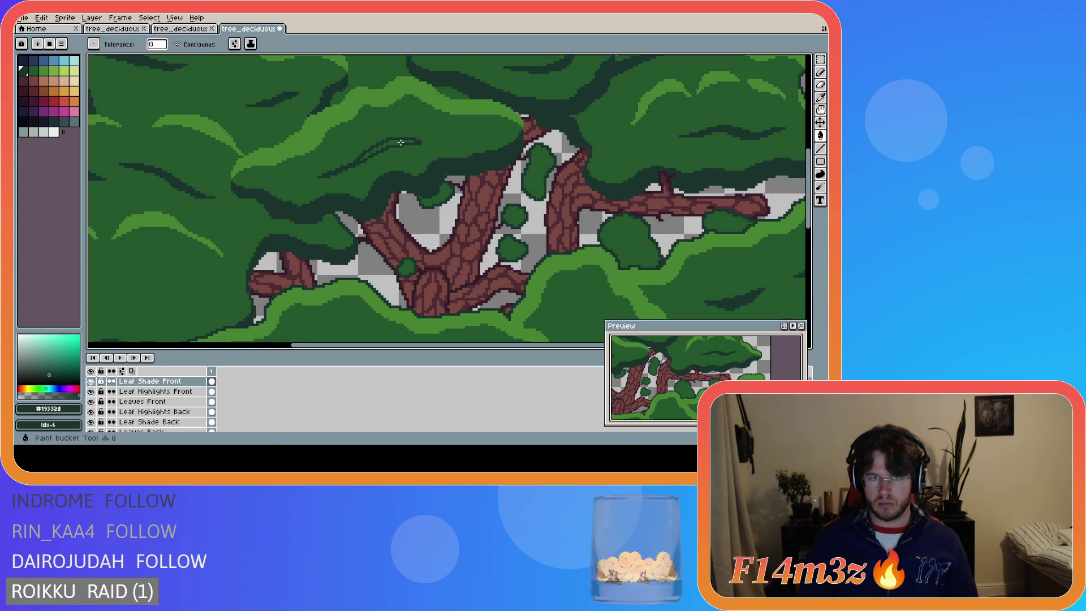
{"action": "key", "text": "b"}
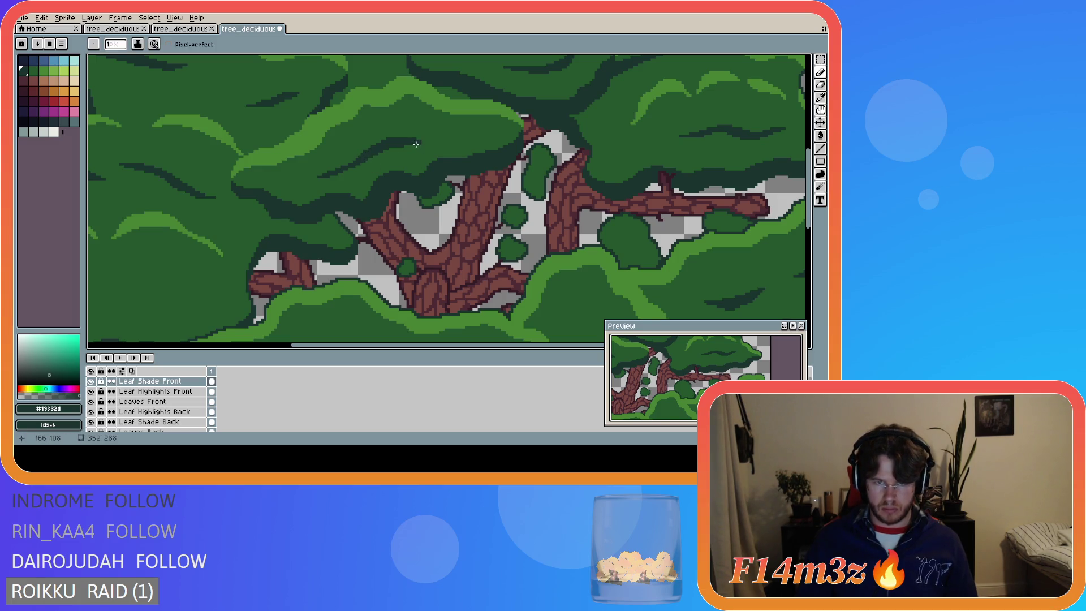
{"action": "scroll", "coordinate": [404, 171], "scroll_direction": "down", "scroll_amount": 4}
Save the file, select the whole canvas, and save again
{"action": "key", "text": "ctrl+s"}
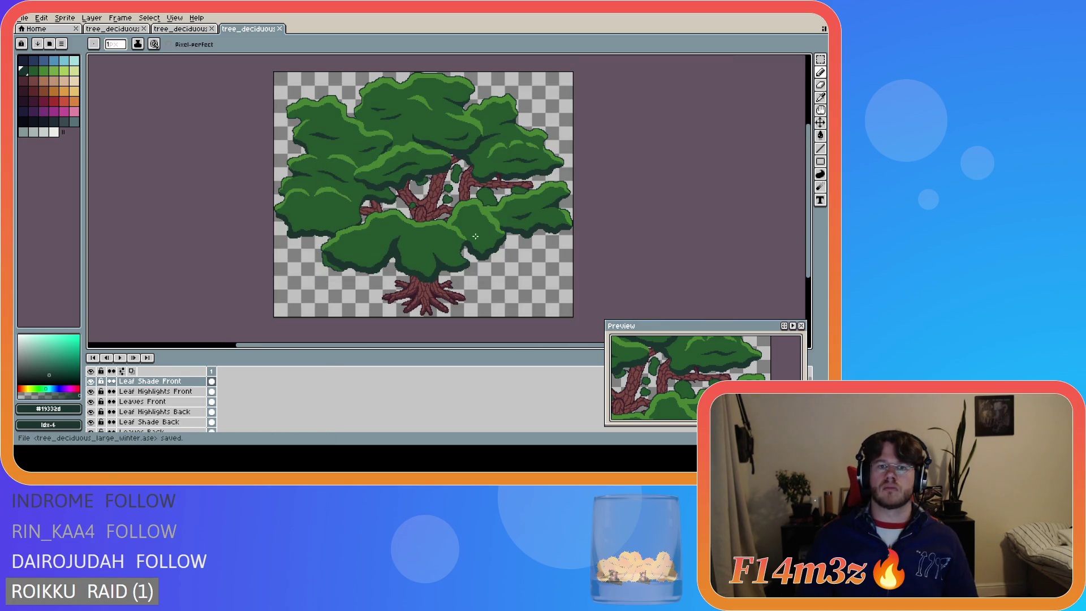
{"action": "scroll", "coordinate": [392, 178], "scroll_direction": "up", "scroll_amount": 4}
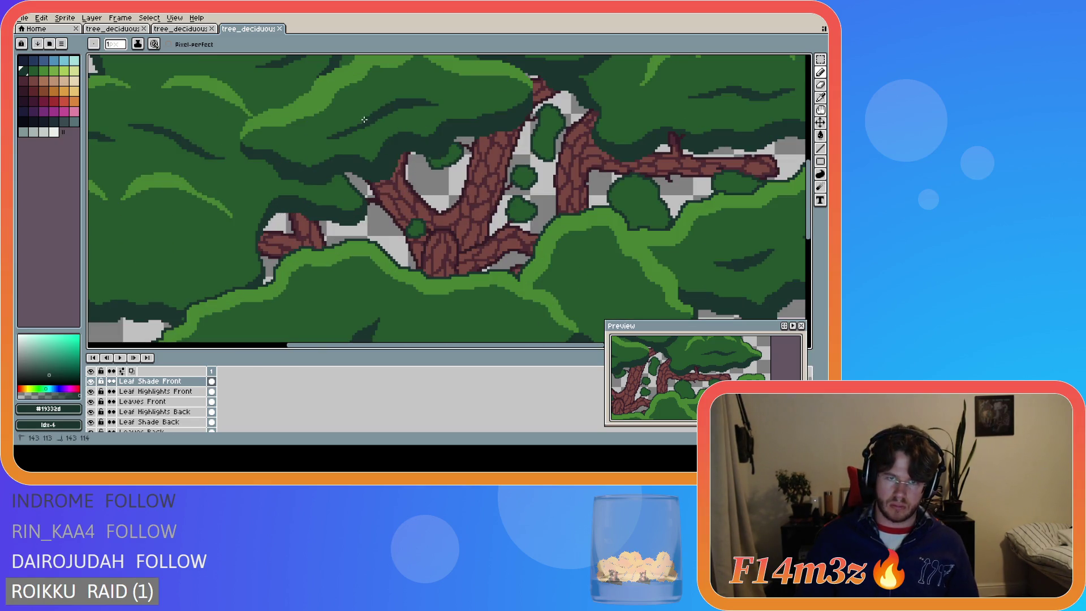
{"action": "key", "text": "ctrl+a"}
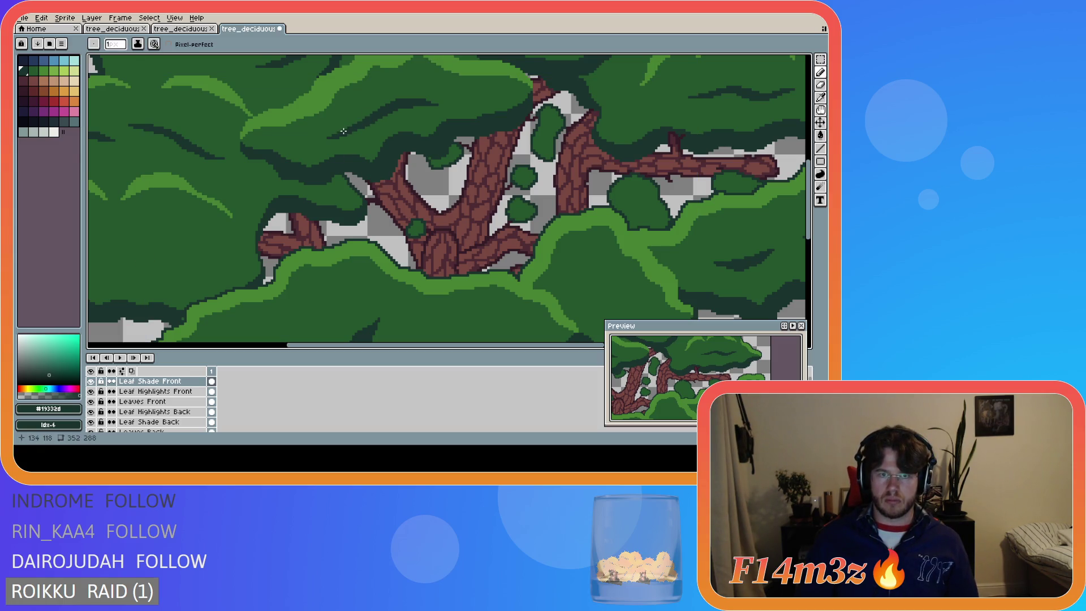
{"action": "scroll", "coordinate": [495, 229], "scroll_direction": "down", "scroll_amount": 3}
{"action": "key", "text": "ctrl+s"}
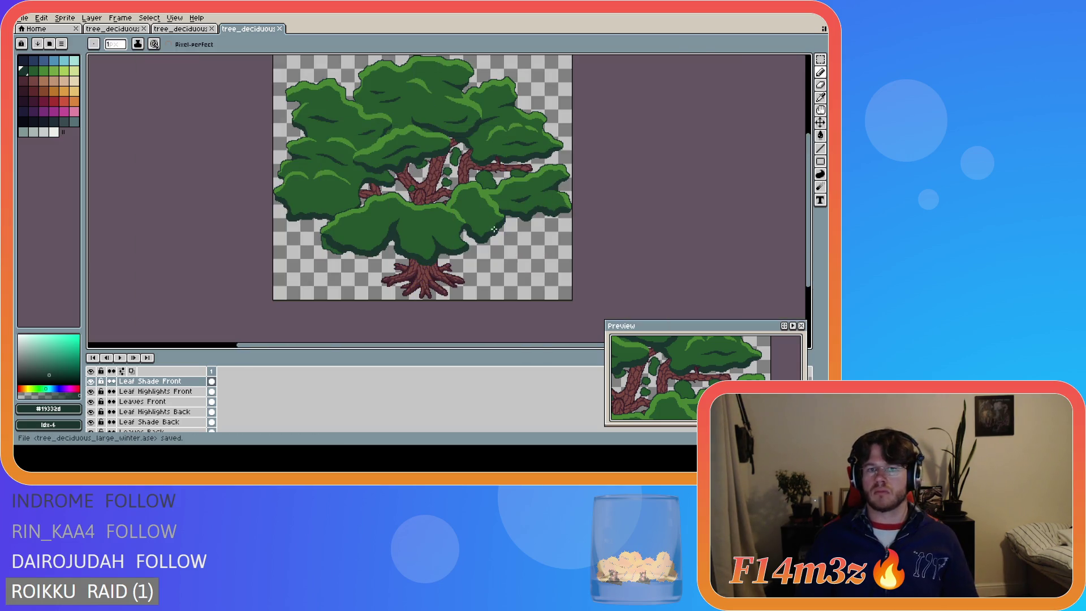
Zoom around the canopy with the Pencil active and save once more
{"action": "scroll", "coordinate": [489, 231], "scroll_direction": "down", "scroll_amount": 1}
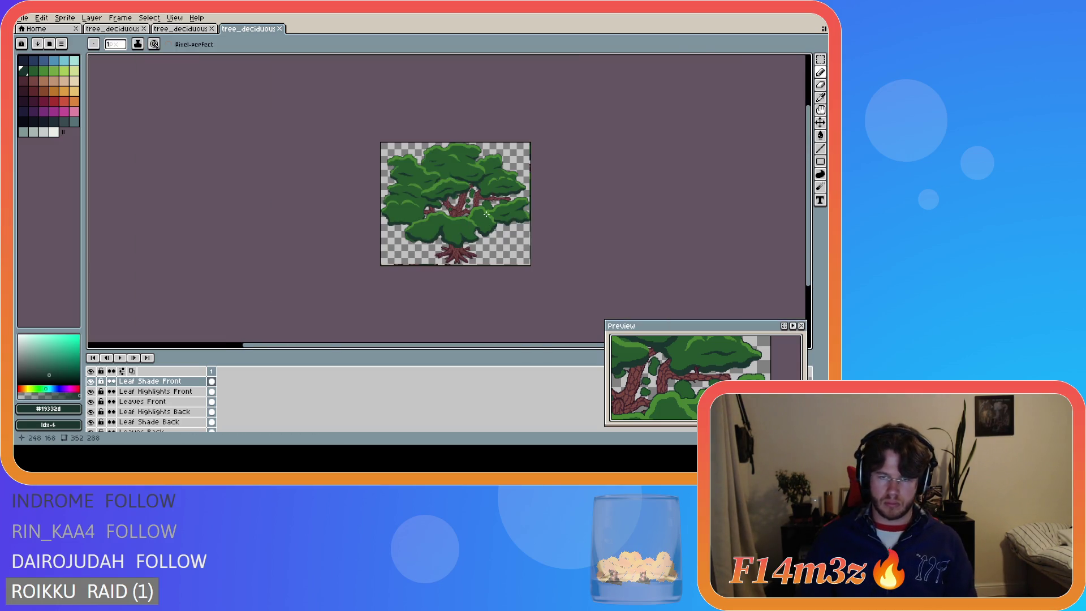
{"action": "scroll", "coordinate": [486, 214], "scroll_direction": "up", "scroll_amount": 3}
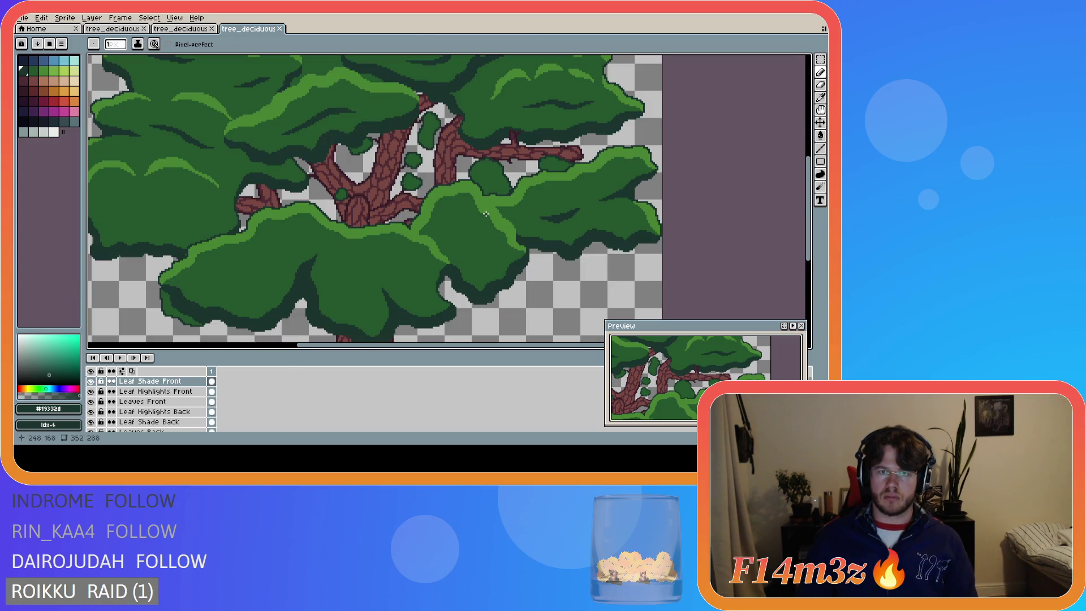
{"action": "scroll", "coordinate": [486, 214], "scroll_direction": "down", "scroll_amount": 2}
{"action": "scroll", "coordinate": [434, 187], "scroll_direction": "up", "scroll_amount": 2}
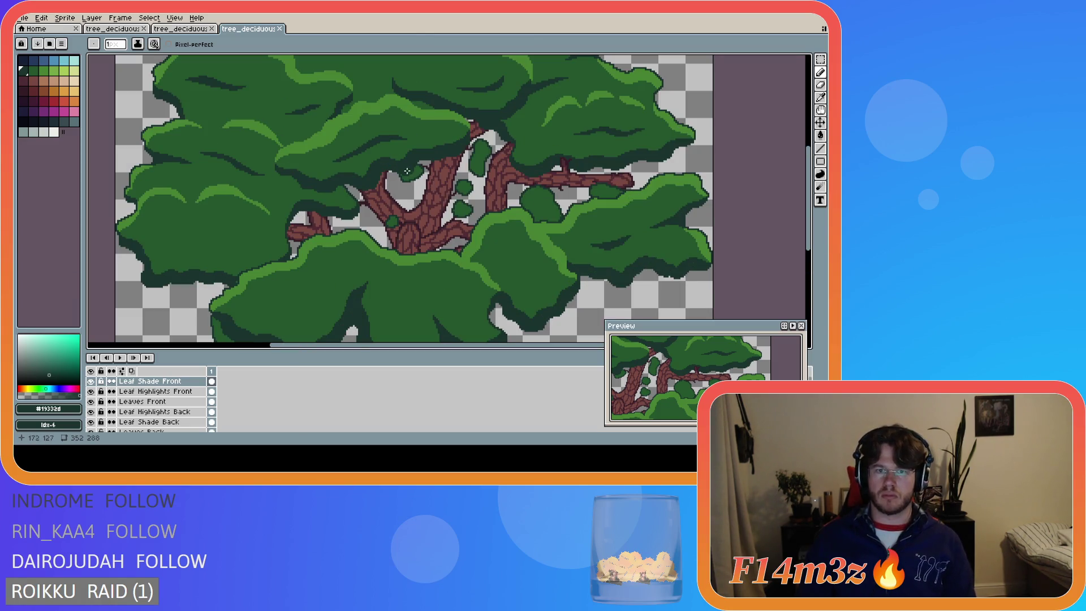
{"action": "scroll", "coordinate": [407, 172], "scroll_direction": "up", "scroll_amount": 1}
{"action": "key", "text": "b"}
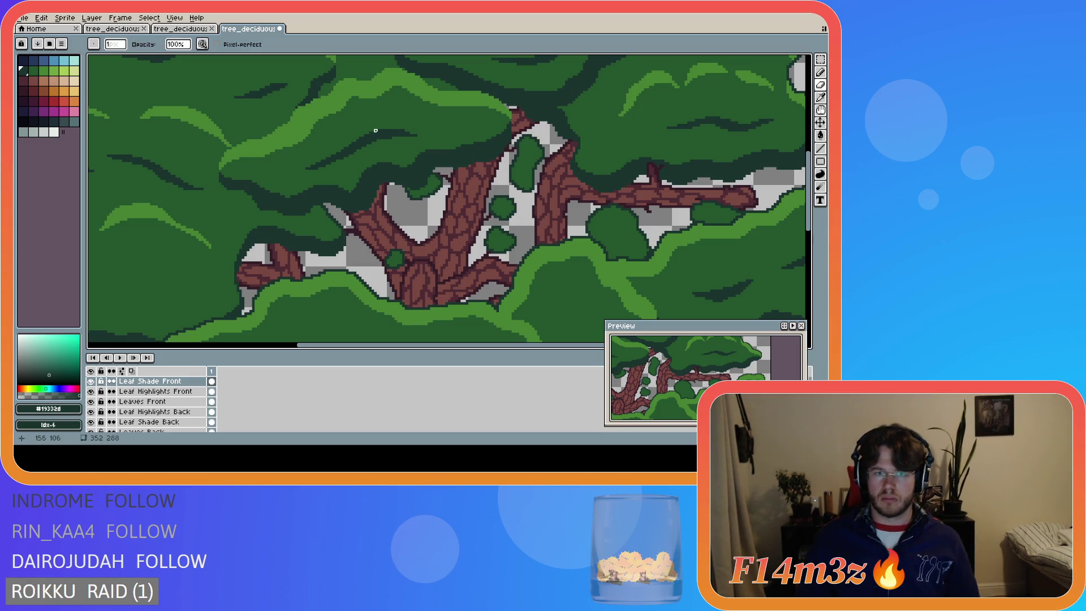
{"action": "scroll", "coordinate": [440, 181], "scroll_direction": "down", "scroll_amount": 5}
{"action": "key", "text": "ctrl+s"}
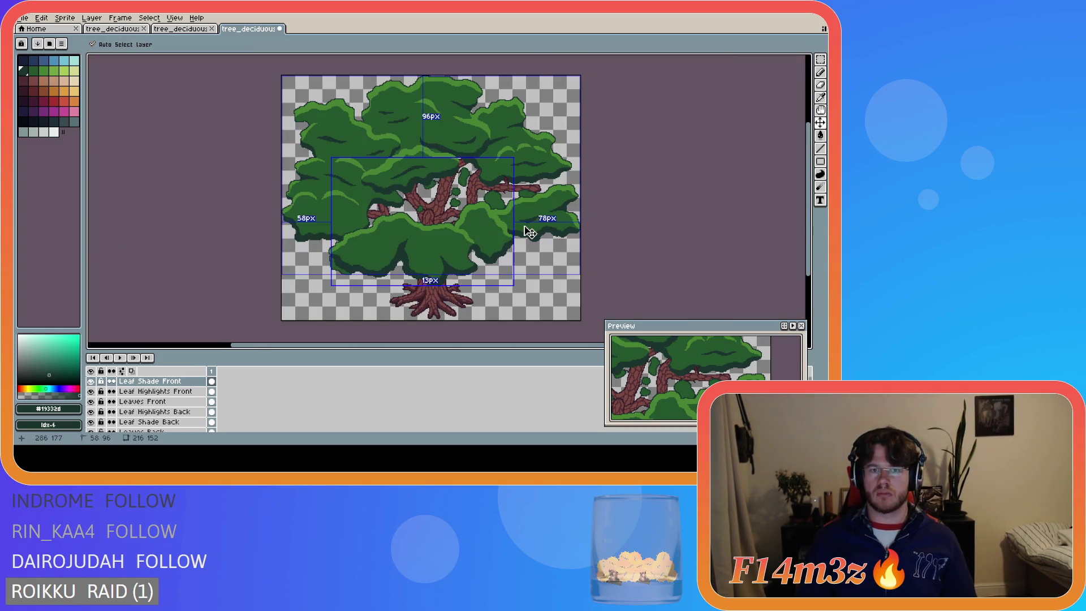
Try a short pencil stroke, undo it, and save the tree drawing
{"action": "scroll", "coordinate": [638, 194], "scroll_direction": "down", "scroll_amount": 2}
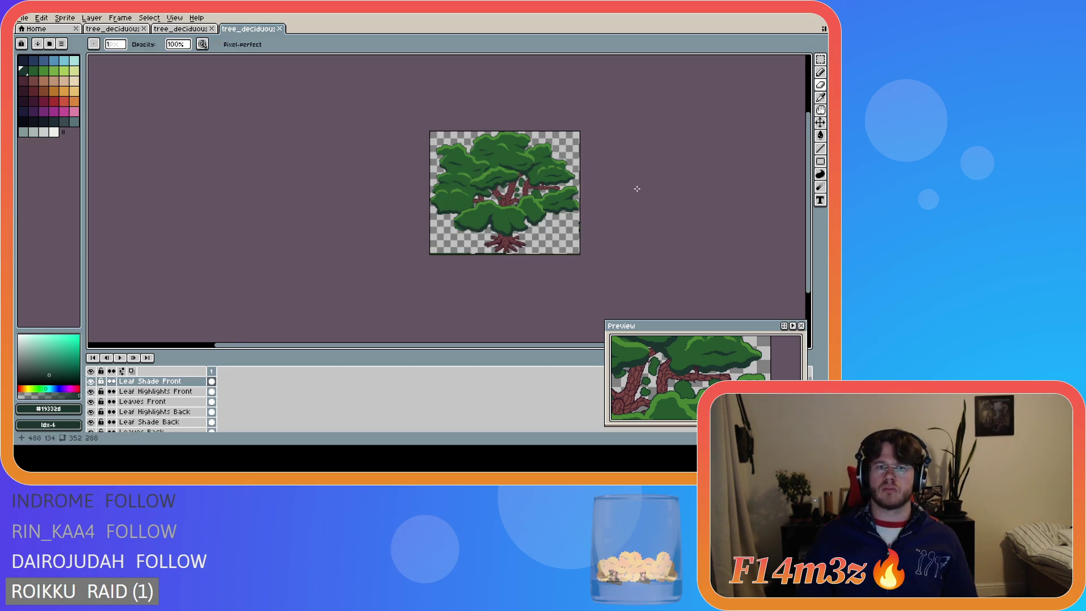
{"action": "scroll", "coordinate": [639, 203], "scroll_direction": "up", "scroll_amount": 1}
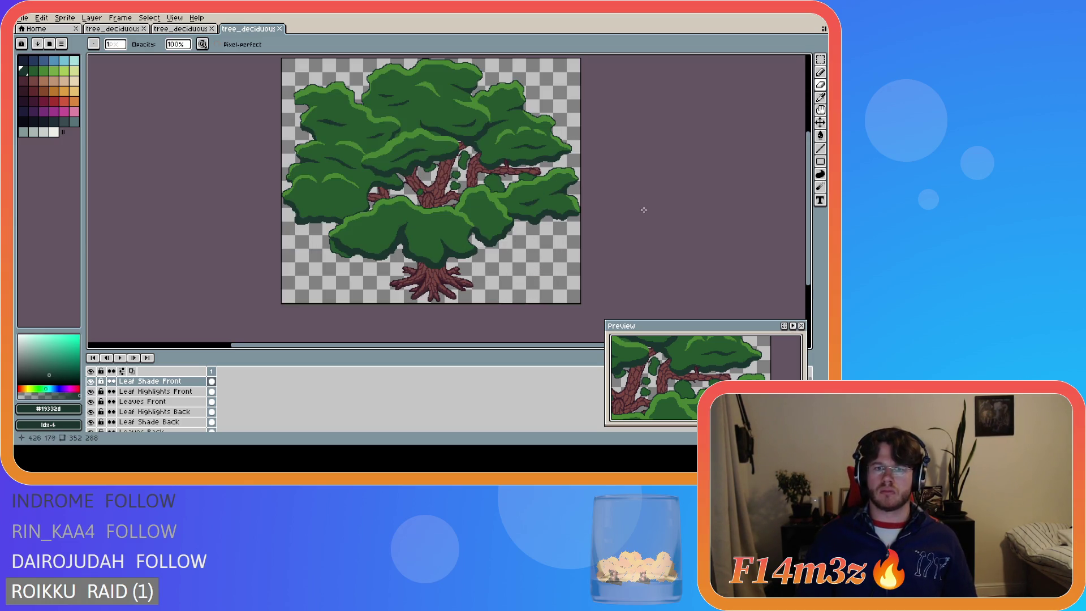
{"action": "left_click_drag", "start_coordinate": [810, 192], "coordinate": [810, 182]}
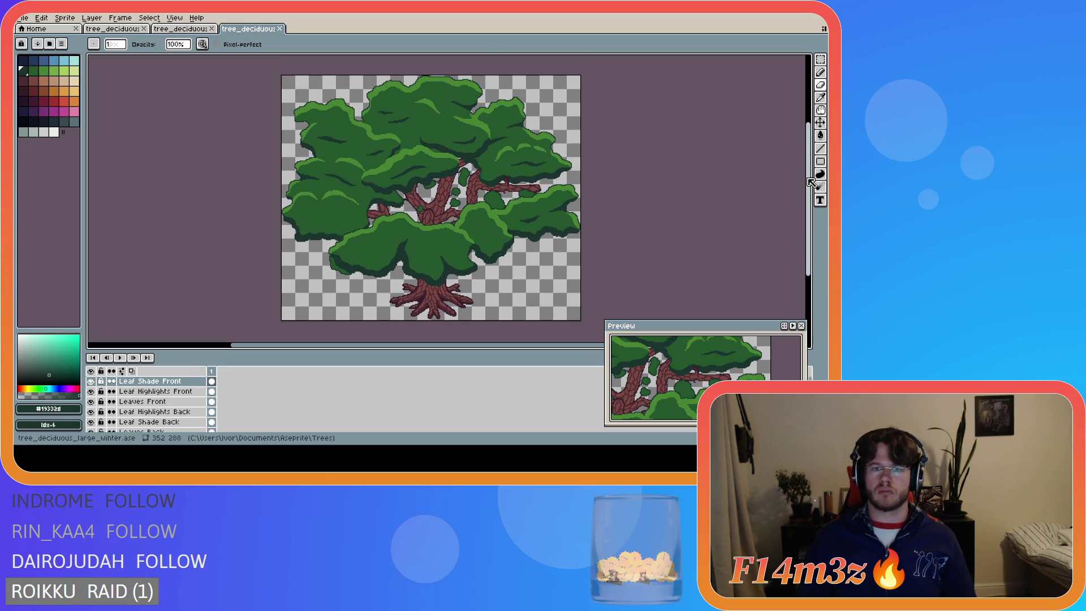
{"action": "key", "text": "ctrl+z"}
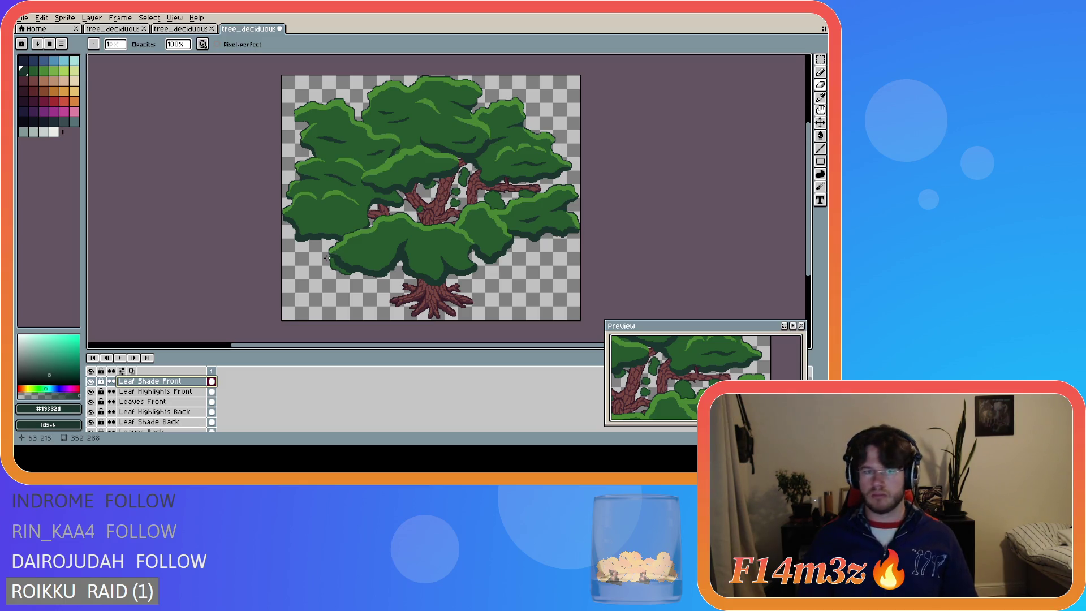
{"action": "scroll", "coordinate": [430, 255], "scroll_direction": "down", "scroll_amount": 1}
{"action": "key", "text": "ctrl+s"}
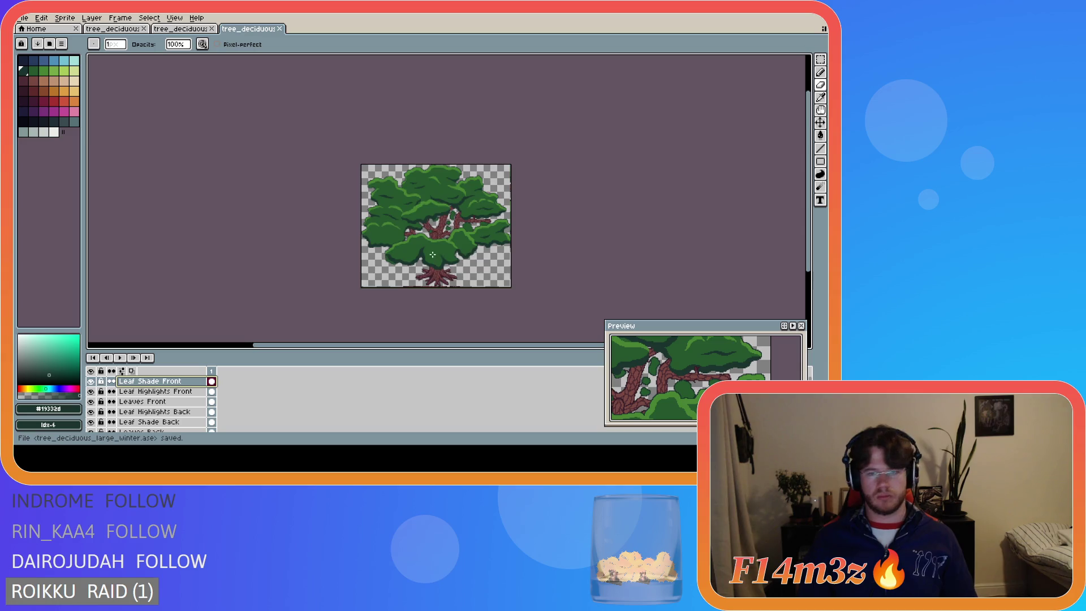
{"action": "scroll", "coordinate": [433, 254], "scroll_direction": "up", "scroll_amount": 1}
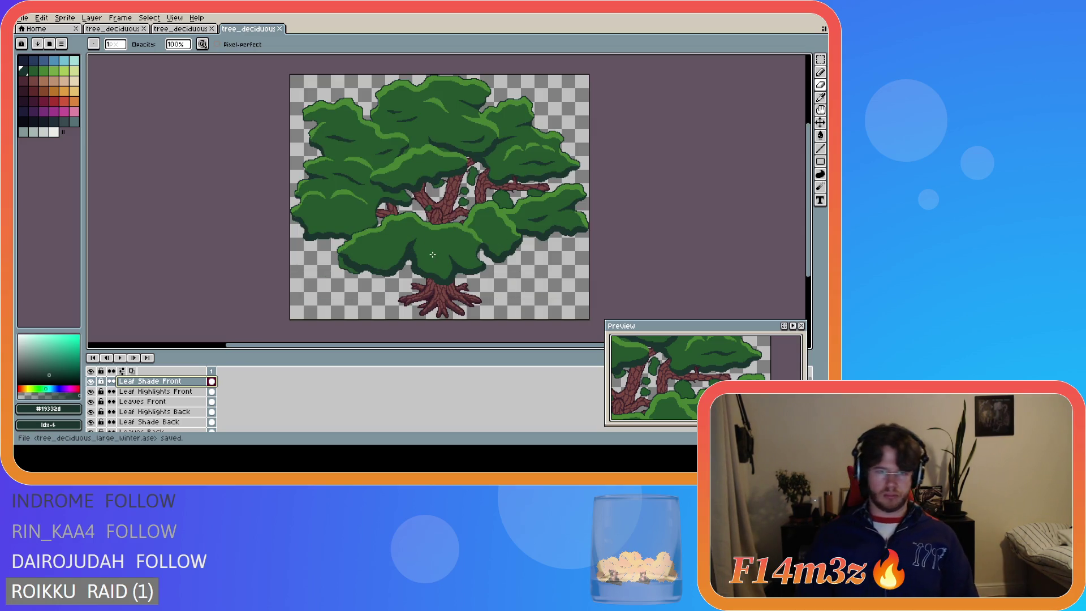
{"action": "scroll", "coordinate": [349, 202], "scroll_direction": "up", "scroll_amount": 2}
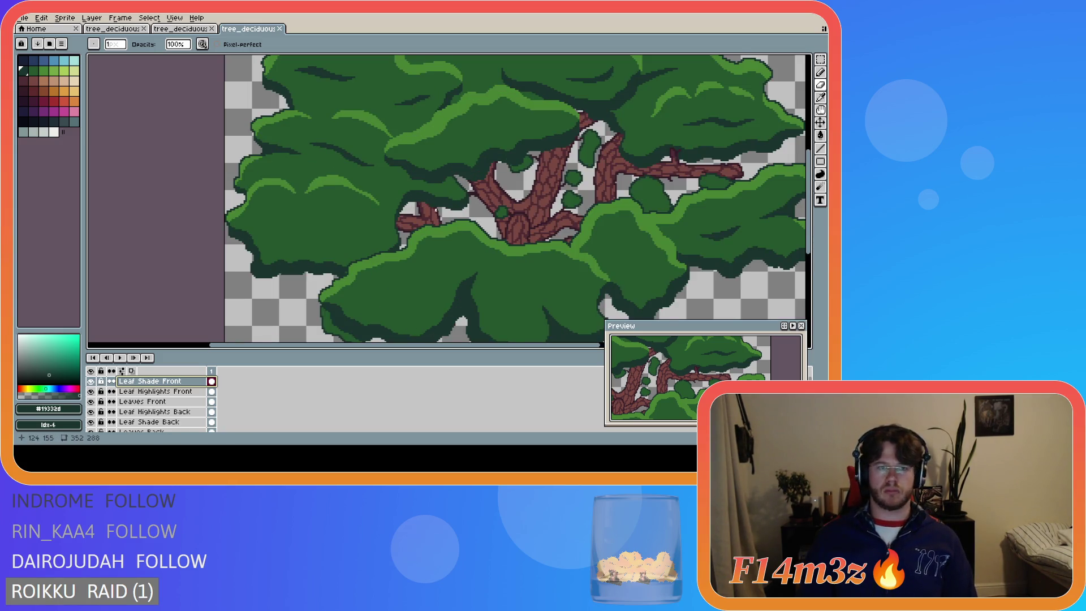
{"action": "scroll", "coordinate": [508, 247], "scroll_direction": "down", "scroll_amount": 2}
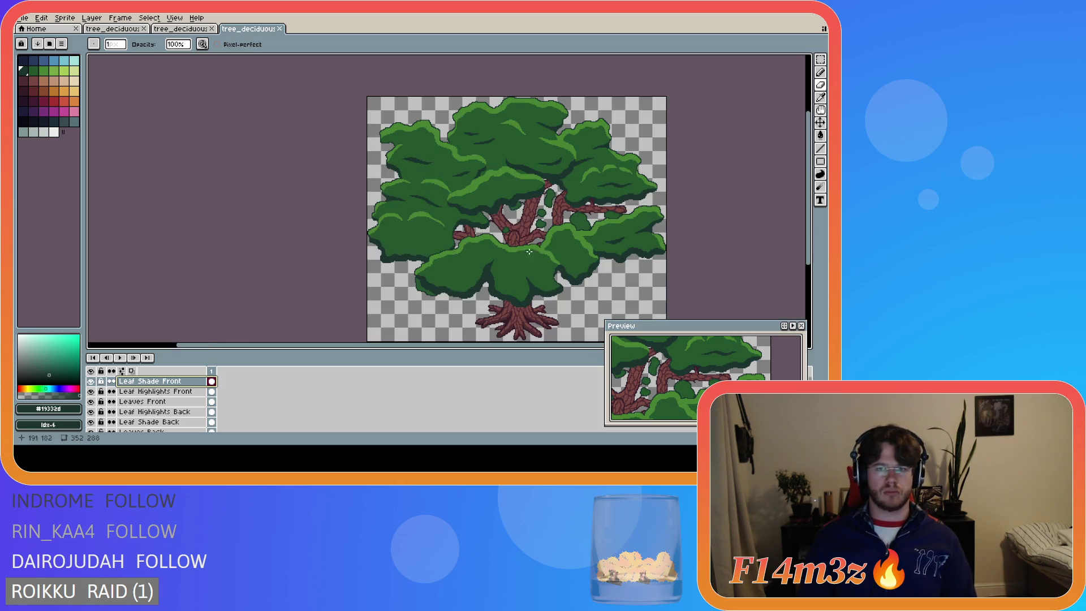
{"action": "left_click_drag", "start_coordinate": [510, 348], "coordinate": [559, 344]}
{"action": "left_click_drag", "start_coordinate": [810, 236], "coordinate": [811, 253]}
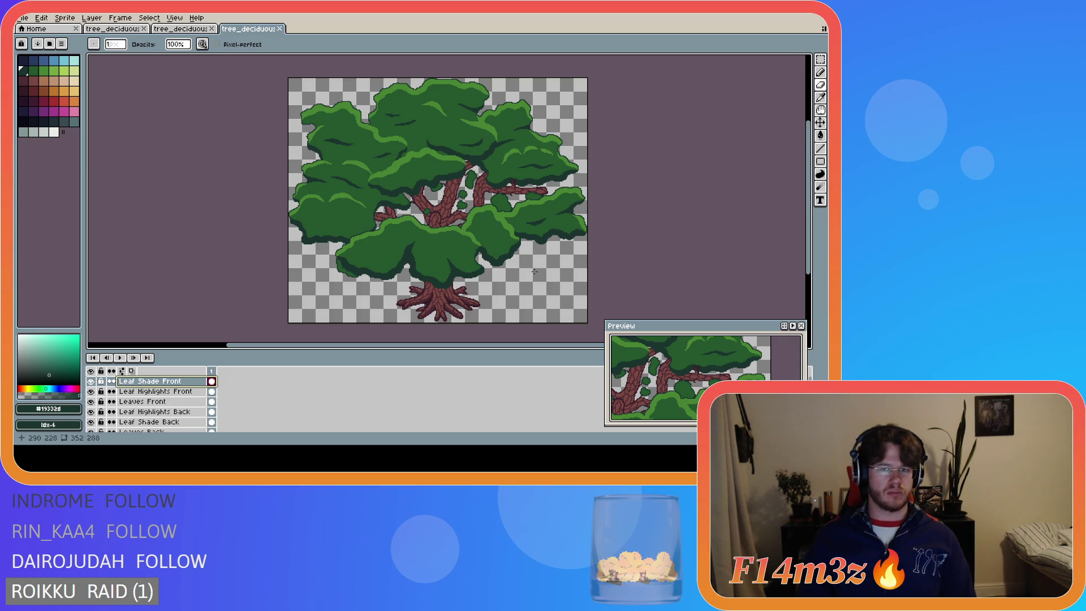
{"action": "scroll", "coordinate": [400, 257], "scroll_direction": "down", "scroll_amount": 2}
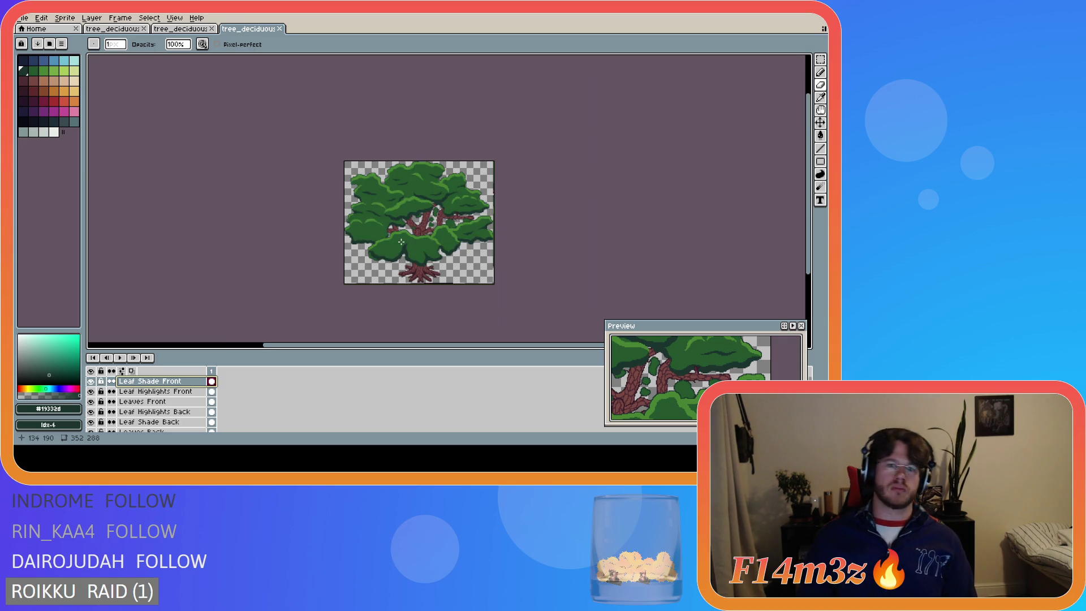
{"action": "scroll", "coordinate": [420, 180], "scroll_direction": "up", "scroll_amount": 4}
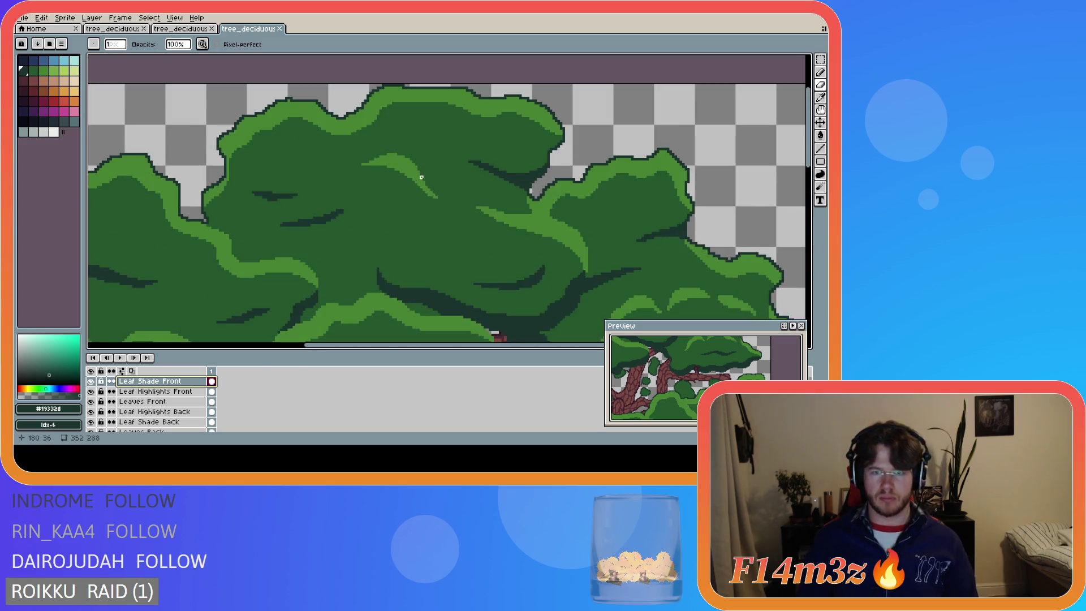
{"action": "scroll", "coordinate": [419, 180], "scroll_direction": "down", "scroll_amount": 2}
{"action": "scroll", "coordinate": [419, 185], "scroll_direction": "up", "scroll_amount": 2}
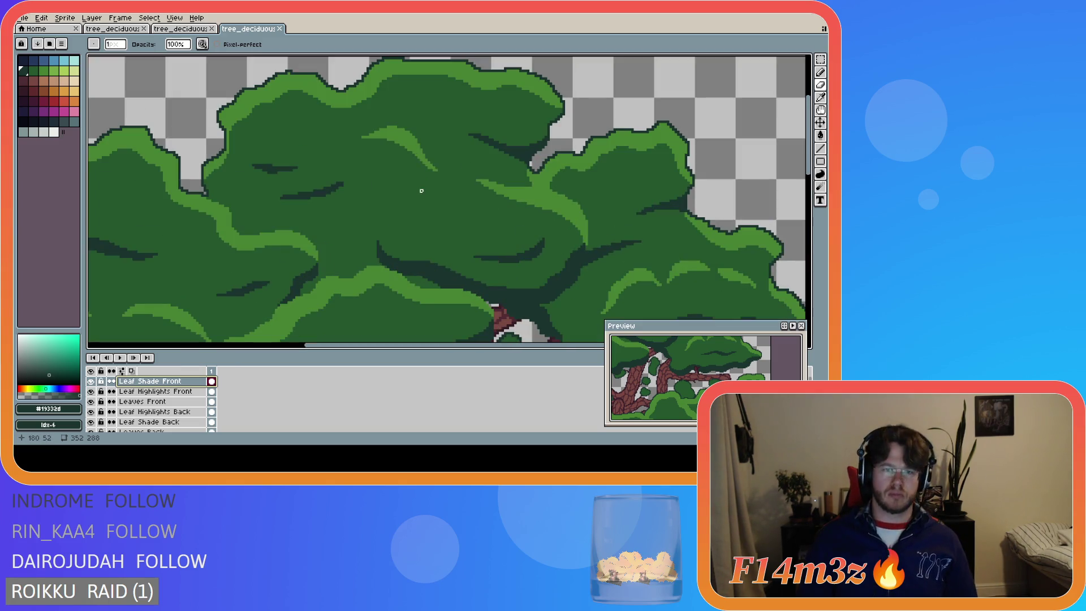
{"action": "key", "text": "m"}
Marquee the top highlight on Leaf Highlights Back, nudge it up two pixels, apply, and save
{"action": "left_click_drag", "start_coordinate": [446, 178], "coordinate": [344, 116]}
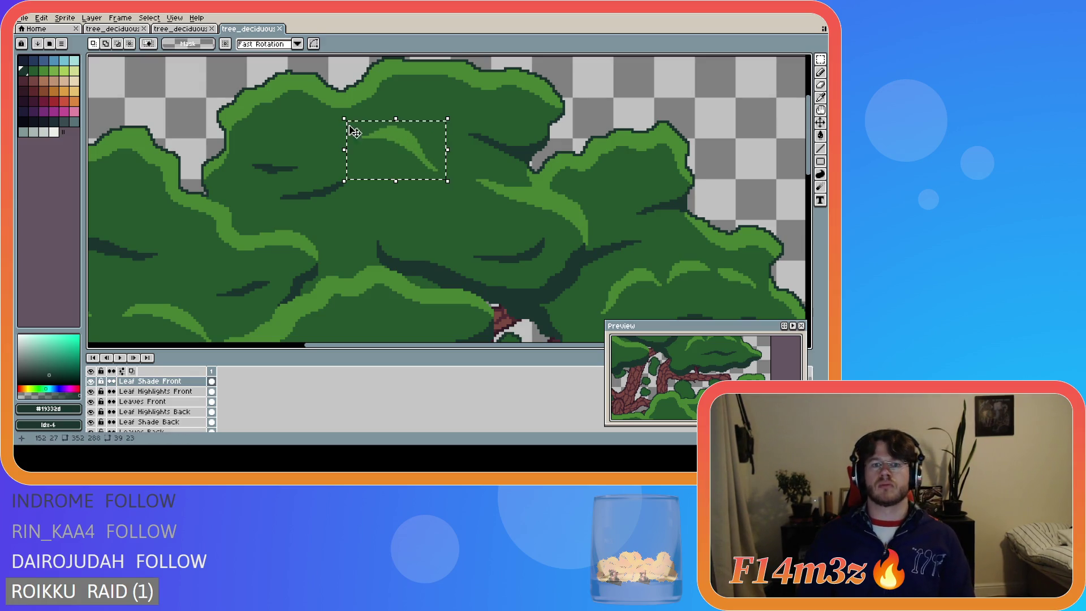
{"action": "key", "text": "Down"}
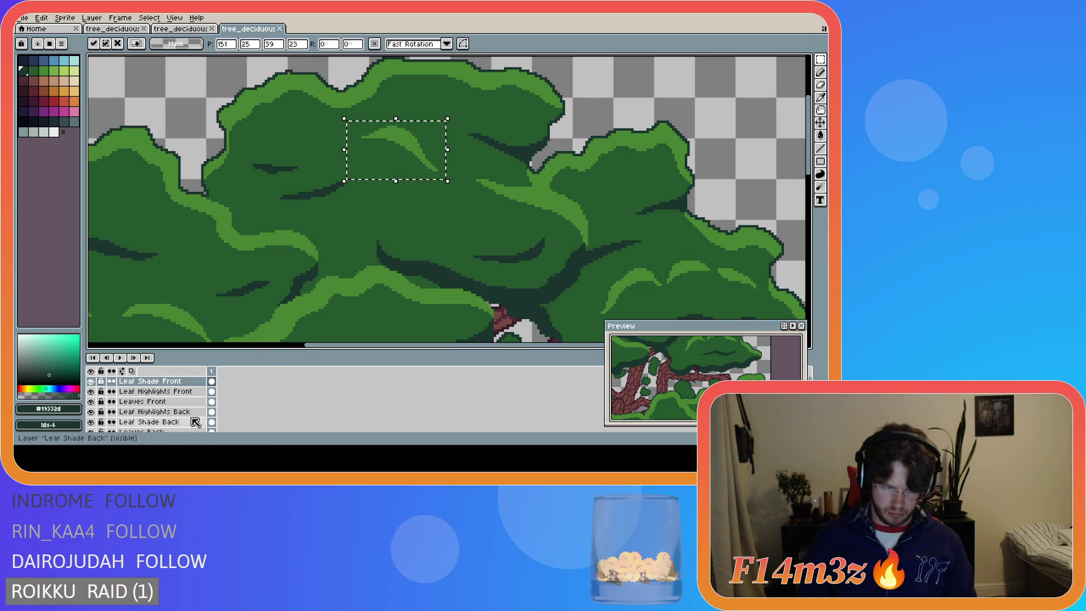
{"action": "left_click", "coordinate": [179, 415]}
{"action": "key", "text": "Up"}
{"action": "key", "text": "Up"}
{"action": "key", "text": "Return"}
{"action": "scroll", "coordinate": [441, 243], "scroll_direction": "down", "scroll_amount": 5}
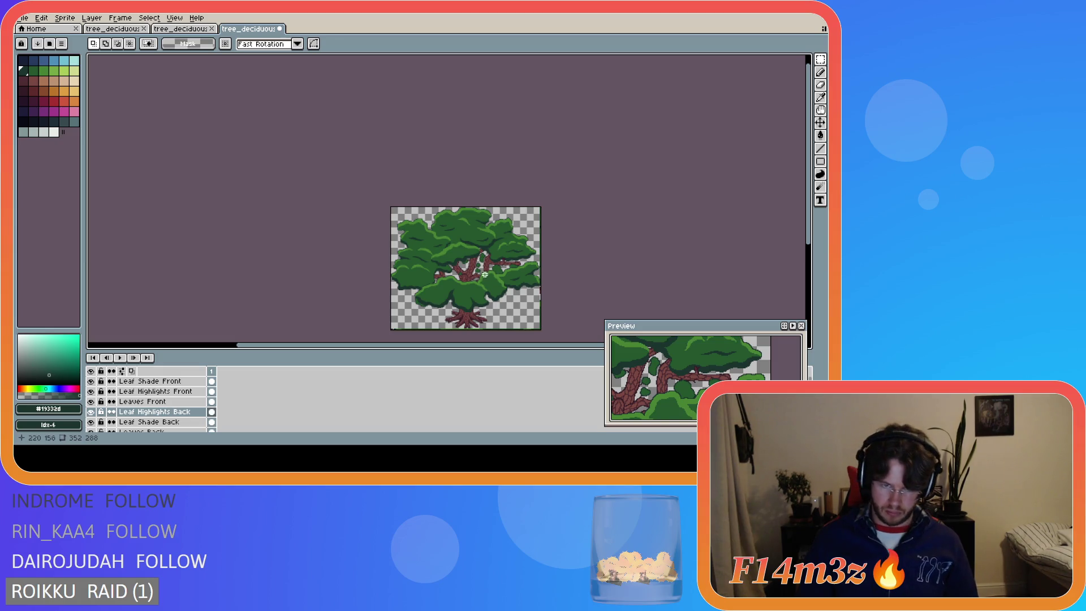
{"action": "scroll", "coordinate": [470, 264], "scroll_direction": "up", "scroll_amount": 3}
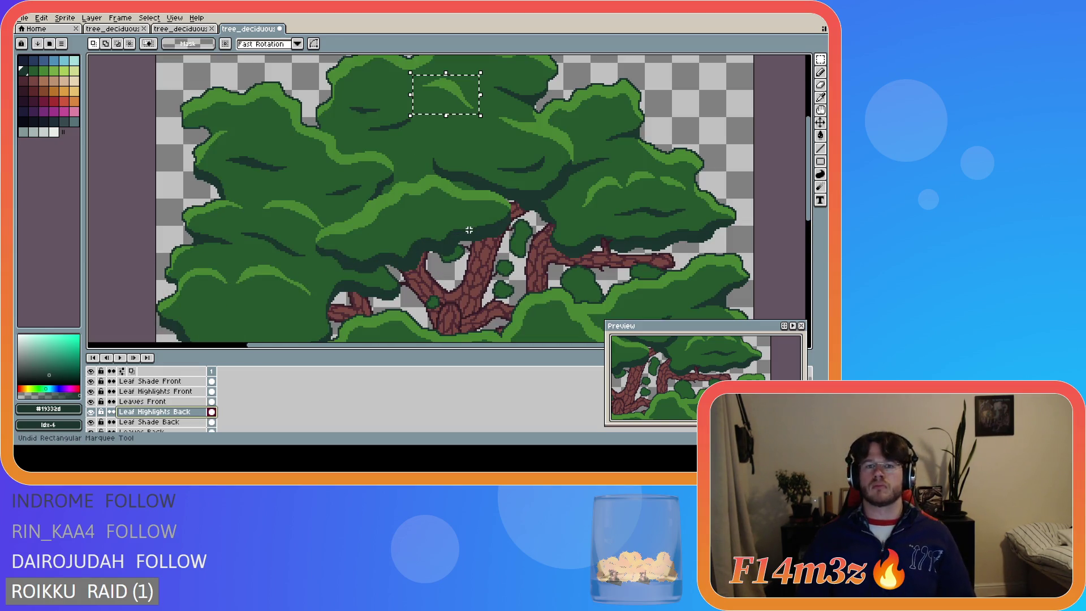
{"action": "key", "text": "Return"}
{"action": "scroll", "coordinate": [474, 162], "scroll_direction": "down", "scroll_amount": 3}
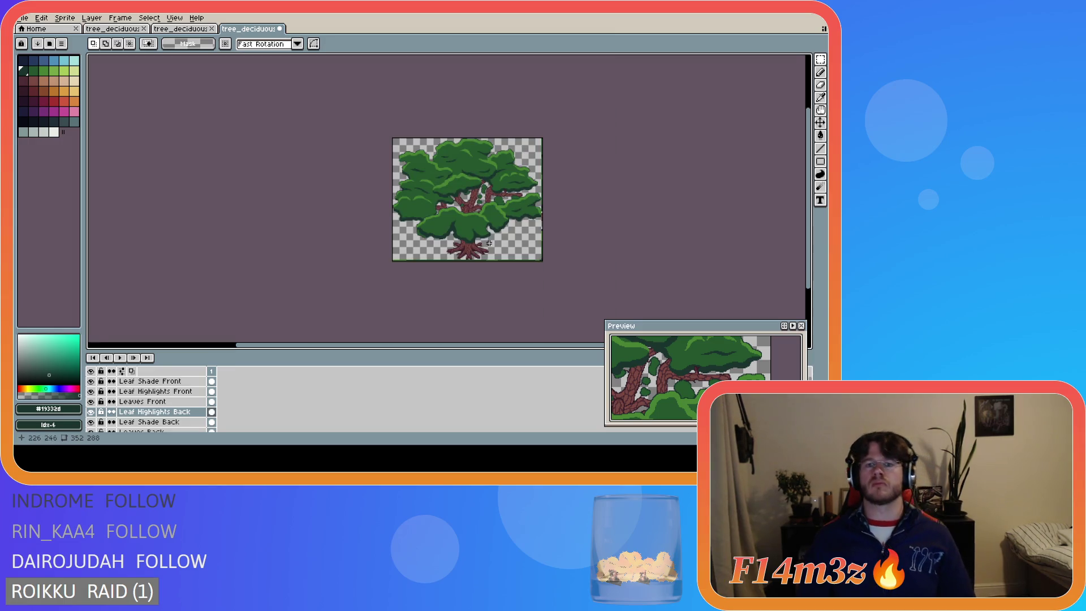
{"action": "key", "text": "ctrl+s"}
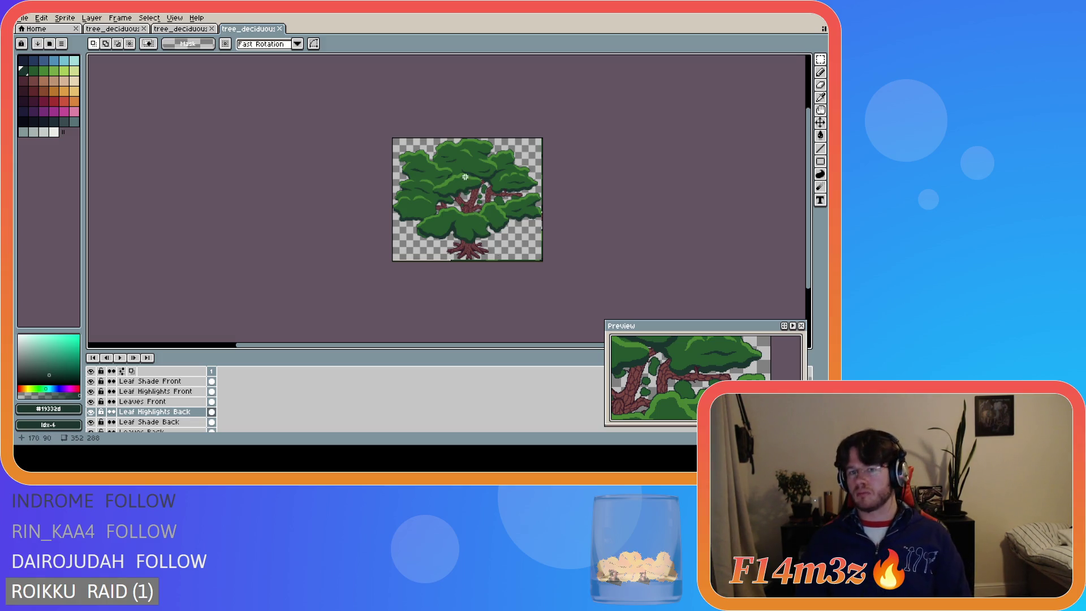
Zoom around the canopy, take the Pencil, and move up to the Leaf Highlights Front layer
{"action": "scroll", "coordinate": [465, 178], "scroll_direction": "up", "scroll_amount": 2}
{"action": "scroll", "coordinate": [453, 173], "scroll_direction": "up", "scroll_amount": 2}
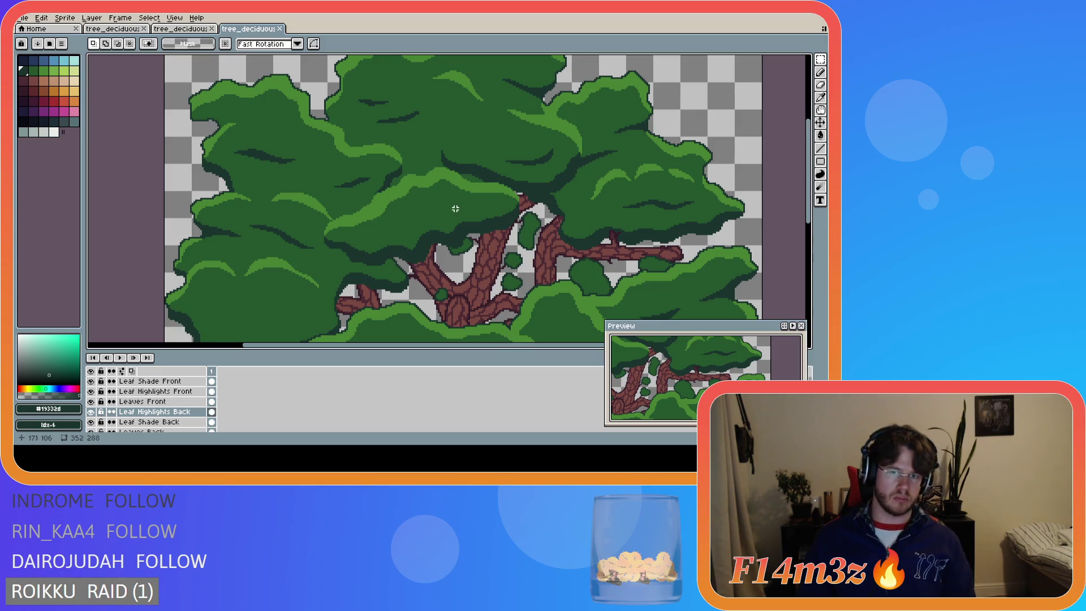
{"action": "scroll", "coordinate": [445, 207], "scroll_direction": "down", "scroll_amount": 2}
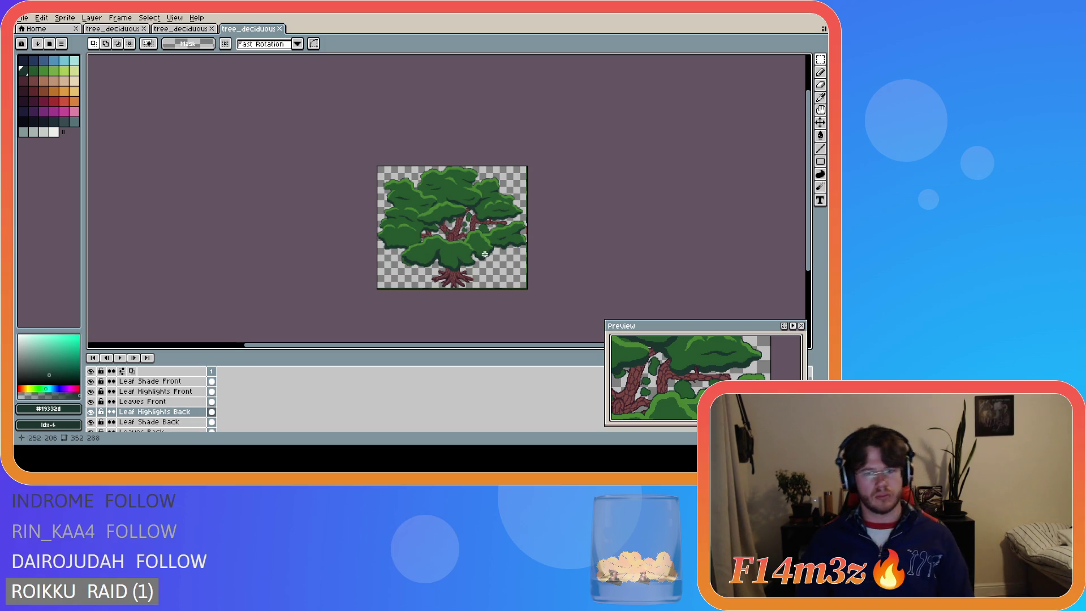
{"action": "scroll", "coordinate": [487, 254], "scroll_direction": "up", "scroll_amount": 2}
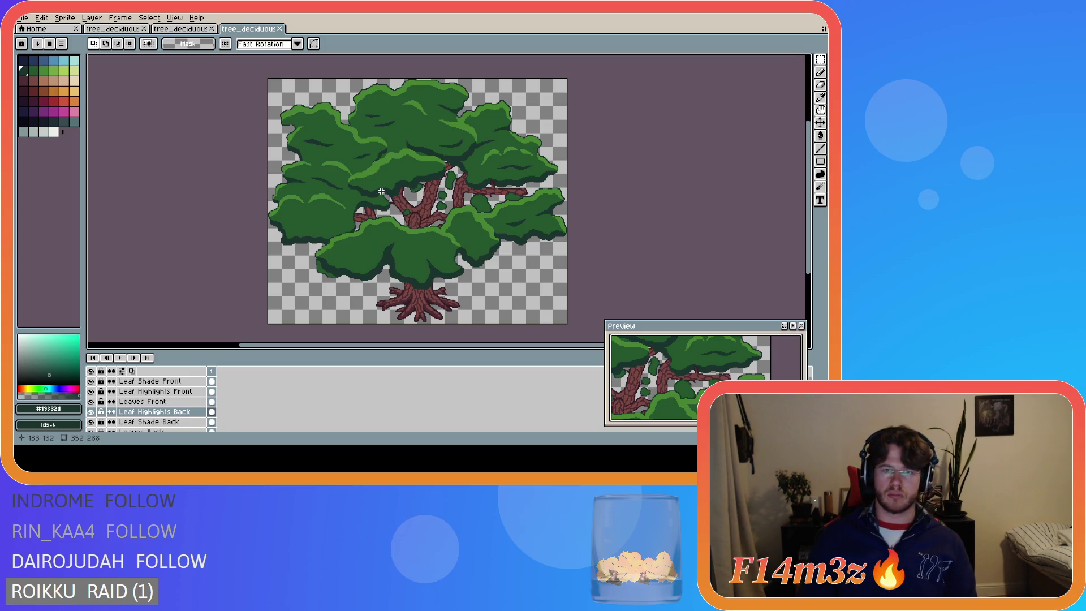
{"action": "scroll", "coordinate": [382, 191], "scroll_direction": "up", "scroll_amount": 2}
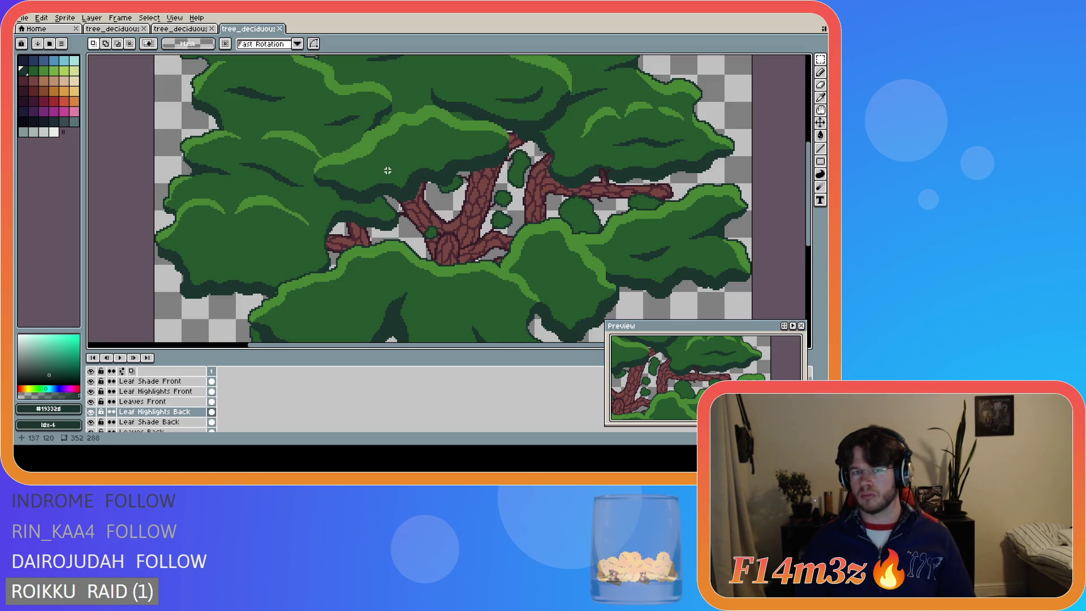
{"action": "scroll", "coordinate": [386, 172], "scroll_direction": "down", "scroll_amount": 2}
{"action": "scroll", "coordinate": [392, 174], "scroll_direction": "up", "scroll_amount": 2}
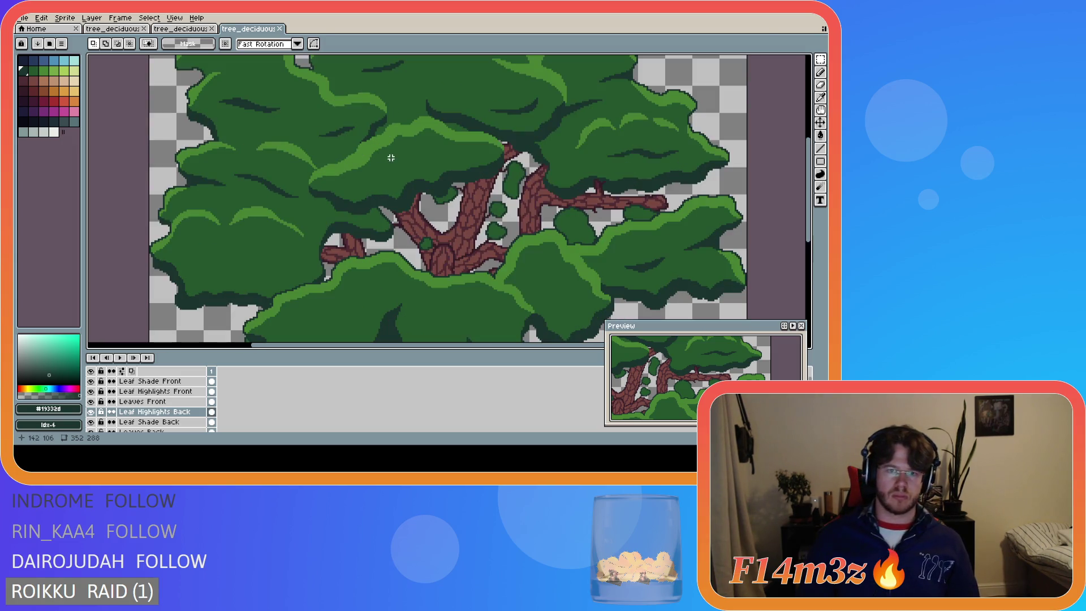
{"action": "key", "text": "b"}
{"action": "key", "text": "alt+Up"}
{"action": "key", "text": "alt+Up"}
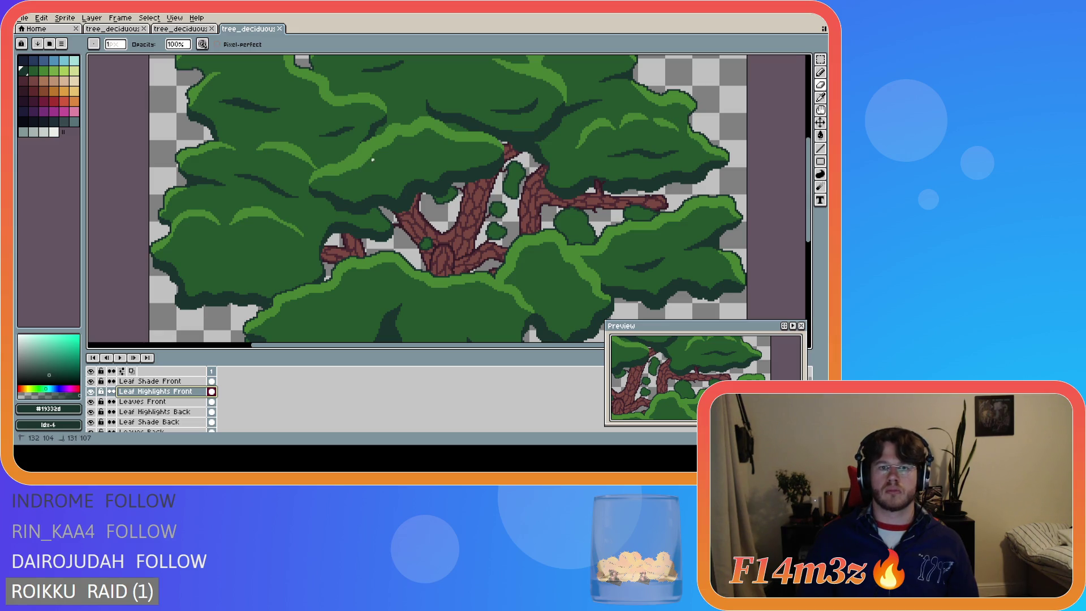
{"action": "key", "text": "ctrl+d"}
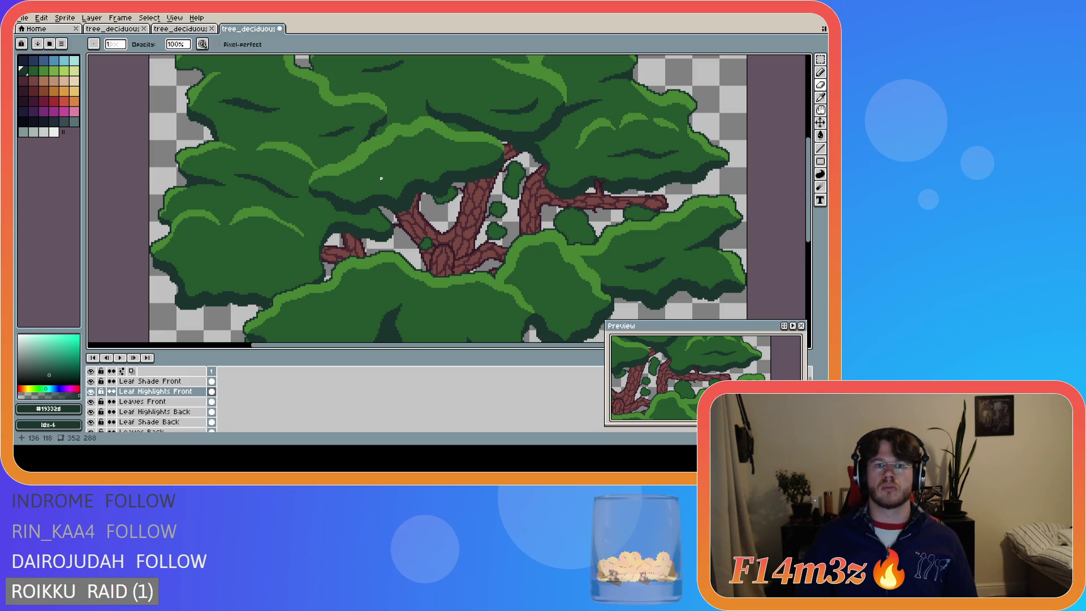
{"action": "key", "text": "ctrl"}
{"action": "scroll", "coordinate": [411, 201], "scroll_direction": "up", "scroll_amount": 1}
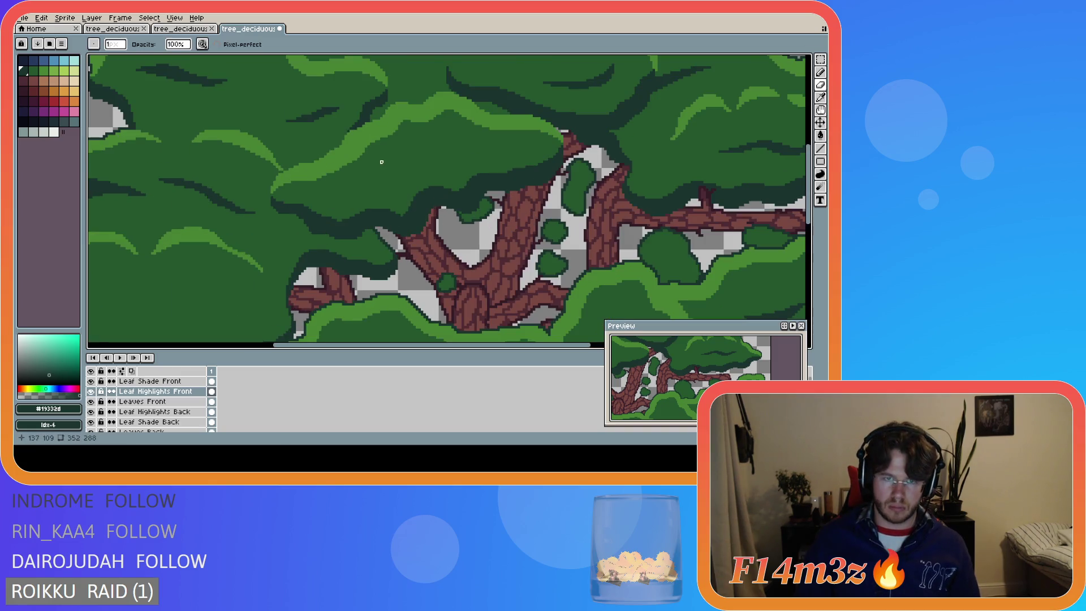
{"action": "key", "text": "ctrl"}
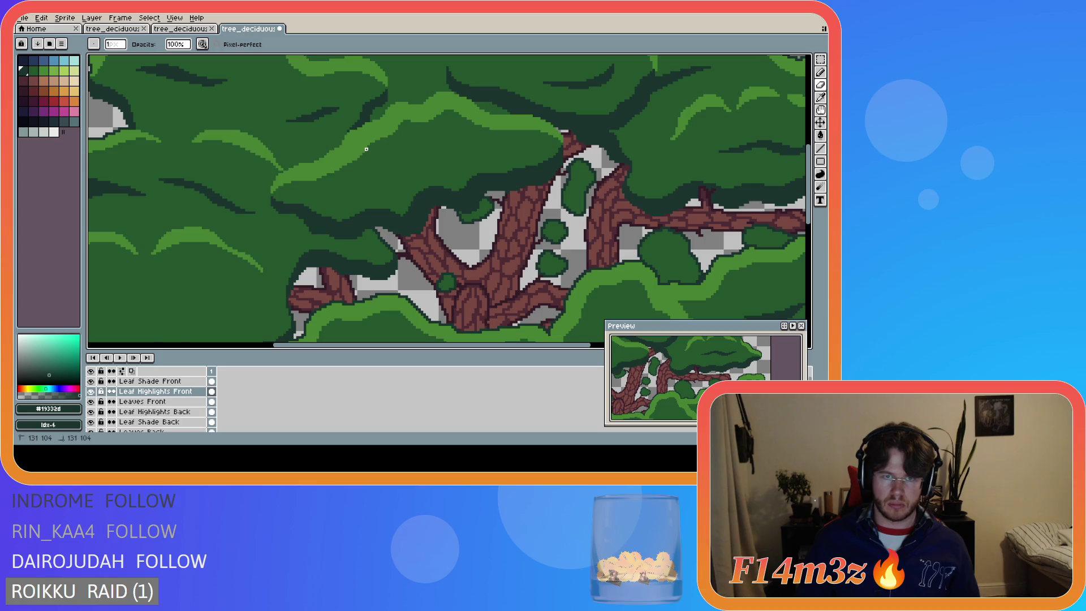
{"action": "key", "text": "ctrl"}
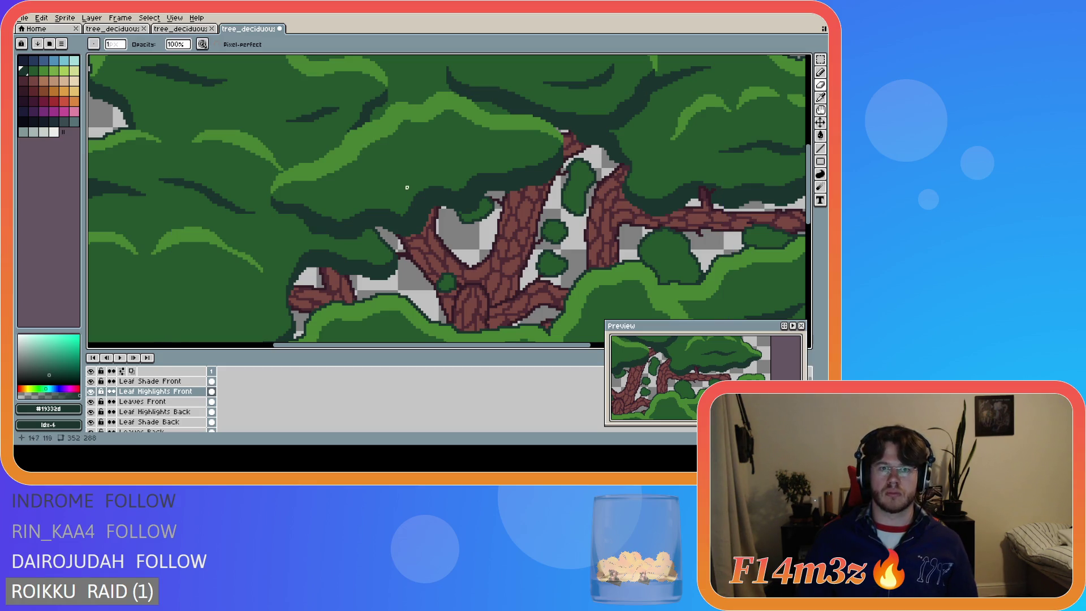
{"action": "scroll", "coordinate": [359, 177], "scroll_direction": "down", "scroll_amount": 2}
{"action": "scroll", "coordinate": [361, 168], "scroll_direction": "up", "scroll_amount": 2}
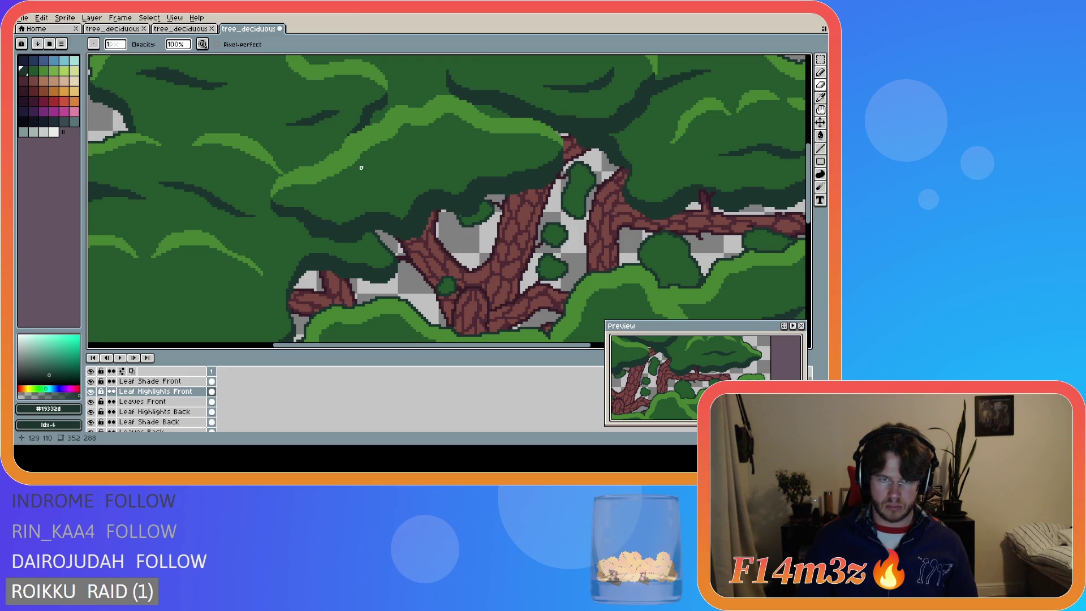
{"action": "scroll", "coordinate": [369, 165], "scroll_direction": "down", "scroll_amount": 2}
{"action": "scroll", "coordinate": [376, 165], "scroll_direction": "up", "scroll_amount": 2}
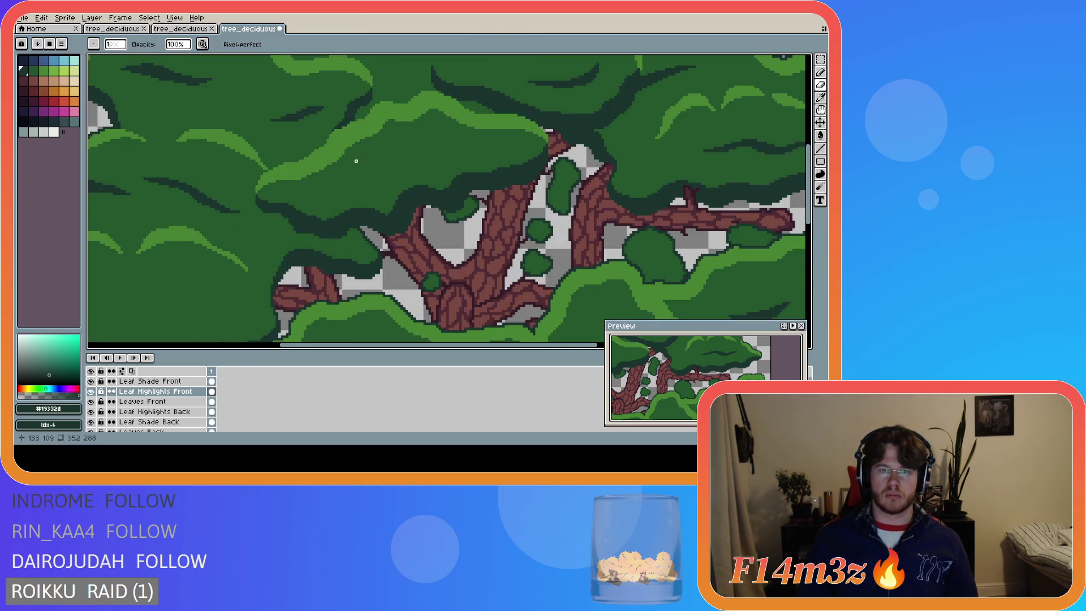
{"action": "key", "text": "ctrl"}
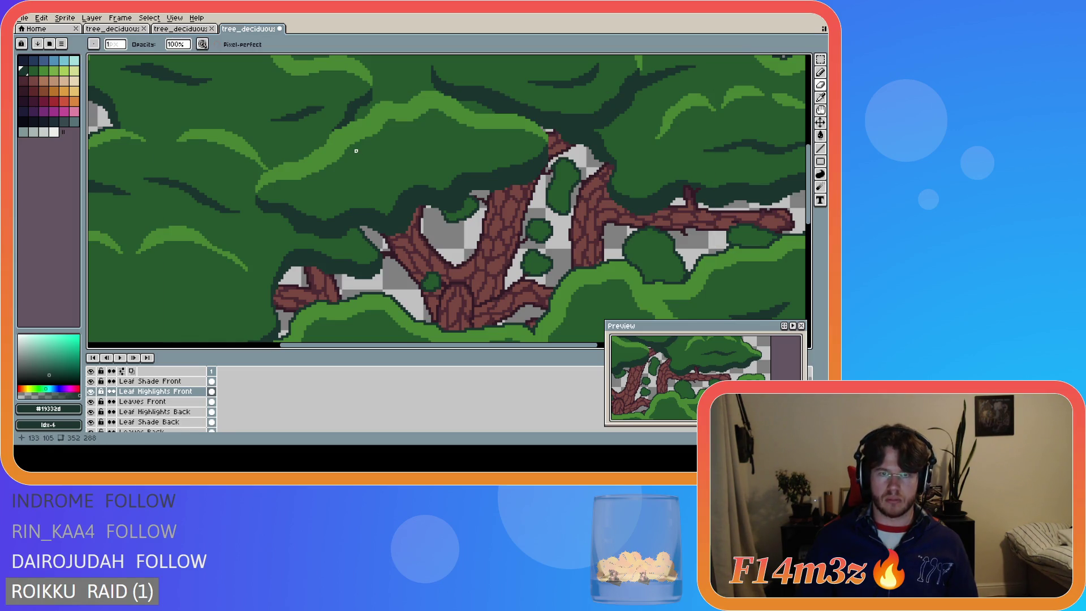
{"action": "scroll", "coordinate": [356, 151], "scroll_direction": "down", "scroll_amount": 3}
{"action": "scroll", "coordinate": [398, 195], "scroll_direction": "up", "scroll_amount": 4}
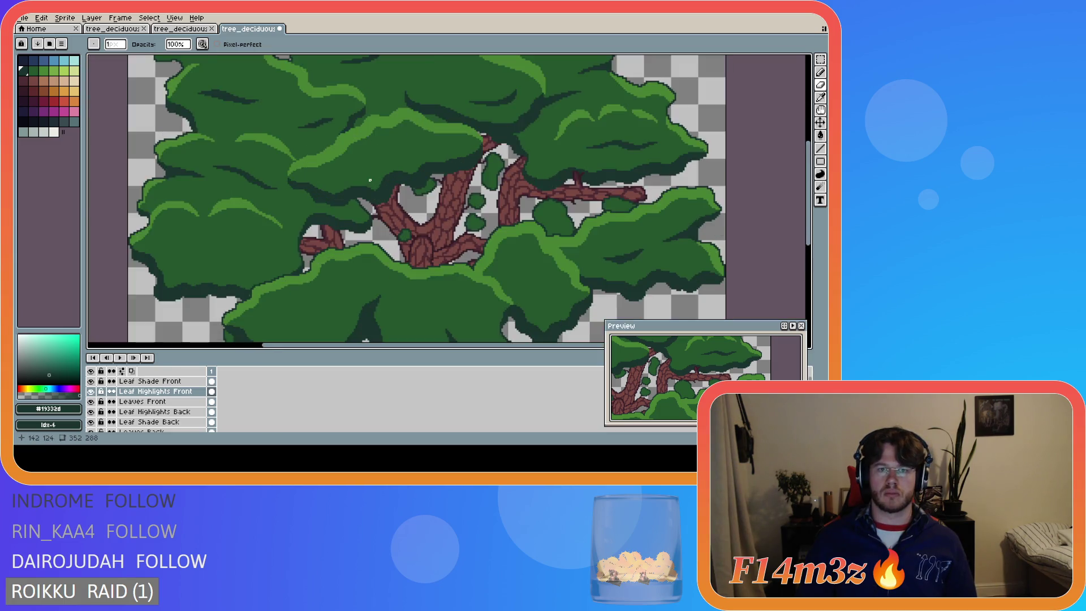
{"action": "scroll", "coordinate": [347, 152], "scroll_direction": "down", "scroll_amount": 1}
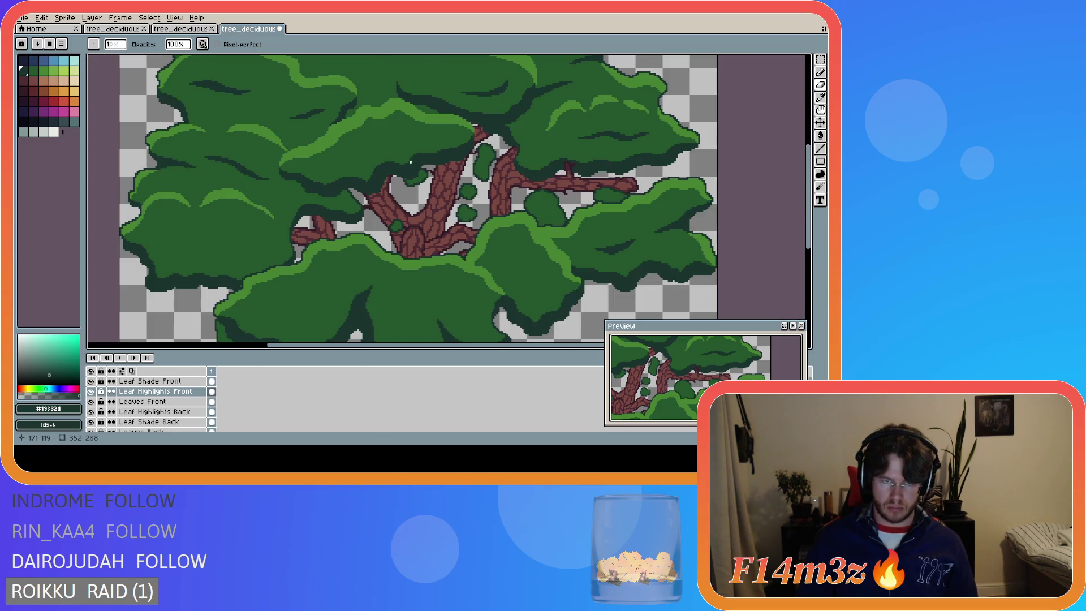
{"action": "scroll", "coordinate": [384, 173], "scroll_direction": "down", "scroll_amount": 2}
{"action": "scroll", "coordinate": [343, 168], "scroll_direction": "up", "scroll_amount": 2}
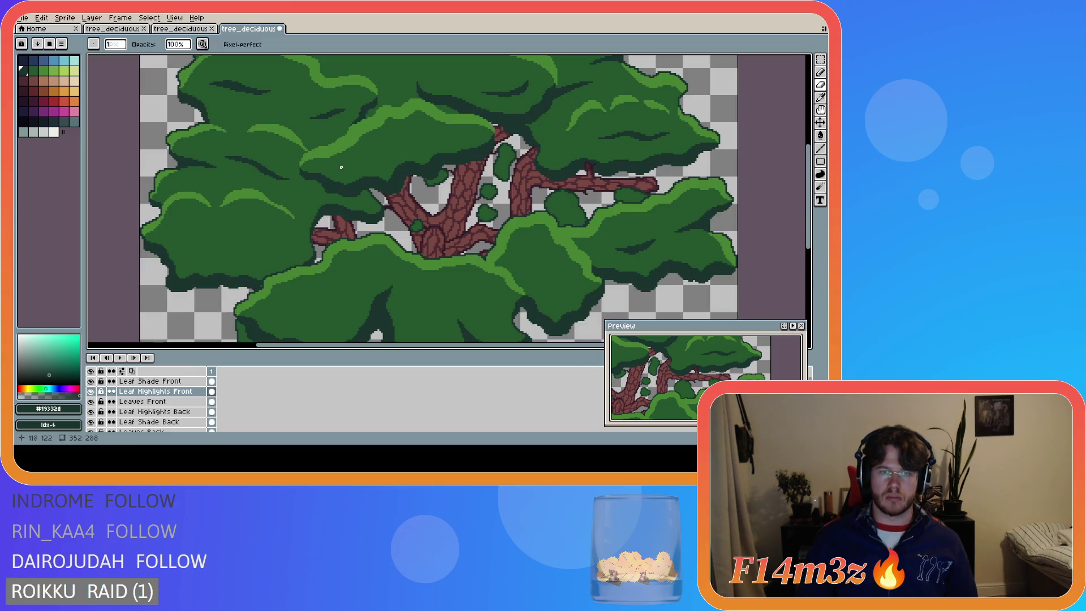
{"action": "scroll", "coordinate": [332, 168], "scroll_direction": "up", "scroll_amount": 1}
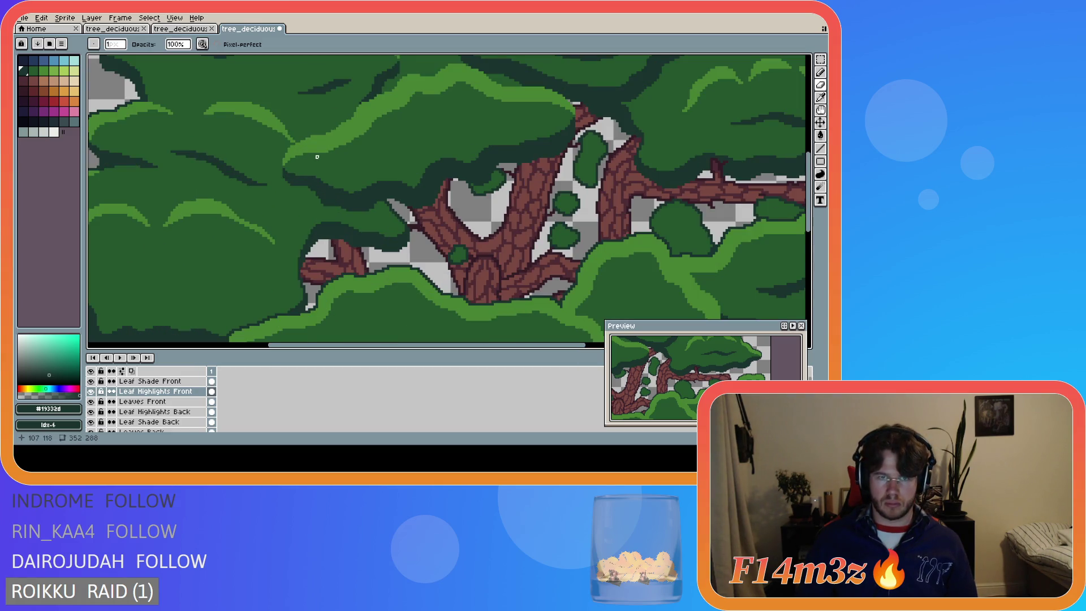
{"action": "scroll", "coordinate": [391, 164], "scroll_direction": "down", "scroll_amount": 2}
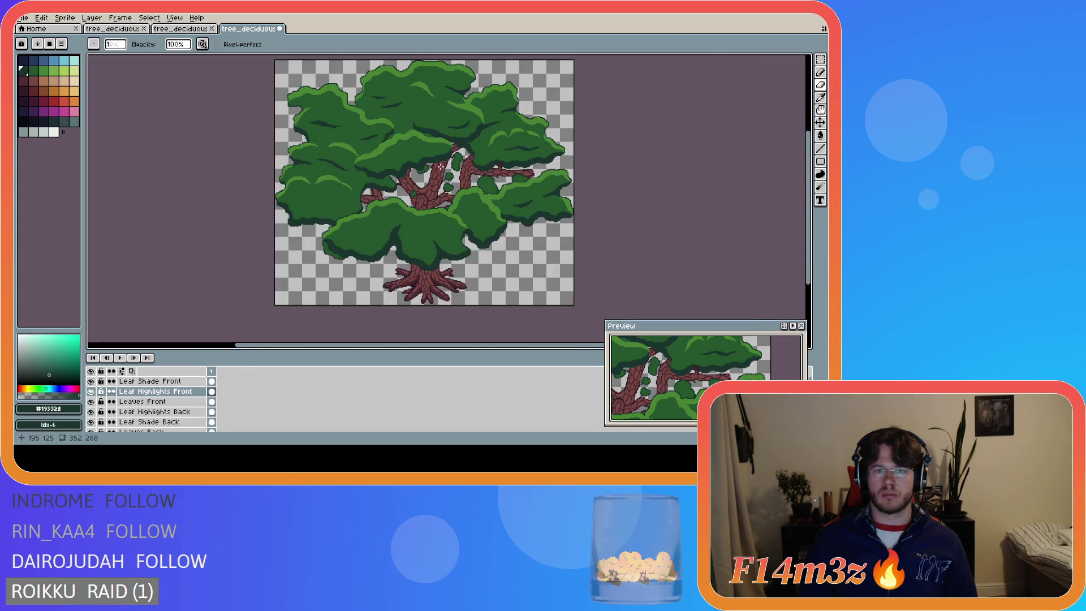
Zoom in, briefly hold Ctrl for the Move tool, and save the tree file
{"action": "scroll", "coordinate": [394, 164], "scroll_direction": "up", "scroll_amount": 2}
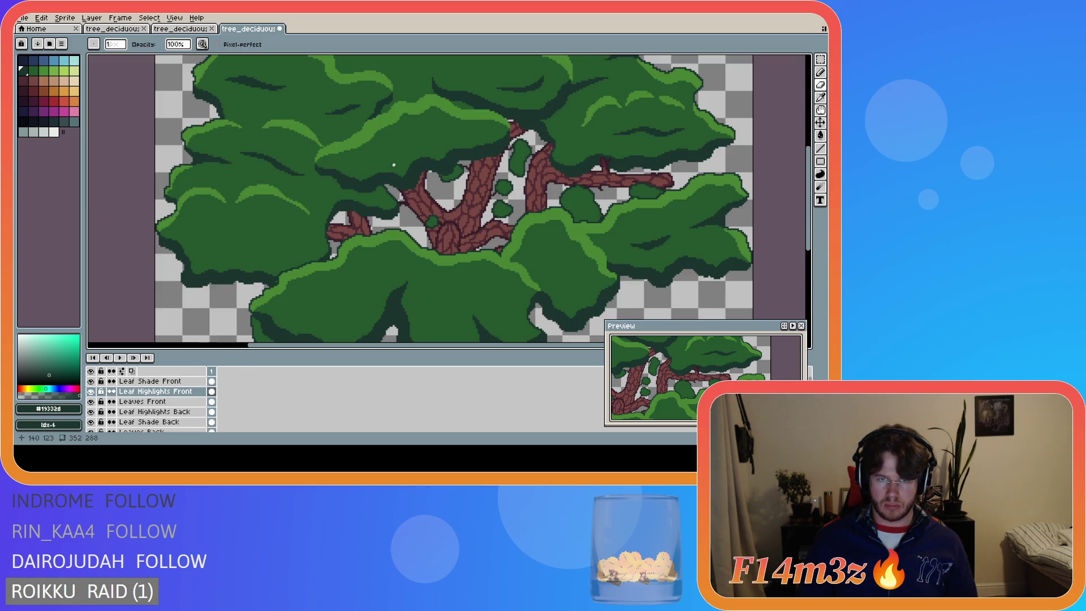
{"action": "scroll", "coordinate": [381, 150], "scroll_direction": "up", "scroll_amount": 1}
{"action": "key", "text": "ctrl"}
{"action": "key", "text": "ctrl"}
{"action": "key", "text": "ctrl"}
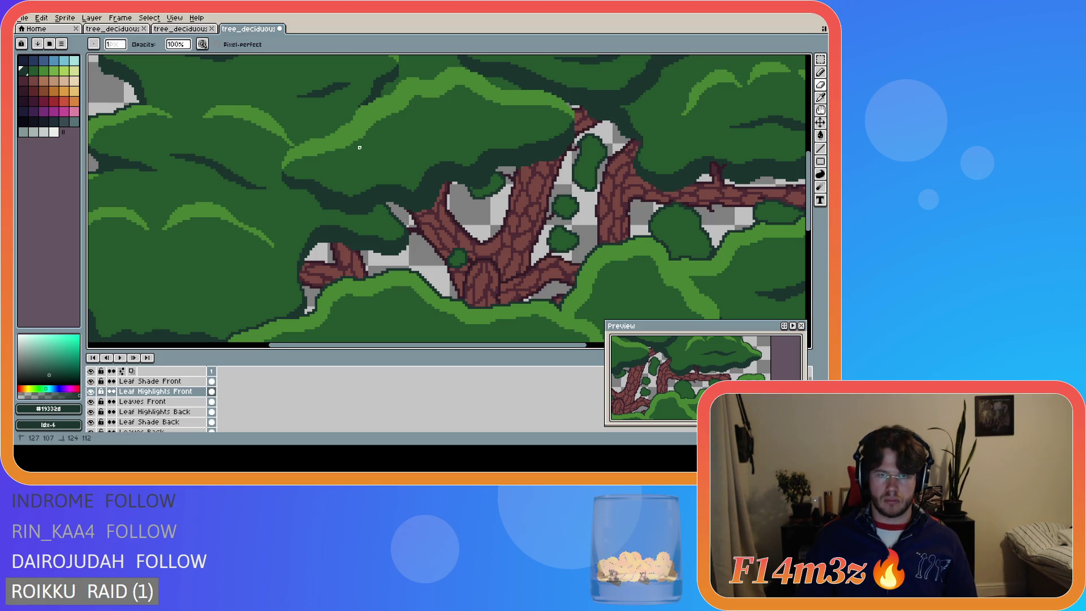
{"action": "key", "text": "ctrl"}
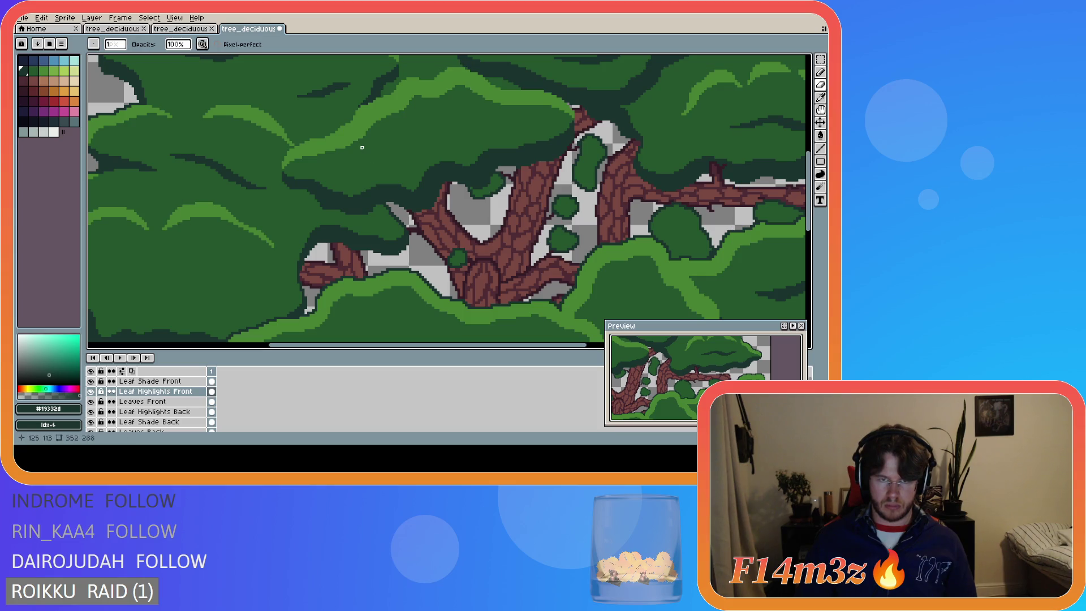
{"action": "key", "text": "ctrl"}
{"action": "key", "text": "ctrl+s"}
Eyedrop a colour from the artwork, then switch to the Pencil and the Eraser
{"action": "scroll", "coordinate": [380, 198], "scroll_direction": "down", "scroll_amount": 3}
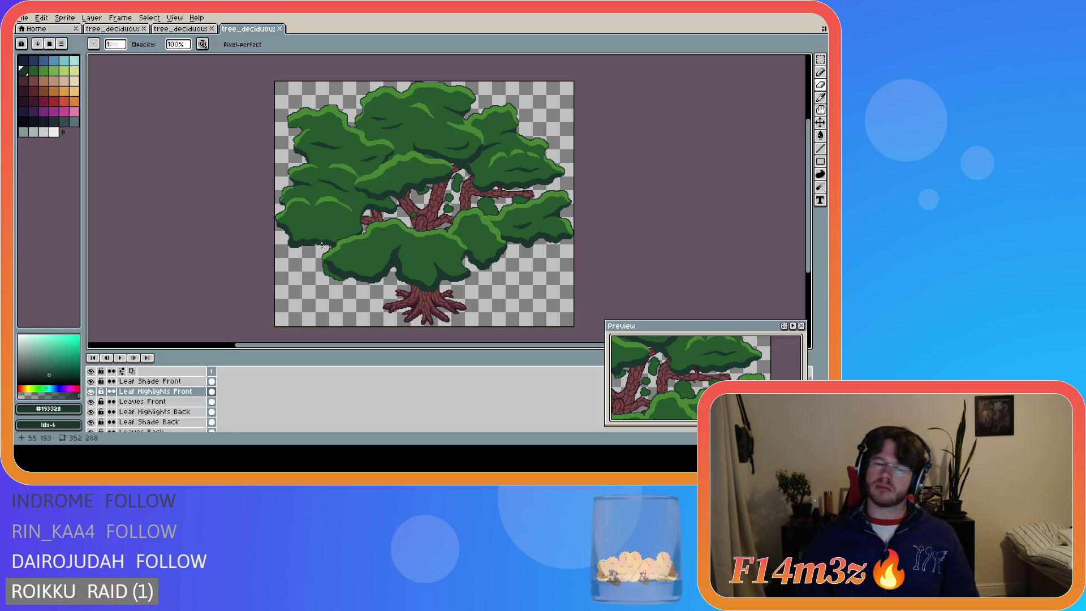
{"action": "scroll", "coordinate": [501, 175], "scroll_direction": "up", "scroll_amount": 3}
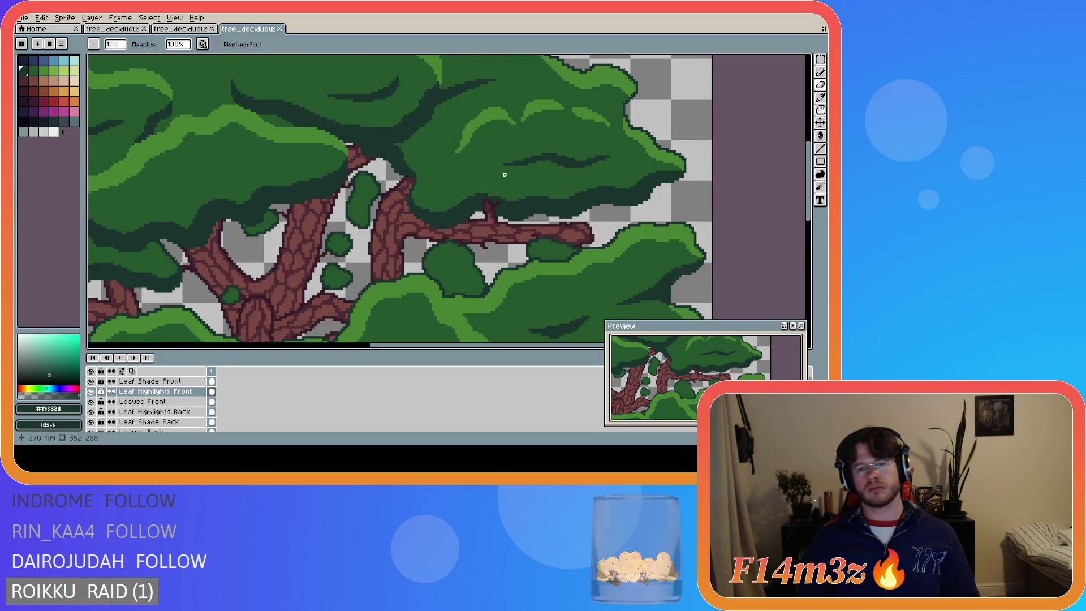
{"action": "key", "text": "i"}
{"action": "key", "text": "b"}
{"action": "scroll", "coordinate": [461, 206], "scroll_direction": "up", "scroll_amount": 1}
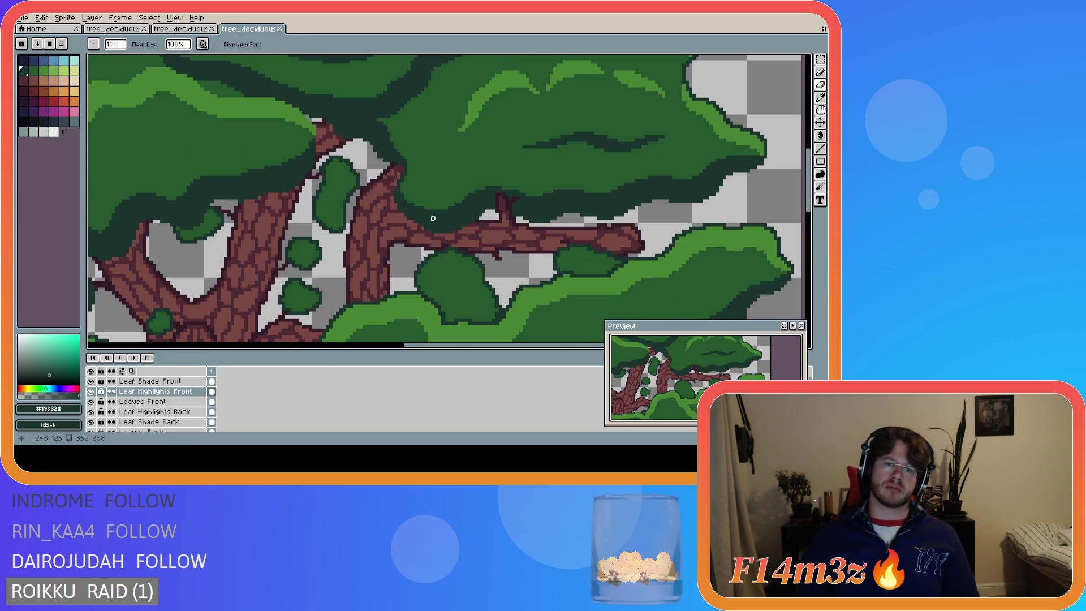
{"action": "key", "text": "e"}
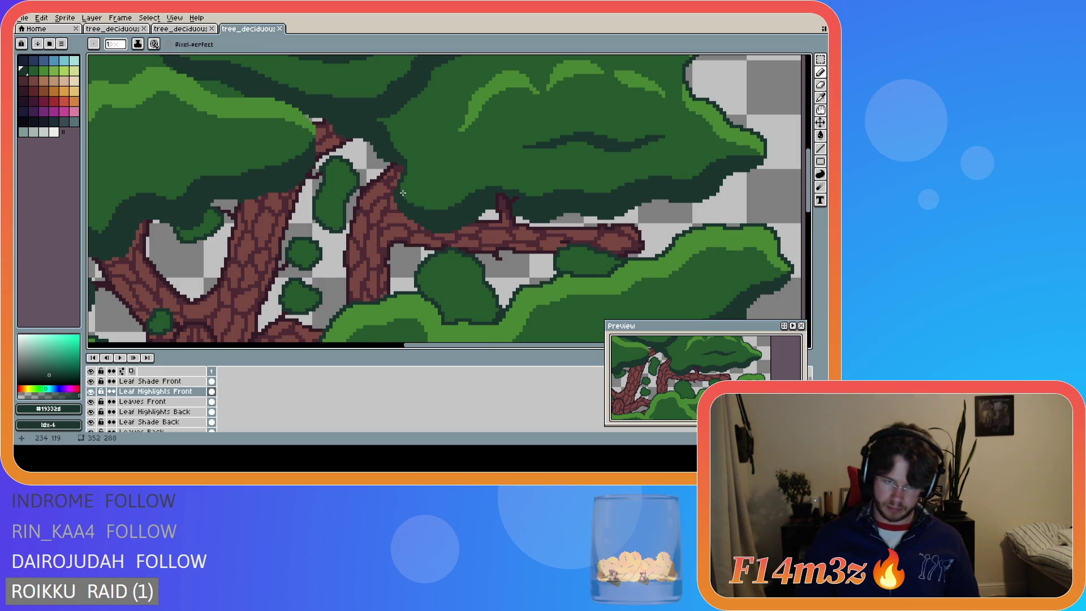
On Leaf Shade Back, eyedrop a colour, try a shading stroke by the trunk, and undo it
{"action": "left_click", "coordinate": [186, 422]}
{"action": "key", "text": "i"}
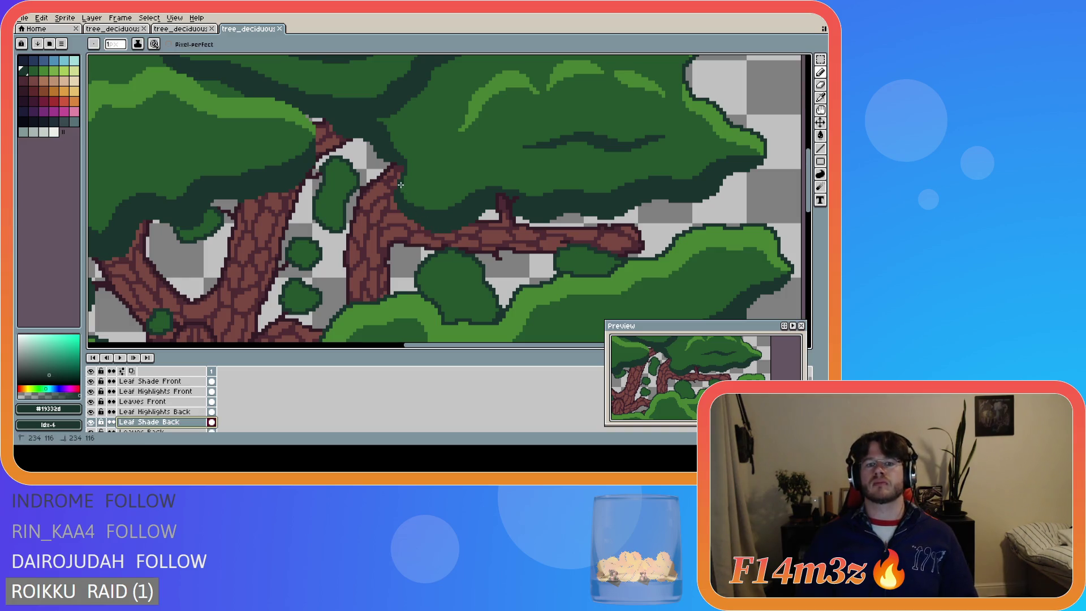
{"action": "left_click_drag", "start_coordinate": [403, 191], "coordinate": [403, 192]}
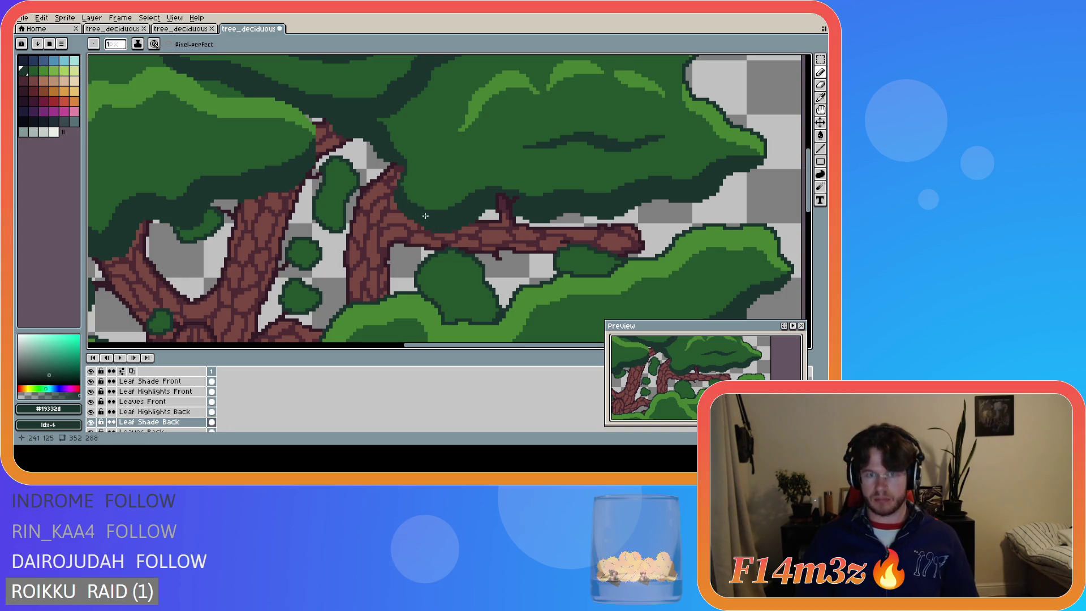
{"action": "key", "text": "ctrl+z"}
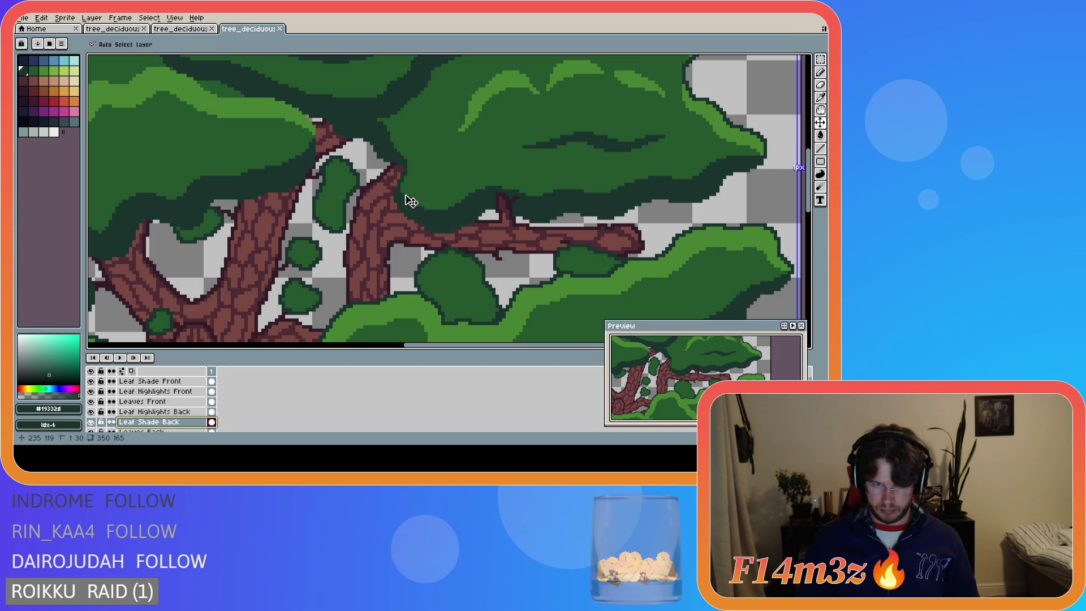
Drag another stroke near the trunk, zoom around, and save the file
{"action": "left_click_drag", "start_coordinate": [401, 184], "coordinate": [422, 217]}
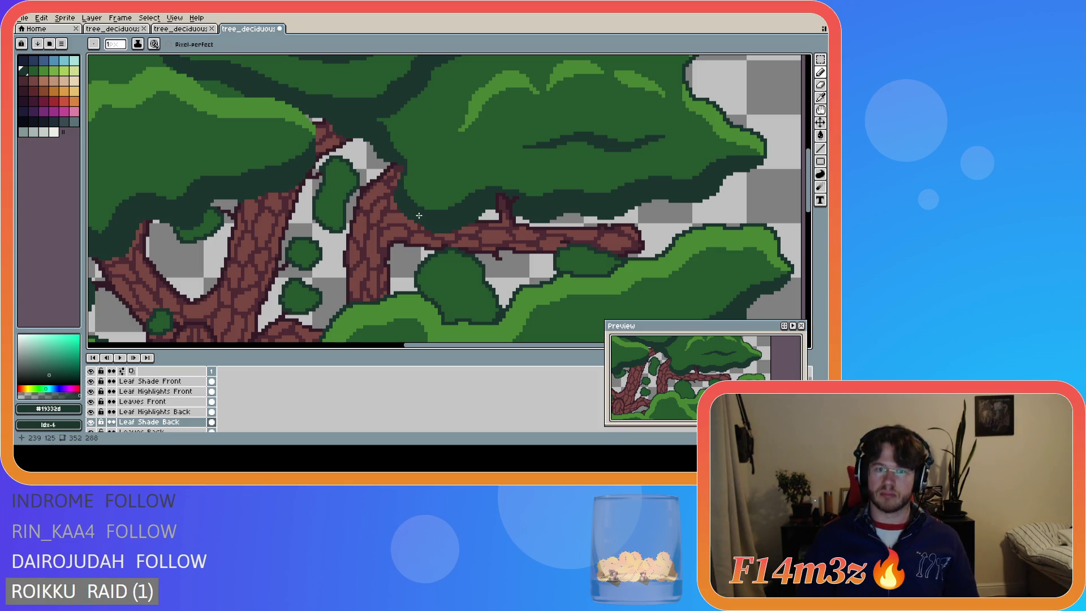
{"action": "scroll", "coordinate": [447, 240], "scroll_direction": "down", "scroll_amount": 2}
{"action": "scroll", "coordinate": [447, 239], "scroll_direction": "up", "scroll_amount": 1}
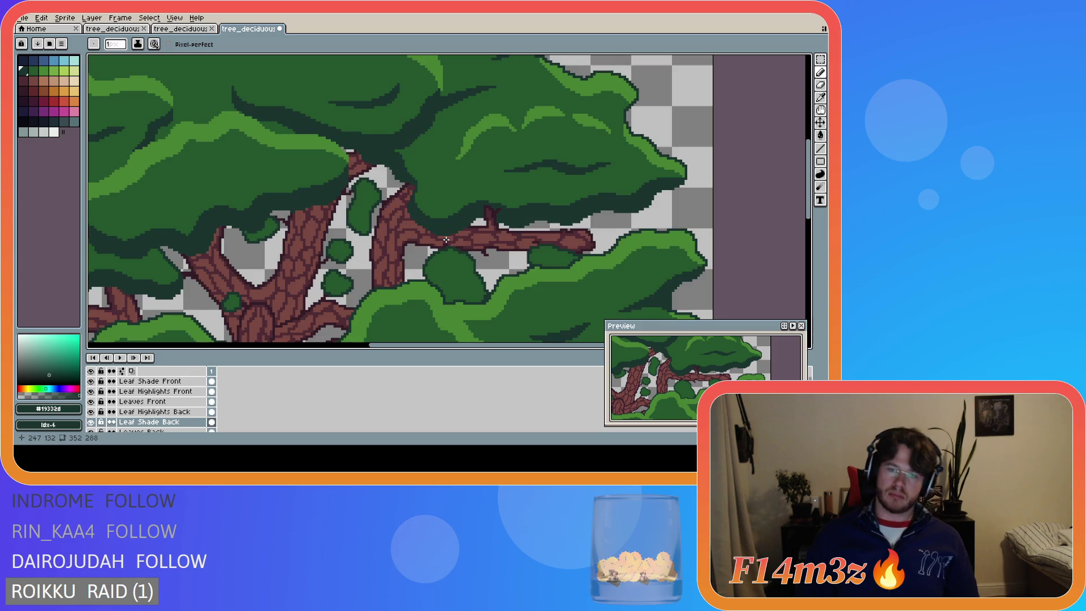
{"action": "scroll", "coordinate": [434, 225], "scroll_direction": "up", "scroll_amount": 1}
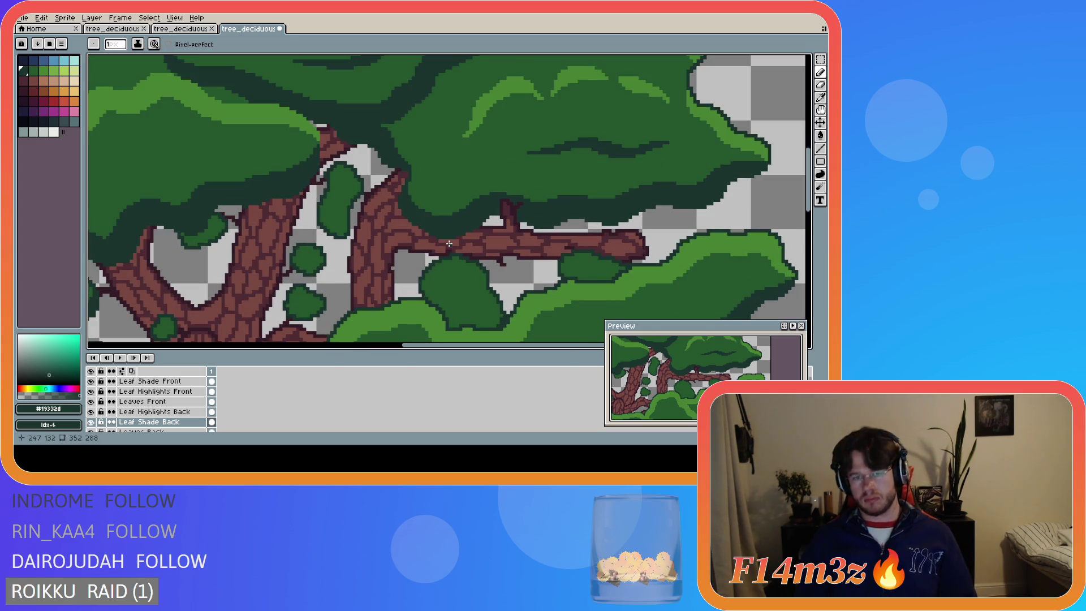
{"action": "scroll", "coordinate": [447, 241], "scroll_direction": "down", "scroll_amount": 5}
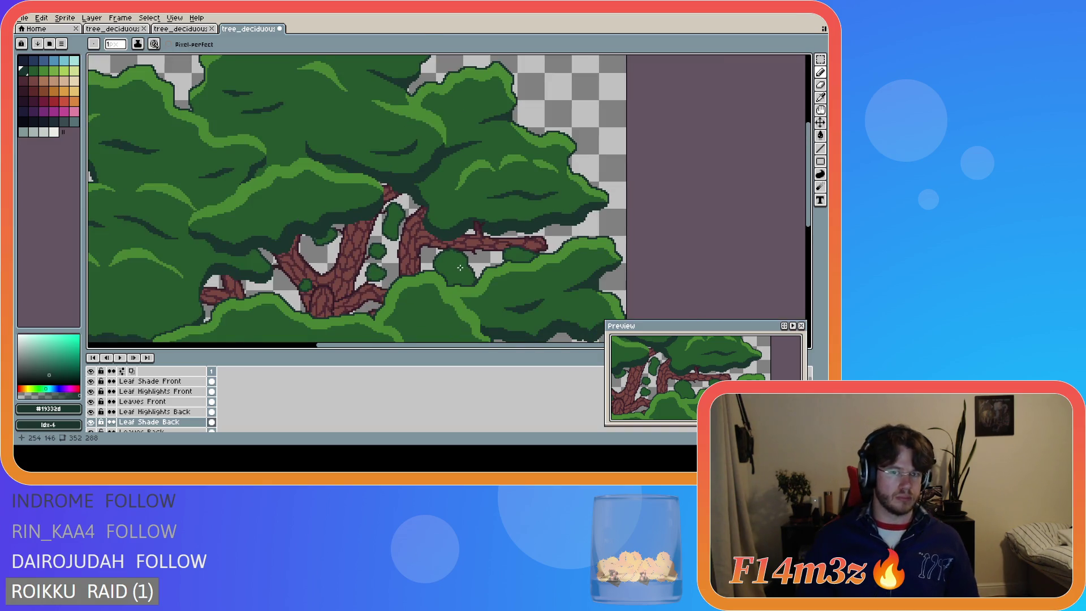
{"action": "key", "text": "ctrl+s"}
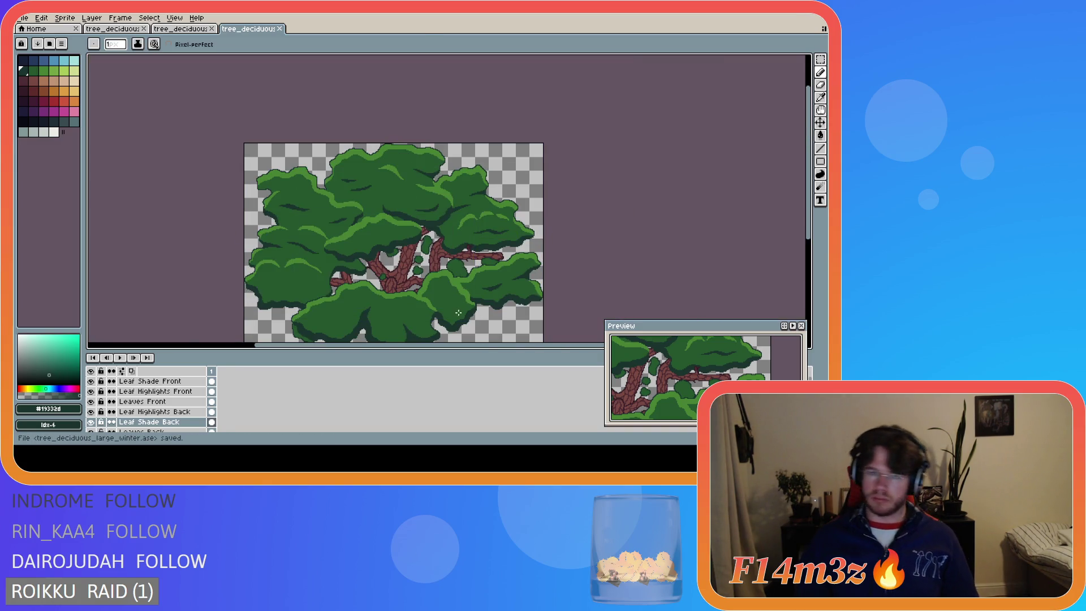
{"action": "scroll", "coordinate": [444, 302], "scroll_direction": "up", "scroll_amount": 2}
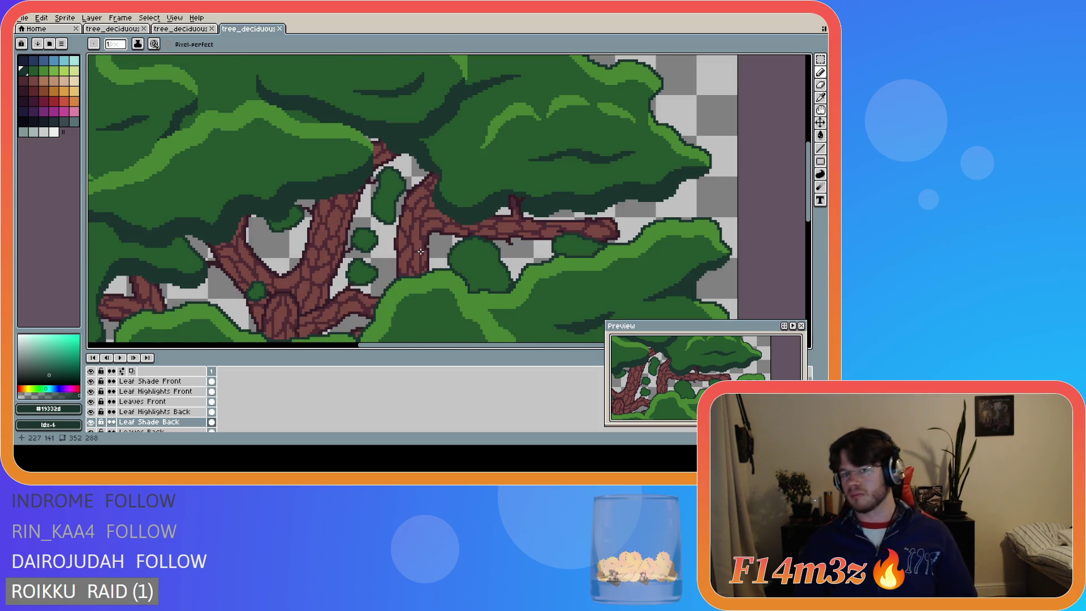
{"action": "scroll", "coordinate": [420, 252], "scroll_direction": "down", "scroll_amount": 2}
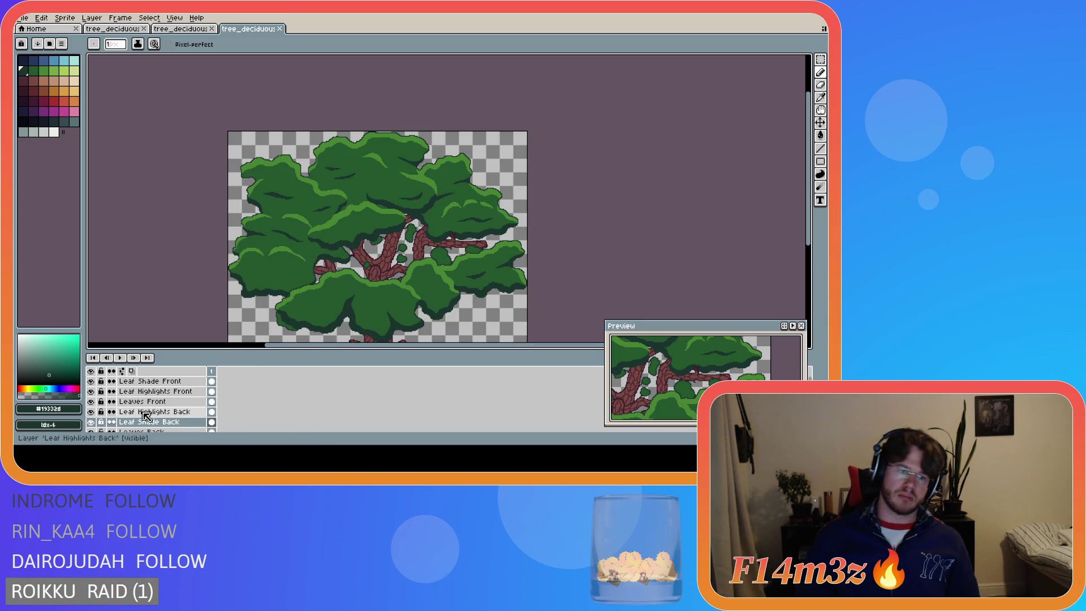
Toggle Leaves Back off and on to inspect the branches, leaving it visible
{"action": "scroll", "coordinate": [151, 416], "scroll_direction": "down", "scroll_amount": 2}
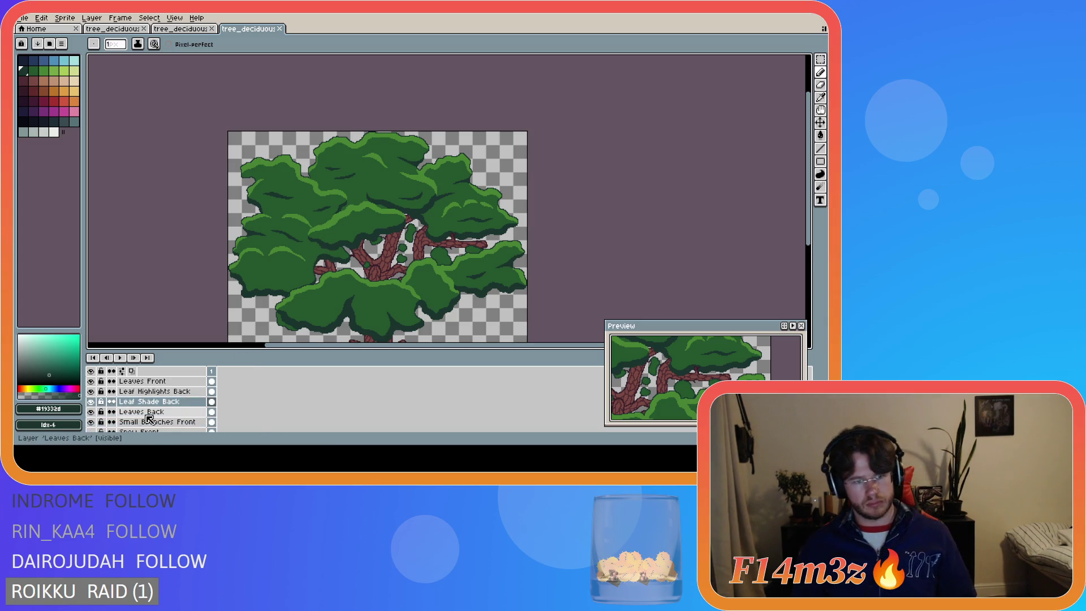
{"action": "left_click", "coordinate": [91, 411]}
{"action": "left_click", "coordinate": [91, 412]}
{"action": "left_click", "coordinate": [91, 412]}
{"action": "left_click", "coordinate": [91, 411]}
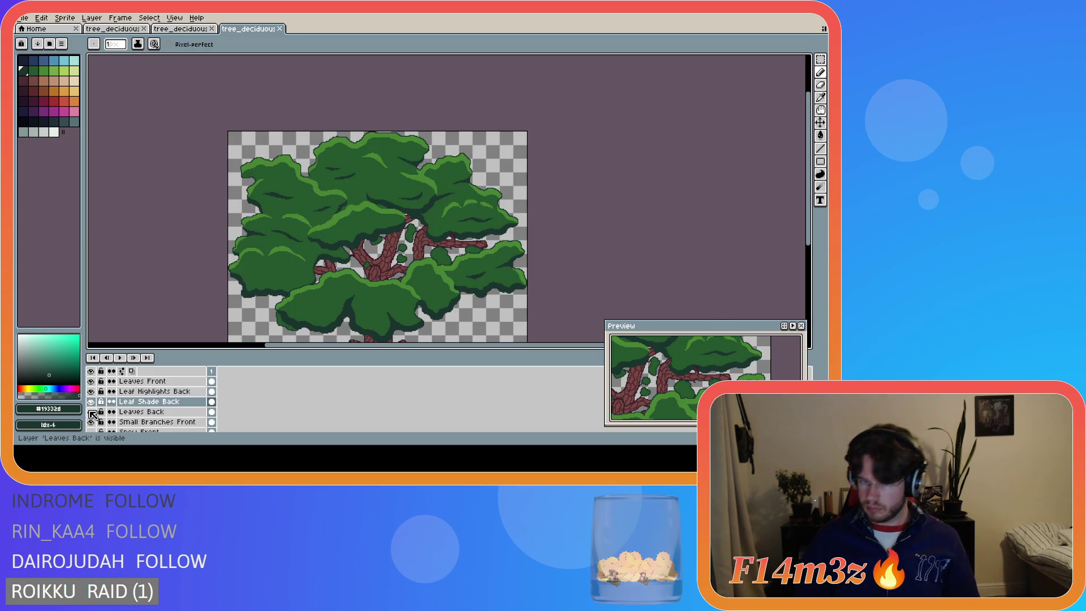
{"action": "left_click", "coordinate": [91, 411]}
{"action": "left_click", "coordinate": [91, 412]}
{"action": "left_click", "coordinate": [91, 412]}
{"action": "left_click", "coordinate": [91, 412]}
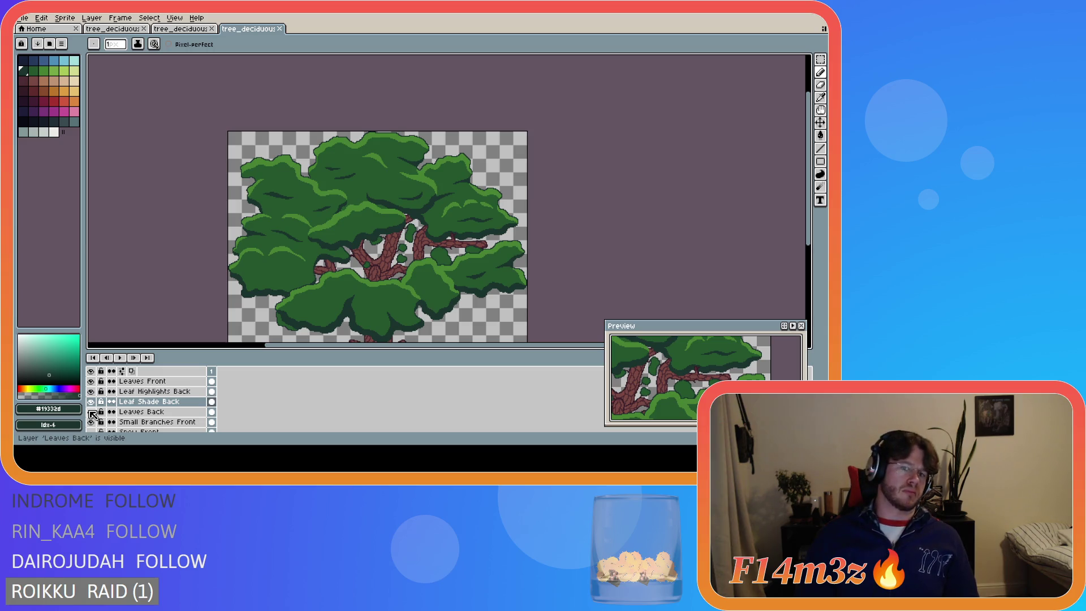
Draw a dark green shading stroke on the foliage, trying and undoing a bucket fill
{"action": "scroll", "coordinate": [403, 245], "scroll_direction": "up", "scroll_amount": 3}
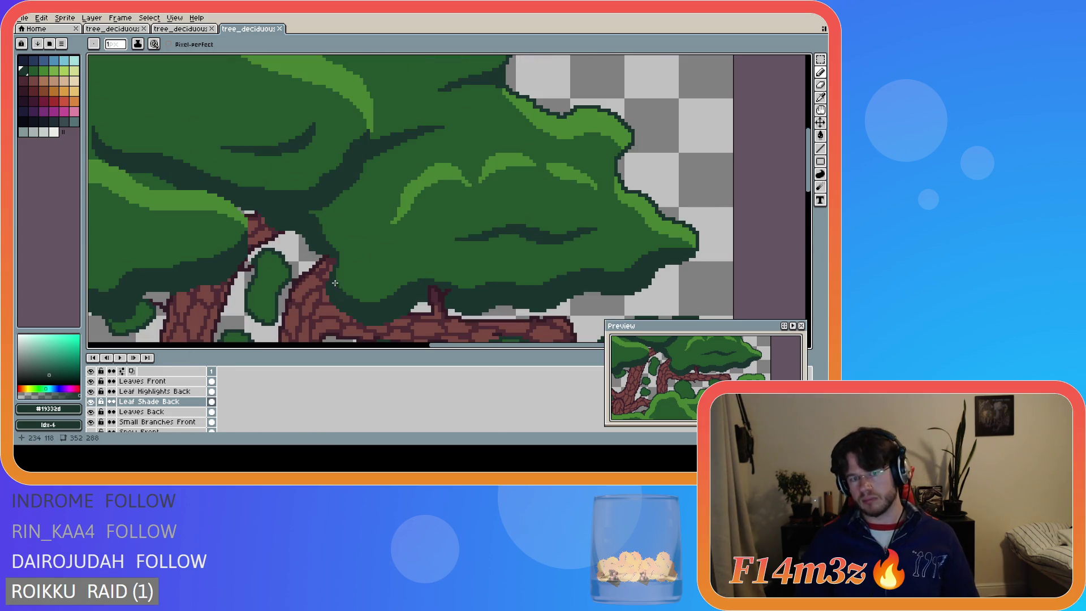
{"action": "mouse_move", "coordinate": [335, 277]}
{"action": "left_mouse_down"}
{"action": "mouse_move", "coordinate": [376, 248]}
{"action": "mouse_move", "coordinate": [335, 248]}
{"action": "mouse_move", "coordinate": [353, 249]}
{"action": "left_mouse_up"}
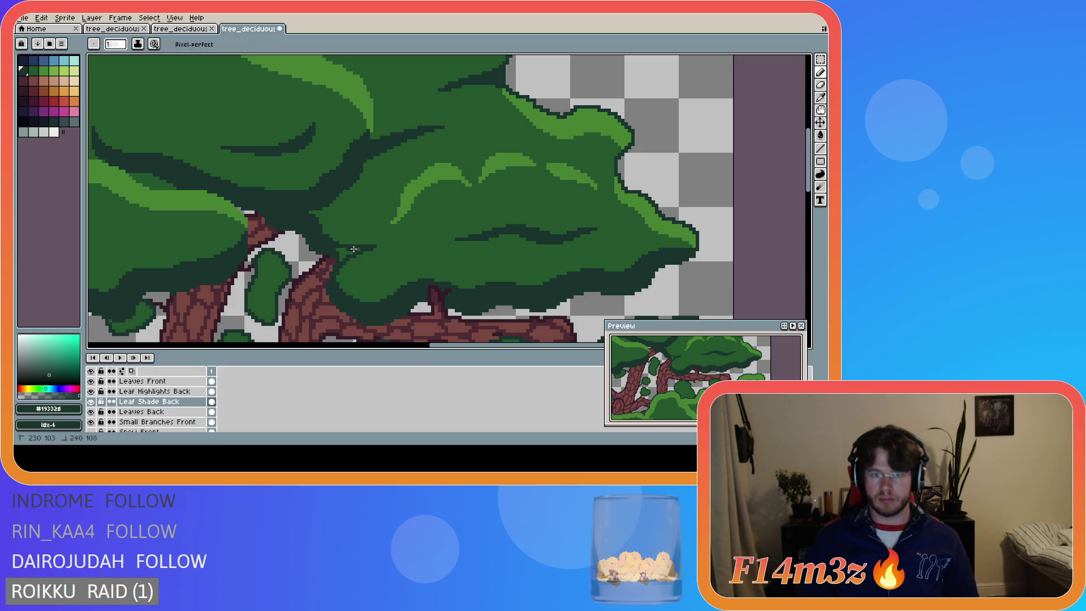
{"action": "key", "text": "g"}
{"action": "left_click", "coordinate": [343, 255]}
{"action": "key", "text": "ctrl+z"}
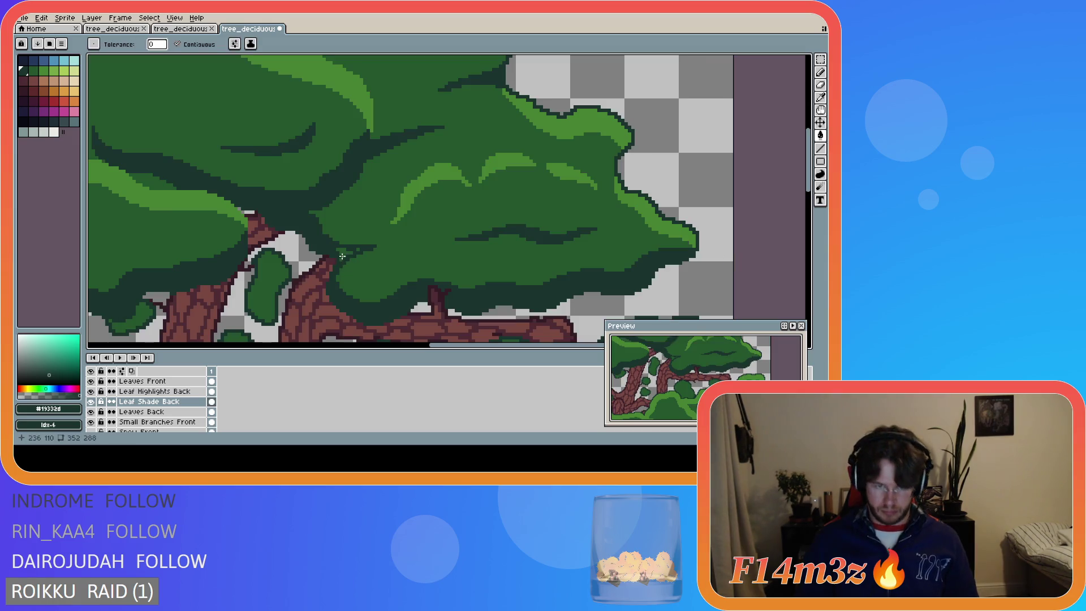
{"action": "key", "text": "b"}
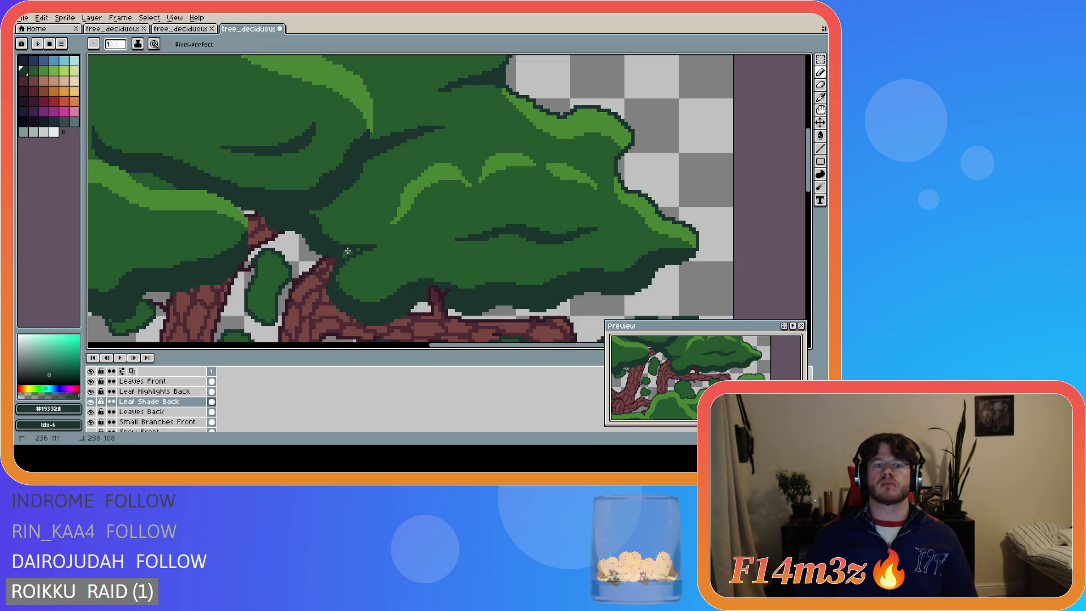
Switch to the Eraser, zoom around the tree, and save the sprite
{"action": "scroll", "coordinate": [425, 286], "scroll_direction": "down", "scroll_amount": 1}
{"action": "scroll", "coordinate": [426, 286], "scroll_direction": "down", "scroll_amount": 2}
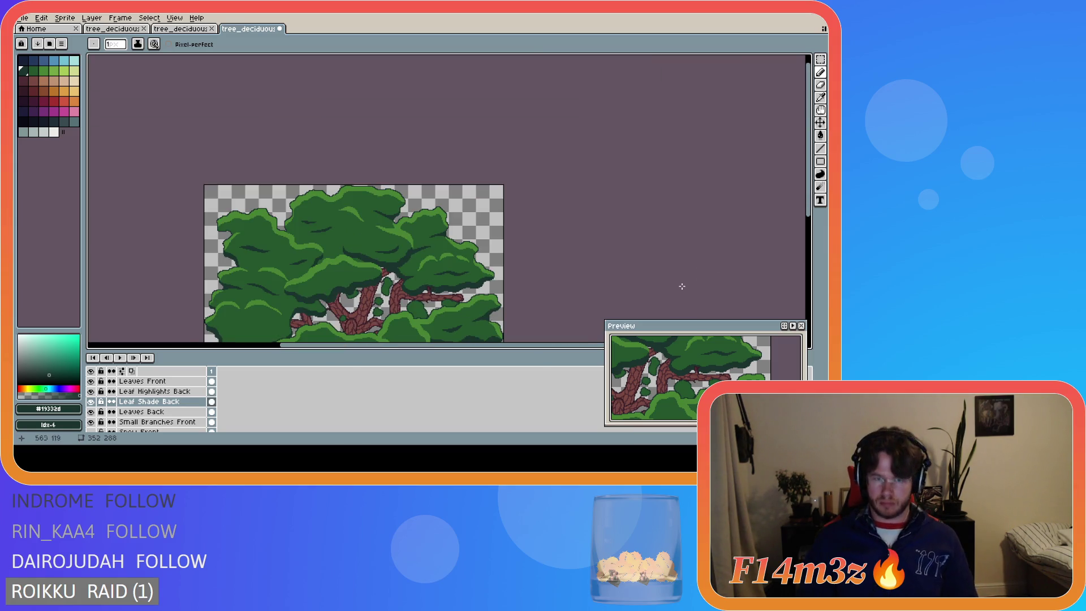
{"action": "scroll", "coordinate": [402, 277], "scroll_direction": "up", "scroll_amount": 5}
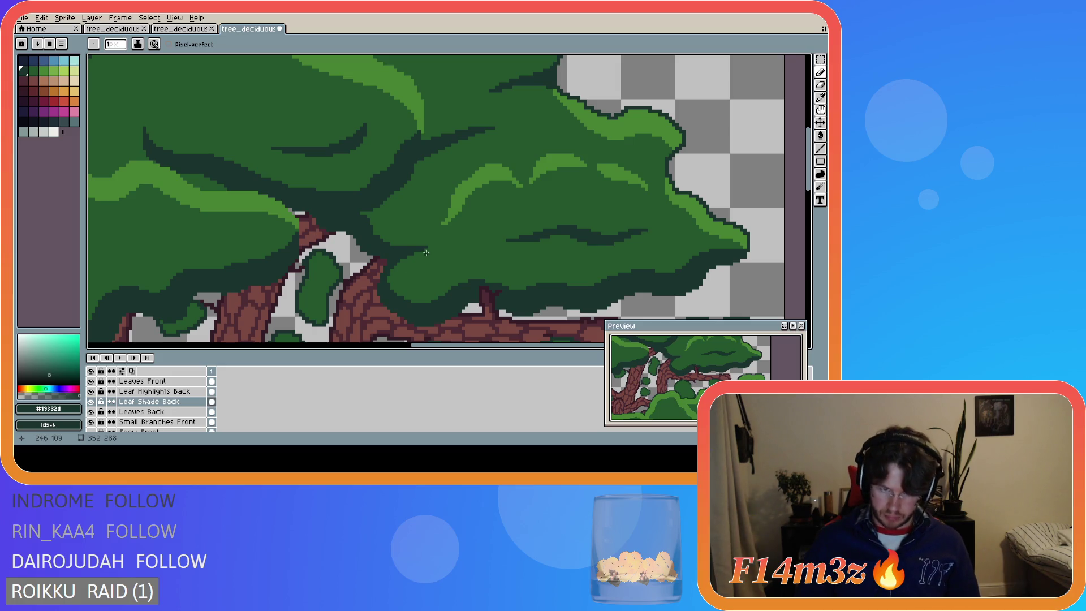
{"action": "key", "text": "e"}
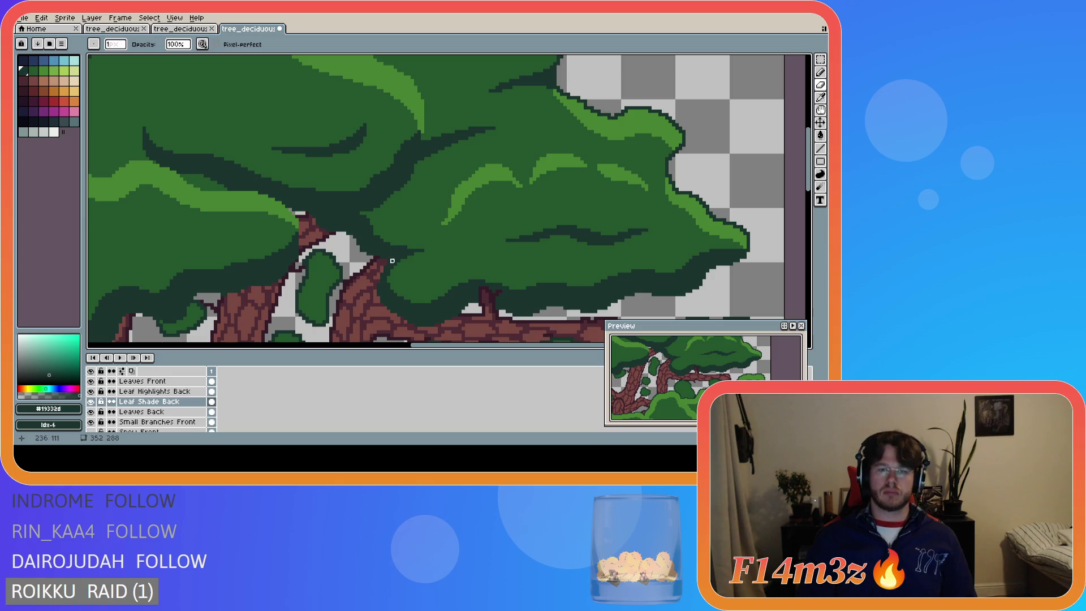
{"action": "scroll", "coordinate": [490, 310], "scroll_direction": "down", "scroll_amount": 4}
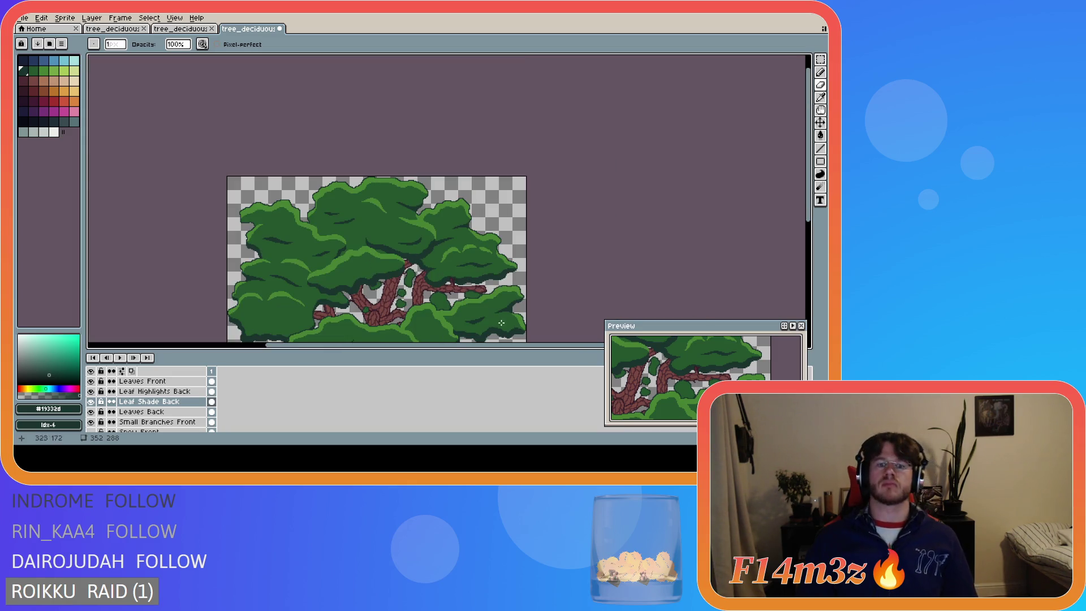
{"action": "scroll", "coordinate": [510, 319], "scroll_direction": "down", "scroll_amount": 1}
{"action": "scroll", "coordinate": [485, 310], "scroll_direction": "up", "scroll_amount": 1}
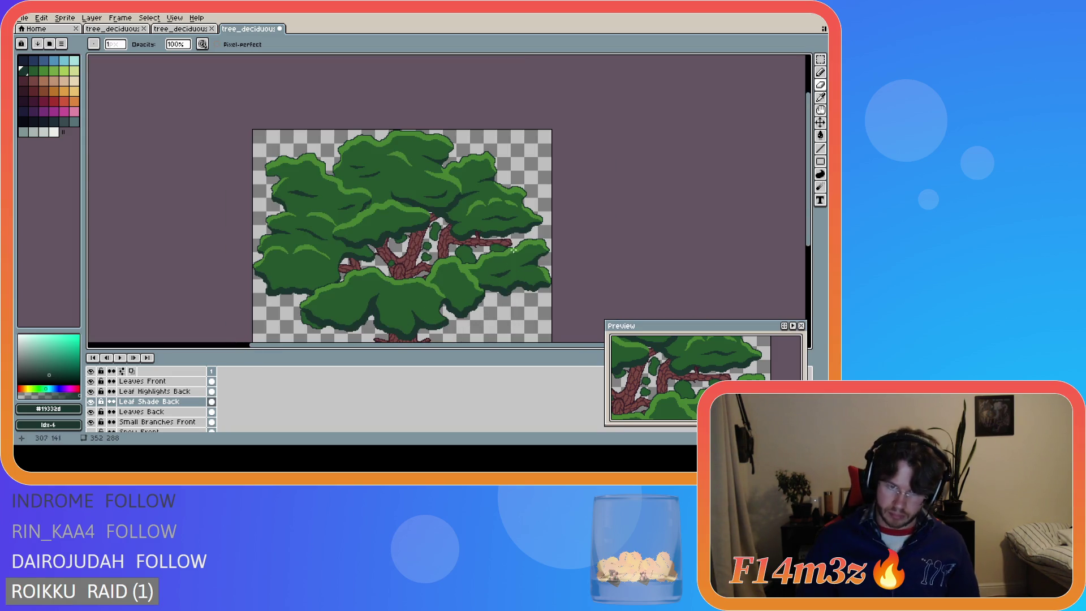
{"action": "key", "text": "ctrl+s"}
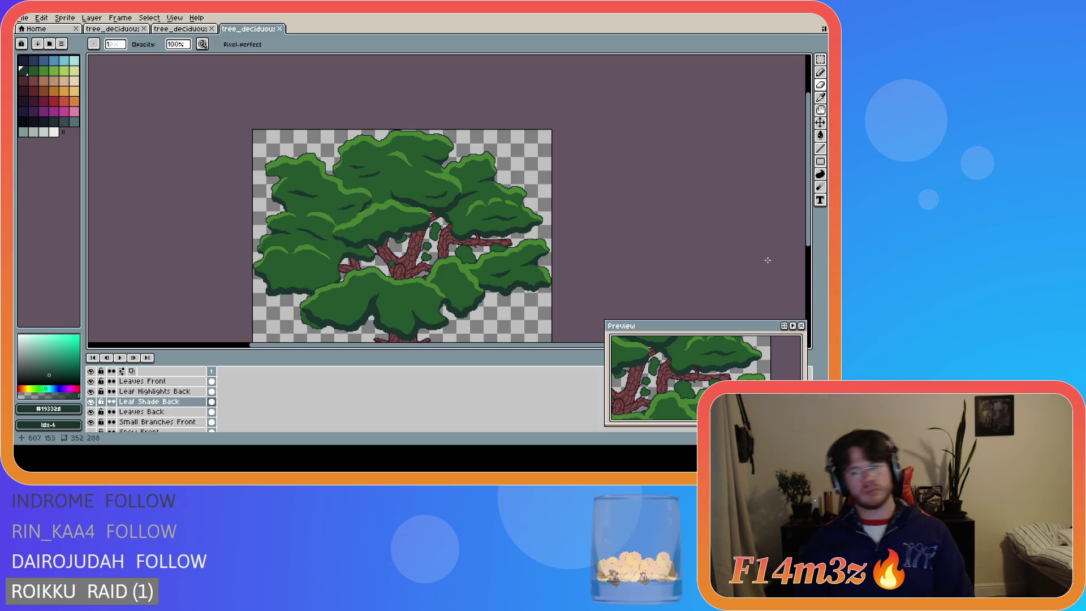
{"action": "left_click_drag", "start_coordinate": [810, 248], "coordinate": [810, 281]}
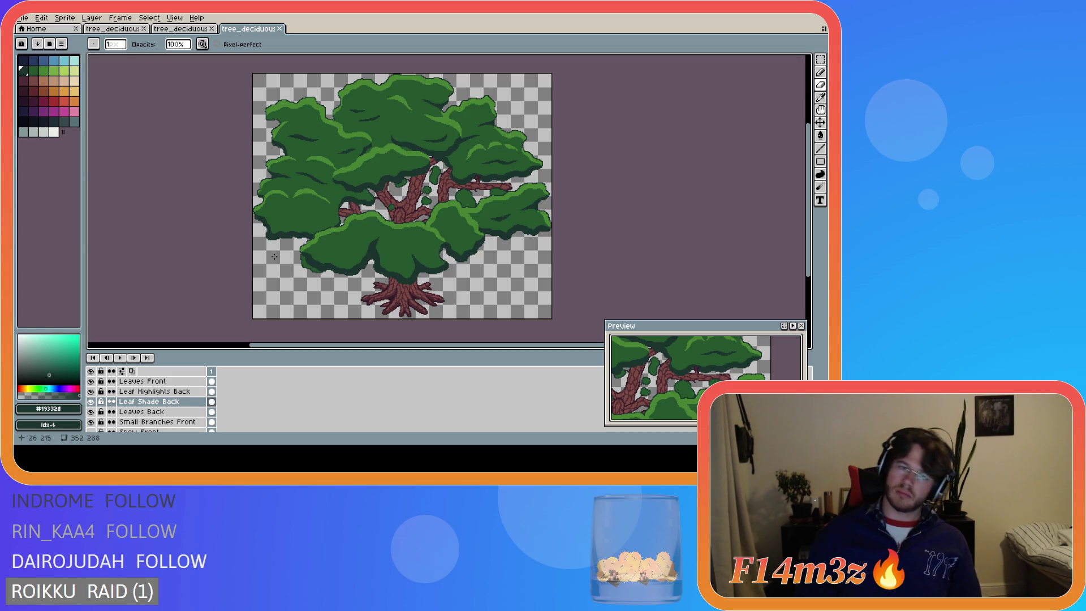
Compare the tree with and without Leaves Back, then select the Leaf Shade Back layer
{"action": "left_click", "coordinate": [91, 412]}
{"action": "left_click", "coordinate": [91, 412]}
{"action": "left_click", "coordinate": [91, 412]}
{"action": "left_click", "coordinate": [91, 412]}
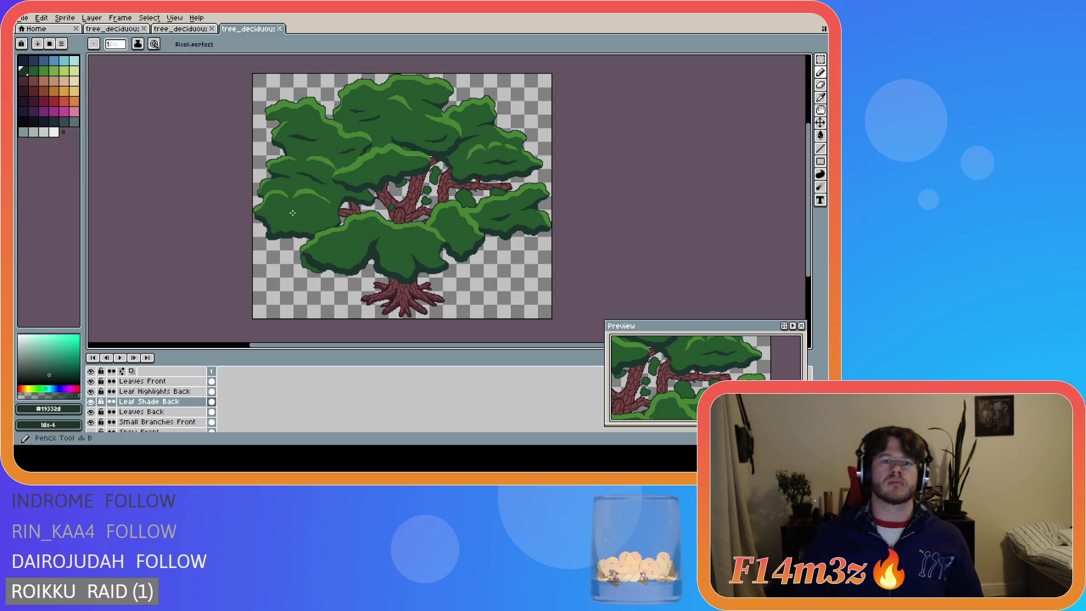
{"action": "left_click", "coordinate": [157, 406]}
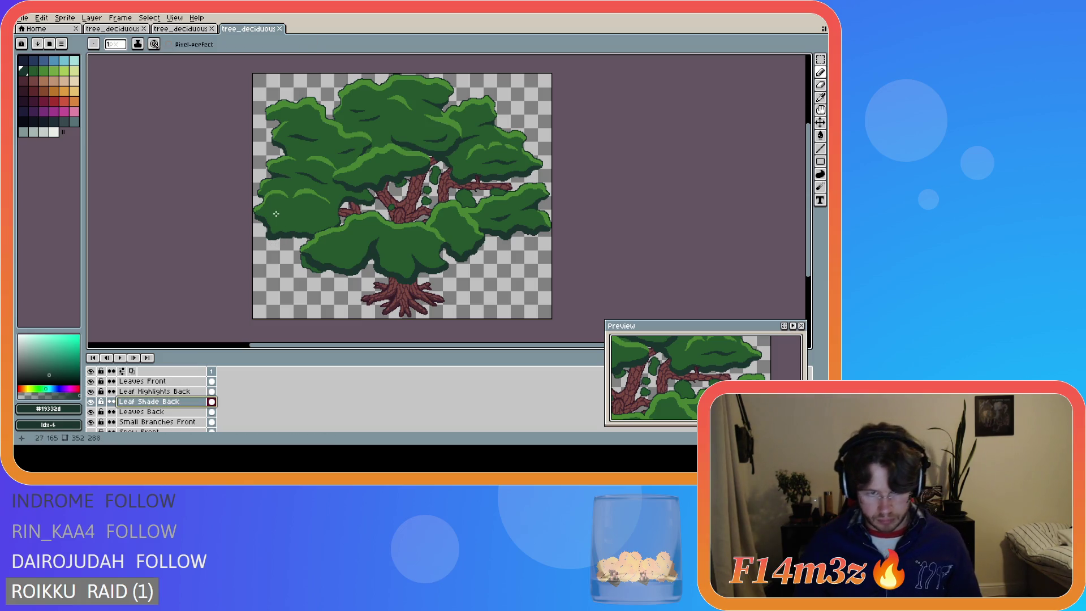
Draw a thin dark line across the left leaves and fill its two light gaps
{"action": "mouse_move", "coordinate": [283, 215]}
{"action": "left_mouse_down"}
{"action": "mouse_move", "coordinate": [318, 212]}
{"action": "mouse_move", "coordinate": [274, 217]}
{"action": "left_mouse_up"}
{"action": "scroll", "coordinate": [300, 212], "scroll_direction": "up", "scroll_amount": 4}
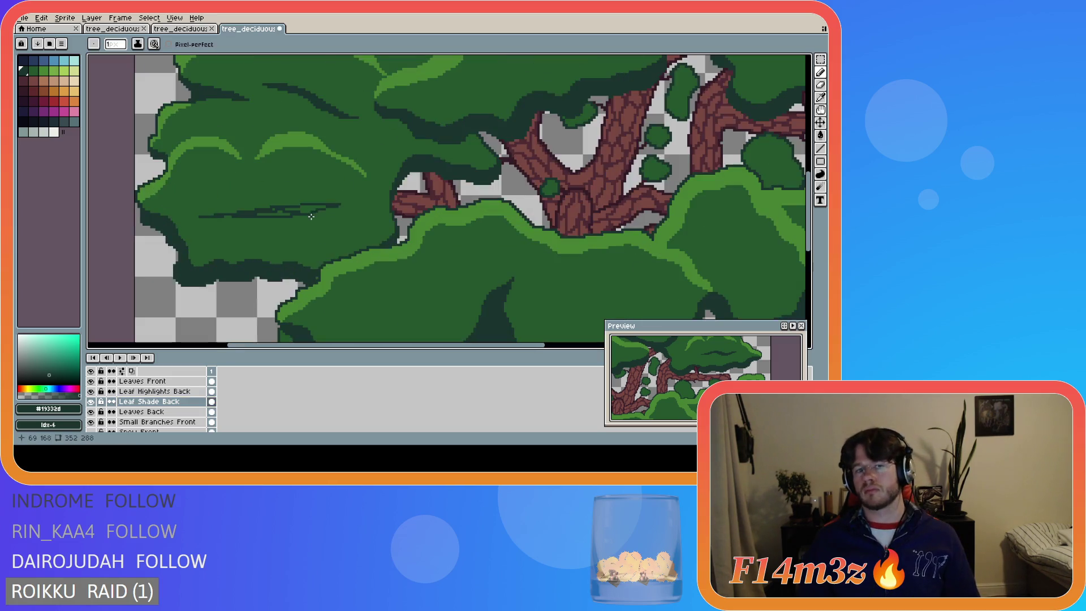
{"action": "key", "text": "g"}
{"action": "left_click", "coordinate": [302, 211]}
{"action": "left_click", "coordinate": [277, 214]}
{"action": "key", "text": "b"}
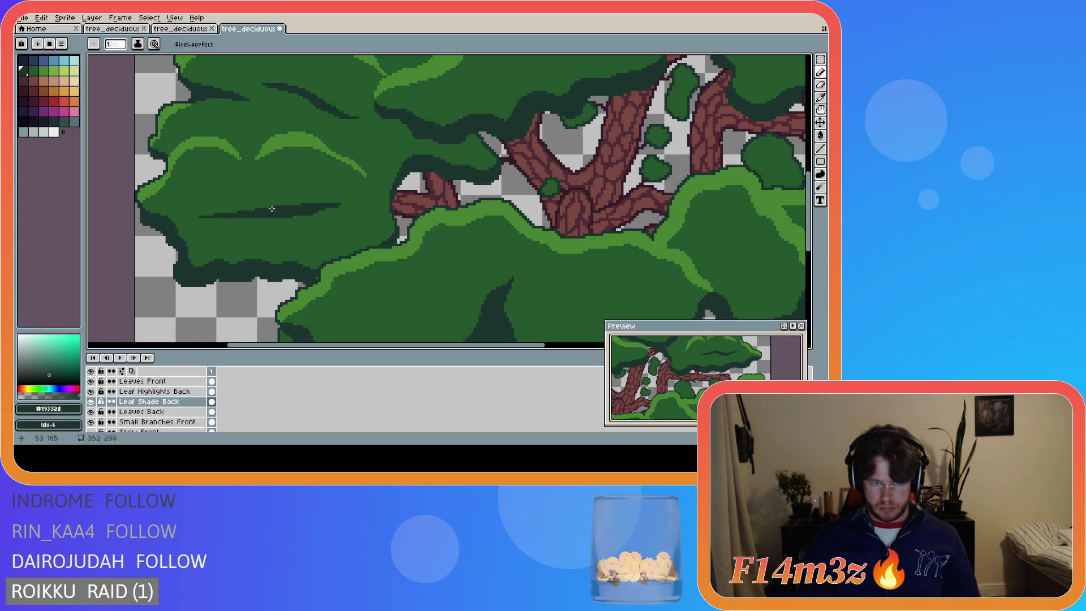
Paint a longer dark green shading stroke across the left leaf cluster
{"action": "scroll", "coordinate": [295, 221], "scroll_direction": "down", "scroll_amount": 6}
{"action": "scroll", "coordinate": [319, 236], "scroll_direction": "up", "scroll_amount": 1}
{"action": "key", "text": "ctrl"}
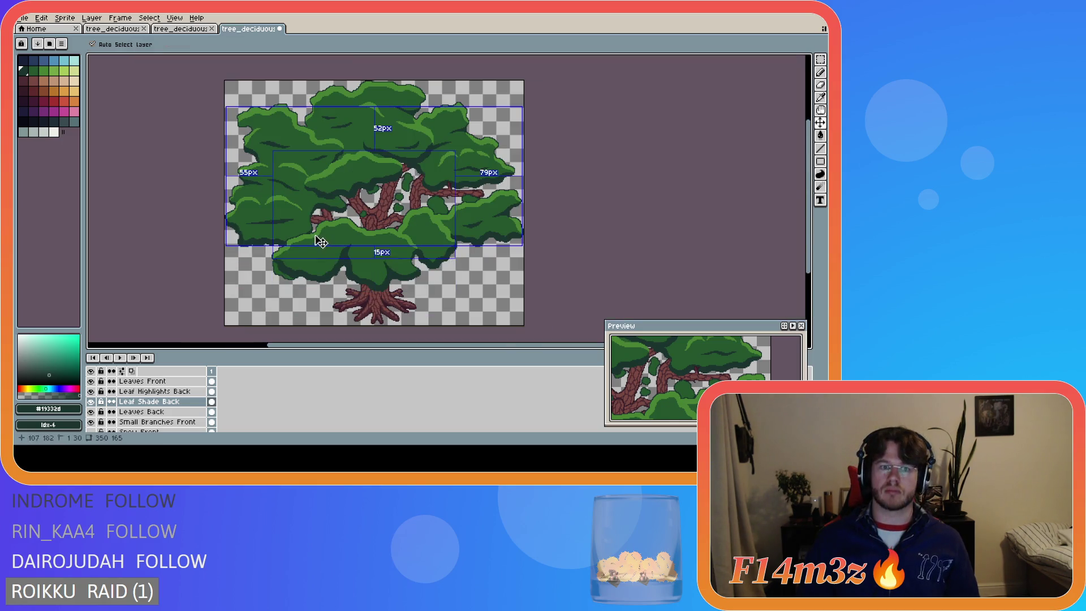
{"action": "scroll", "coordinate": [268, 238], "scroll_direction": "up", "scroll_amount": 3}
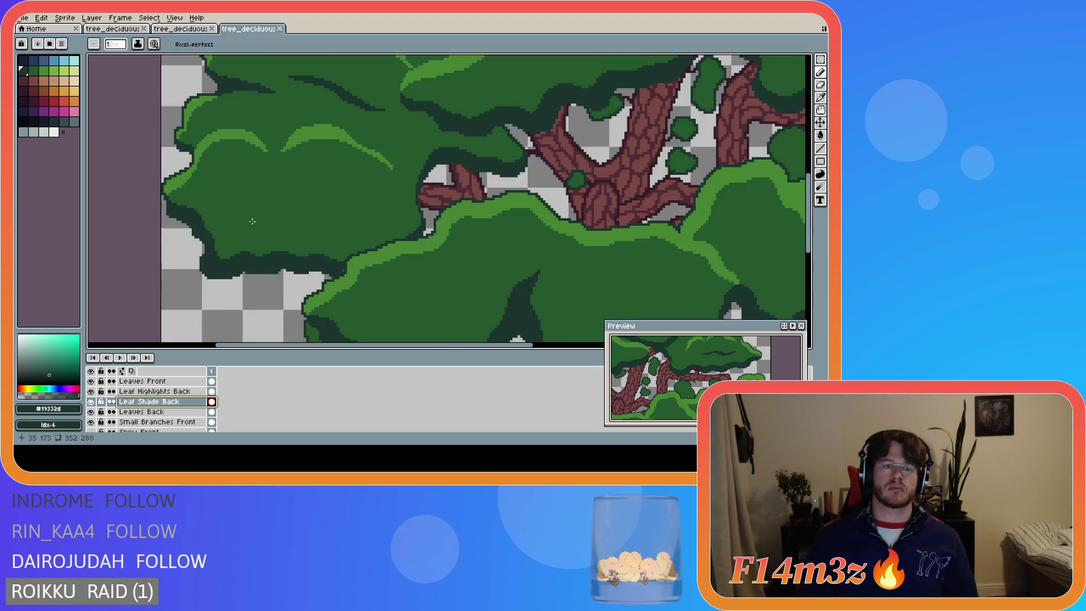
{"action": "mouse_move", "coordinate": [229, 204]}
{"action": "left_mouse_down"}
{"action": "mouse_move", "coordinate": [357, 207]}
{"action": "mouse_move", "coordinate": [312, 197]}
{"action": "left_mouse_up"}
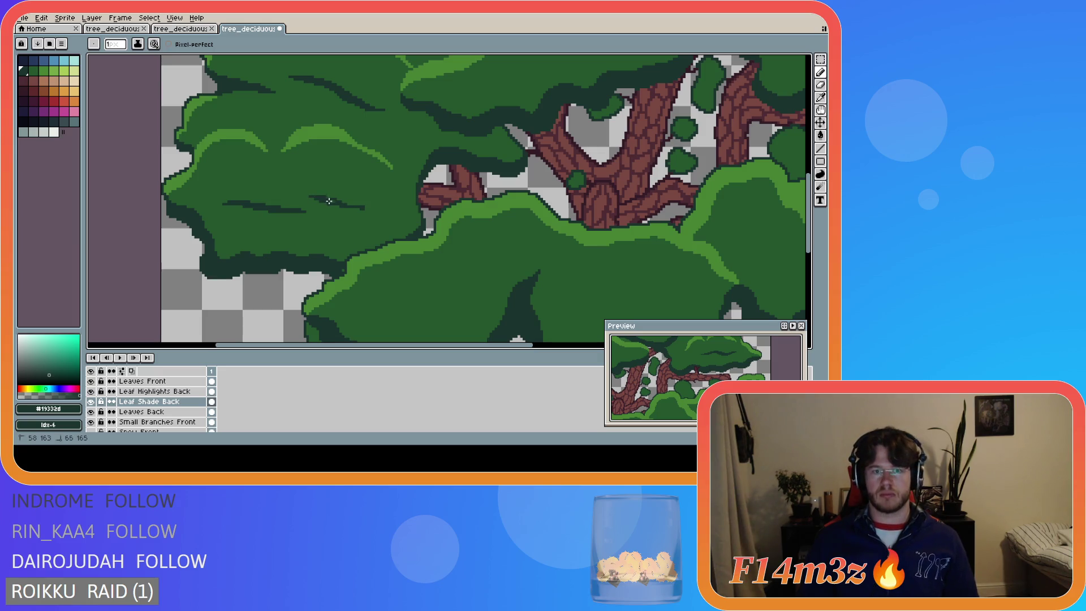
Zoom around, save the tree sprite, then undo the last shading stroke
{"action": "scroll", "coordinate": [411, 237], "scroll_direction": "down", "scroll_amount": 5}
{"action": "scroll", "coordinate": [339, 218], "scroll_direction": "up", "scroll_amount": 5}
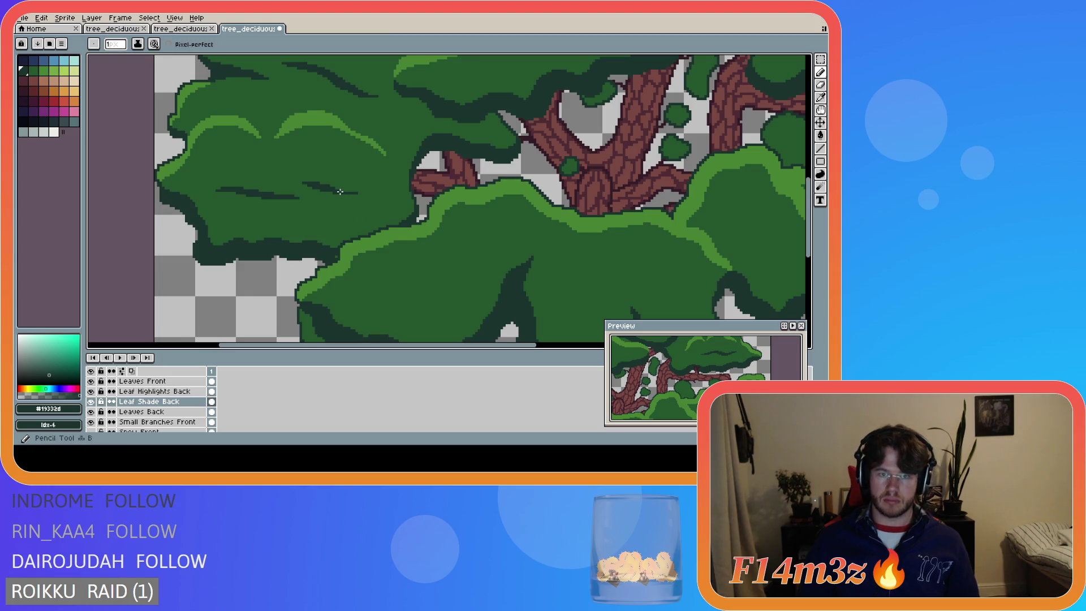
{"action": "scroll", "coordinate": [354, 240], "scroll_direction": "down", "scroll_amount": 5}
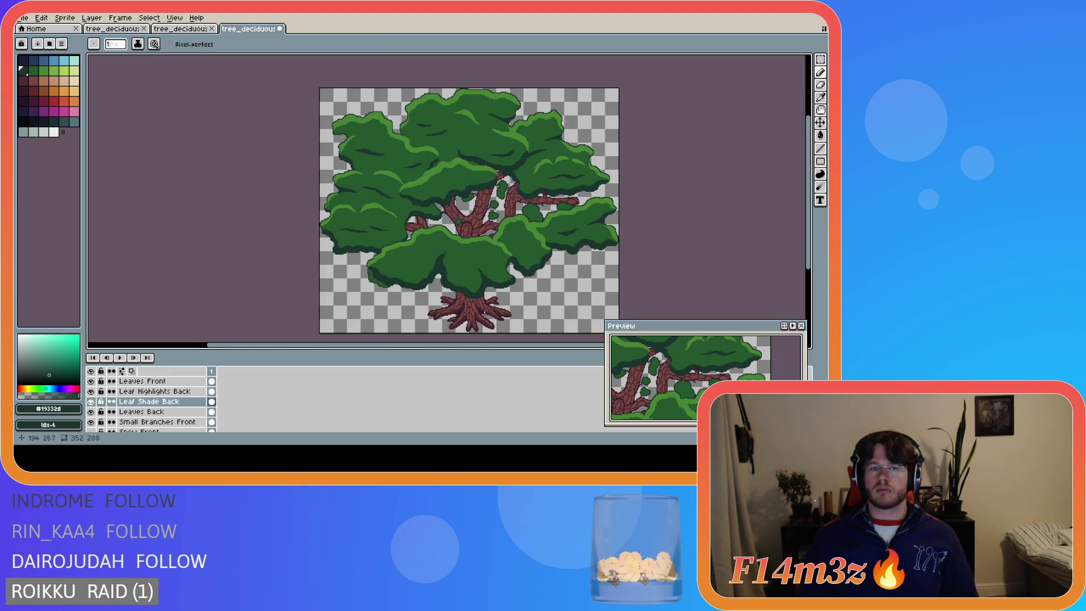
{"action": "scroll", "coordinate": [370, 222], "scroll_direction": "up", "scroll_amount": 5}
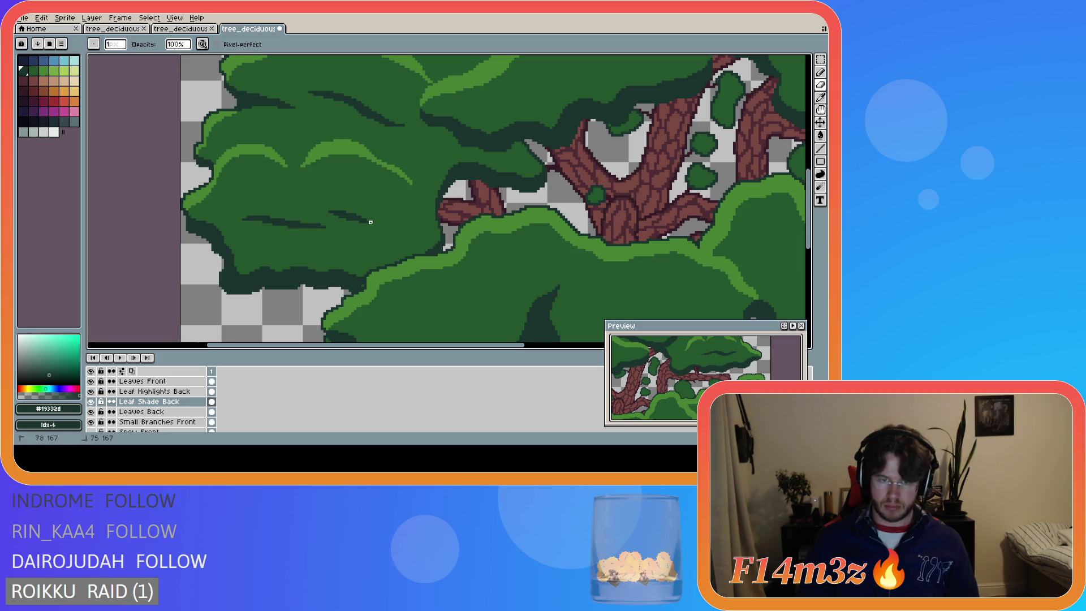
{"action": "scroll", "coordinate": [371, 222], "scroll_direction": "down", "scroll_amount": 5}
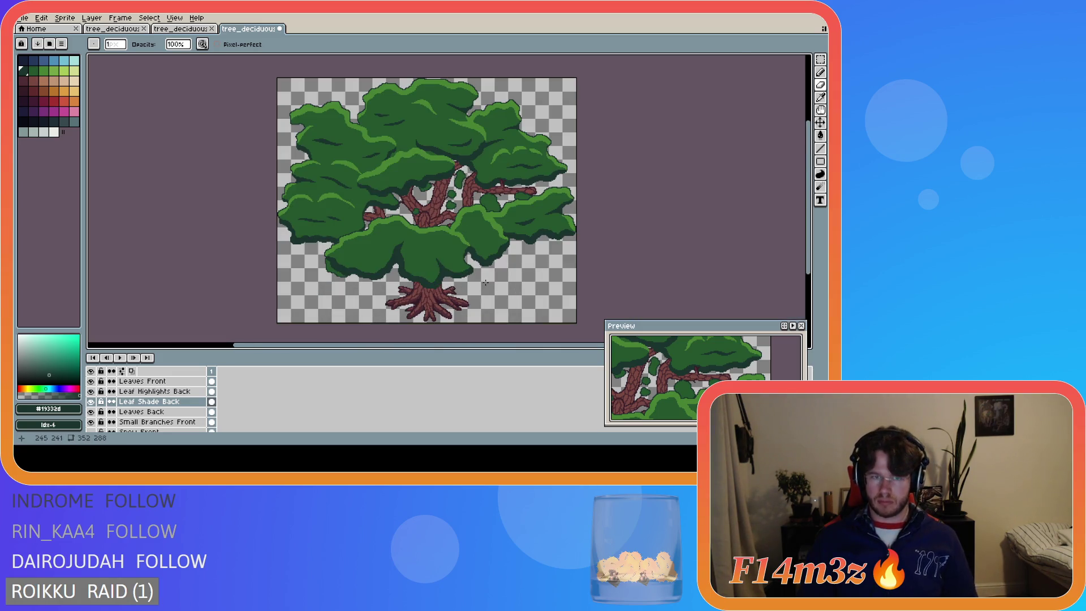
{"action": "scroll", "coordinate": [451, 249], "scroll_direction": "down", "scroll_amount": 1}
{"action": "scroll", "coordinate": [514, 253], "scroll_direction": "up", "scroll_amount": 1}
{"action": "key", "text": "ctrl+s"}
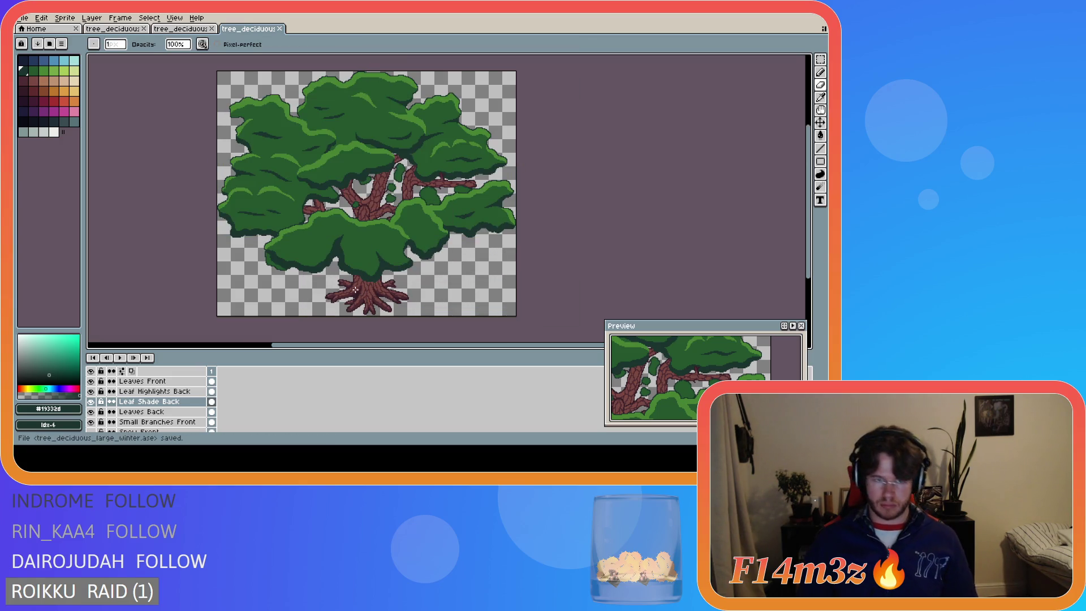
{"action": "key", "text": "ctrl+z"}
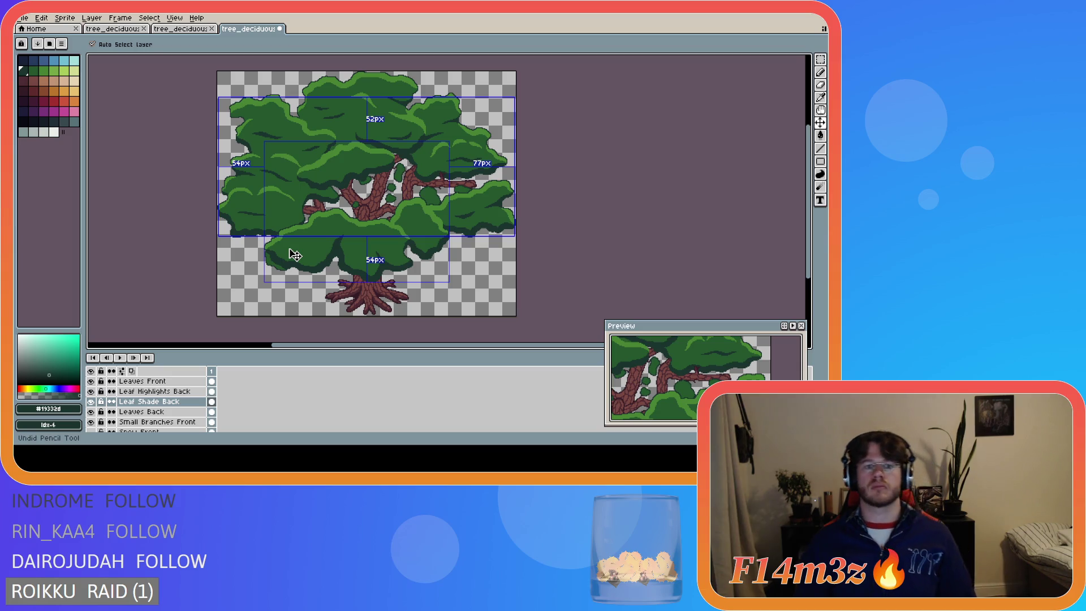
{"action": "scroll", "coordinate": [263, 219], "scroll_direction": "up", "scroll_amount": 2}
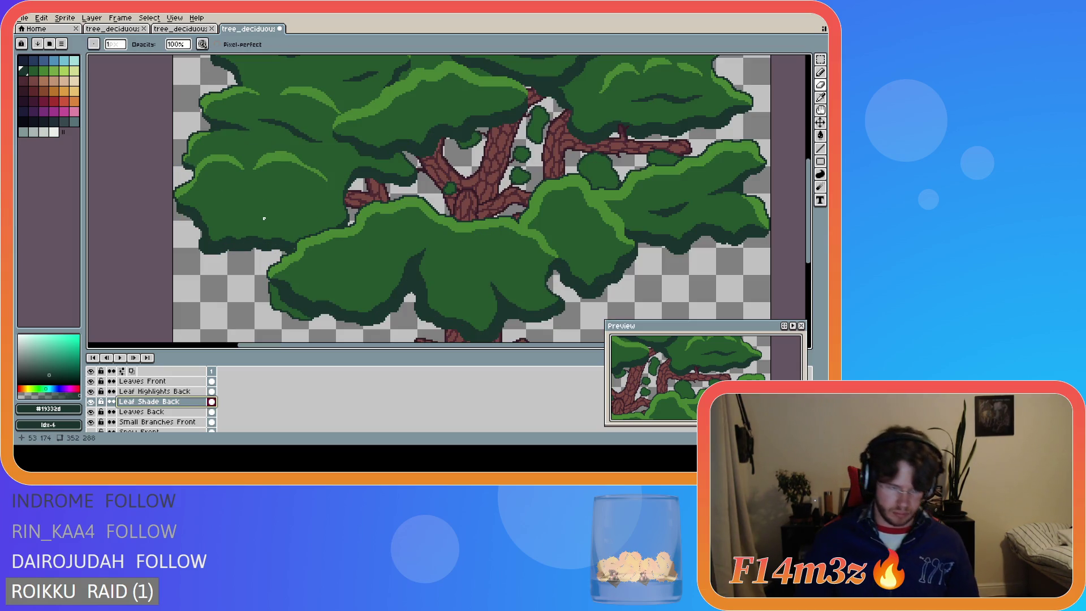
{"action": "scroll", "coordinate": [304, 223], "scroll_direction": "down", "scroll_amount": 4}
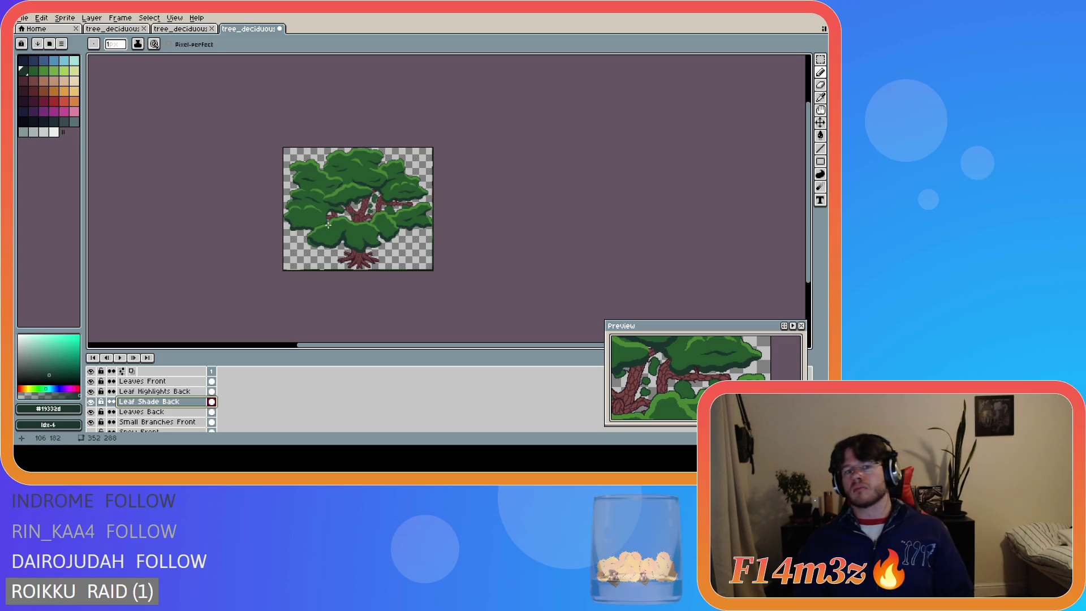
{"action": "scroll", "coordinate": [328, 225], "scroll_direction": "up", "scroll_amount": 2}
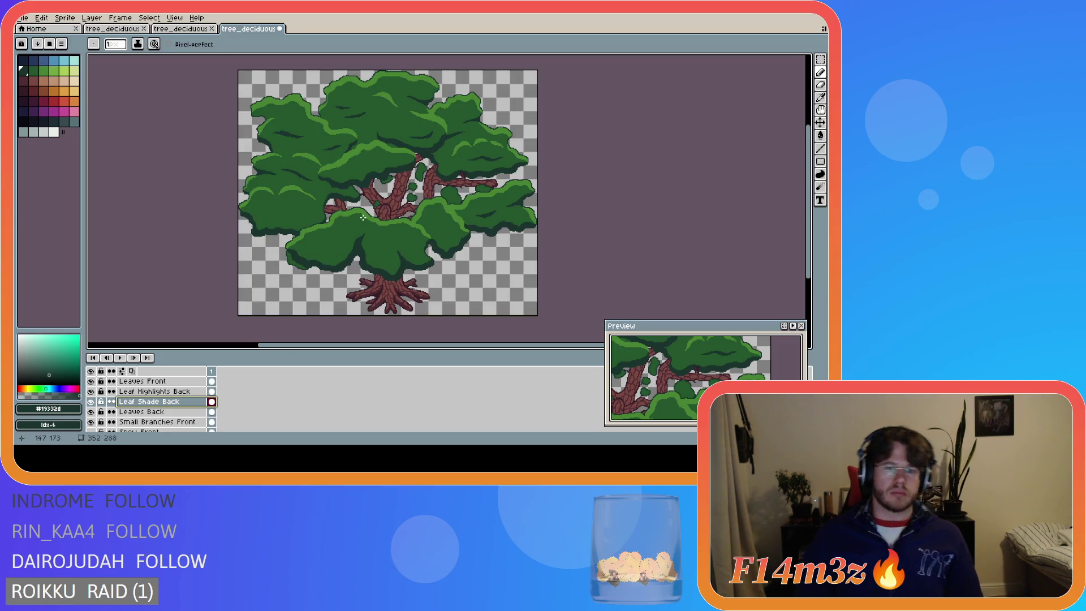
{"action": "scroll", "coordinate": [125, 398], "scroll_direction": "up", "scroll_amount": 2}
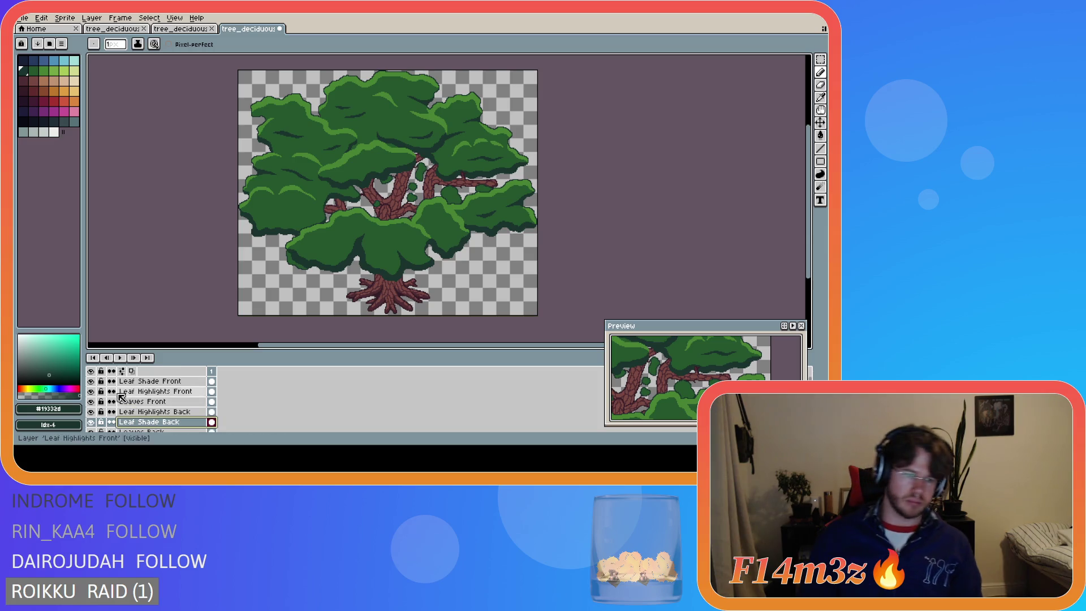
{"action": "left_click", "coordinate": [92, 402]}
{"action": "left_click", "coordinate": [92, 402]}
{"action": "left_click", "coordinate": [92, 402]}
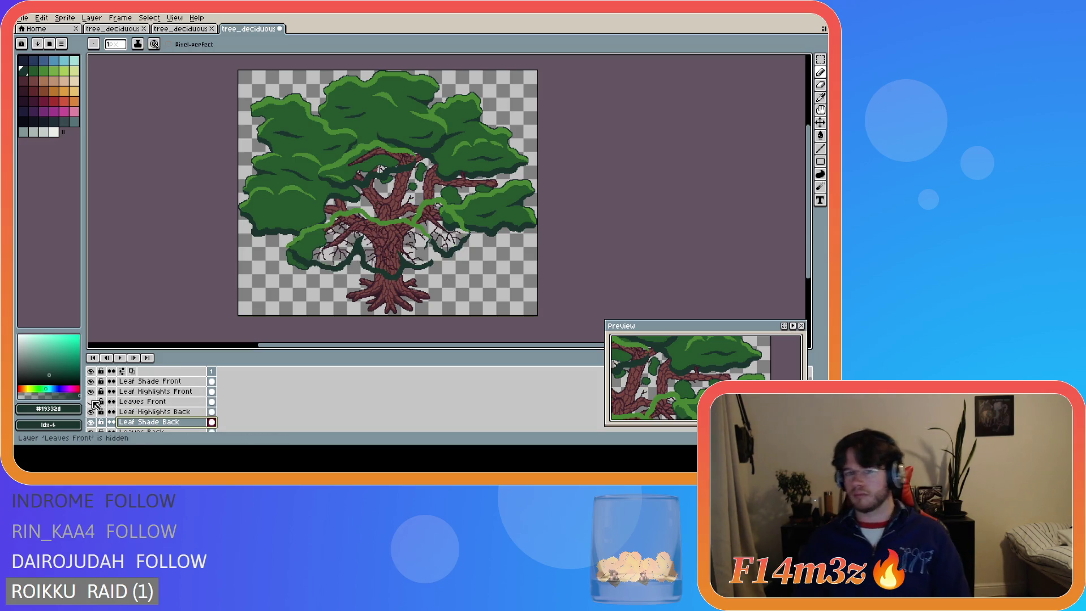
{"action": "left_click", "coordinate": [91, 401]}
{"action": "left_click", "coordinate": [92, 402]}
{"action": "left_click", "coordinate": [91, 401]}
{"action": "left_click", "coordinate": [92, 402]}
{"action": "left_click", "coordinate": [92, 402]}
{"action": "left_click", "coordinate": [92, 401]}
{"action": "left_click", "coordinate": [92, 402]}
{"action": "left_click", "coordinate": [91, 401]}
{"action": "left_click", "coordinate": [92, 402]}
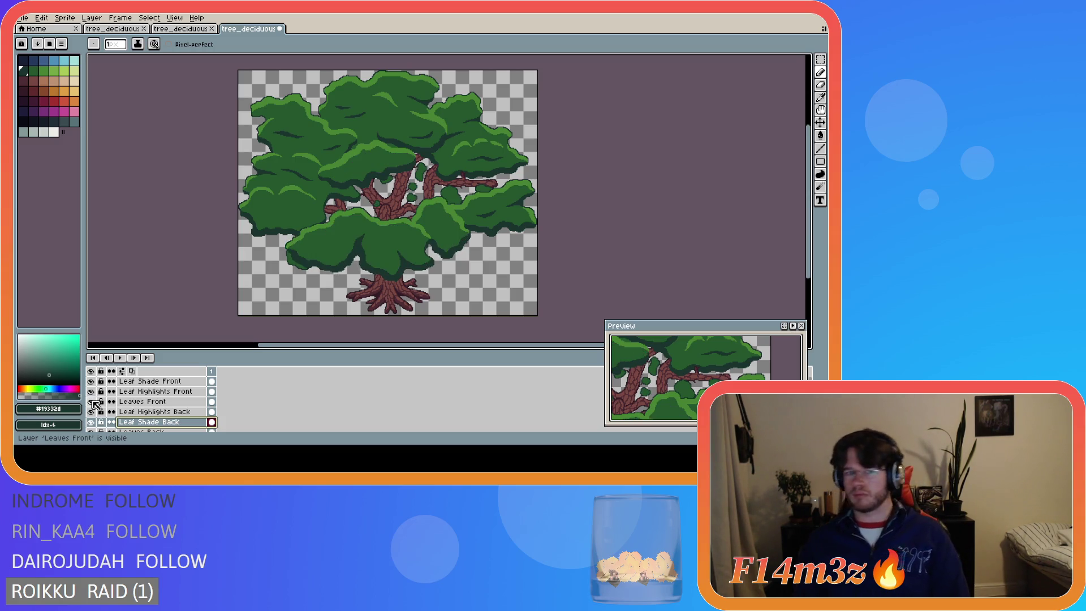
{"action": "left_click", "coordinate": [92, 402]}
{"action": "left_click", "coordinate": [92, 402]}
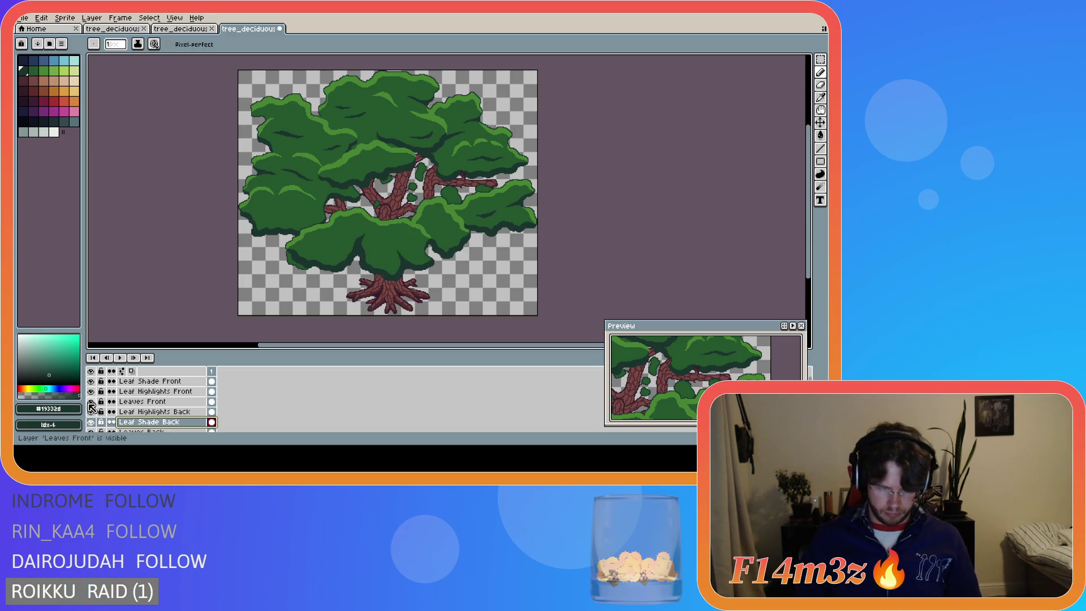
{"action": "left_click", "coordinate": [91, 402]}
{"action": "left_click", "coordinate": [91, 401]}
{"action": "left_click", "coordinate": [92, 401]}
{"action": "left_click", "coordinate": [92, 401]}
{"action": "double_click", "coordinate": [92, 402]}
{"action": "left_click", "coordinate": [91, 402]}
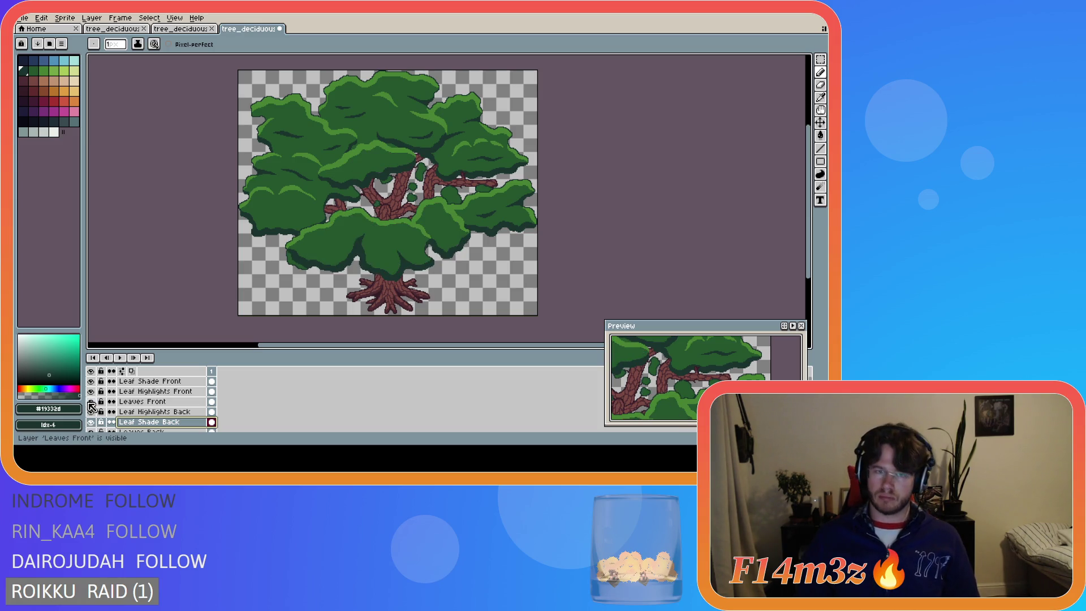
{"action": "left_click", "coordinate": [92, 401]}
{"action": "left_click", "coordinate": [91, 402]}
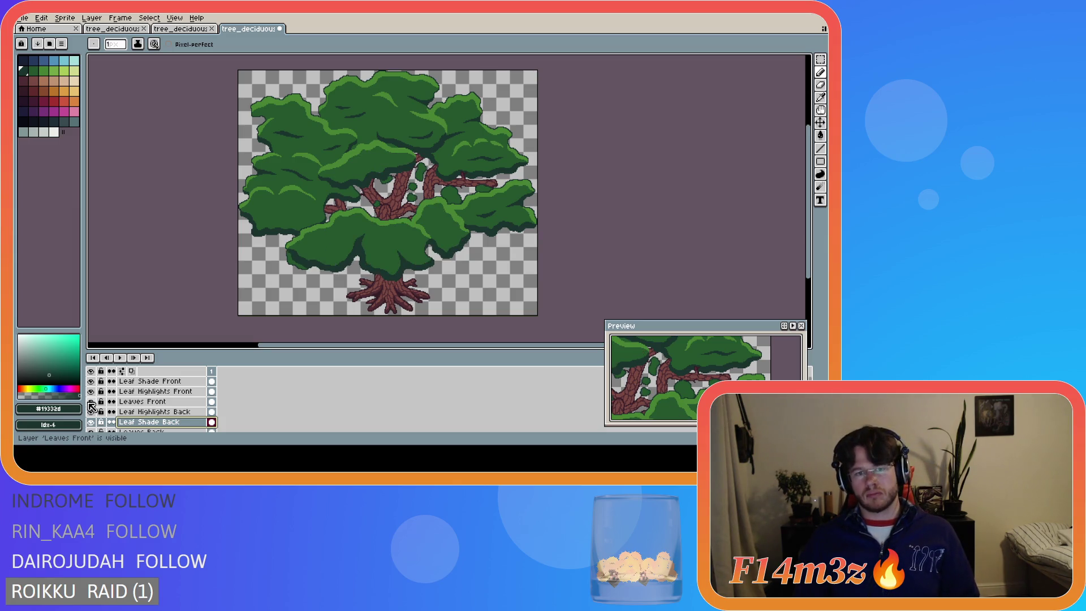
{"action": "left_click", "coordinate": [91, 403]}
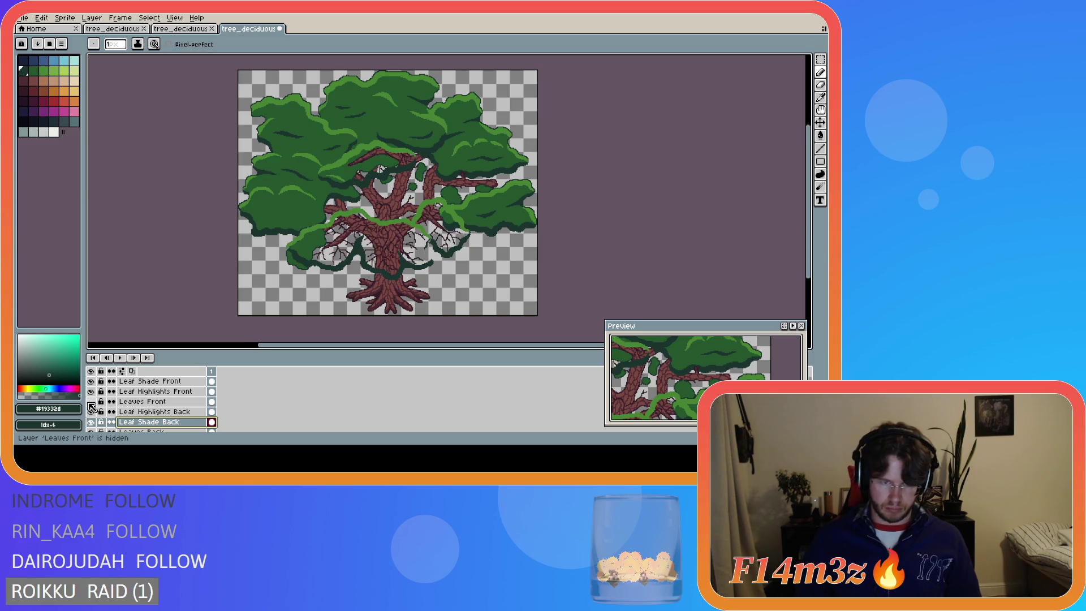
{"action": "left_click", "coordinate": [91, 403]}
{"action": "scroll", "coordinate": [321, 269], "scroll_direction": "up", "scroll_amount": 3}
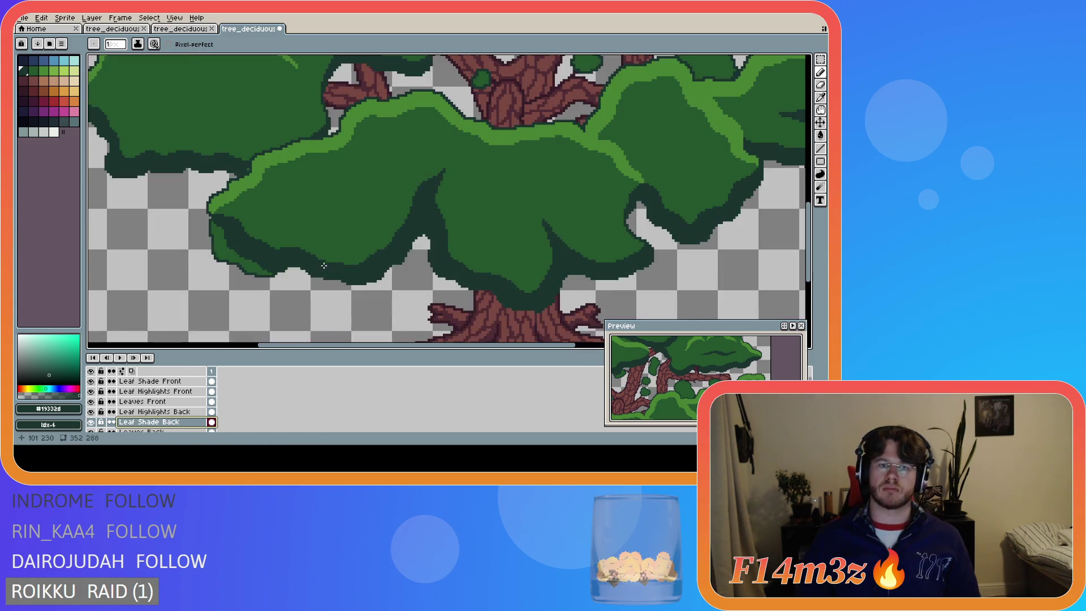
On the Leaf Shade Front layer, pencil a dark shading curve across the lower-left leaves
{"action": "left_click", "coordinate": [162, 382]}
{"action": "key", "text": "i"}
{"action": "key", "text": "b"}
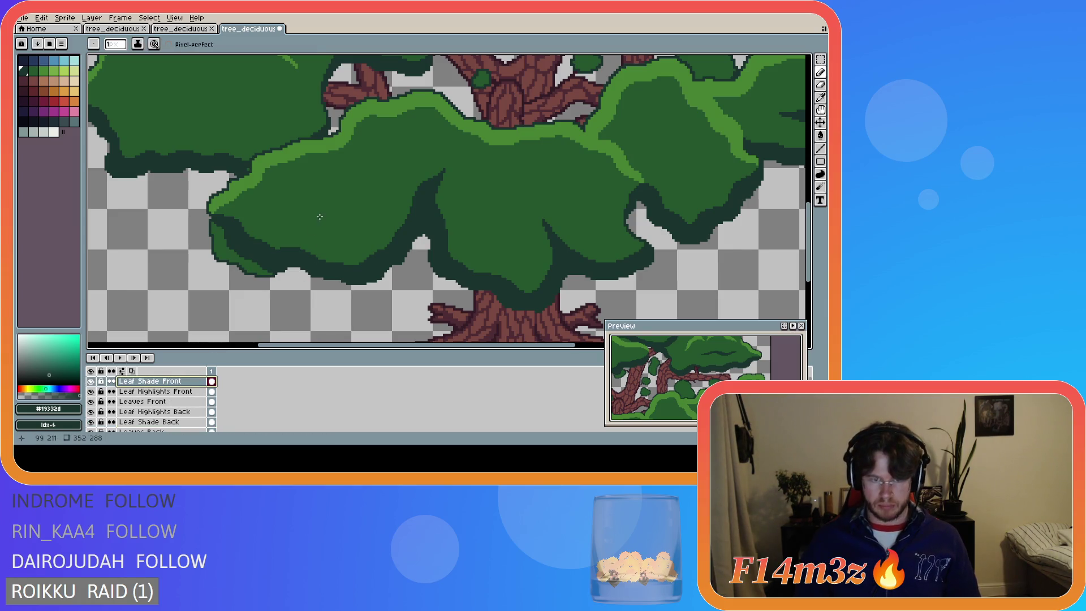
{"action": "mouse_move", "coordinate": [314, 222]}
{"action": "left_mouse_down"}
{"action": "mouse_move", "coordinate": [374, 212]}
{"action": "mouse_move", "coordinate": [352, 226]}
{"action": "mouse_move", "coordinate": [311, 220]}
{"action": "left_mouse_up"}
{"action": "key", "text": "ctrl+z"}
{"action": "key", "text": "ctrl+z"}
{"action": "key", "text": "ctrl+z"}
{"action": "key", "text": "ctrl+z"}
{"action": "mouse_move", "coordinate": [378, 207]}
{"action": "left_mouse_down"}
{"action": "mouse_move", "coordinate": [295, 223]}
{"action": "mouse_move", "coordinate": [363, 228]}
{"action": "mouse_move", "coordinate": [378, 215]}
{"action": "mouse_move", "coordinate": [310, 231]}
{"action": "mouse_move", "coordinate": [358, 228]}
{"action": "mouse_move", "coordinate": [381, 214]}
{"action": "left_mouse_up"}
{"action": "key", "text": "ctrl+z"}
{"action": "key", "text": "ctrl+z"}
{"action": "key", "text": "ctrl+z"}
{"action": "mouse_move", "coordinate": [323, 236]}
{"action": "left_mouse_down"}
{"action": "mouse_move", "coordinate": [365, 232]}
{"action": "mouse_move", "coordinate": [383, 212]}
{"action": "left_mouse_up"}
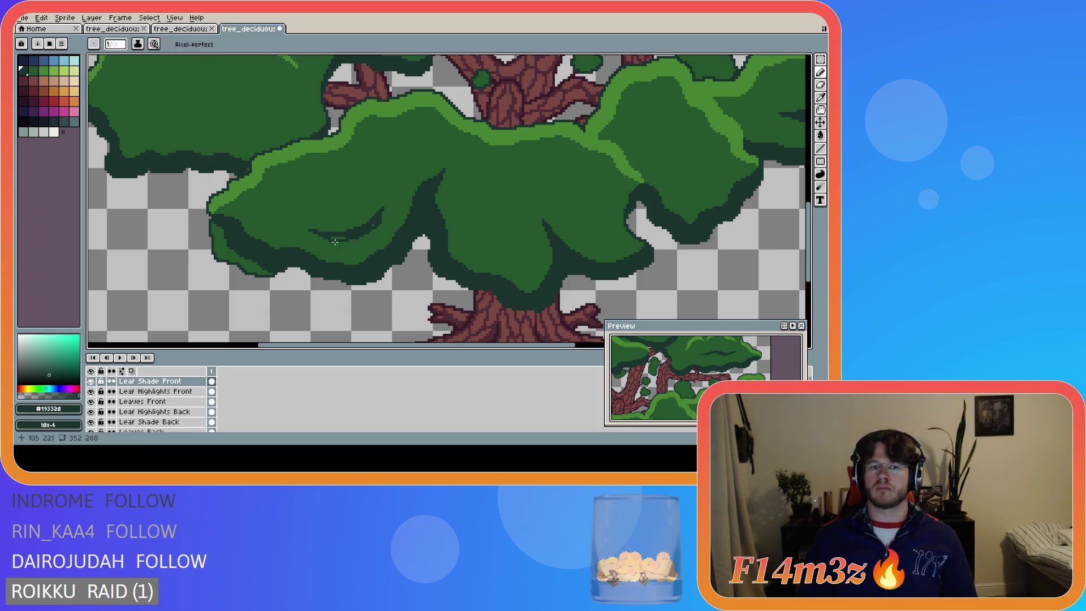
Erase stray pixels along the shading curve and save the tree file
{"action": "key", "text": "b"}
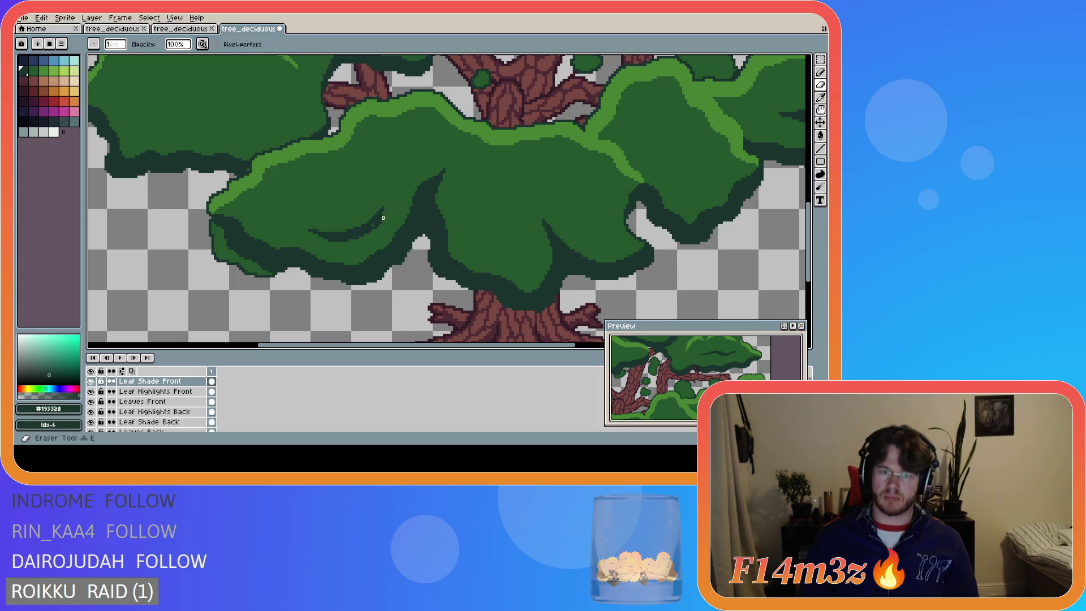
{"action": "left_click_drag", "start_coordinate": [386, 215], "coordinate": [368, 238]}
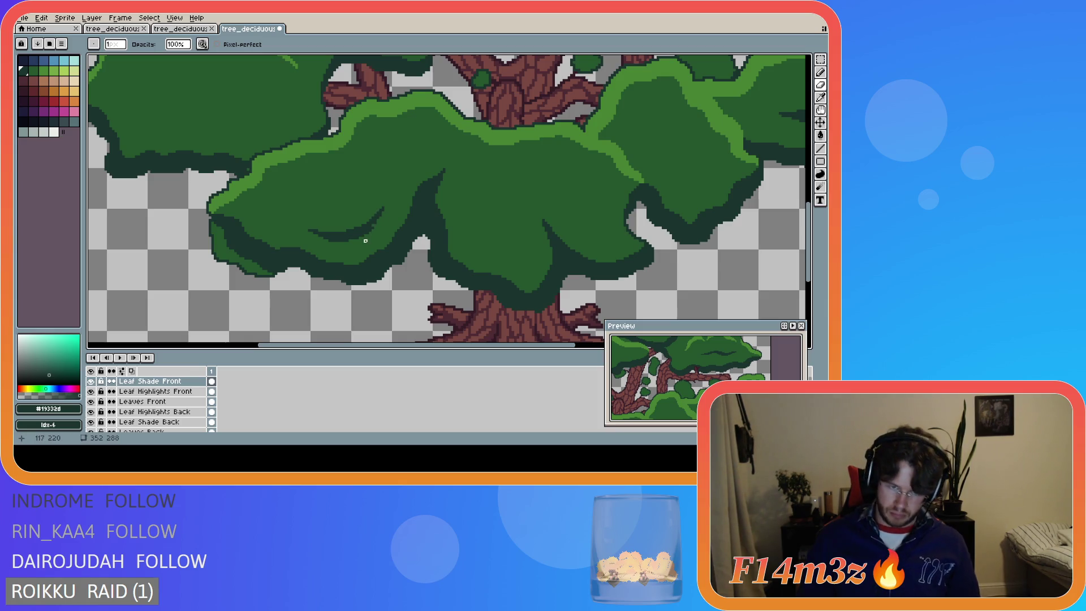
{"action": "key", "text": "e"}
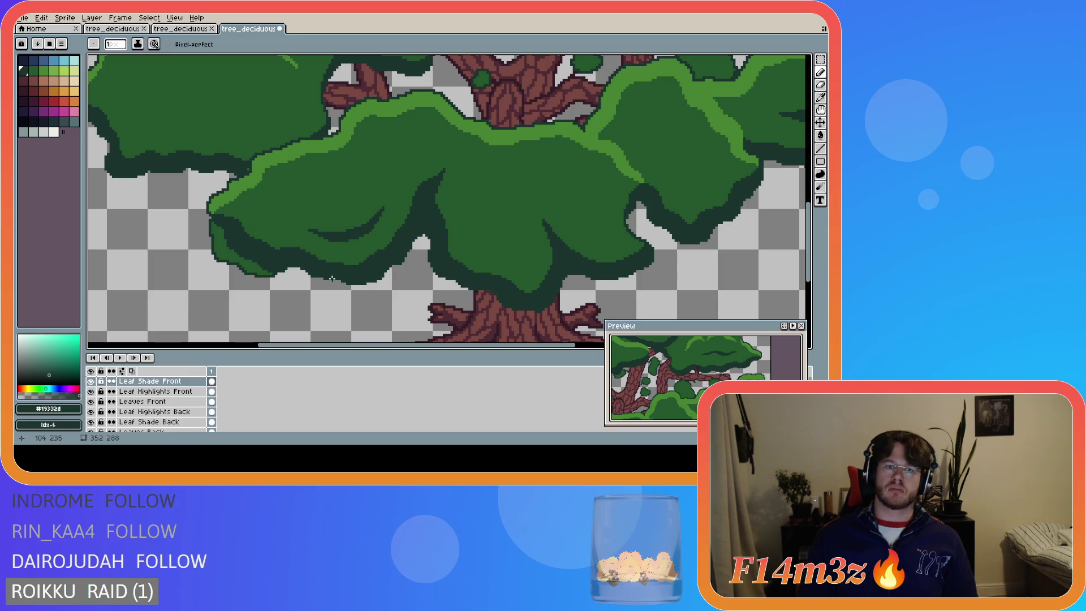
{"action": "scroll", "coordinate": [340, 261], "scroll_direction": "down", "scroll_amount": 4}
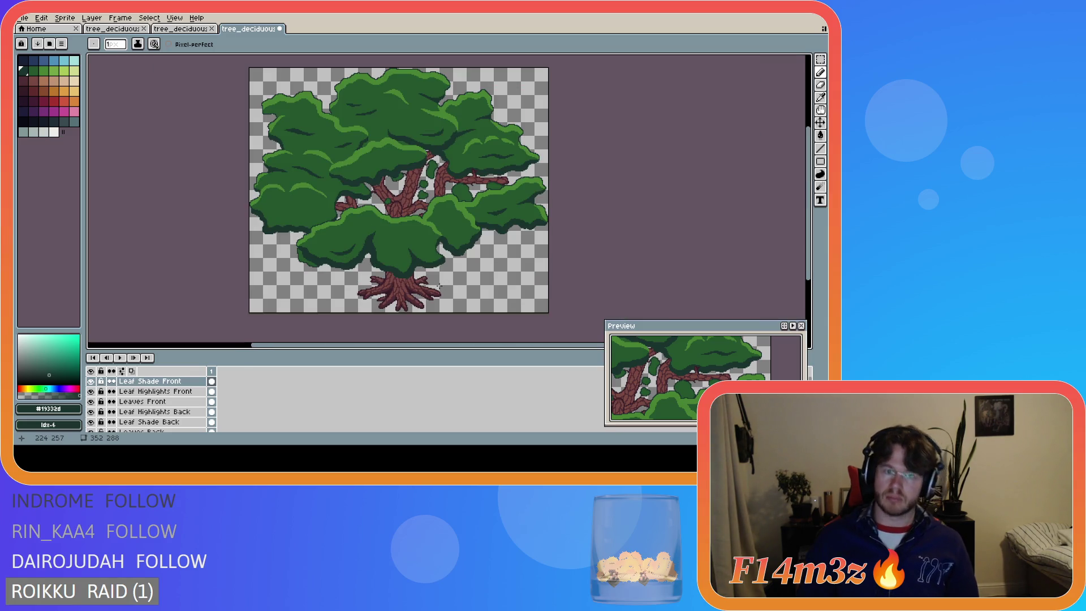
{"action": "key", "text": "ctrl+s"}
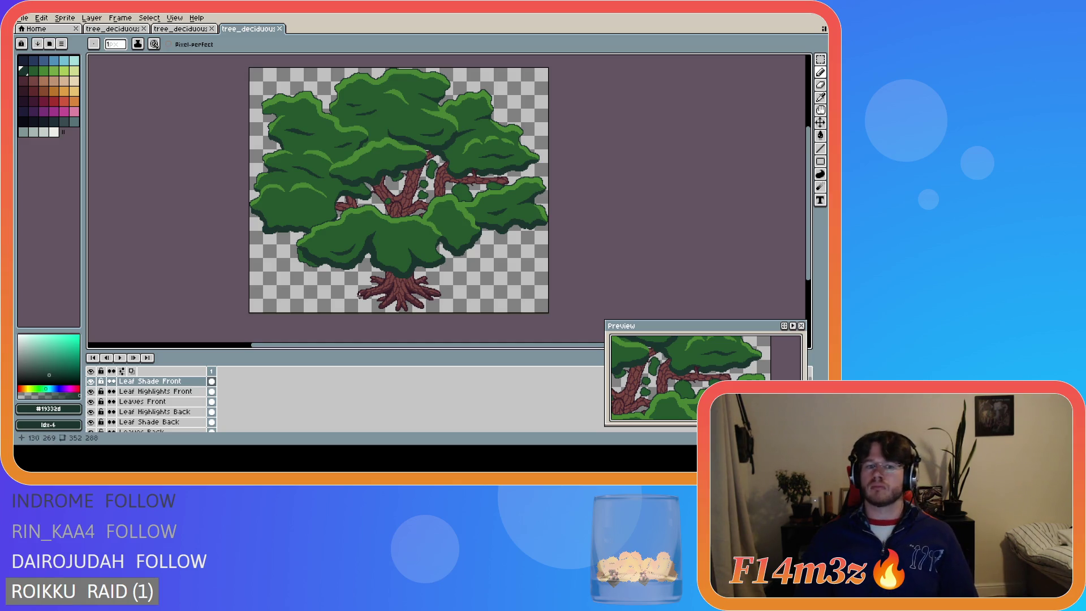
{"action": "scroll", "coordinate": [351, 263], "scroll_direction": "up", "scroll_amount": 5}
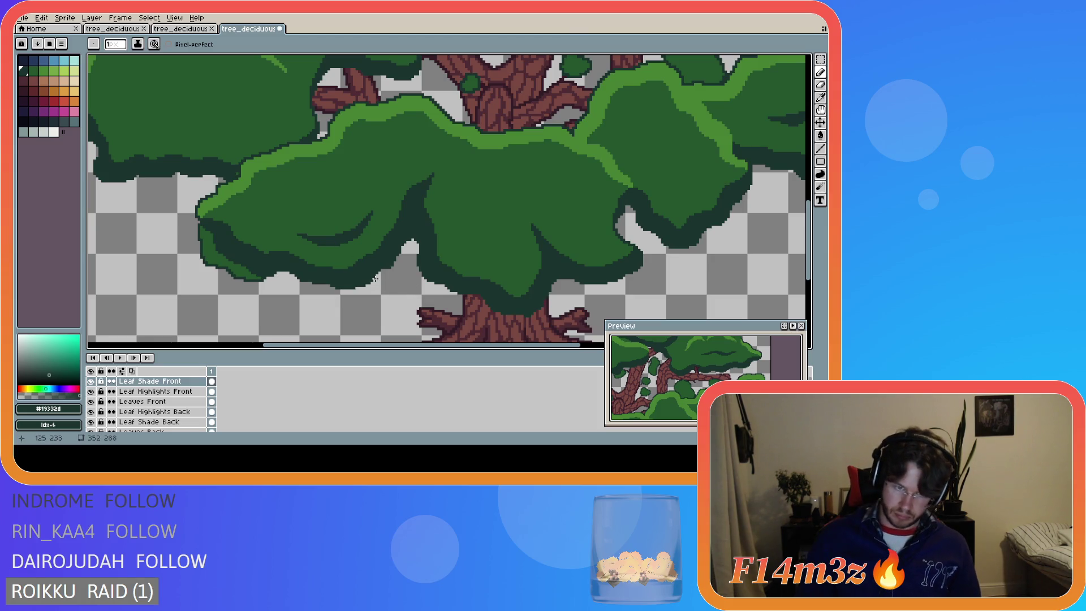
{"action": "scroll", "coordinate": [365, 266], "scroll_direction": "down", "scroll_amount": 3}
{"action": "key", "text": "ctrl+s"}
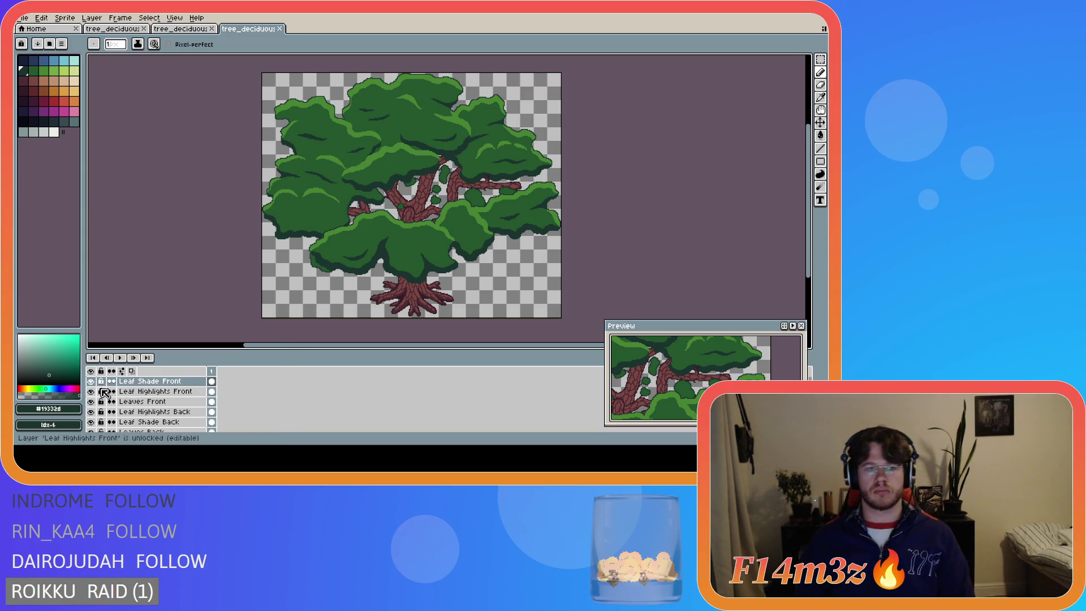
{"action": "left_click", "coordinate": [91, 402]}
{"action": "left_click", "coordinate": [92, 404]}
{"action": "left_click", "coordinate": [92, 403]}
{"action": "left_click", "coordinate": [92, 403]}
{"action": "left_click", "coordinate": [92, 404]}
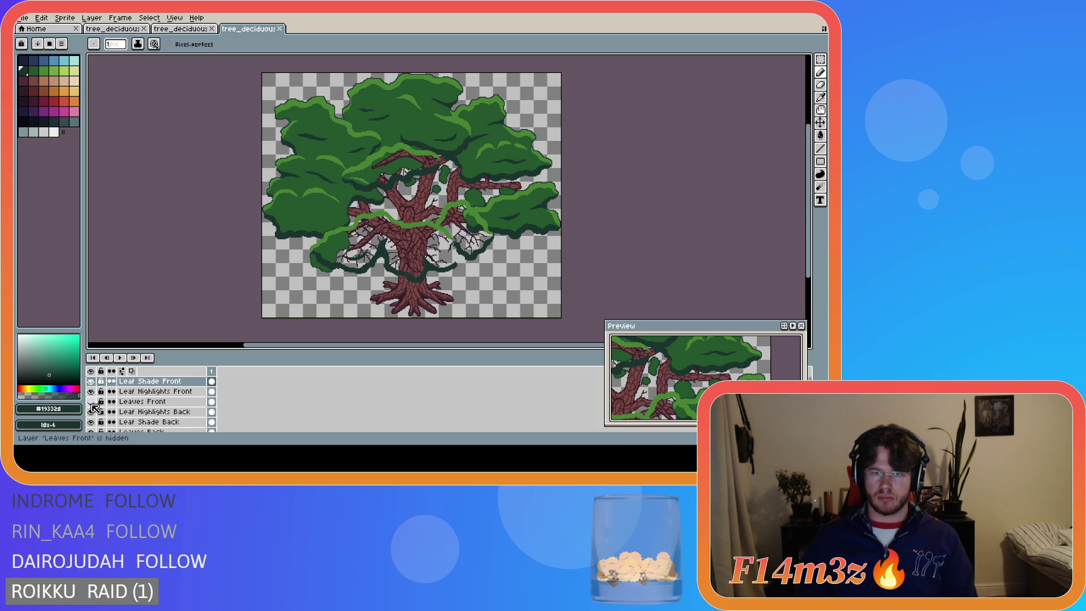
{"action": "left_click", "coordinate": [92, 403]}
{"action": "left_click", "coordinate": [93, 404]}
{"action": "left_click", "coordinate": [93, 404]}
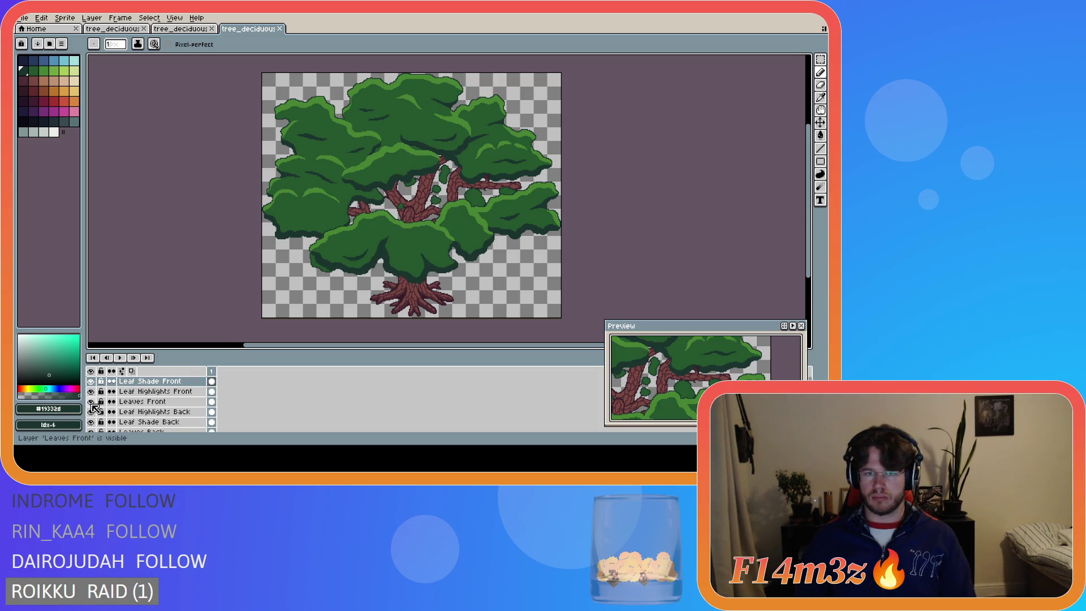
{"action": "left_click", "coordinate": [92, 403]}
{"action": "left_click", "coordinate": [92, 403]}
{"action": "left_click", "coordinate": [92, 403]}
{"action": "left_click", "coordinate": [93, 403]}
{"action": "left_click", "coordinate": [92, 403]}
{"action": "left_click", "coordinate": [92, 403]}
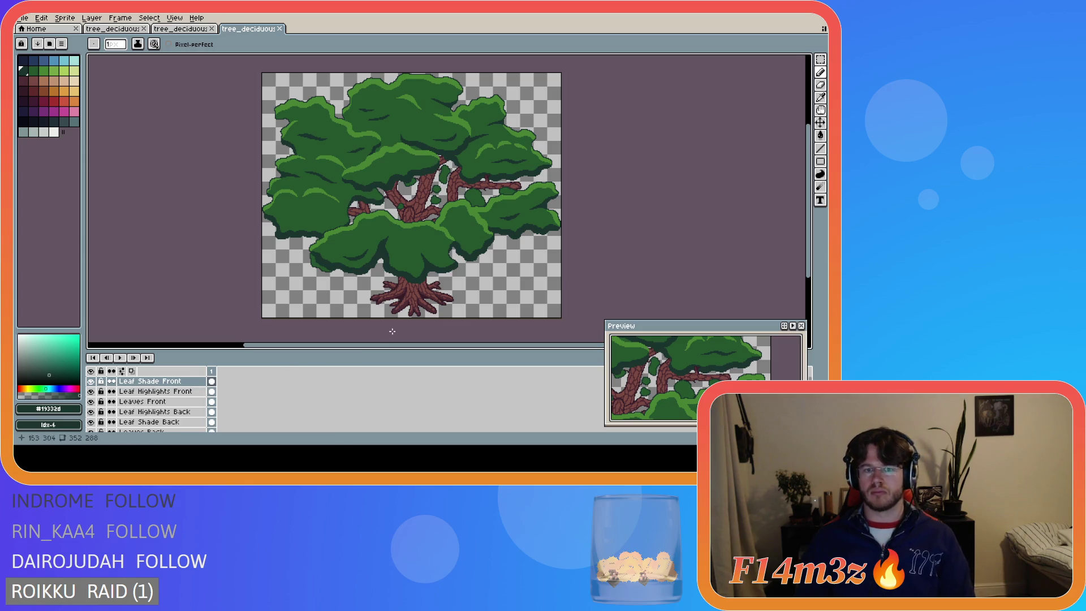
Draw a dark shading curve on the middle front leaf cluster above the trunk
{"action": "scroll", "coordinate": [403, 261], "scroll_direction": "up", "scroll_amount": 2}
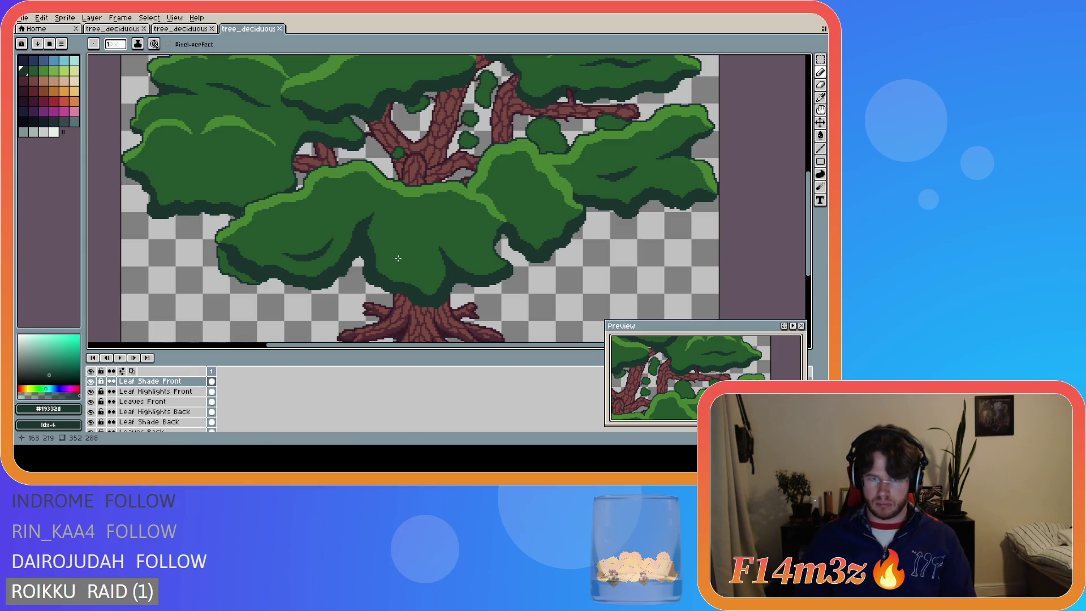
{"action": "left_click_drag", "start_coordinate": [395, 259], "coordinate": [411, 272]}
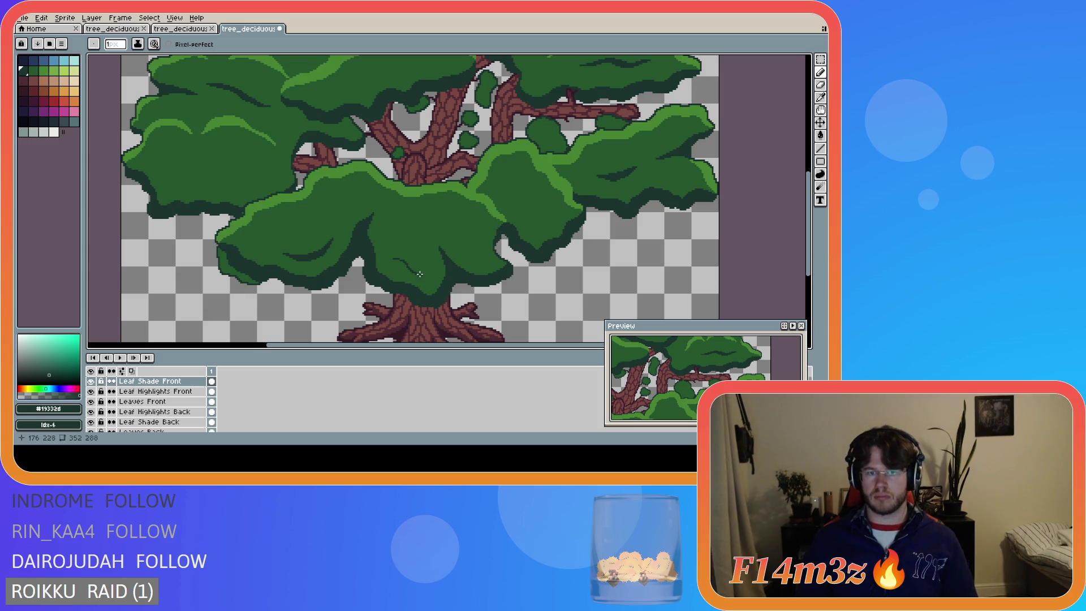
{"action": "key", "text": "ctrl+z"}
{"action": "key", "text": "ctrl+z"}
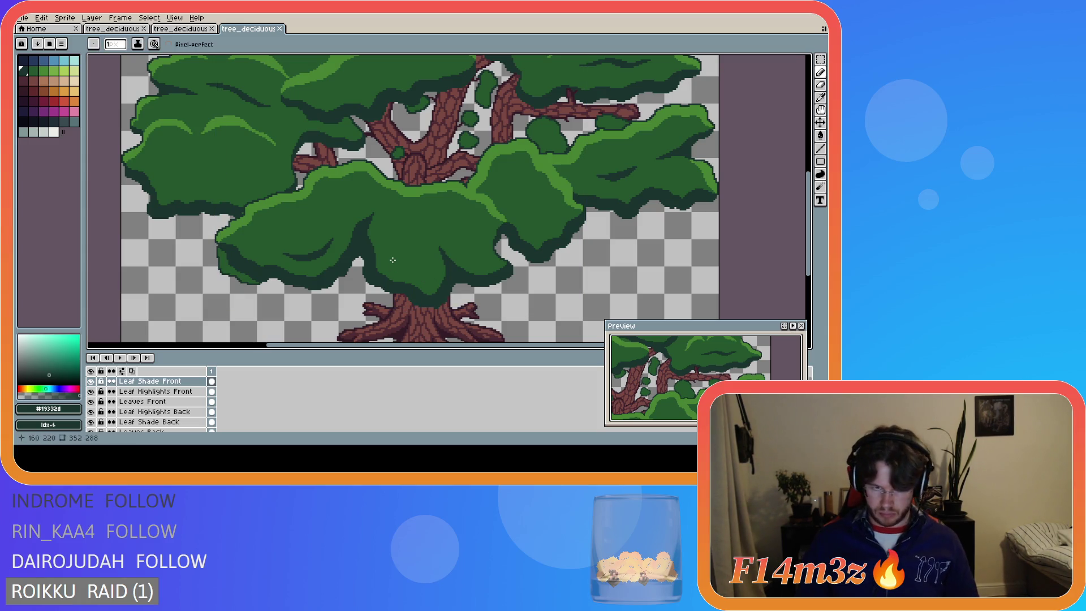
{"action": "mouse_move", "coordinate": [400, 259]}
{"action": "left_mouse_down"}
{"action": "mouse_move", "coordinate": [425, 274]}
{"action": "mouse_move", "coordinate": [395, 258]}
{"action": "left_mouse_up"}
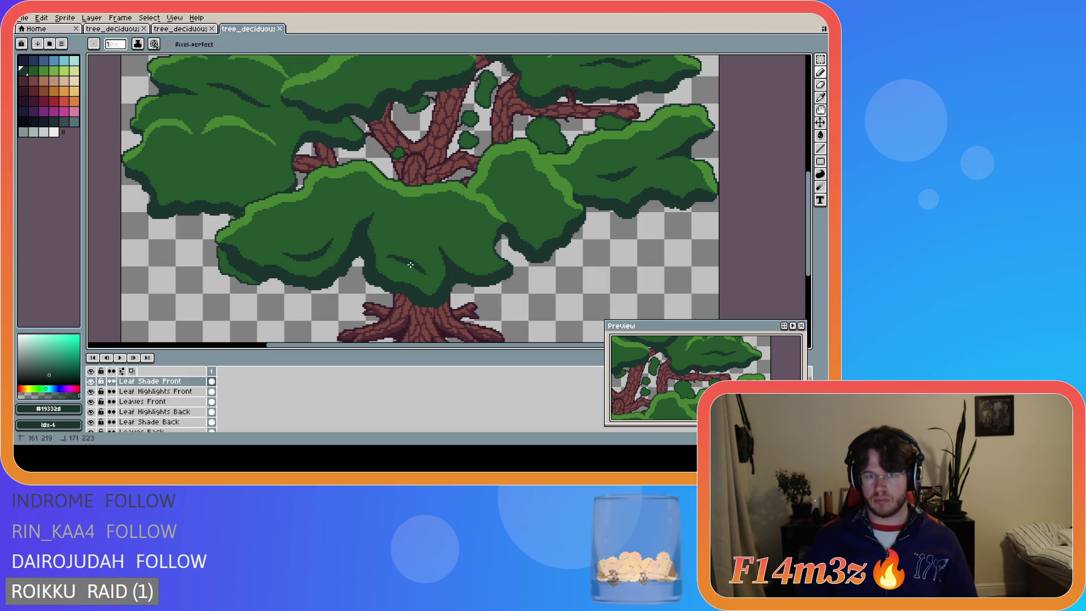
{"action": "left_click_drag", "start_coordinate": [416, 265], "coordinate": [416, 266]}
{"action": "key", "text": "ctrl+z"}
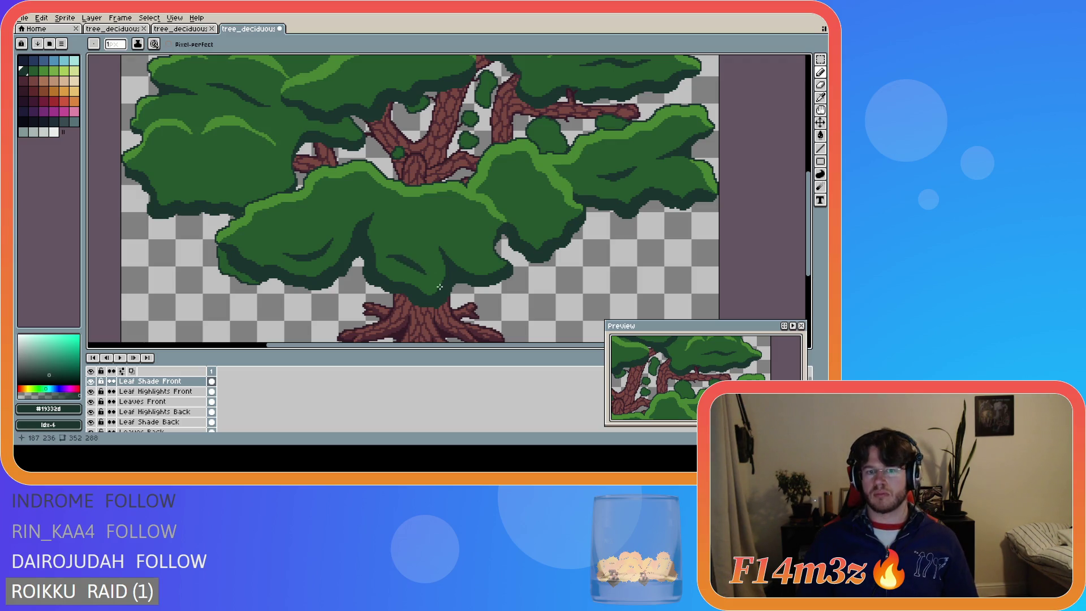
{"action": "key", "text": "ctrl+y"}
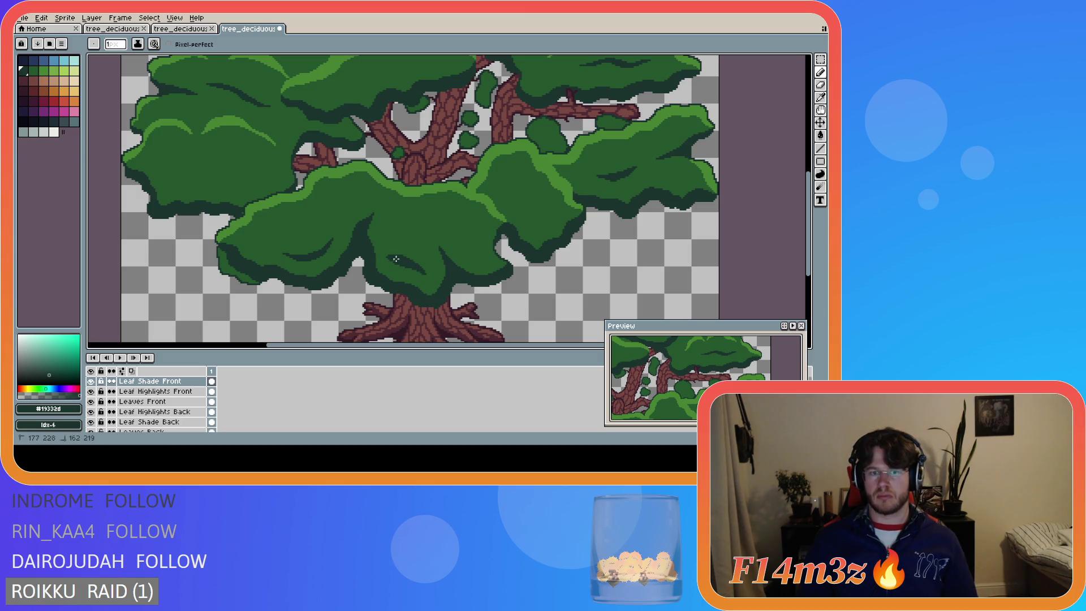
{"action": "scroll", "coordinate": [492, 288], "scroll_direction": "down", "scroll_amount": 4}
{"action": "scroll", "coordinate": [497, 295], "scroll_direction": "up", "scroll_amount": 2}
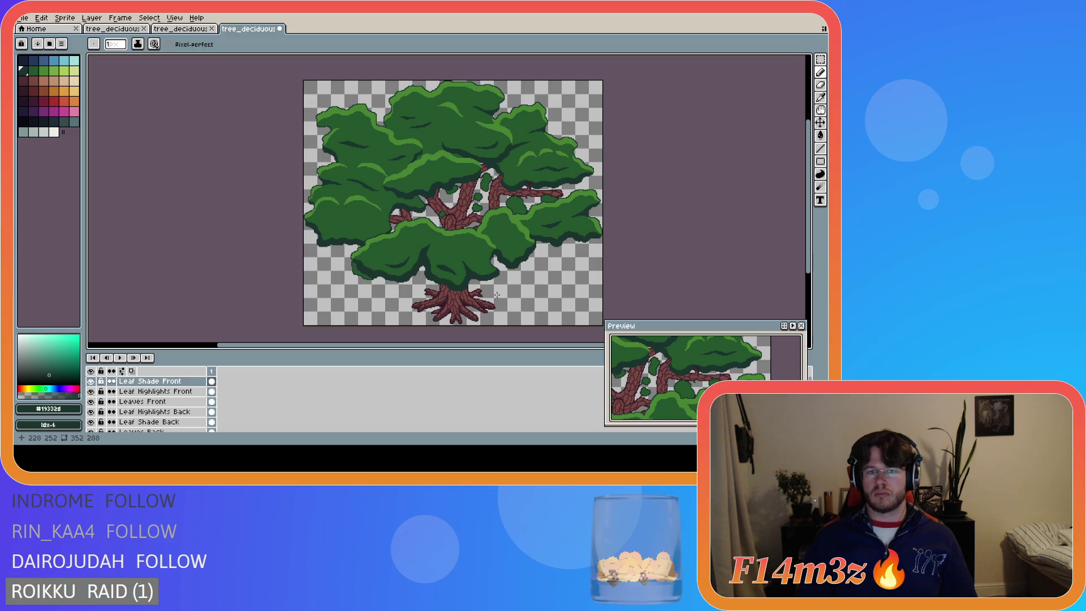
{"action": "scroll", "coordinate": [497, 290], "scroll_direction": "up", "scroll_amount": 2}
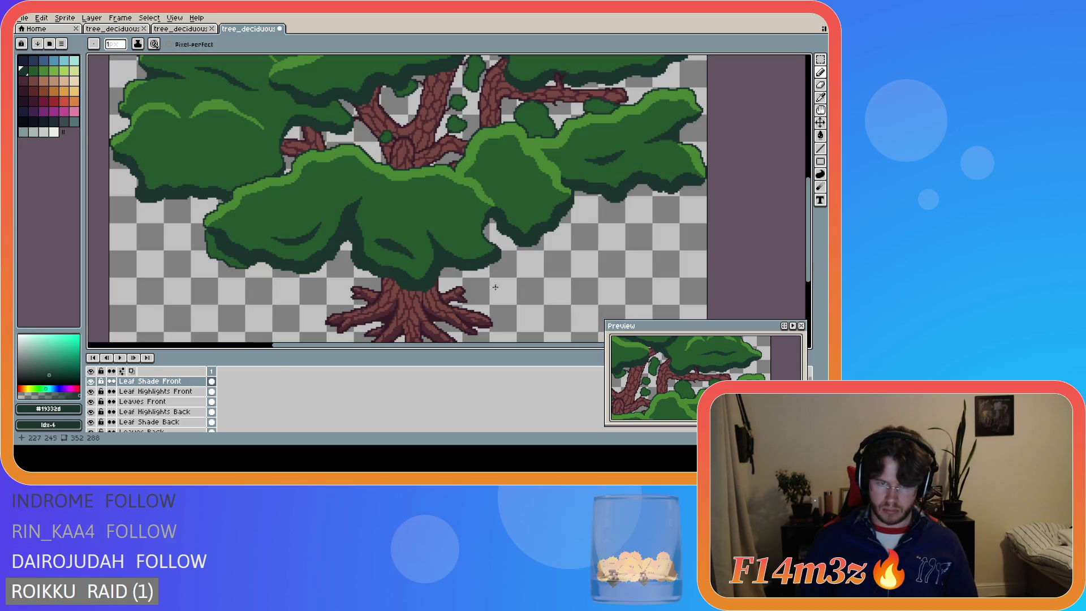
{"action": "key", "text": "ctrl+z"}
Add a straight dark shading line, erase a stray pixel, and save tree_deciduous_large_winter.ase
{"action": "mouse_move", "coordinate": [377, 236]}
{"action": "left_mouse_down"}
{"action": "mouse_move", "coordinate": [402, 251]}
{"action": "mouse_move", "coordinate": [392, 244]}
{"action": "left_mouse_up"}
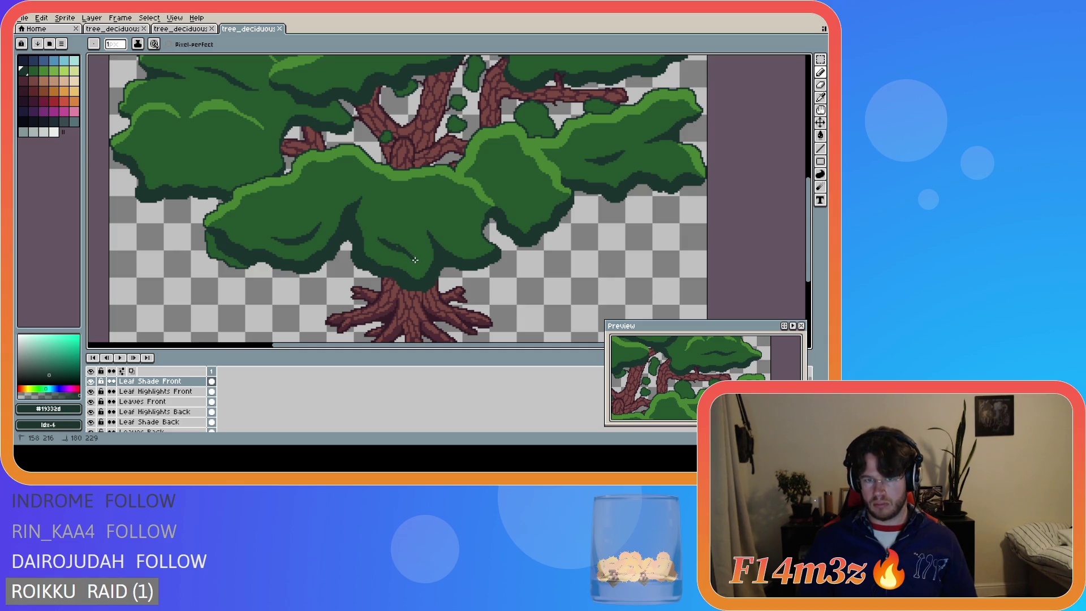
{"action": "left_click_drag", "start_coordinate": [407, 253], "coordinate": [419, 267]}
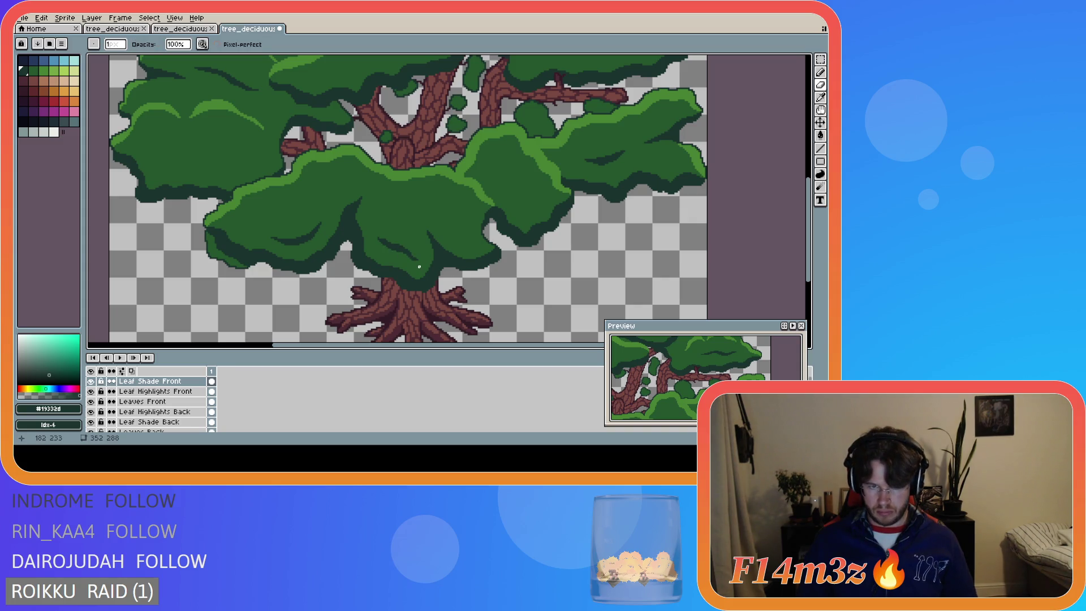
{"action": "key", "text": "e"}
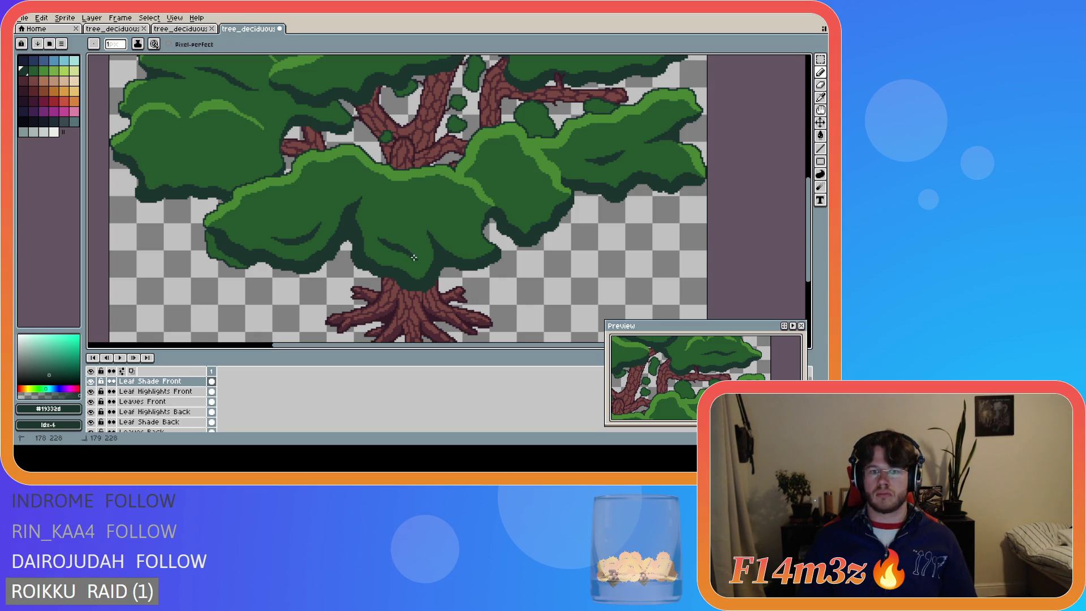
{"action": "scroll", "coordinate": [422, 275], "scroll_direction": "up", "scroll_amount": 2}
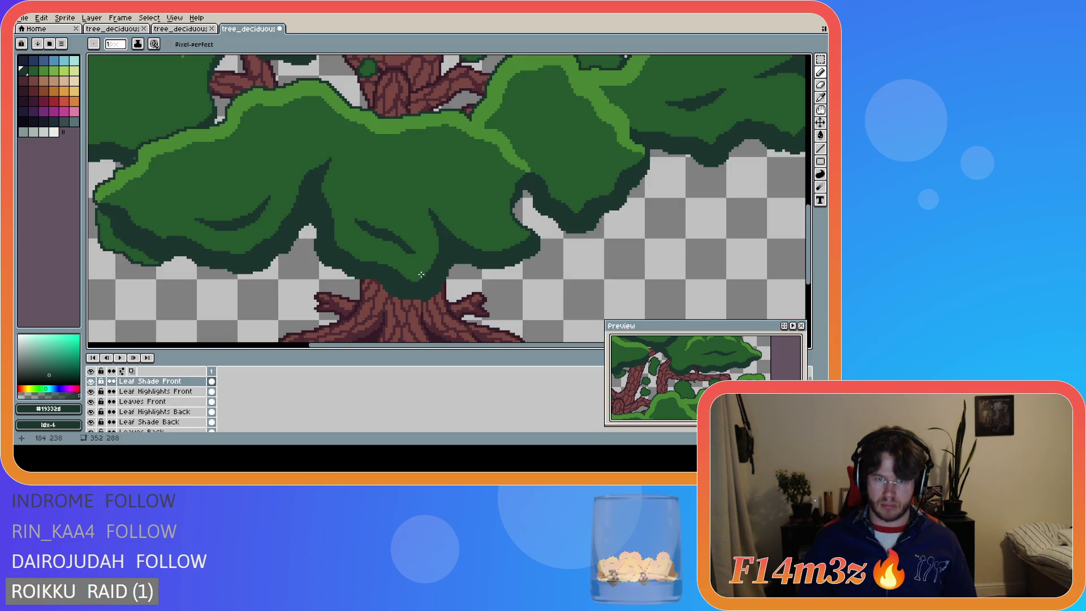
{"action": "scroll", "coordinate": [420, 280], "scroll_direction": "down", "scroll_amount": 3}
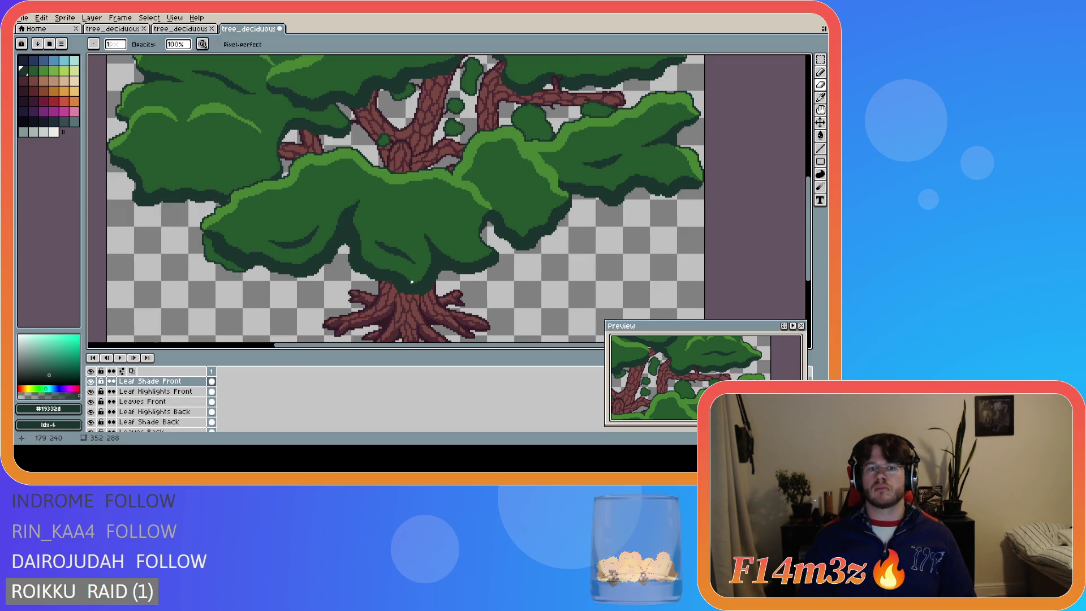
{"action": "scroll", "coordinate": [405, 266], "scroll_direction": "up", "scroll_amount": 3}
{"action": "left_click", "coordinate": [387, 256]}
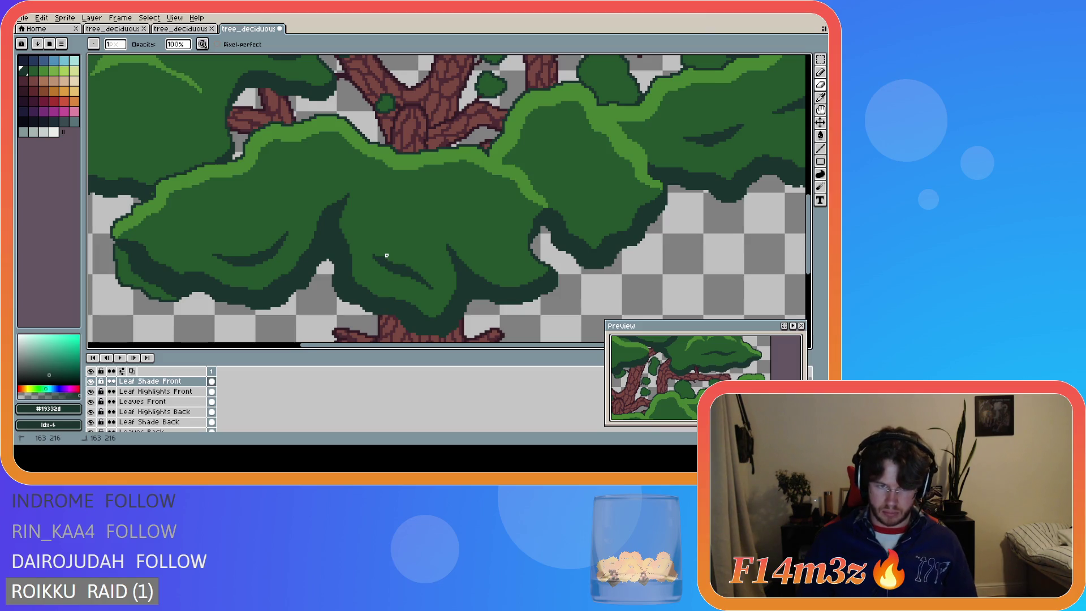
{"action": "scroll", "coordinate": [366, 255], "scroll_direction": "down", "scroll_amount": 2}
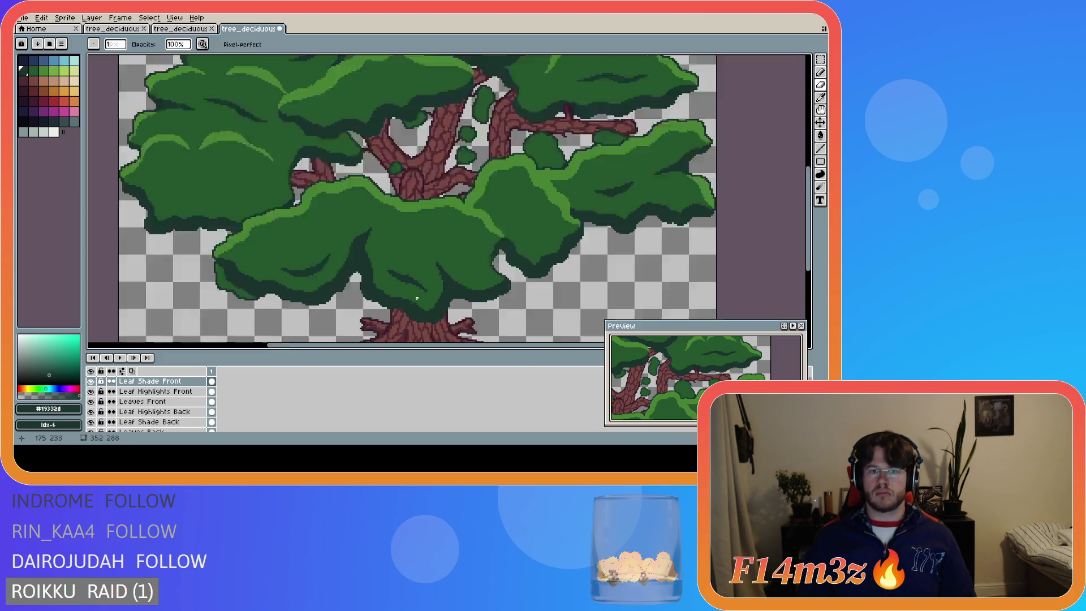
{"action": "scroll", "coordinate": [476, 288], "scroll_direction": "down", "scroll_amount": 2}
{"action": "key", "text": "ctrl+s"}
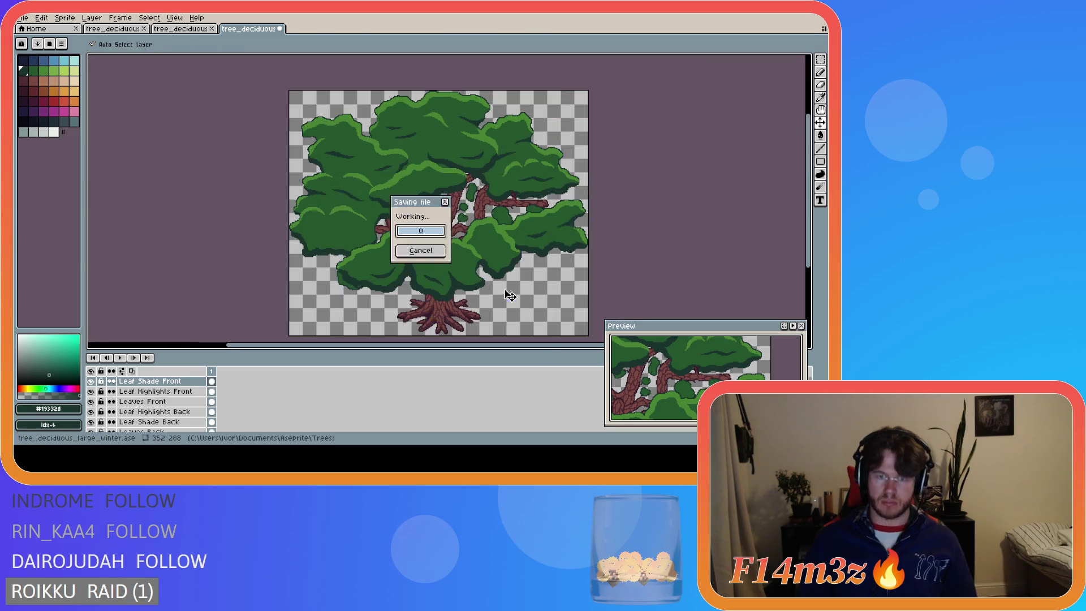
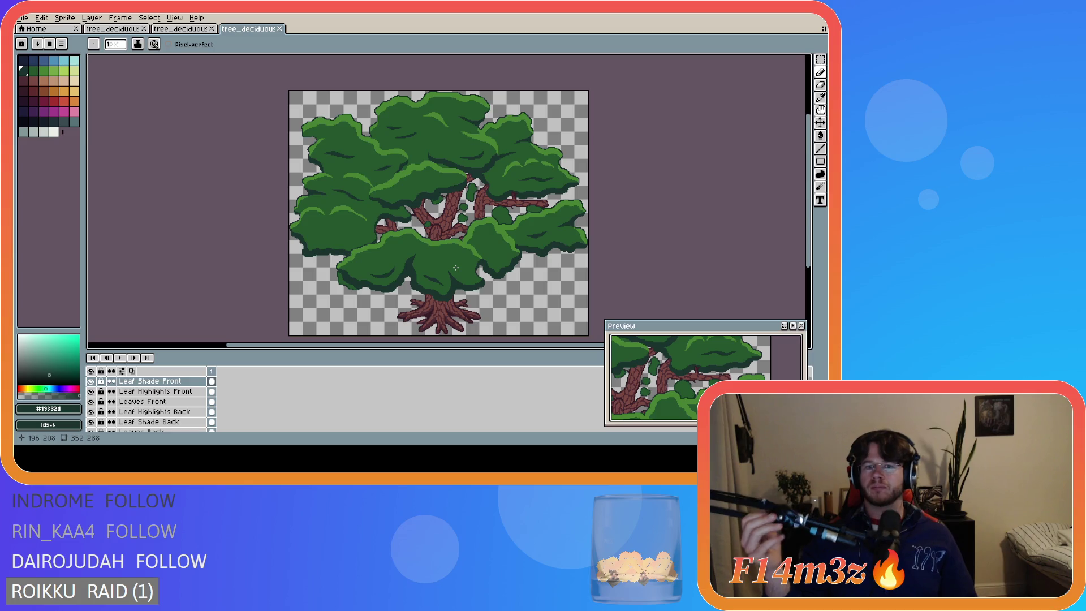
Check the shaded tree at several zoom levels and save the sprite with Ctrl+S
{"action": "scroll", "coordinate": [468, 289], "scroll_direction": "up", "scroll_amount": 4}
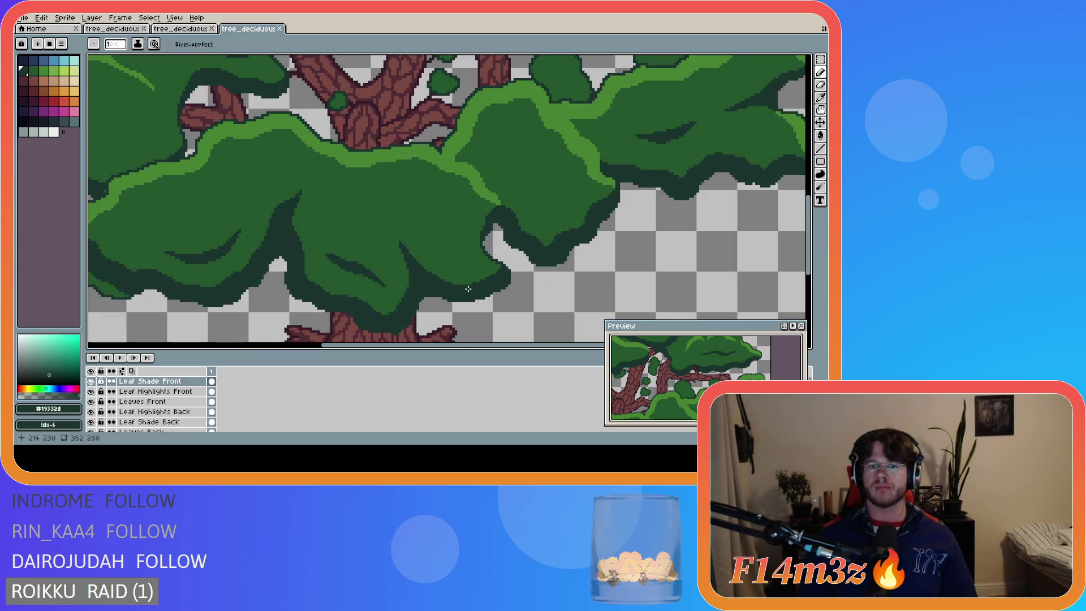
{"action": "scroll", "coordinate": [493, 279], "scroll_direction": "down", "scroll_amount": 4}
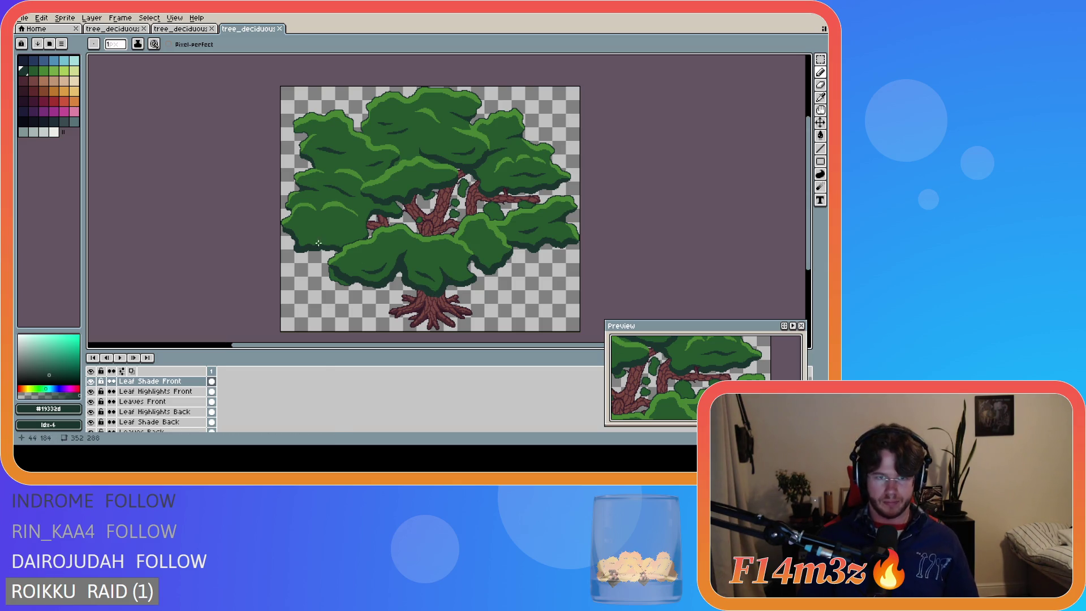
{"action": "scroll", "coordinate": [319, 243], "scroll_direction": "up", "scroll_amount": 2}
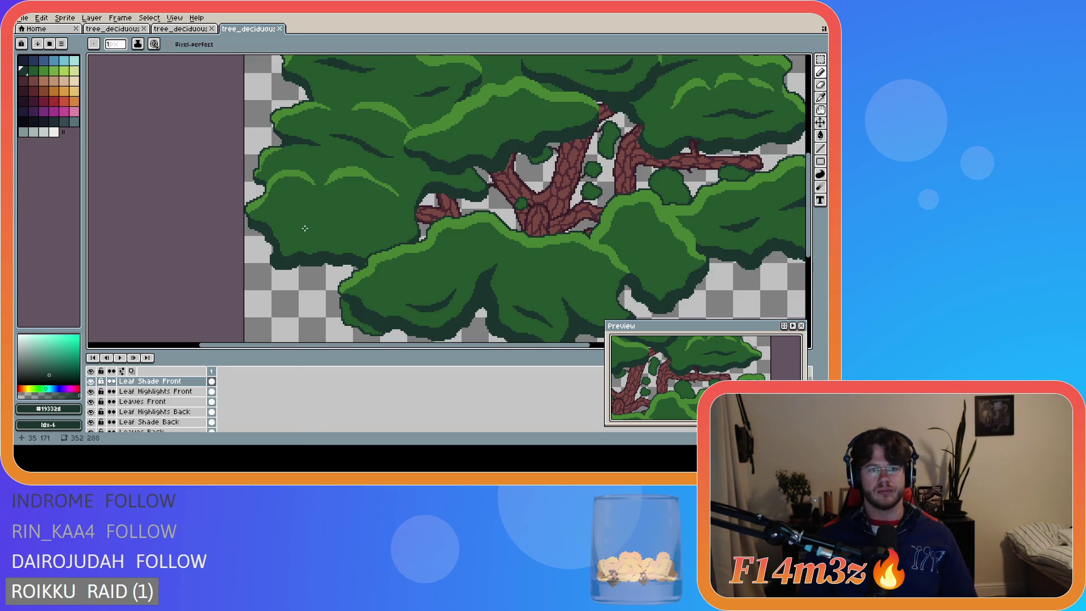
{"action": "scroll", "coordinate": [376, 247], "scroll_direction": "down", "scroll_amount": 2}
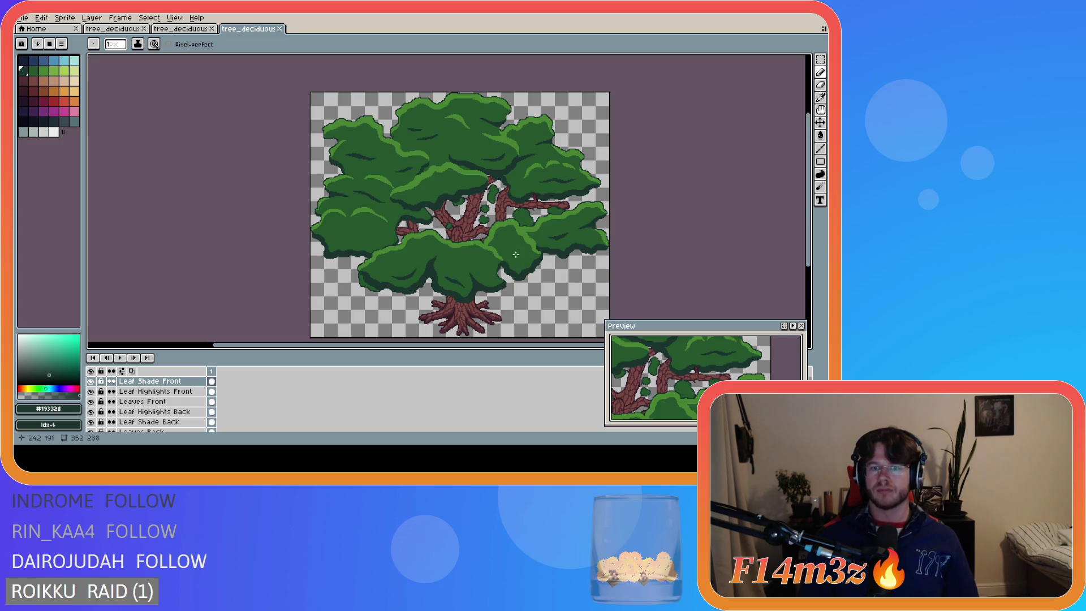
{"action": "key", "text": "ctrl+s"}
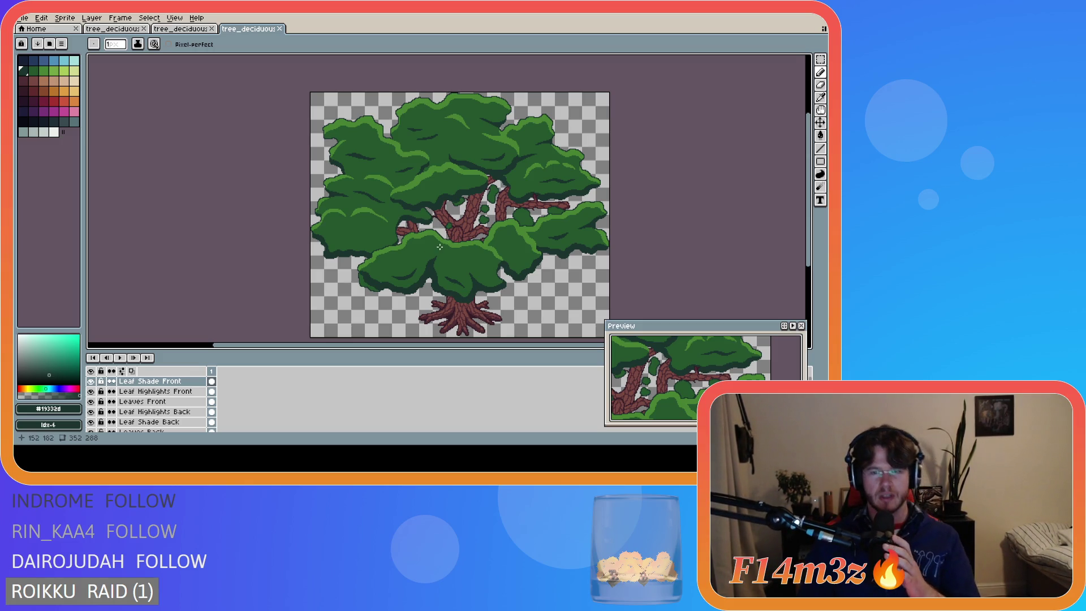
{"action": "scroll", "coordinate": [539, 301], "scroll_direction": "up", "scroll_amount": 2}
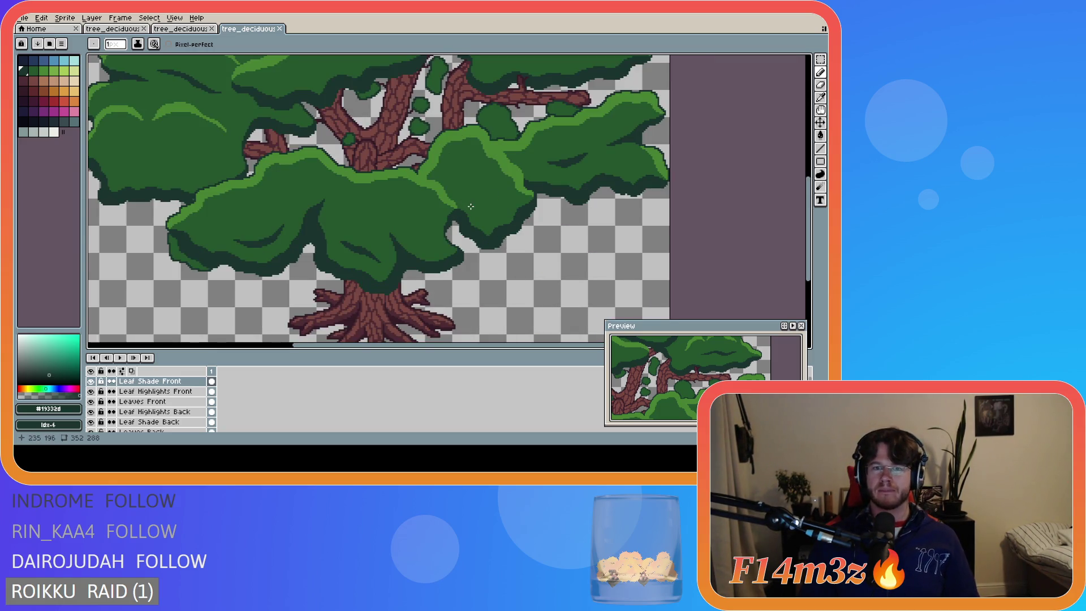
{"action": "scroll", "coordinate": [474, 202], "scroll_direction": "down", "scroll_amount": 2}
{"action": "scroll", "coordinate": [477, 198], "scroll_direction": "up", "scroll_amount": 2}
{"action": "scroll", "coordinate": [478, 193], "scroll_direction": "down", "scroll_amount": 2}
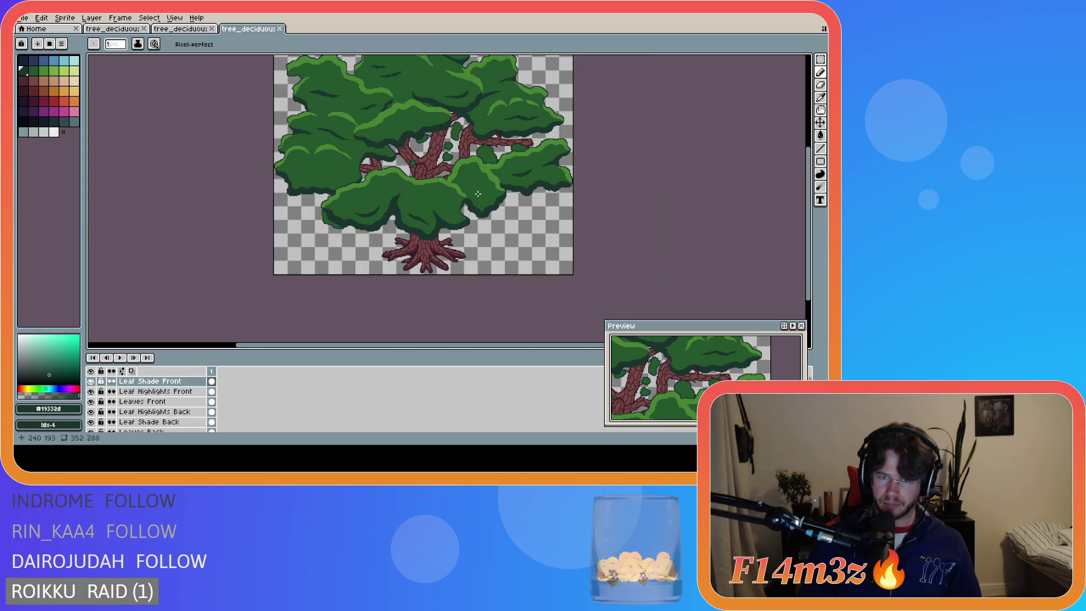
{"action": "scroll", "coordinate": [479, 194], "scroll_direction": "up", "scroll_amount": 2}
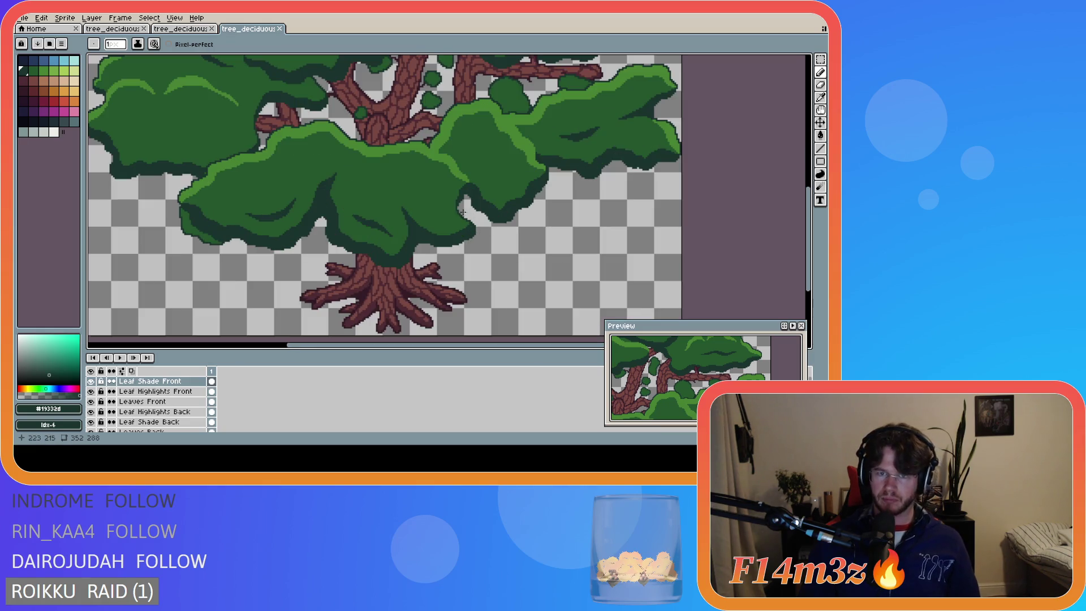
Toggle the Leaves Front layer's visibility off and on to compare what lies beneath
{"action": "left_click", "coordinate": [91, 402]}
{"action": "left_click", "coordinate": [91, 401]}
{"action": "left_click", "coordinate": [91, 402]}
{"action": "left_click", "coordinate": [91, 402]}
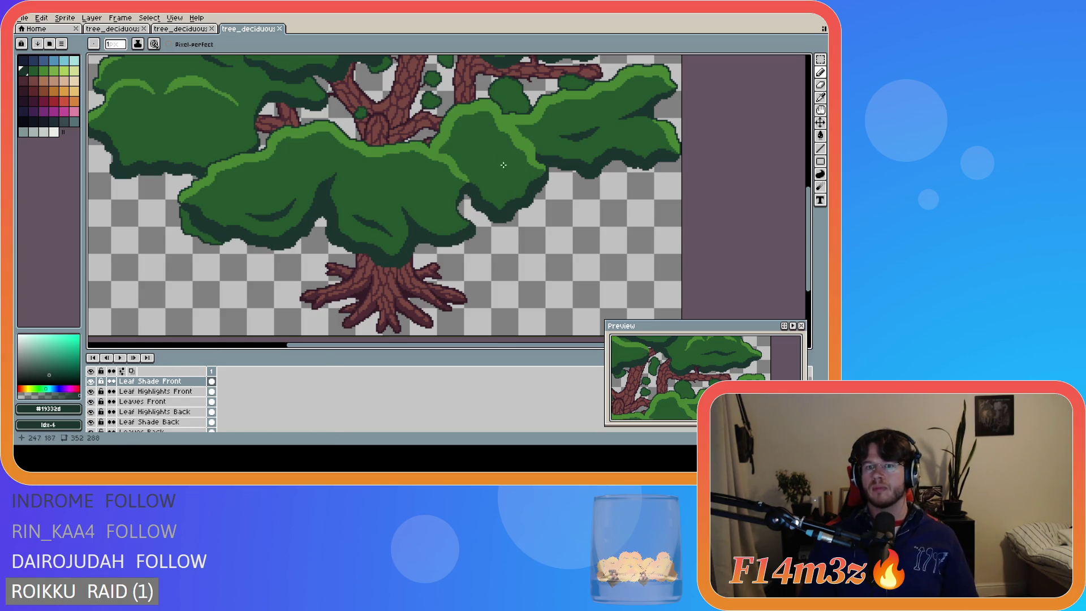
{"action": "left_click", "coordinate": [92, 401]}
{"action": "left_click", "coordinate": [92, 401]}
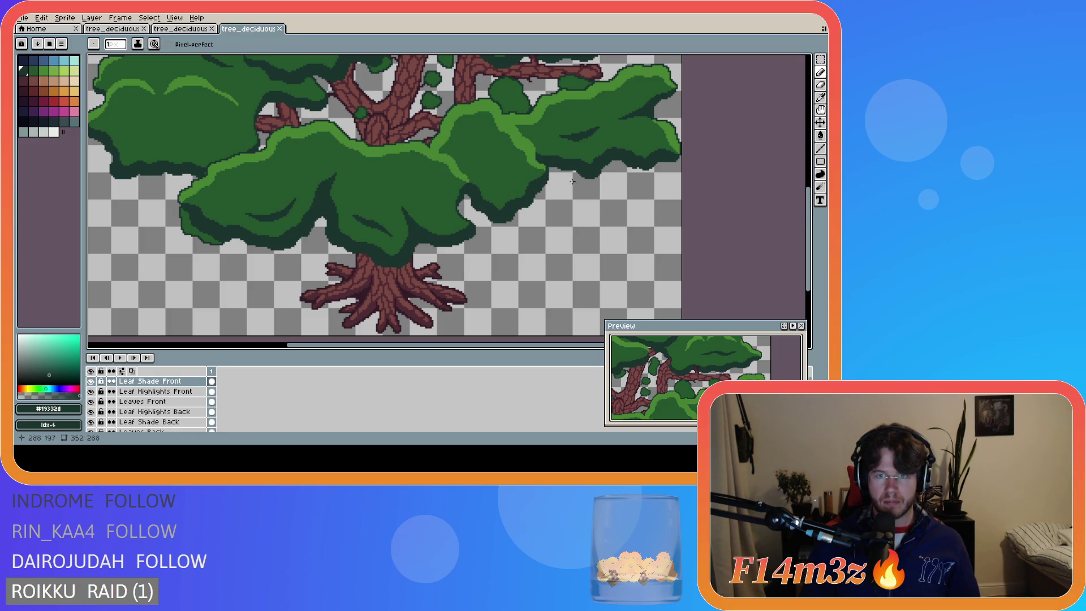
Draw a short dark curved shading stroke on the leaf clump right of the trunk
{"action": "mouse_move", "coordinate": [482, 170]}
{"action": "left_mouse_down"}
{"action": "mouse_move", "coordinate": [493, 179]}
{"action": "mouse_move", "coordinate": [515, 172]}
{"action": "mouse_move", "coordinate": [498, 185]}
{"action": "mouse_move", "coordinate": [487, 176]}
{"action": "left_mouse_up"}
{"action": "scroll", "coordinate": [493, 175], "scroll_direction": "up", "scroll_amount": 1}
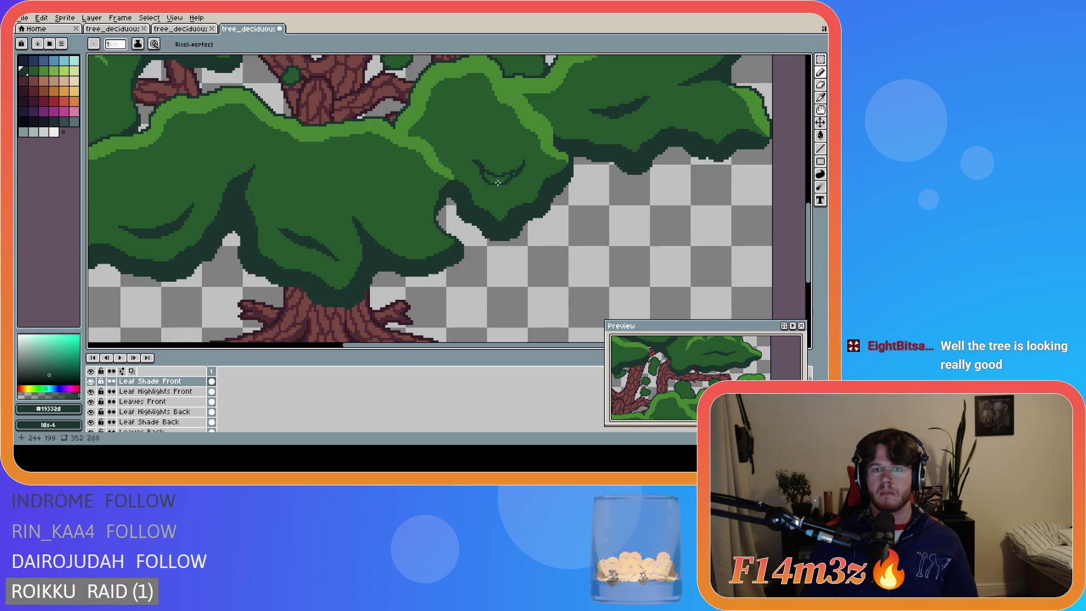
{"action": "key", "text": "g"}
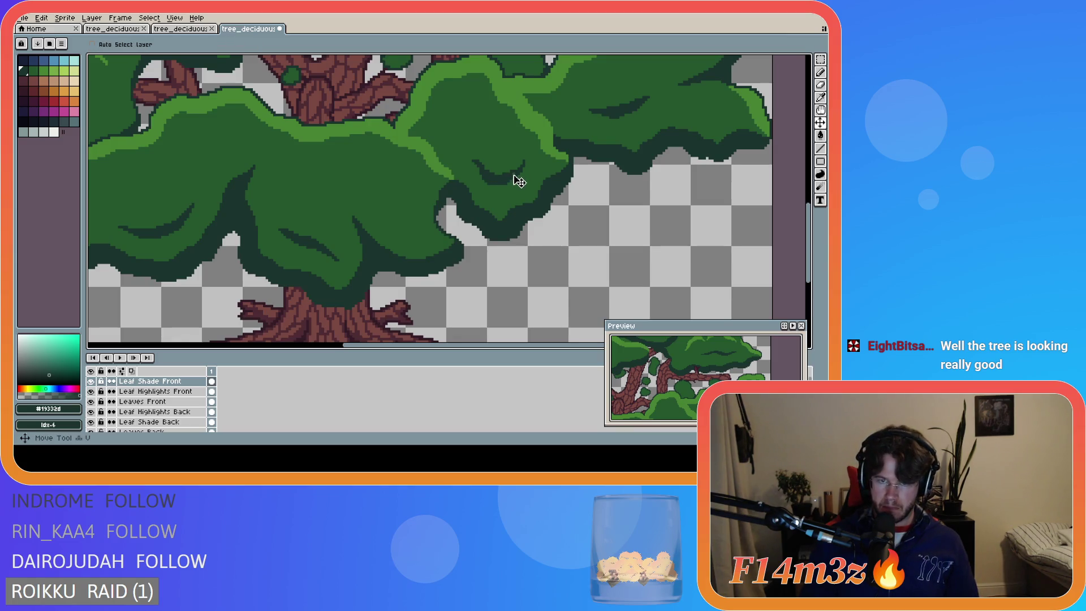
{"action": "key", "text": "b"}
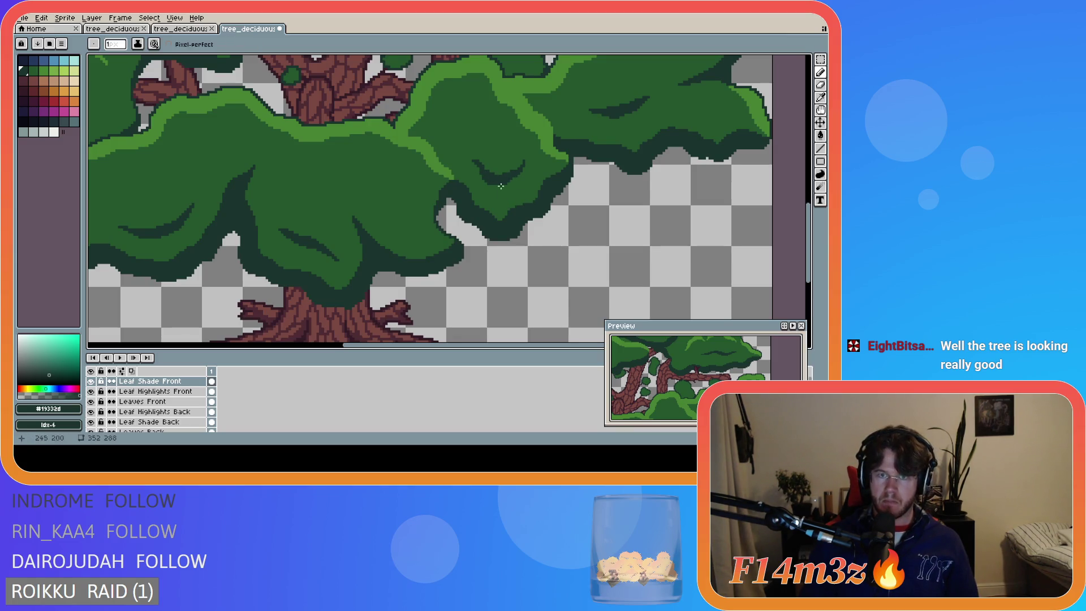
{"action": "scroll", "coordinate": [508, 204], "scroll_direction": "down", "scroll_amount": 2}
{"action": "scroll", "coordinate": [517, 223], "scroll_direction": "up", "scroll_amount": 4}
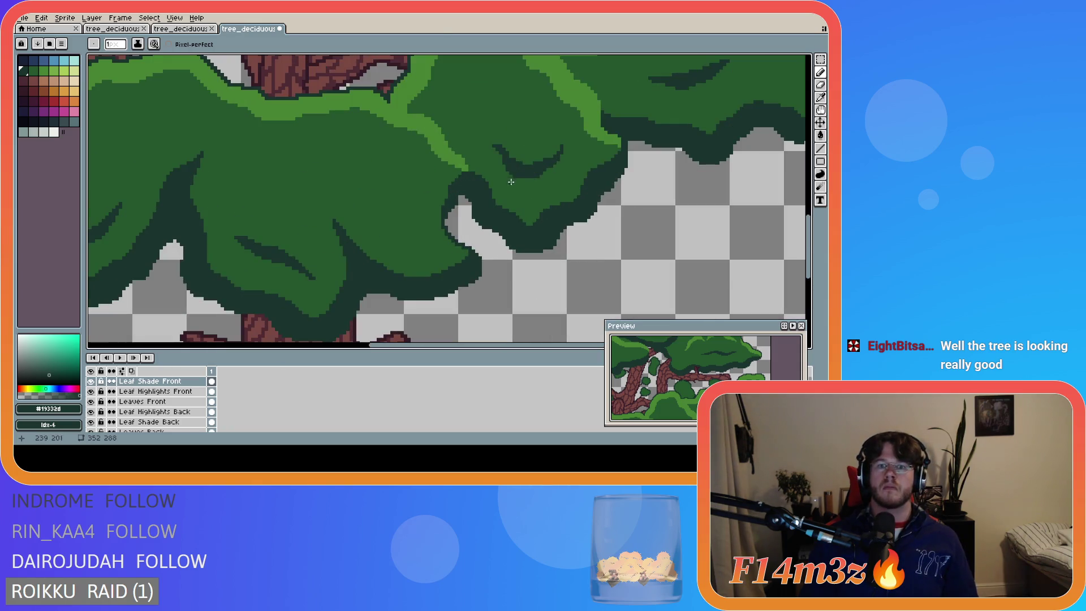
Save tree_deciduous_large_winter.ase with the new shading stroke
{"action": "key", "text": "ctrl+s"}
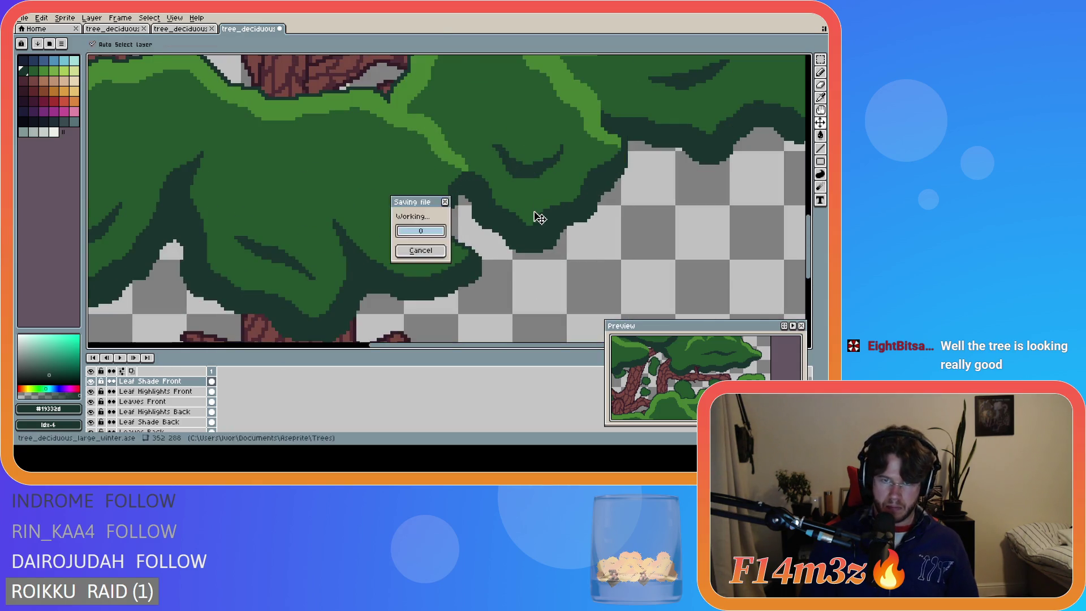
{"action": "scroll", "coordinate": [534, 211], "scroll_direction": "down", "scroll_amount": 1}
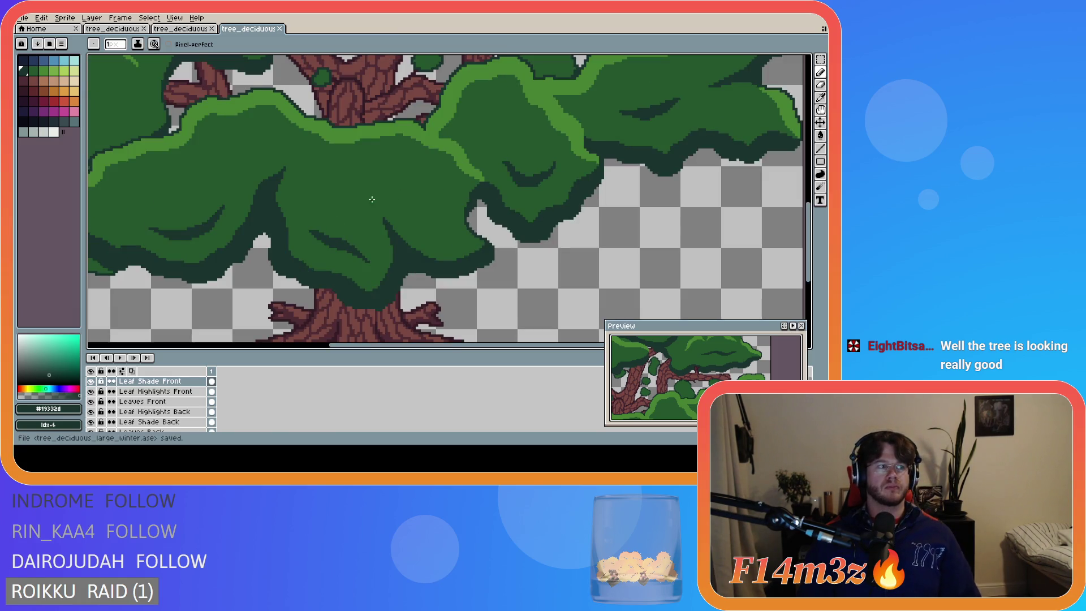
{"action": "scroll", "coordinate": [374, 199], "scroll_direction": "down", "scroll_amount": 2}
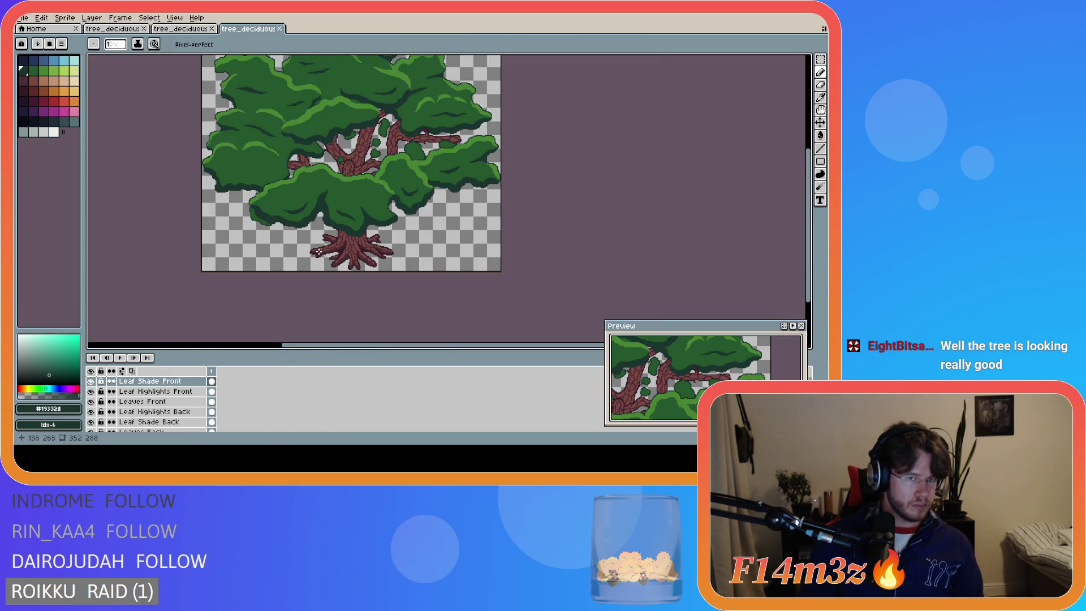
{"action": "left_click_drag", "start_coordinate": [385, 346], "coordinate": [351, 345]}
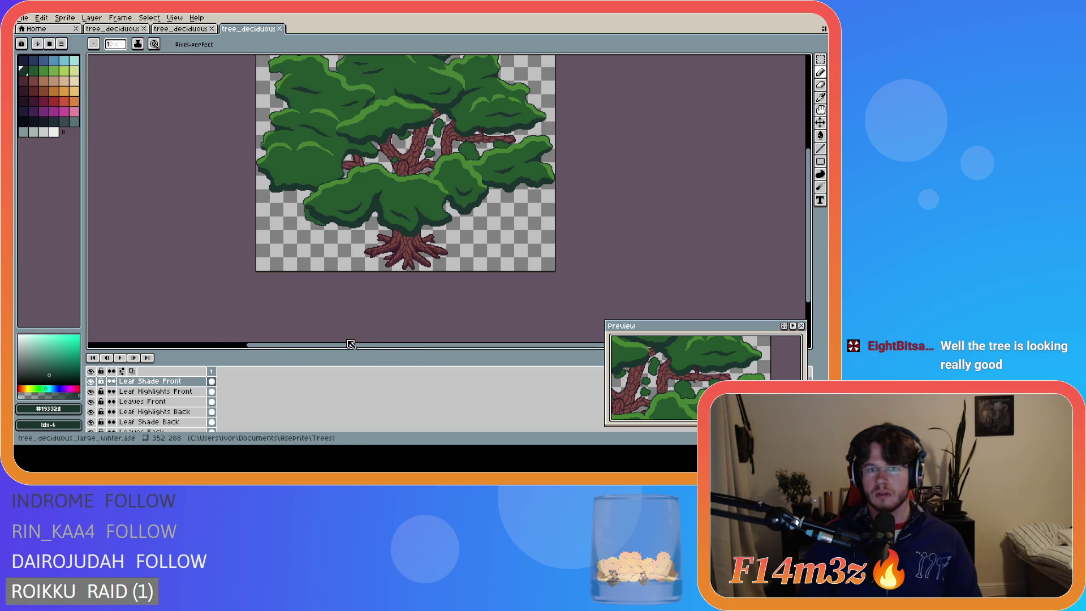
{"action": "left_click_drag", "start_coordinate": [807, 189], "coordinate": [801, 162]}
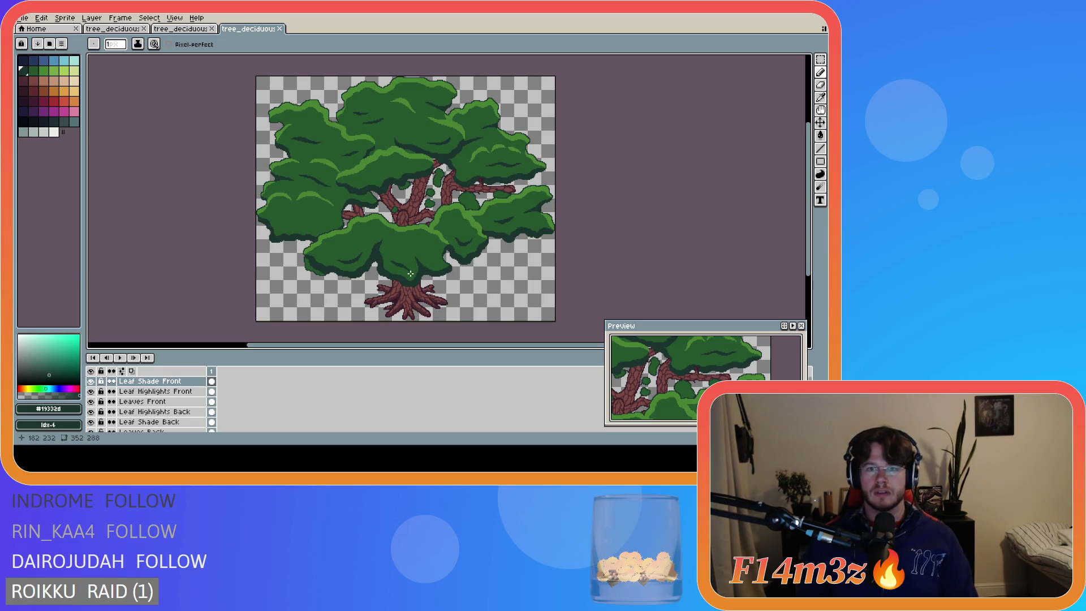
{"action": "scroll", "coordinate": [478, 189], "scroll_direction": "up", "scroll_amount": 3}
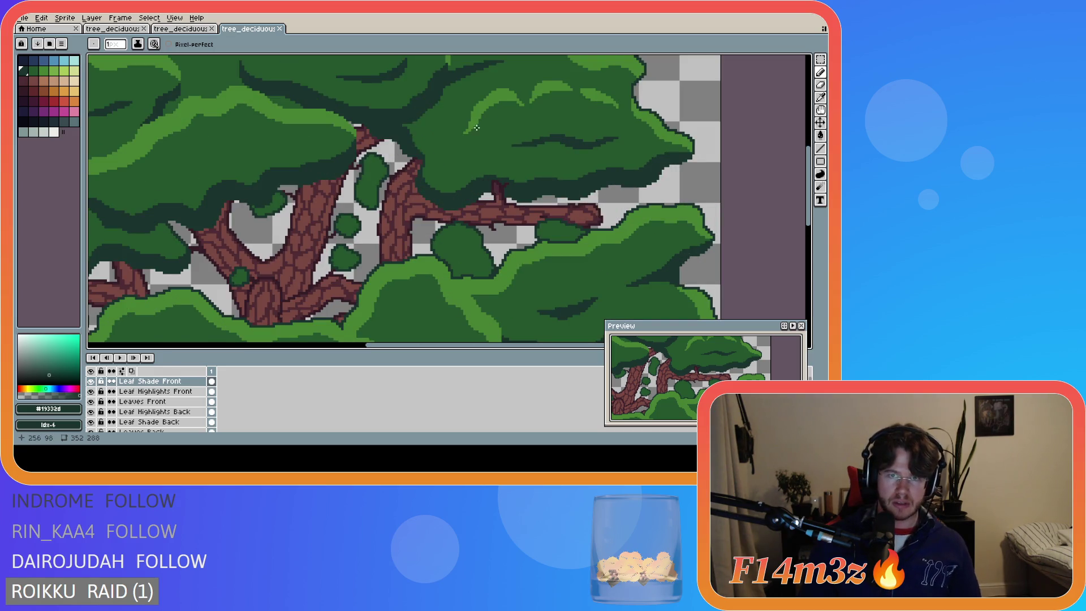
{"action": "scroll", "coordinate": [478, 132], "scroll_direction": "down", "scroll_amount": 2}
{"action": "scroll", "coordinate": [473, 97], "scroll_direction": "down", "scroll_amount": 4}
{"action": "scroll", "coordinate": [470, 141], "scroll_direction": "up", "scroll_amount": 2}
{"action": "left_click_drag", "start_coordinate": [808, 226], "coordinate": [808, 202]}
{"action": "left_click_drag", "start_coordinate": [499, 346], "coordinate": [572, 343]}
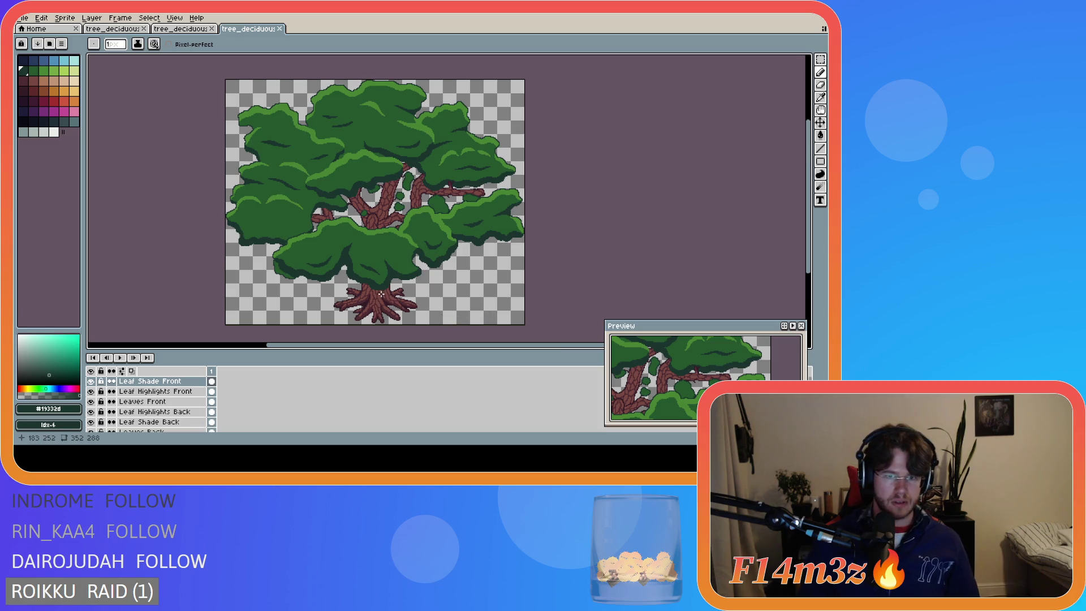
{"action": "left_click", "coordinate": [91, 402]}
{"action": "left_click", "coordinate": [91, 402]}
{"action": "left_click", "coordinate": [91, 402]}
{"action": "left_click", "coordinate": [91, 401]}
{"action": "left_click", "coordinate": [91, 402]}
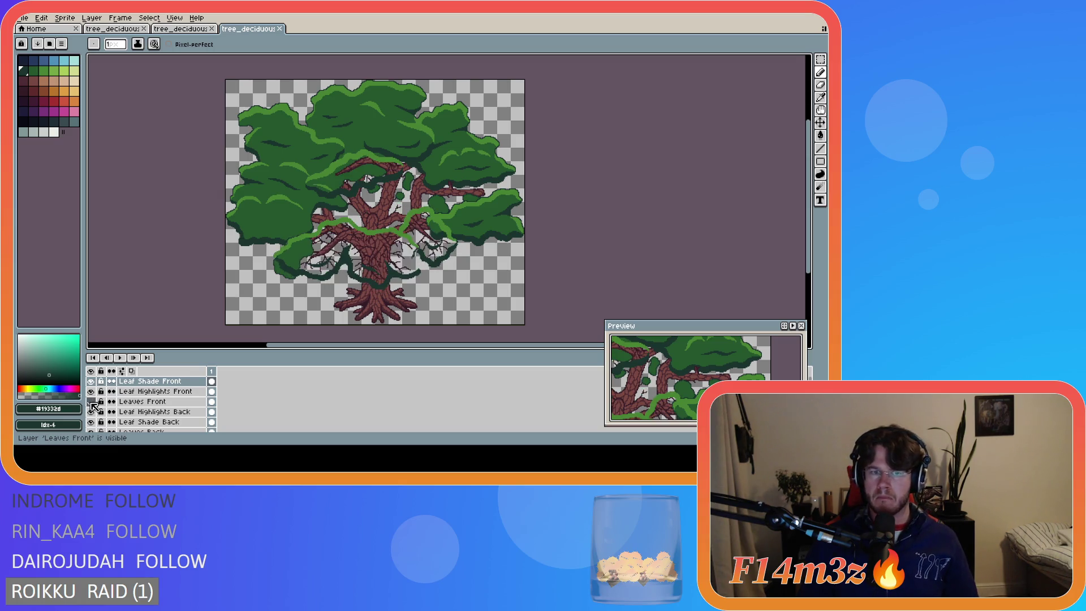
{"action": "left_click", "coordinate": [91, 402]}
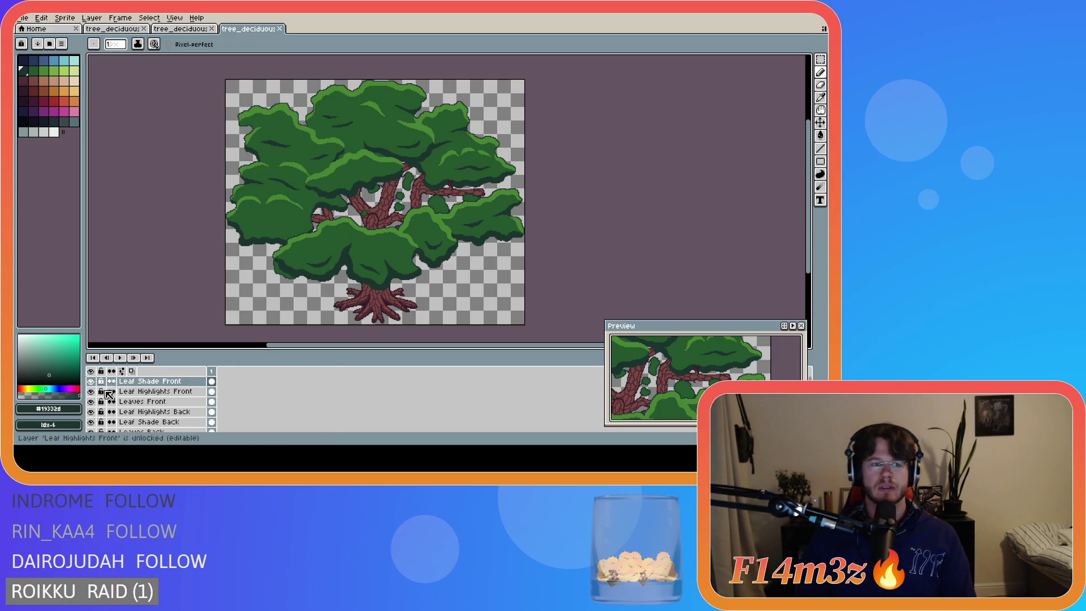
{"action": "scroll", "coordinate": [254, 220], "scroll_direction": "up", "scroll_amount": 2}
{"action": "scroll", "coordinate": [254, 220], "scroll_direction": "down", "scroll_amount": 2}
{"action": "scroll", "coordinate": [254, 220], "scroll_direction": "up", "scroll_amount": 2}
{"action": "scroll", "coordinate": [254, 220], "scroll_direction": "up", "scroll_amount": 2}
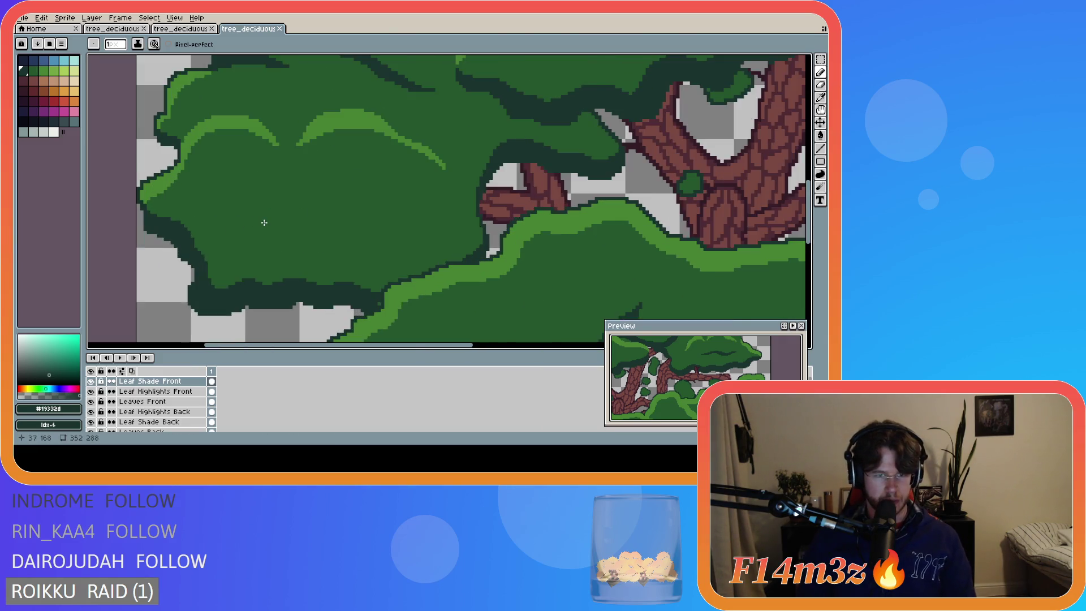
{"action": "scroll", "coordinate": [264, 222], "scroll_direction": "down", "scroll_amount": 2}
{"action": "scroll", "coordinate": [266, 232], "scroll_direction": "up", "scroll_amount": 2}
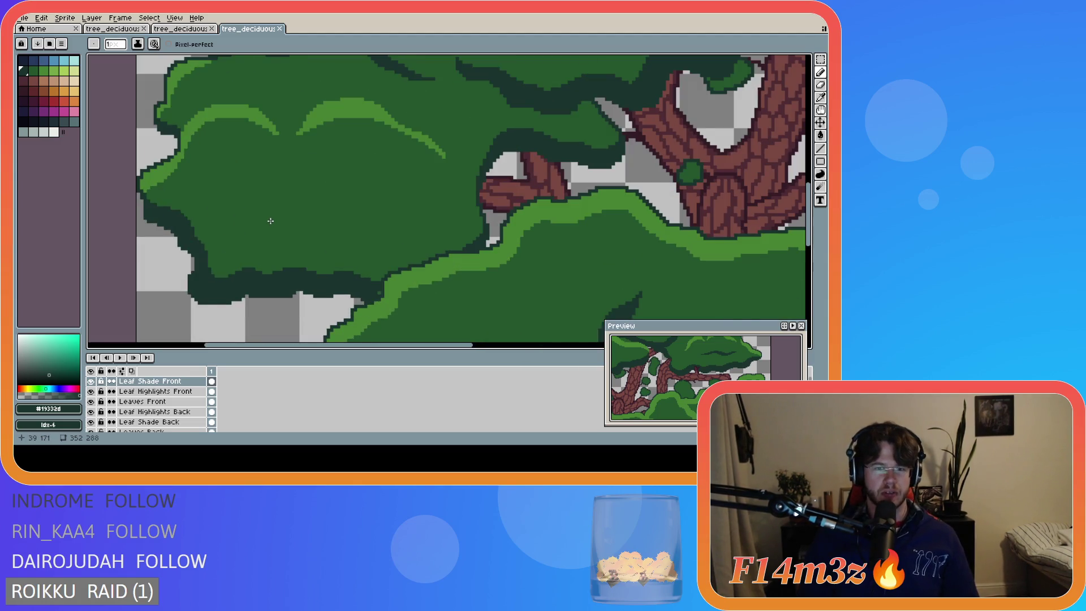
{"action": "scroll", "coordinate": [270, 221], "scroll_direction": "down", "scroll_amount": 4}
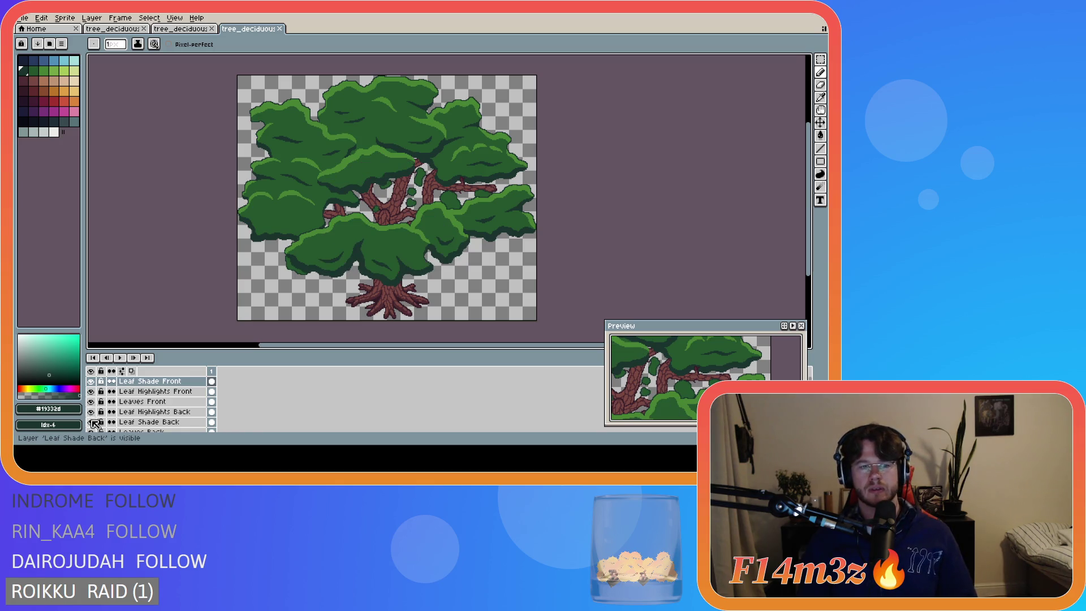
Hide and re-show the Leaves Back layer to compare the foliage
{"action": "scroll", "coordinate": [93, 423], "scroll_direction": "down", "scroll_amount": 1}
{"action": "left_click", "coordinate": [91, 422]}
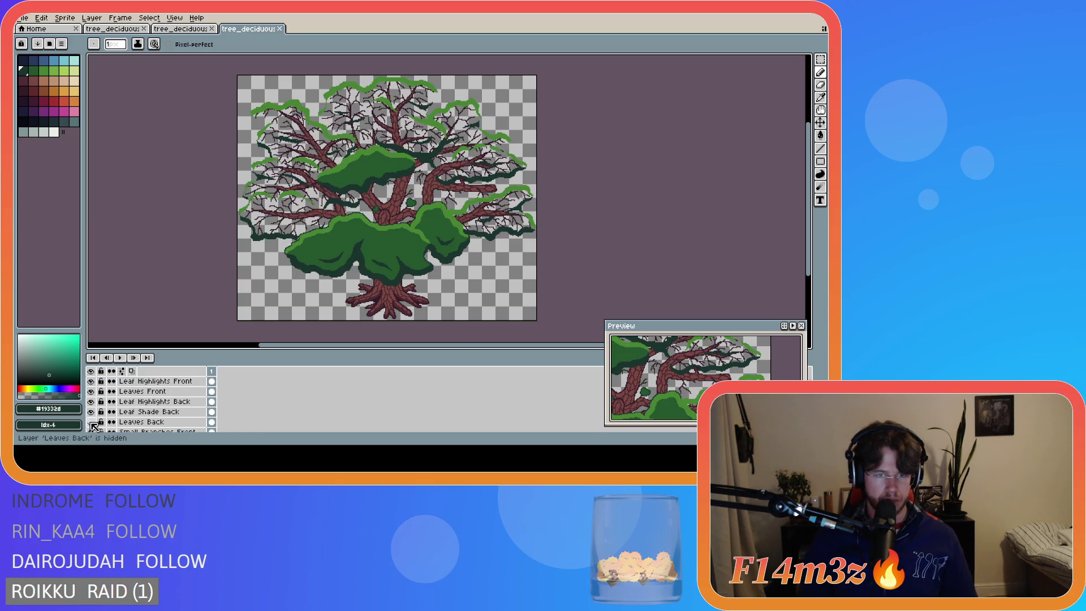
{"action": "left_click", "coordinate": [91, 422]}
{"action": "scroll", "coordinate": [301, 215], "scroll_direction": "up", "scroll_amount": 1}
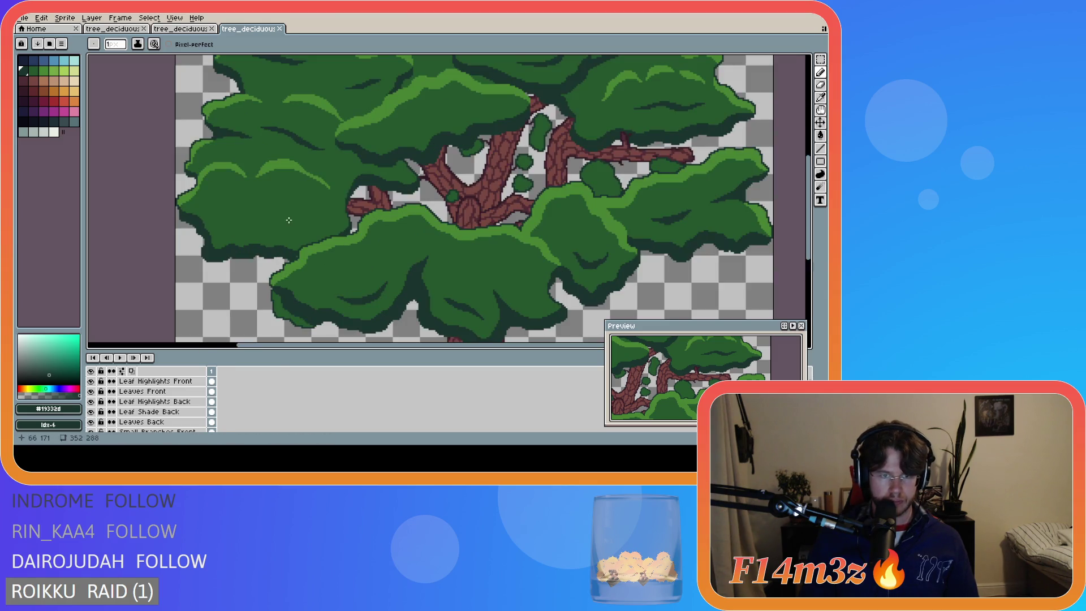
Add a small dark curved shading stroke on the left leaves and save the drawing
{"action": "mouse_move", "coordinate": [211, 208]}
{"action": "left_mouse_down"}
{"action": "mouse_move", "coordinate": [248, 231]}
{"action": "mouse_move", "coordinate": [227, 232]}
{"action": "mouse_move", "coordinate": [209, 207]}
{"action": "left_mouse_up"}
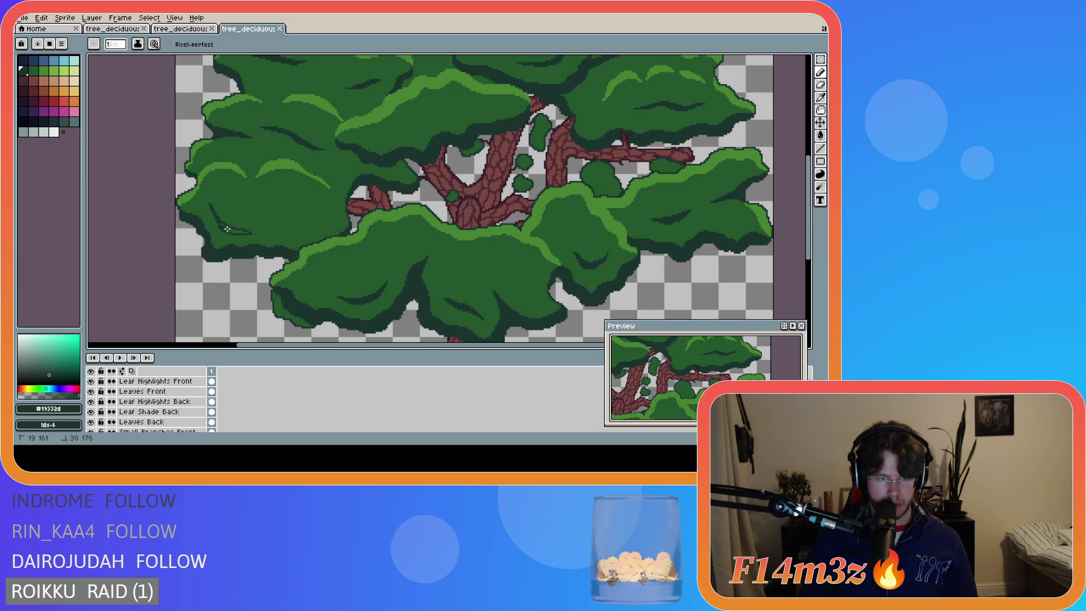
{"action": "scroll", "coordinate": [235, 233], "scroll_direction": "up", "scroll_amount": 1}
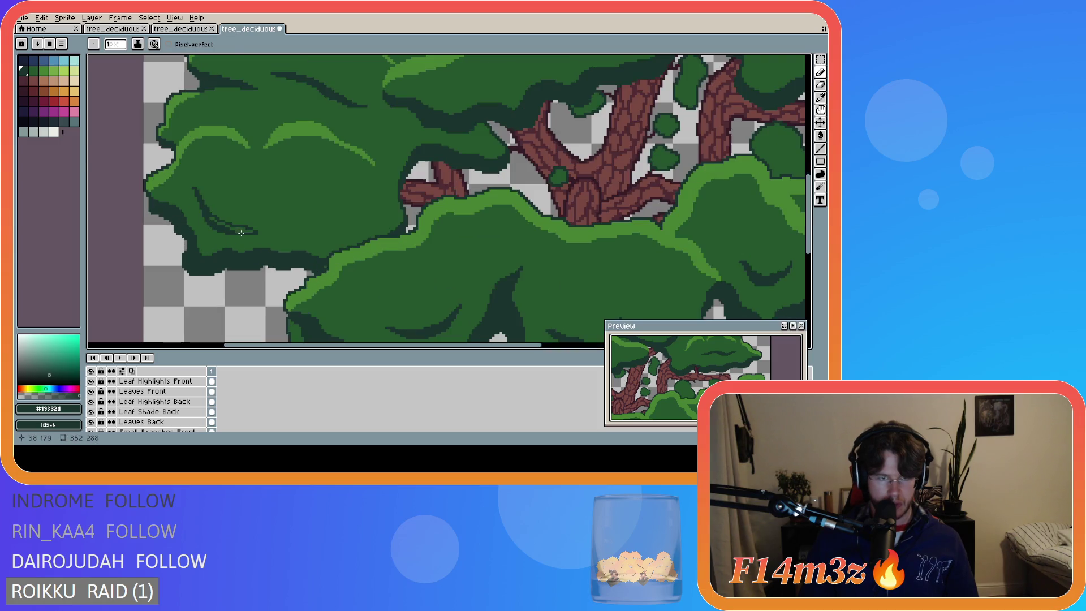
{"action": "key", "text": "v"}
{"action": "scroll", "coordinate": [234, 235], "scroll_direction": "up", "scroll_amount": 1}
{"action": "key", "text": "b"}
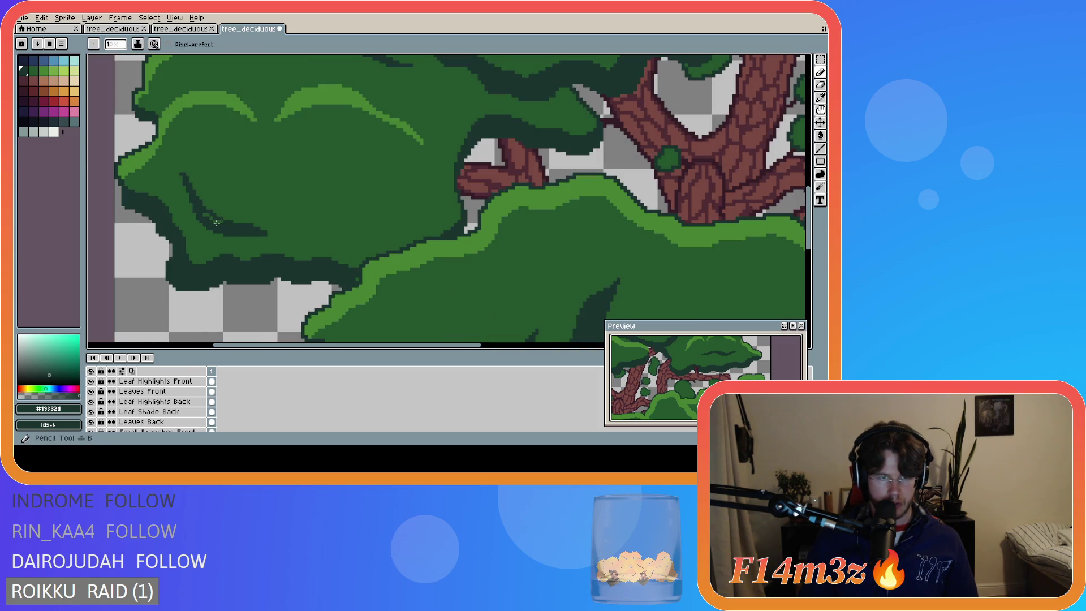
{"action": "scroll", "coordinate": [223, 224], "scroll_direction": "down", "scroll_amount": 2}
{"action": "scroll", "coordinate": [316, 232], "scroll_direction": "down", "scroll_amount": 2}
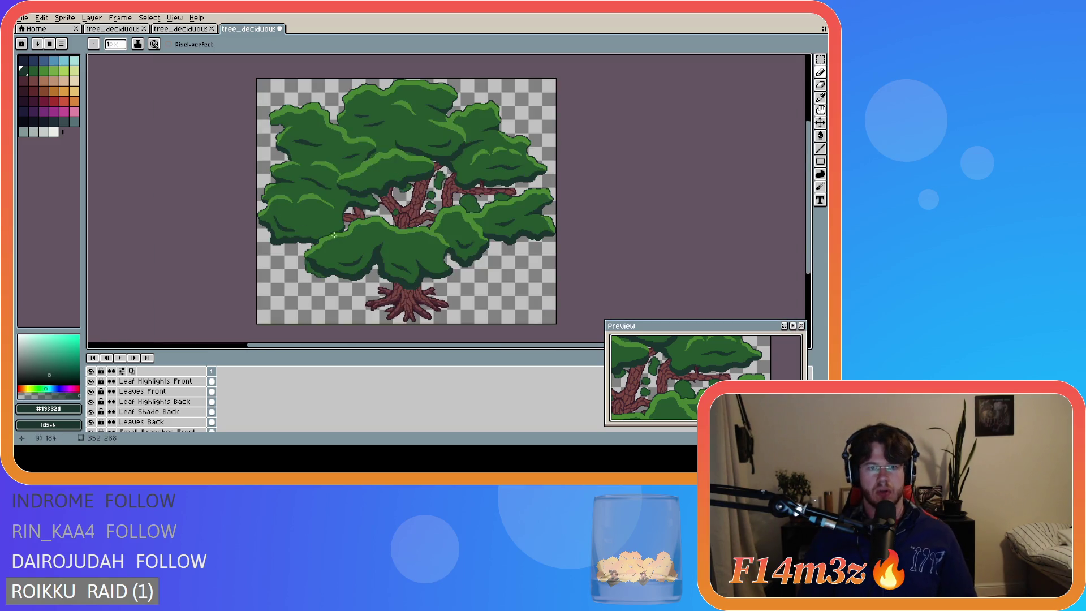
{"action": "scroll", "coordinate": [306, 233], "scroll_direction": "up", "scroll_amount": 2}
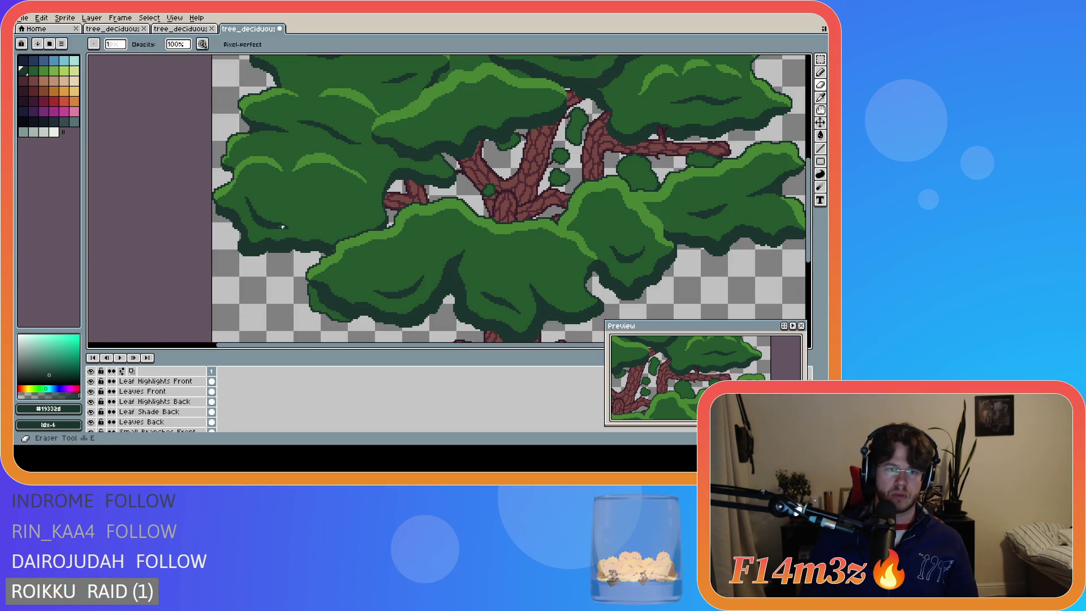
{"action": "scroll", "coordinate": [317, 235], "scroll_direction": "down", "scroll_amount": 3}
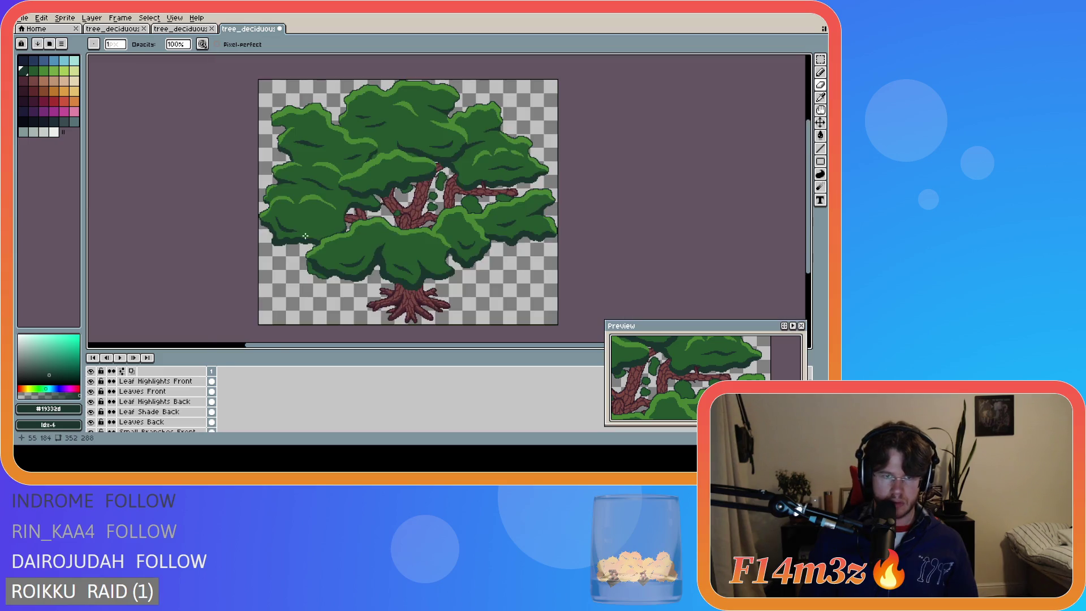
{"action": "scroll", "coordinate": [347, 241], "scroll_direction": "up", "scroll_amount": 1}
{"action": "key", "text": "ctrl+s"}
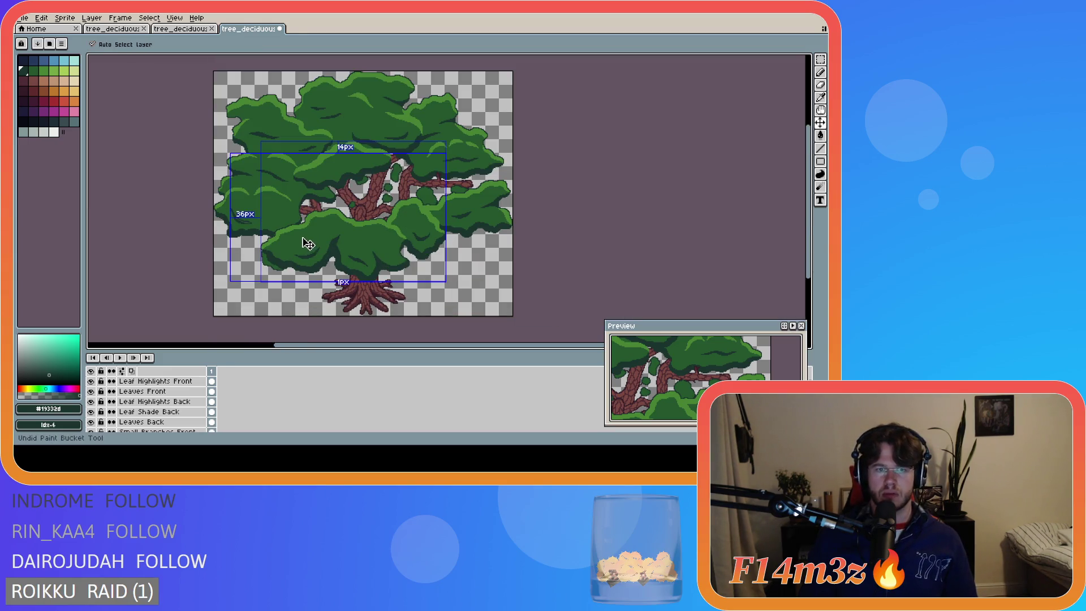
With the Pencil active, toggle the Leaves Back layer to check the branches behind it
{"action": "scroll", "coordinate": [255, 222], "scroll_direction": "up", "scroll_amount": 1}
{"action": "key", "text": "b"}
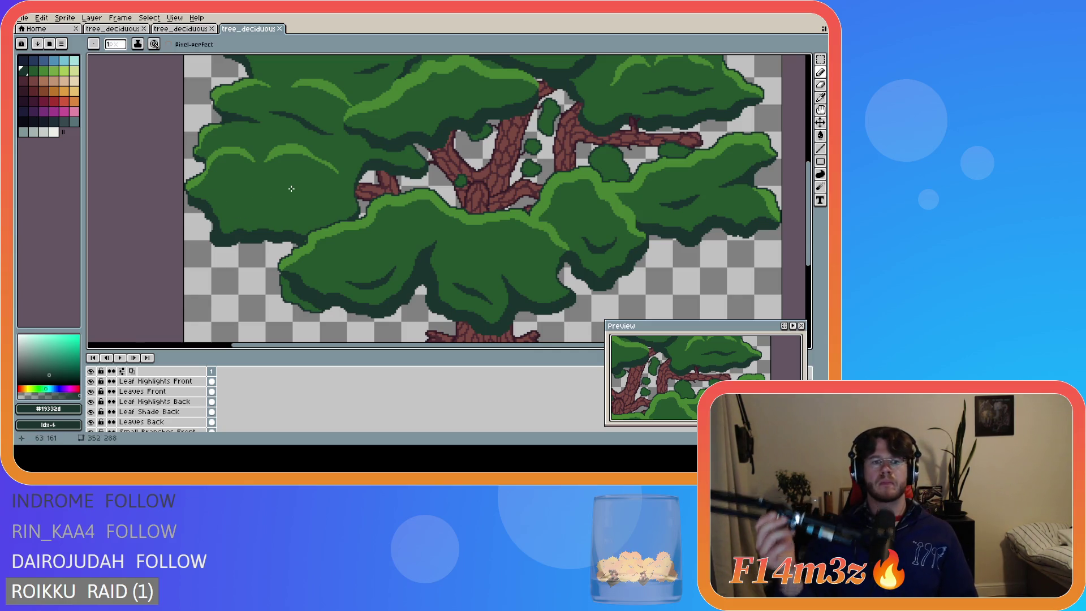
{"action": "left_click", "coordinate": [91, 422]}
{"action": "left_click", "coordinate": [91, 424]}
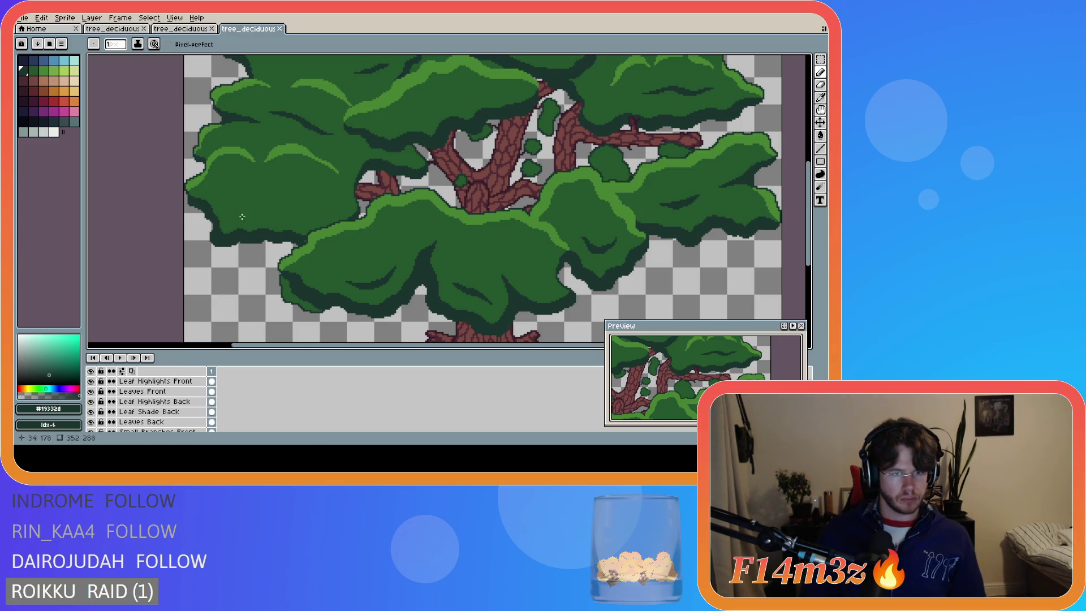
{"action": "scroll", "coordinate": [234, 209], "scroll_direction": "down", "scroll_amount": 2}
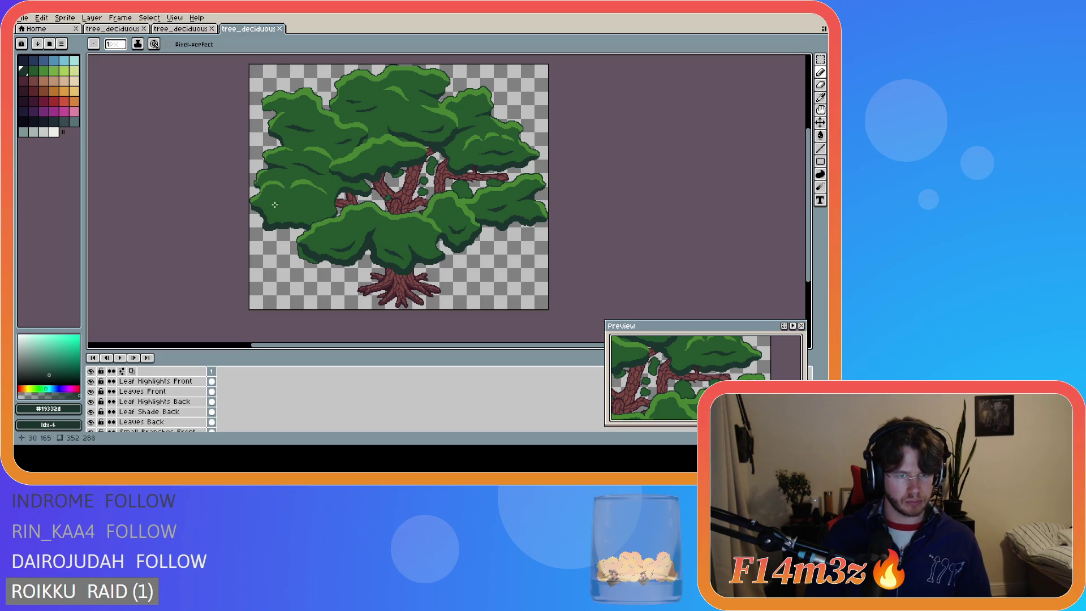
{"action": "scroll", "coordinate": [276, 209], "scroll_direction": "up", "scroll_amount": 2}
Draw dark green crease lines inside the large left leaf clump
{"action": "mouse_move", "coordinate": [271, 208]}
{"action": "left_mouse_down"}
{"action": "mouse_move", "coordinate": [296, 221]}
{"action": "mouse_move", "coordinate": [260, 204]}
{"action": "left_mouse_up"}
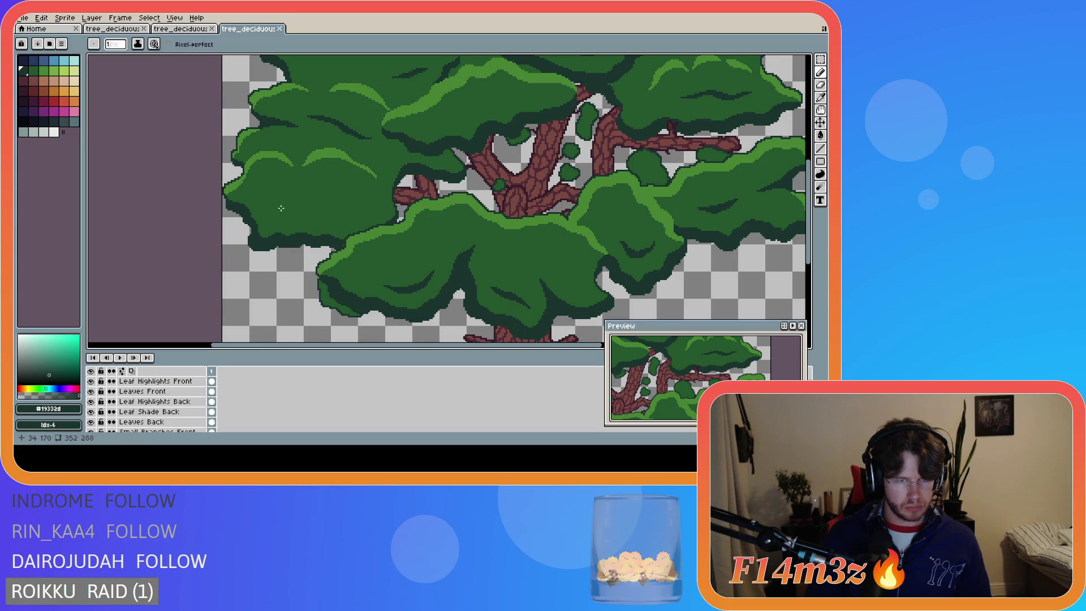
{"action": "left_click_drag", "start_coordinate": [265, 190], "coordinate": [304, 226]}
{"action": "key", "text": "ctrl"}
{"action": "left_click", "coordinate": [259, 190]}
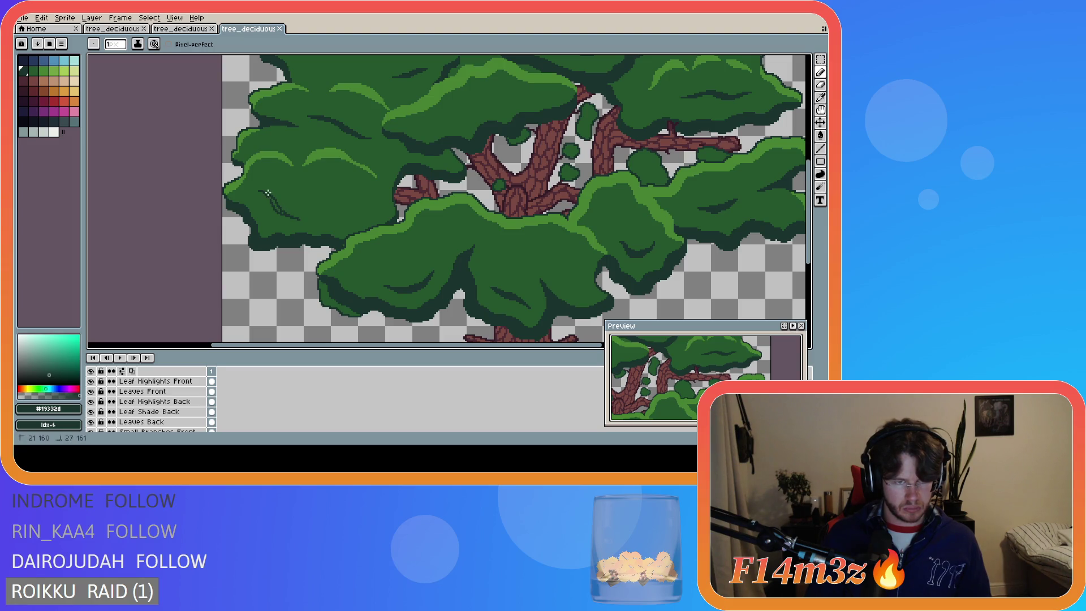
{"action": "scroll", "coordinate": [291, 208], "scroll_direction": "up", "scroll_amount": 1}
{"action": "left_click_drag", "start_coordinate": [267, 192], "coordinate": [288, 218]}
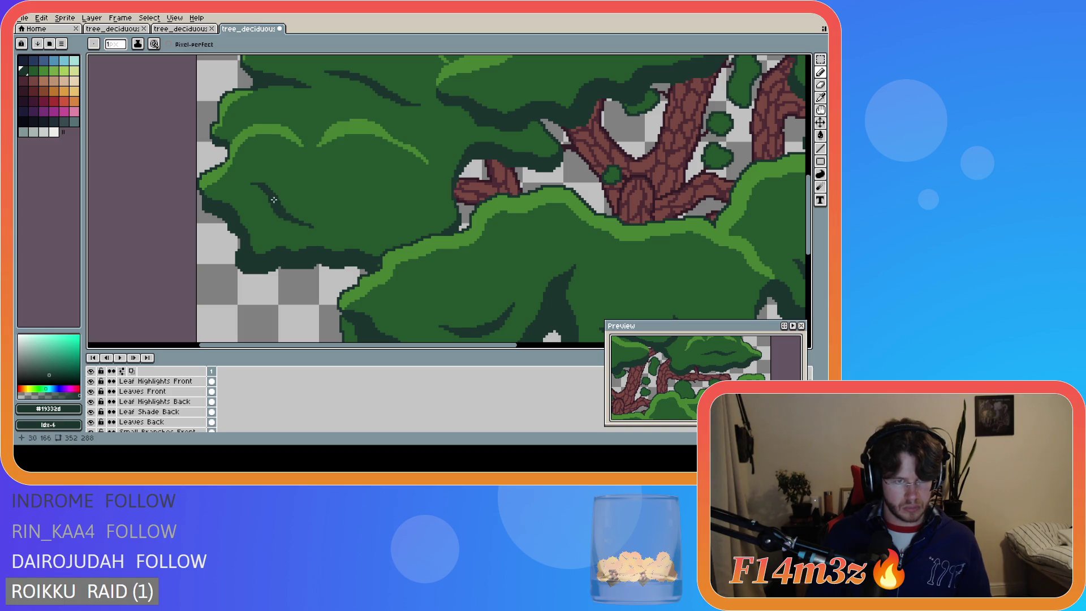
Erase a stray pixel from the new crease and fit the whole tree in view
{"action": "key", "text": "e"}
{"action": "left_click", "coordinate": [261, 184]}
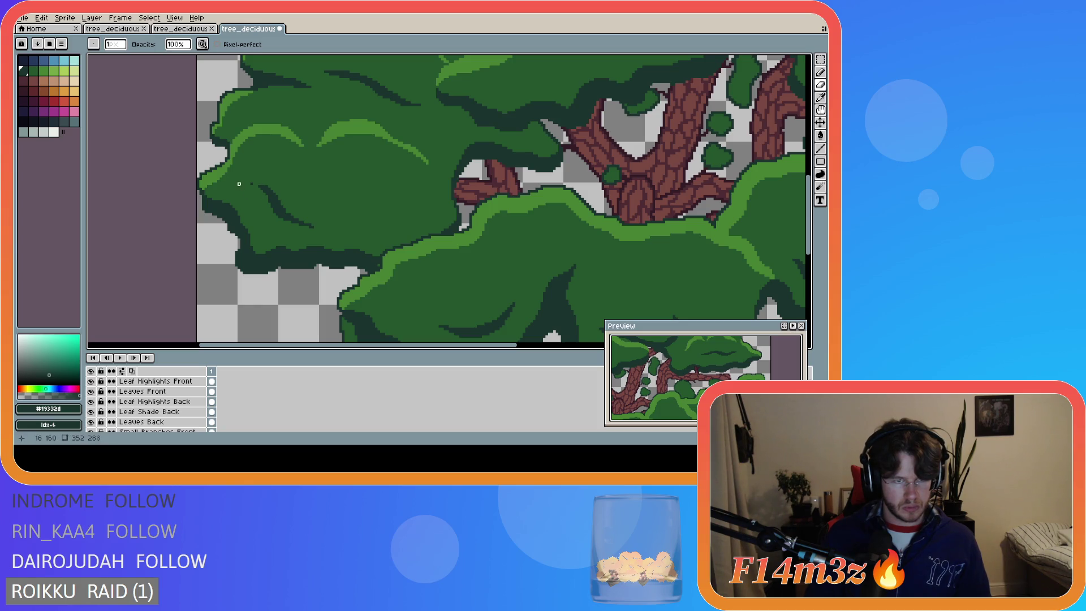
{"action": "key", "text": "ctrl+0"}
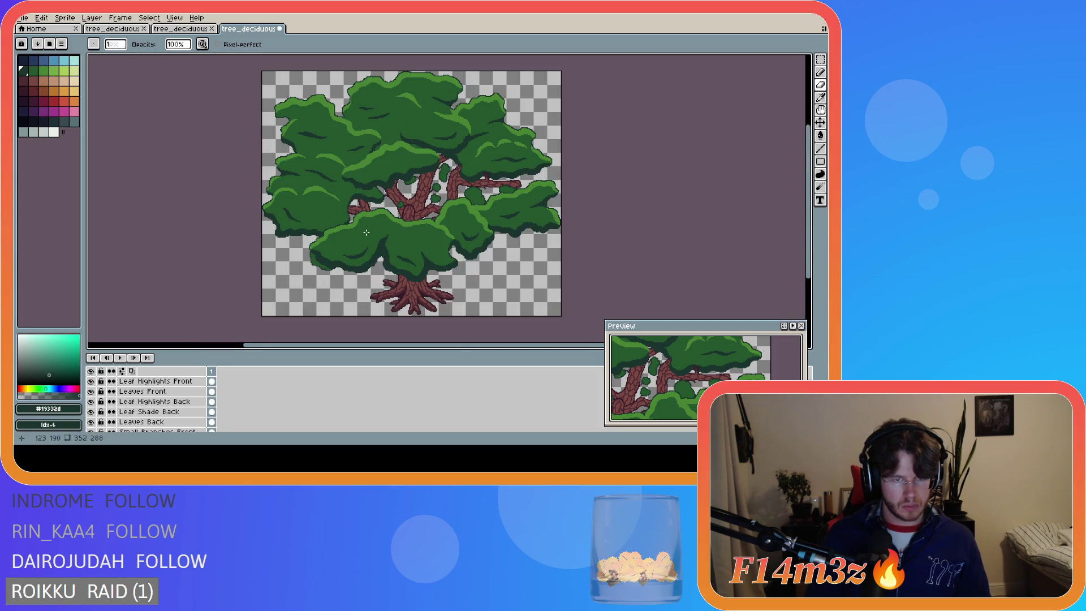
{"action": "key", "text": "b"}
{"action": "scroll", "coordinate": [277, 209], "scroll_direction": "up", "scroll_amount": 3}
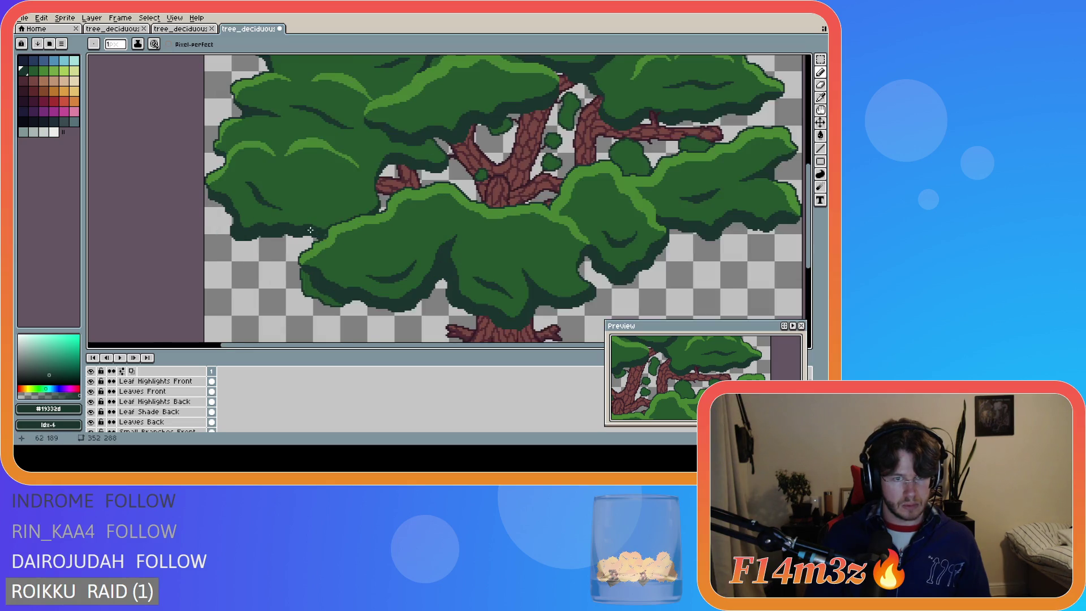
{"action": "scroll", "coordinate": [278, 209], "scroll_direction": "down", "scroll_amount": 3}
{"action": "scroll", "coordinate": [371, 209], "scroll_direction": "down", "scroll_amount": 1}
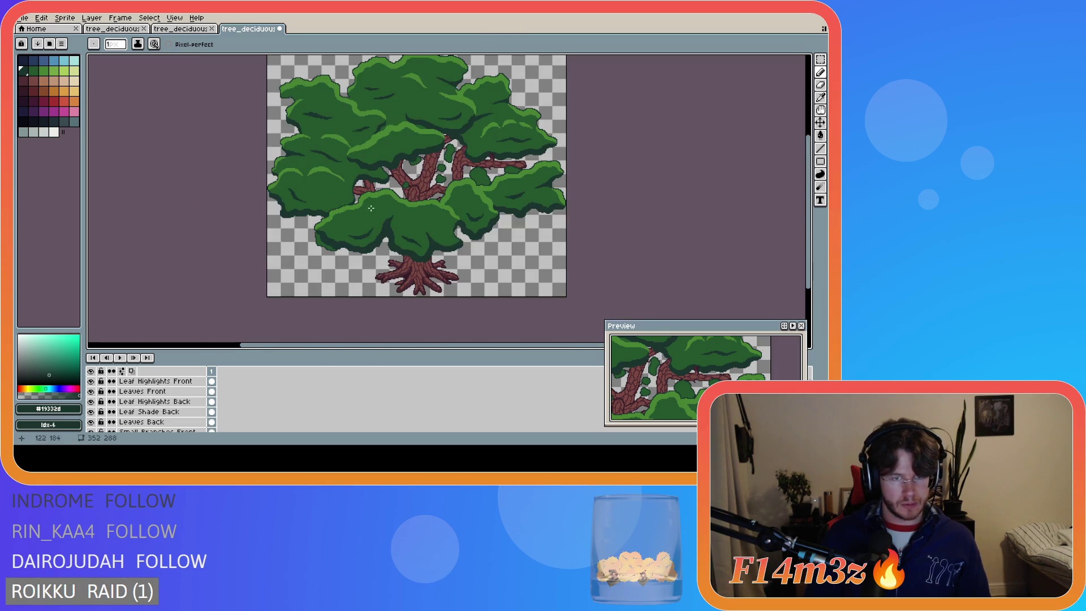
{"action": "scroll", "coordinate": [343, 211], "scroll_direction": "down", "scroll_amount": 1}
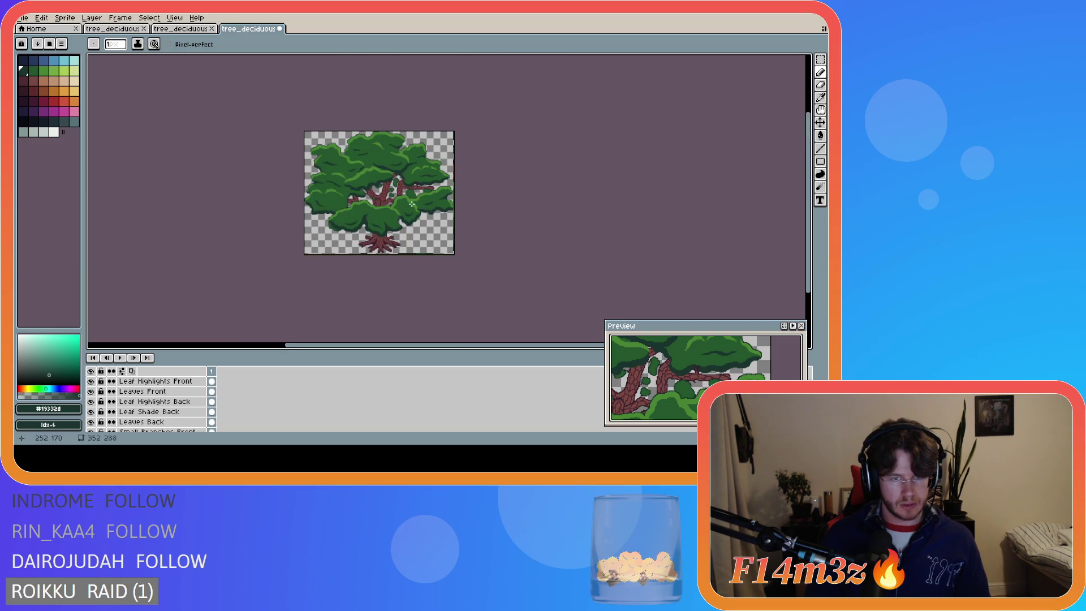
{"action": "scroll", "coordinate": [411, 204], "scroll_direction": "up", "scroll_amount": 1}
{"action": "scroll", "coordinate": [261, 206], "scroll_direction": "up", "scroll_amount": 1}
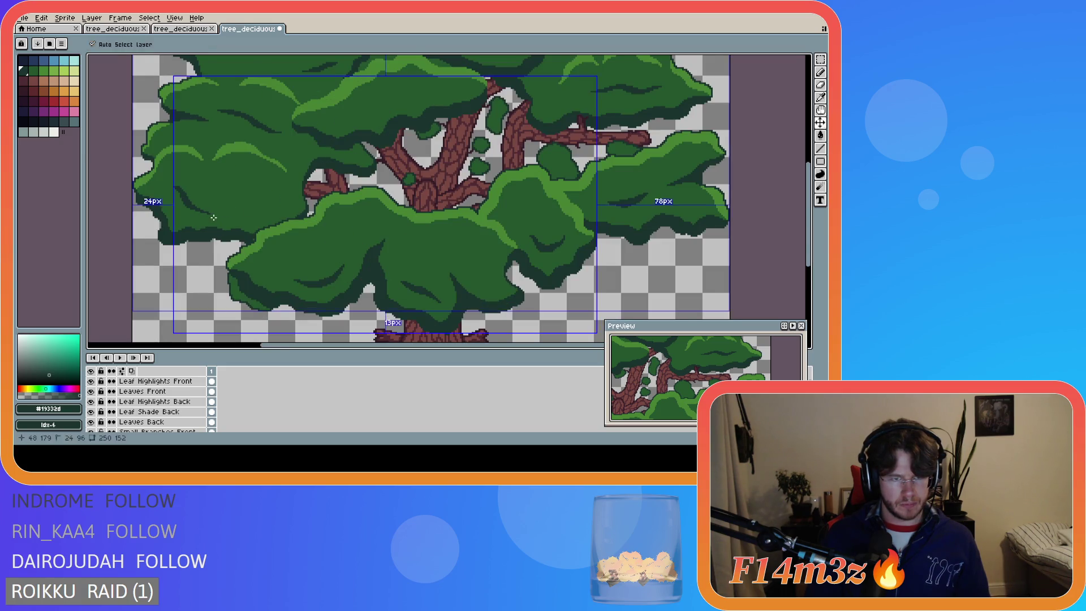
{"action": "scroll", "coordinate": [204, 215], "scroll_direction": "up", "scroll_amount": 1}
Save the tree drawing with the tidied crease
{"action": "key", "text": "e"}
{"action": "scroll", "coordinate": [212, 209], "scroll_direction": "down", "scroll_amount": 3}
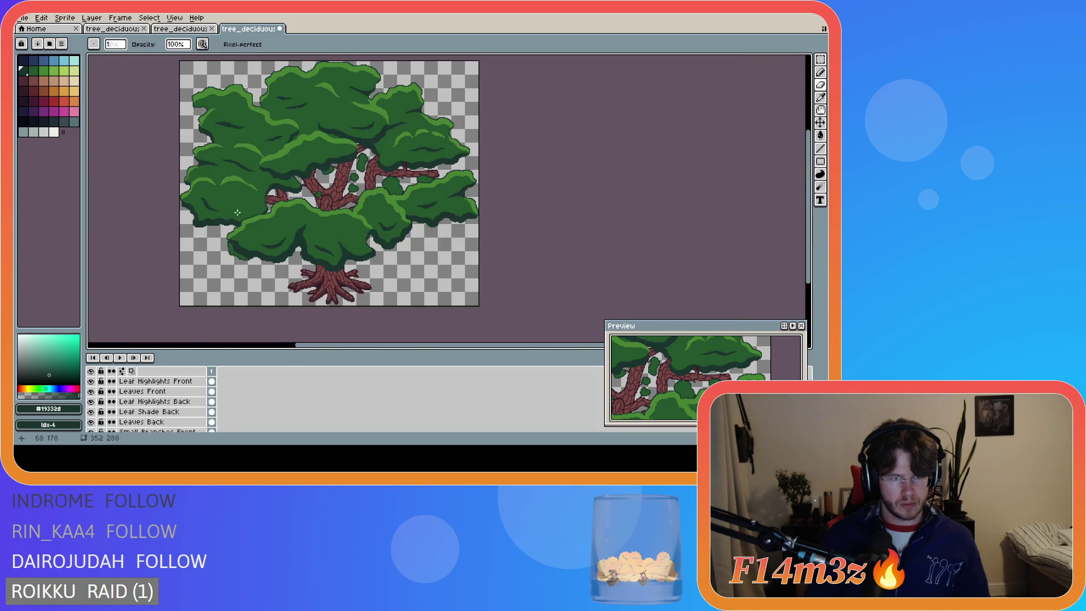
{"action": "key", "text": "ctrl"}
{"action": "key", "text": "ctrl+s"}
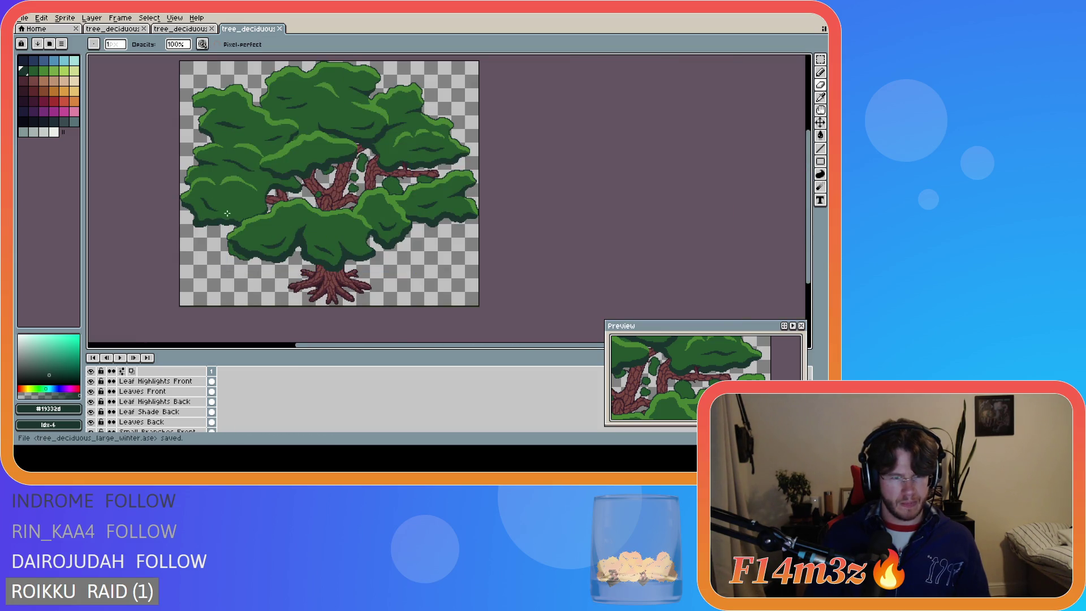
{"action": "scroll", "coordinate": [228, 214], "scroll_direction": "up", "scroll_amount": 2}
Test a rectangular selection on the lower left foliage, deselect it, and save again
{"action": "key", "text": "m"}
{"action": "mouse_move", "coordinate": [162, 177]}
{"action": "left_mouse_down"}
{"action": "mouse_move", "coordinate": [227, 214]}
{"action": "mouse_move", "coordinate": [219, 178]}
{"action": "mouse_move", "coordinate": [233, 189]}
{"action": "mouse_move", "coordinate": [283, 182]}
{"action": "mouse_move", "coordinate": [169, 214]}
{"action": "mouse_move", "coordinate": [187, 198]}
{"action": "left_mouse_up"}
{"action": "left_click", "coordinate": [243, 204]}
{"action": "scroll", "coordinate": [282, 227], "scroll_direction": "down", "scroll_amount": 3}
{"action": "scroll", "coordinate": [282, 227], "scroll_direction": "up", "scroll_amount": 3}
{"action": "key", "text": "ctrl+shift+d"}
{"action": "key", "text": "ctrl+d"}
{"action": "scroll", "coordinate": [289, 226], "scroll_direction": "down", "scroll_amount": 3}
{"action": "key", "text": "ctrl+s"}
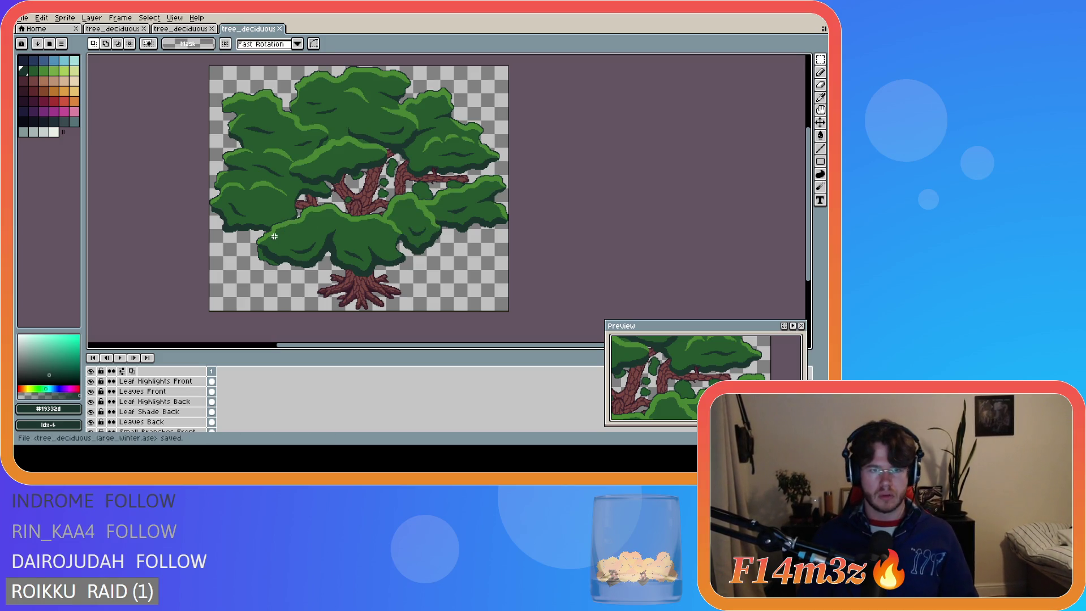
Switch briefly to the Eyedropper and back to the Rectangular Marquee
{"action": "key", "text": "i"}
{"action": "key", "text": "m"}
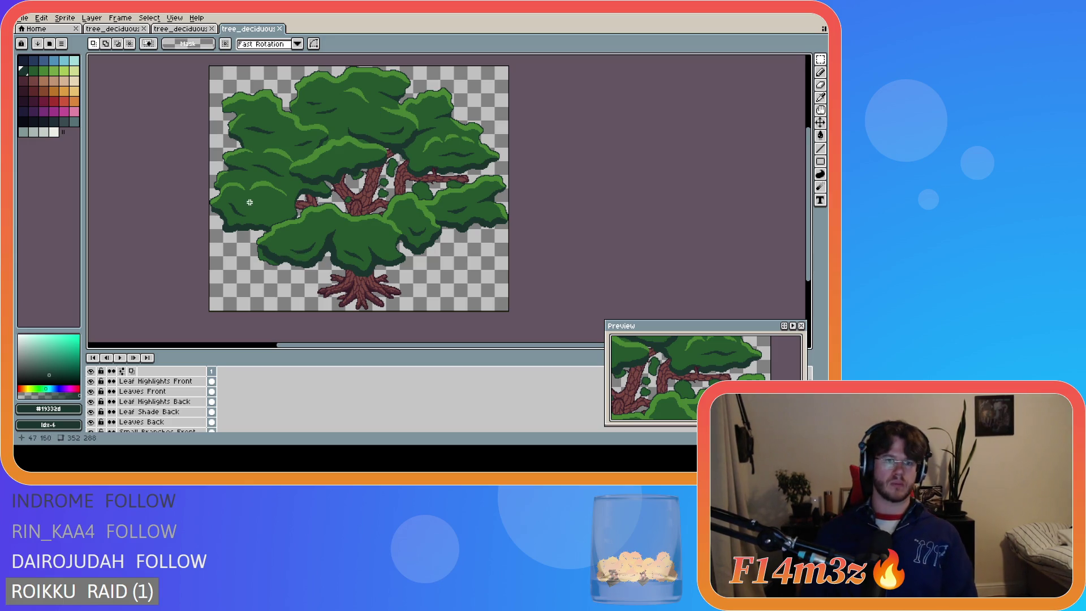
{"action": "scroll", "coordinate": [252, 205], "scroll_direction": "up", "scroll_amount": 2}
{"action": "scroll", "coordinate": [257, 210], "scroll_direction": "down", "scroll_amount": 2}
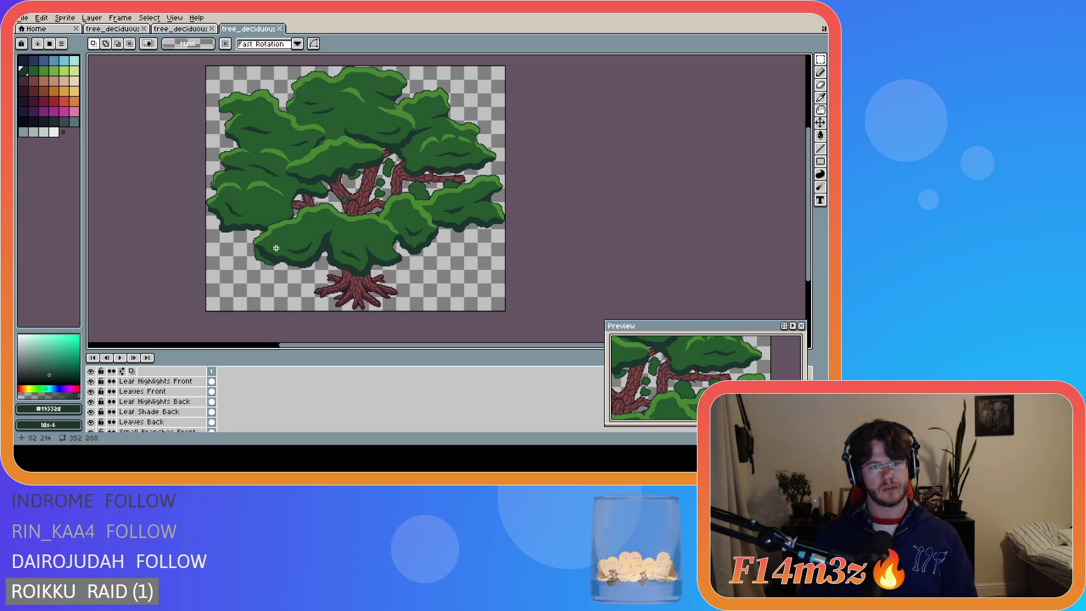
Switch between the Pencil and Eraser and save the tree drawing
{"action": "scroll", "coordinate": [276, 248], "scroll_direction": "up", "scroll_amount": 6}
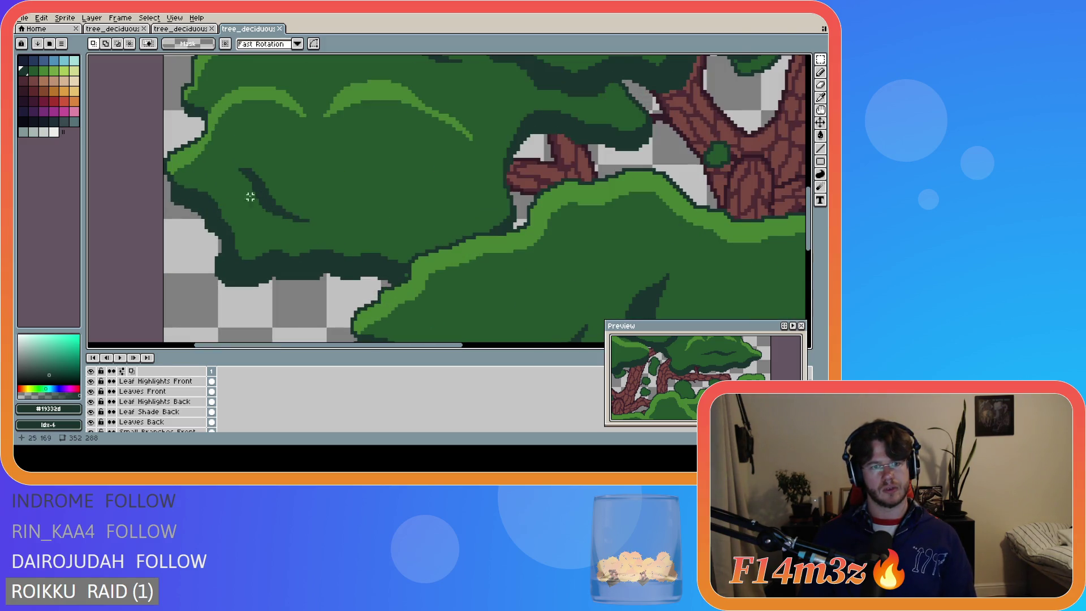
{"action": "key", "text": "b"}
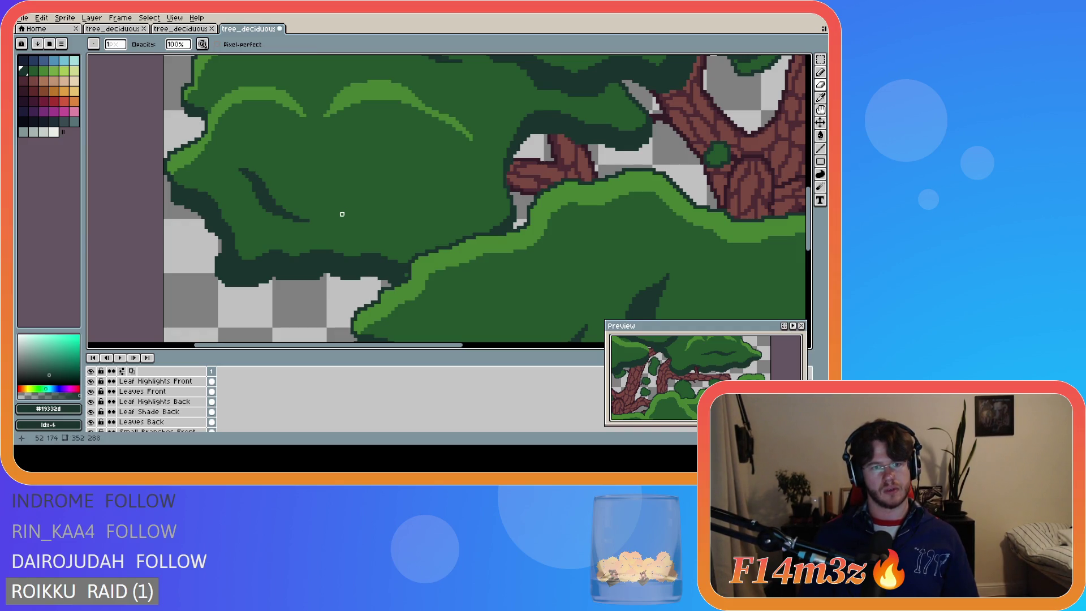
{"action": "scroll", "coordinate": [342, 214], "scroll_direction": "down", "scroll_amount": 6}
{"action": "key", "text": "ctrl+s"}
{"action": "scroll", "coordinate": [310, 171], "scroll_direction": "up", "scroll_amount": 5}
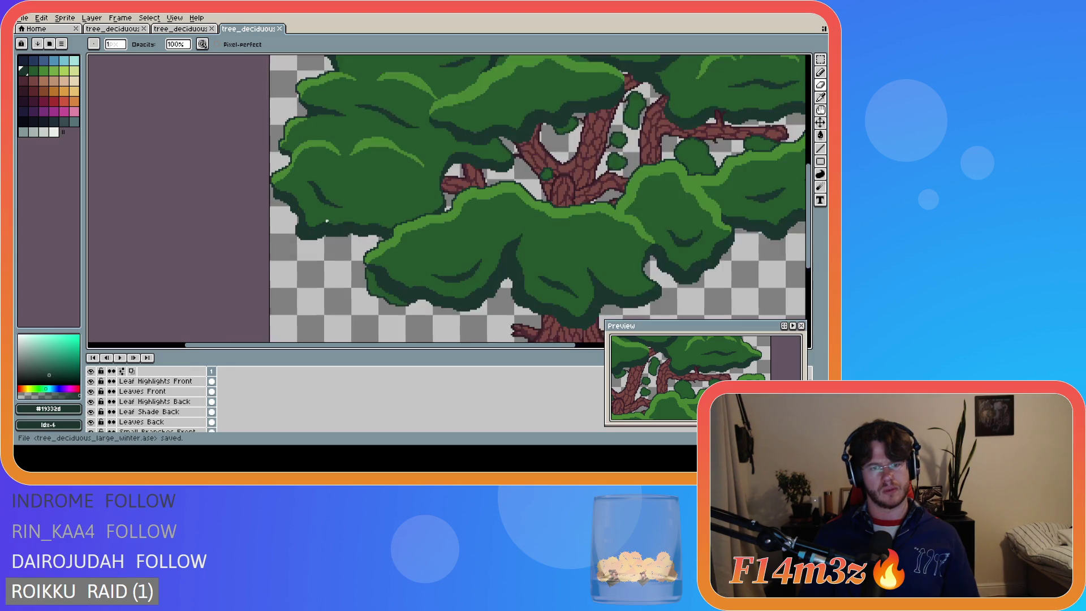
{"action": "key", "text": "e"}
{"action": "key", "text": "b"}
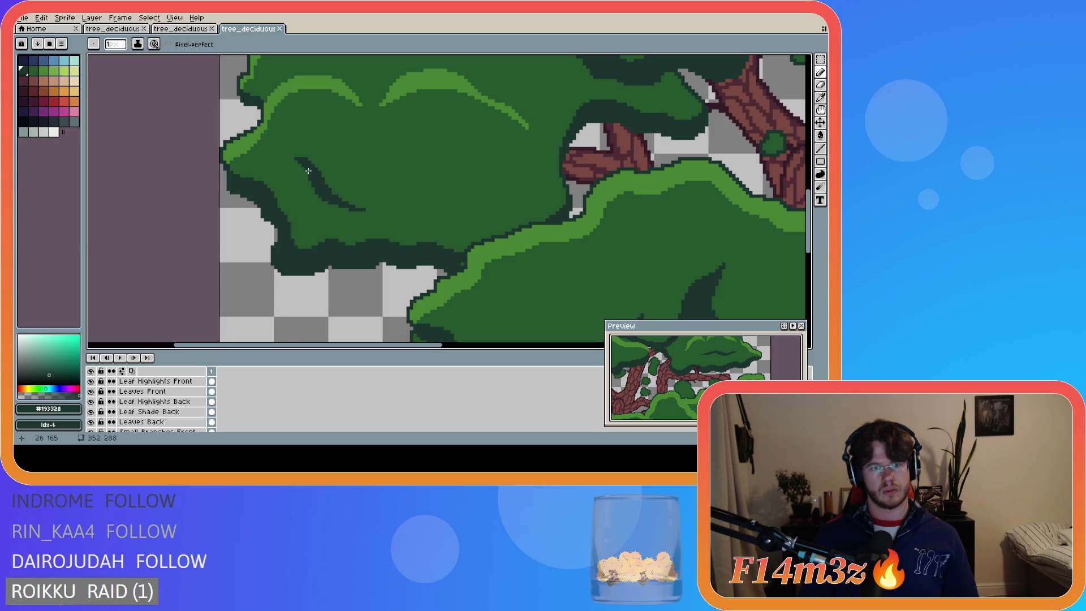
{"action": "scroll", "coordinate": [336, 212], "scroll_direction": "down", "scroll_amount": 3}
{"action": "scroll", "coordinate": [337, 212], "scroll_direction": "up", "scroll_amount": 3}
{"action": "key", "text": "ctrl+s"}
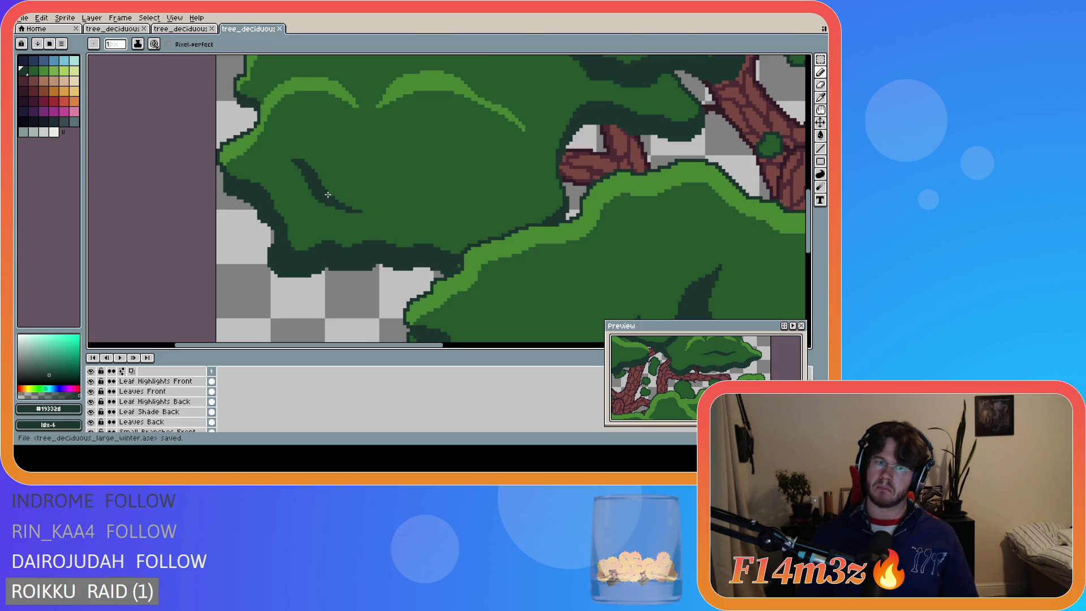
Extend the dark contour lines across the left leaf clumps with straight Pencil strokes
{"action": "scroll", "coordinate": [408, 250], "scroll_direction": "down", "scroll_amount": 1}
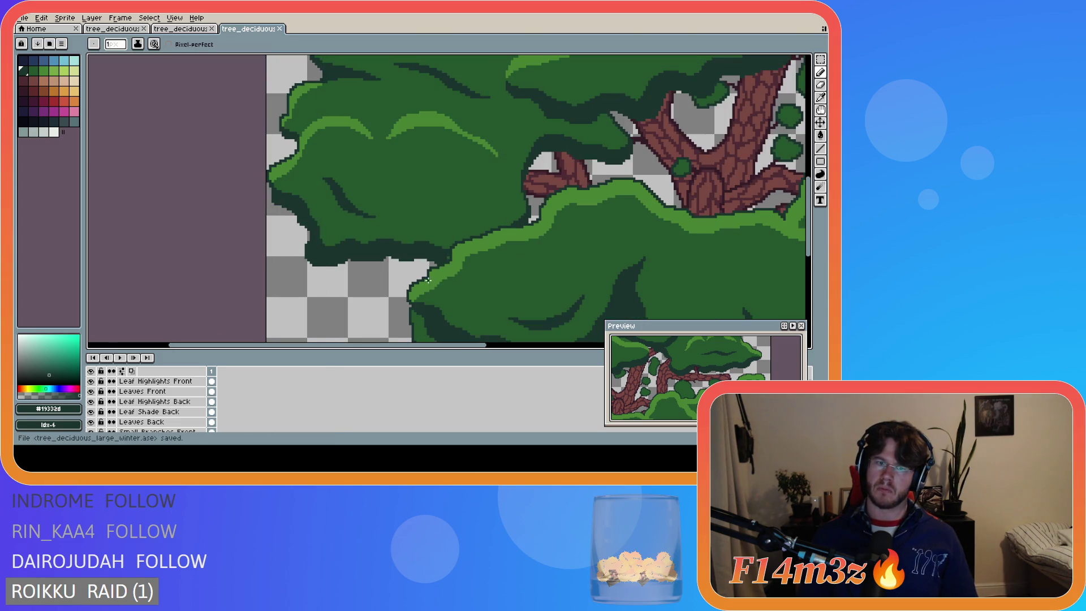
{"action": "scroll", "coordinate": [381, 275], "scroll_direction": "down", "scroll_amount": 3}
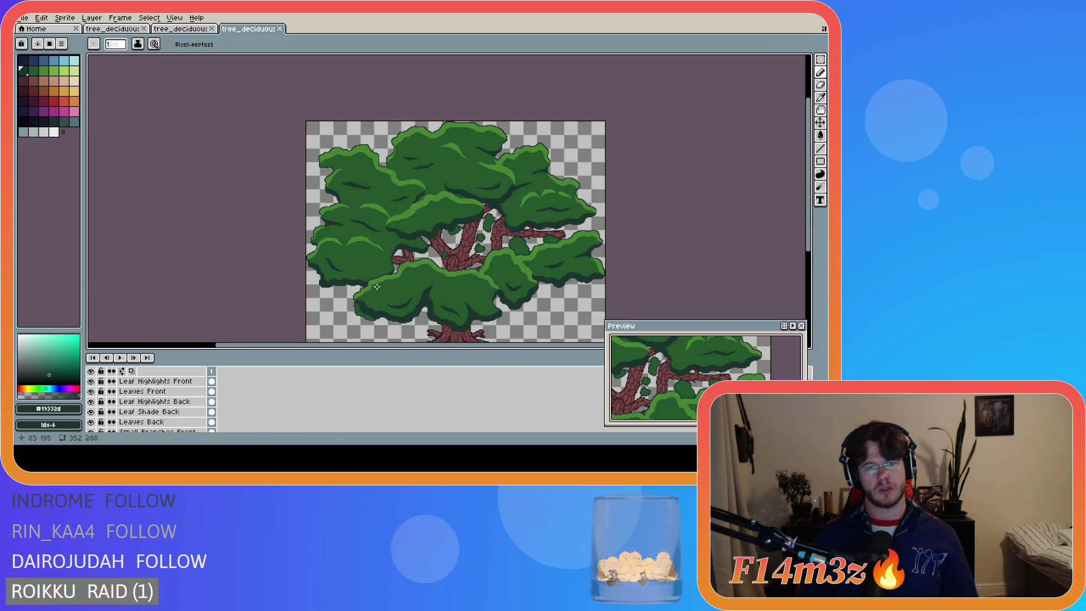
{"action": "scroll", "coordinate": [380, 275], "scroll_direction": "up", "scroll_amount": 2}
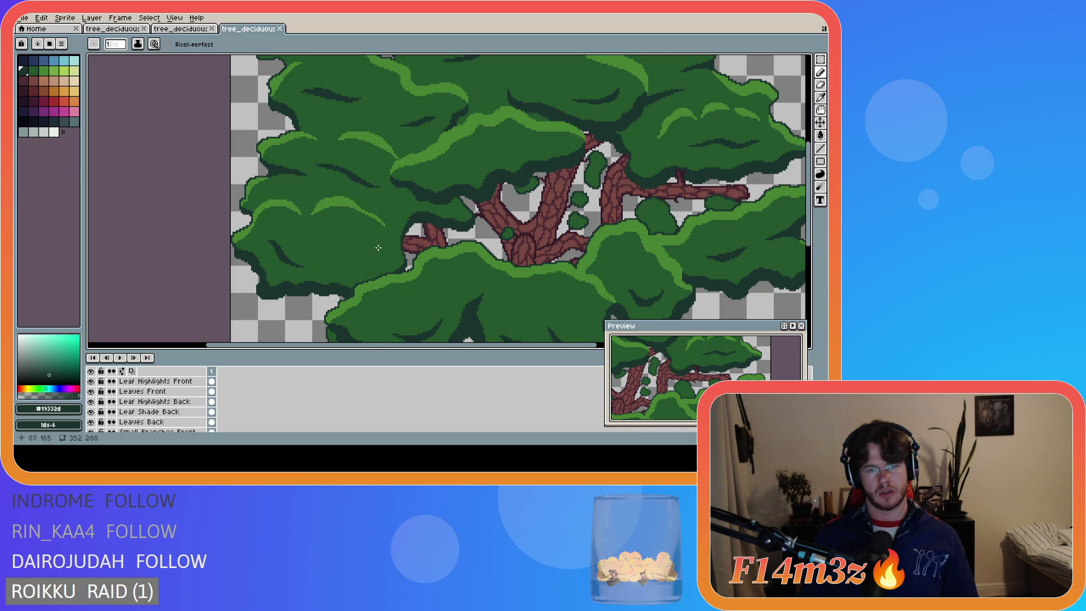
{"action": "left_click", "coordinate": [328, 263]}
{"action": "left_click_drag", "start_coordinate": [328, 263], "coordinate": [361, 265]}
{"action": "key", "text": "ctrl"}
{"action": "key", "text": "ctrl"}
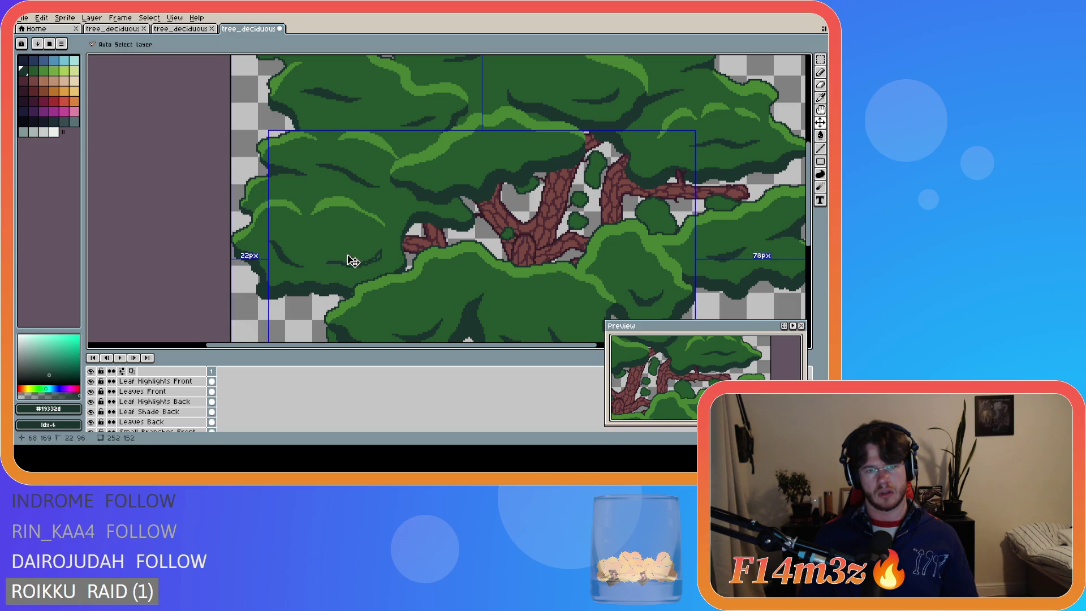
{"action": "mouse_move", "coordinate": [340, 265]}
{"action": "left_mouse_down"}
{"action": "mouse_move", "coordinate": [351, 243]}
{"action": "mouse_move", "coordinate": [375, 245]}
{"action": "left_mouse_up"}
{"action": "key", "text": "ctrl"}
{"action": "key", "text": "ctrl"}
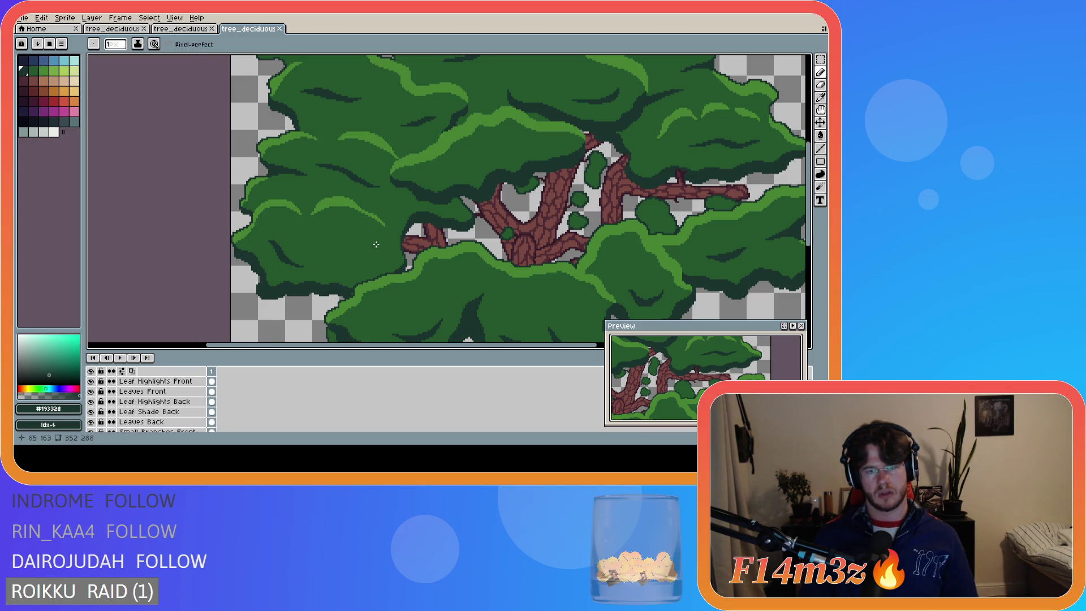
{"action": "left_click_drag", "start_coordinate": [347, 254], "coordinate": [338, 257]}
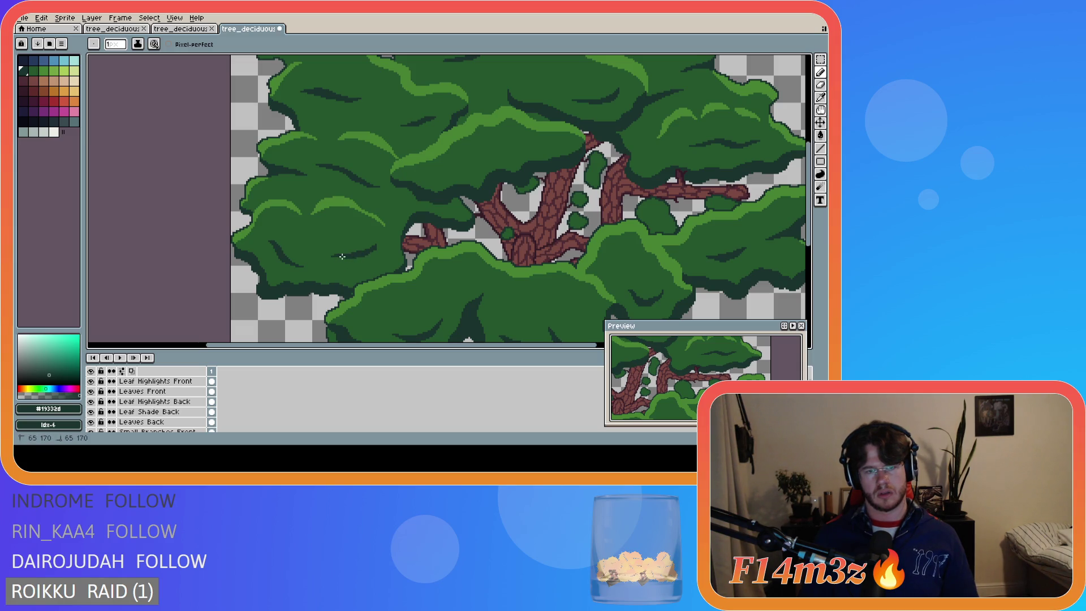
Touch up the contour with one extra dark pixel and save the tree sprite
{"action": "key", "text": "e"}
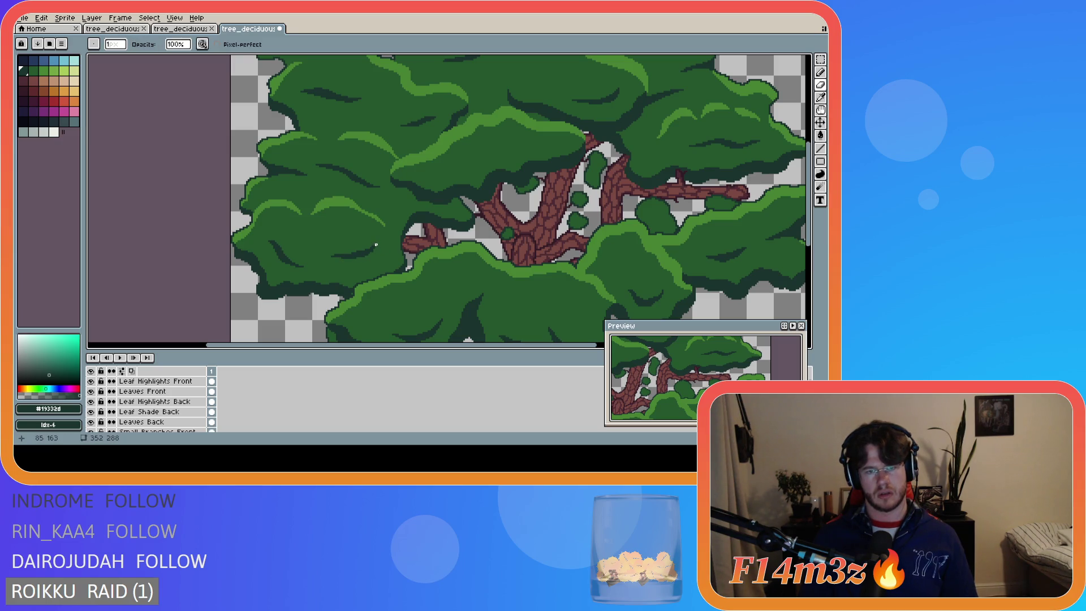
{"action": "scroll", "coordinate": [376, 244], "scroll_direction": "up", "scroll_amount": 1}
{"action": "key", "text": "b"}
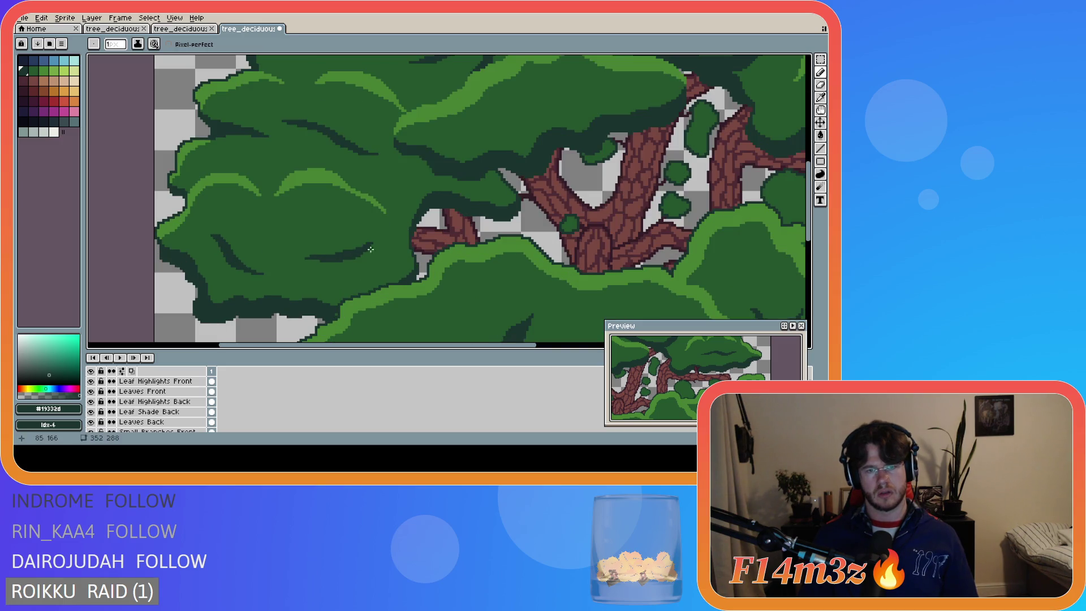
{"action": "left_click", "coordinate": [372, 244]}
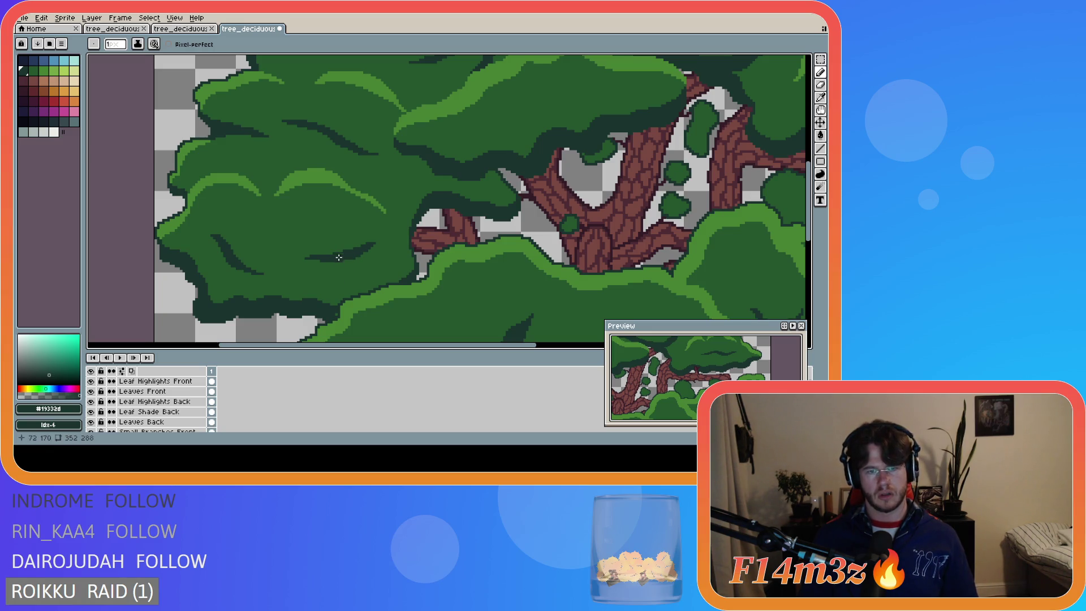
{"action": "scroll", "coordinate": [391, 277], "scroll_direction": "down", "scroll_amount": 1}
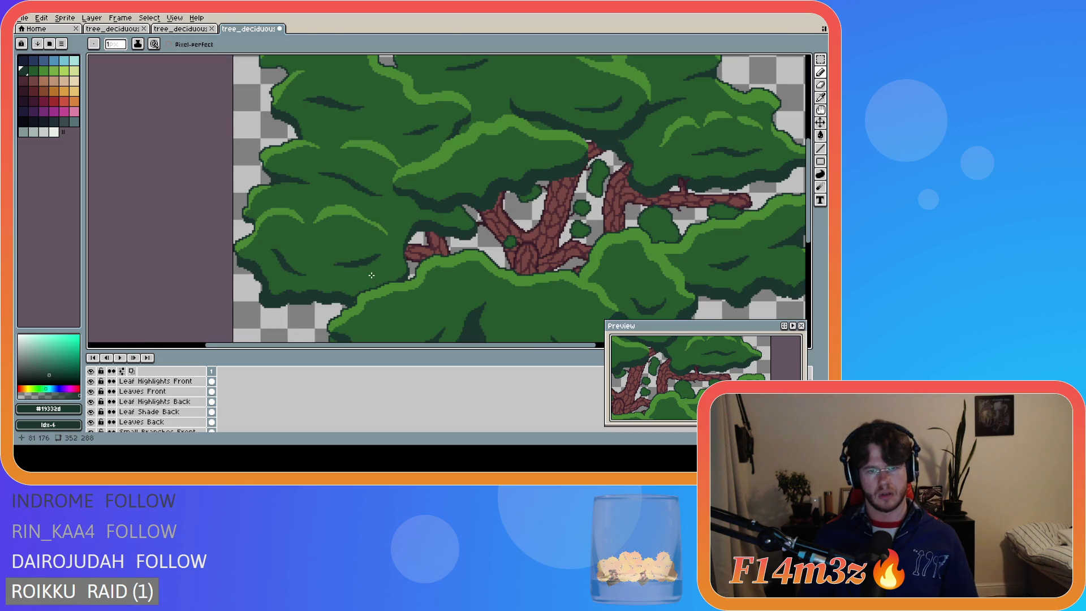
{"action": "scroll", "coordinate": [372, 276], "scroll_direction": "down", "scroll_amount": 1}
{"action": "key", "text": "ctrl+s"}
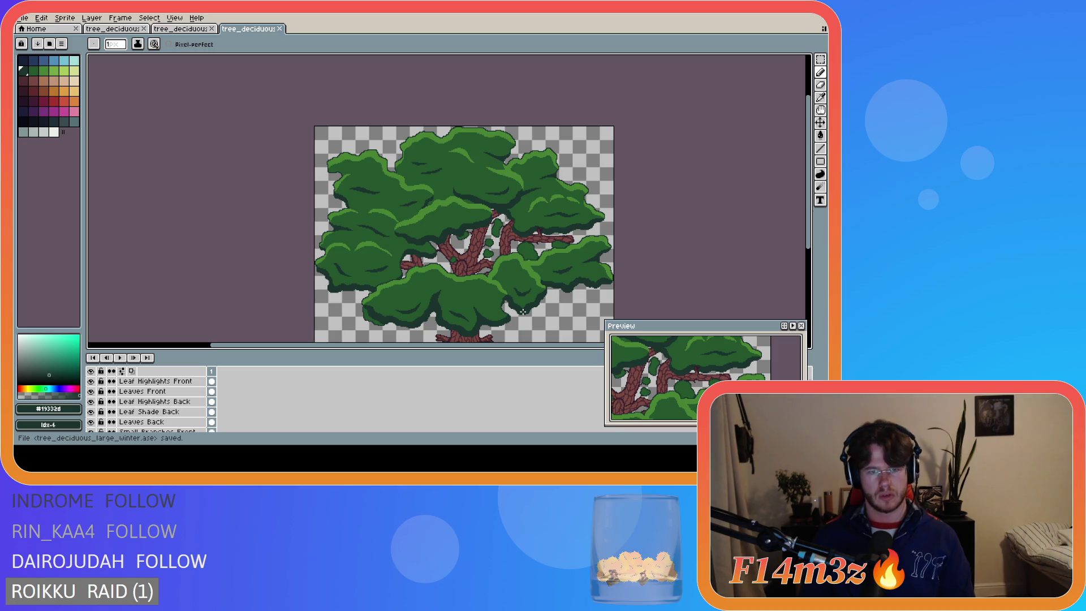
Select a patch of the left leaf clump with the Rectangular Marquee, then deselect
{"action": "scroll", "coordinate": [433, 317], "scroll_direction": "up", "scroll_amount": 2}
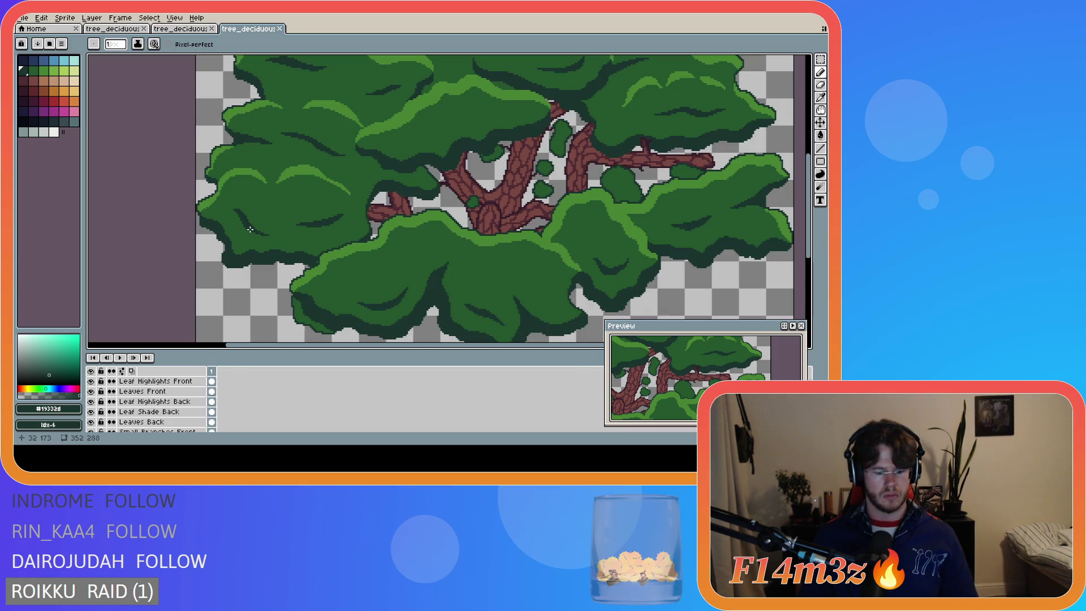
{"action": "key", "text": "m"}
{"action": "left_click_drag", "start_coordinate": [232, 206], "coordinate": [286, 254]}
{"action": "left_click", "coordinate": [359, 271]}
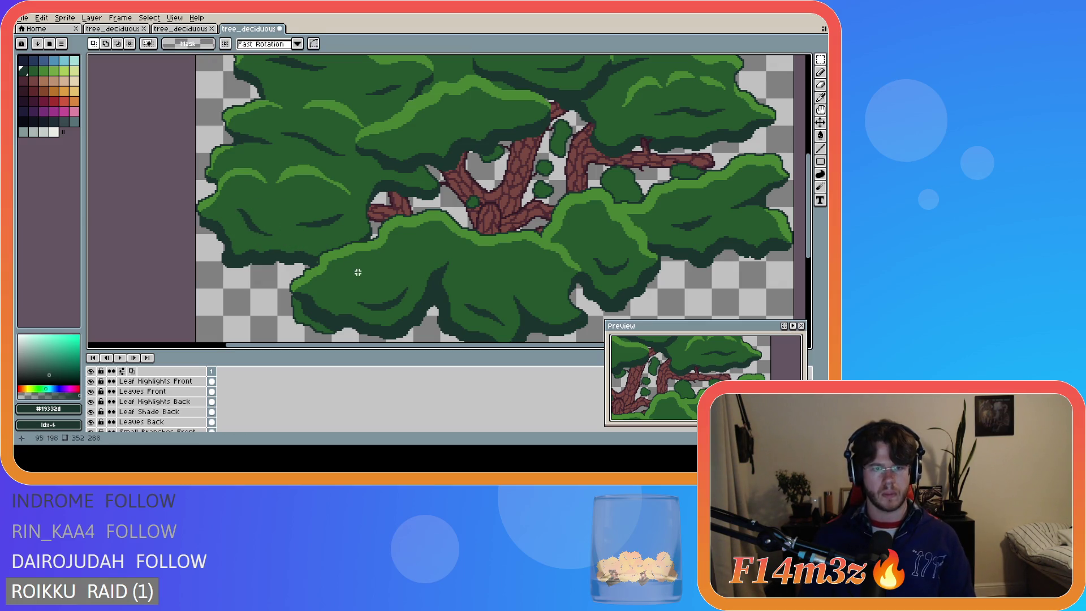
{"action": "key", "text": "ctrl+z"}
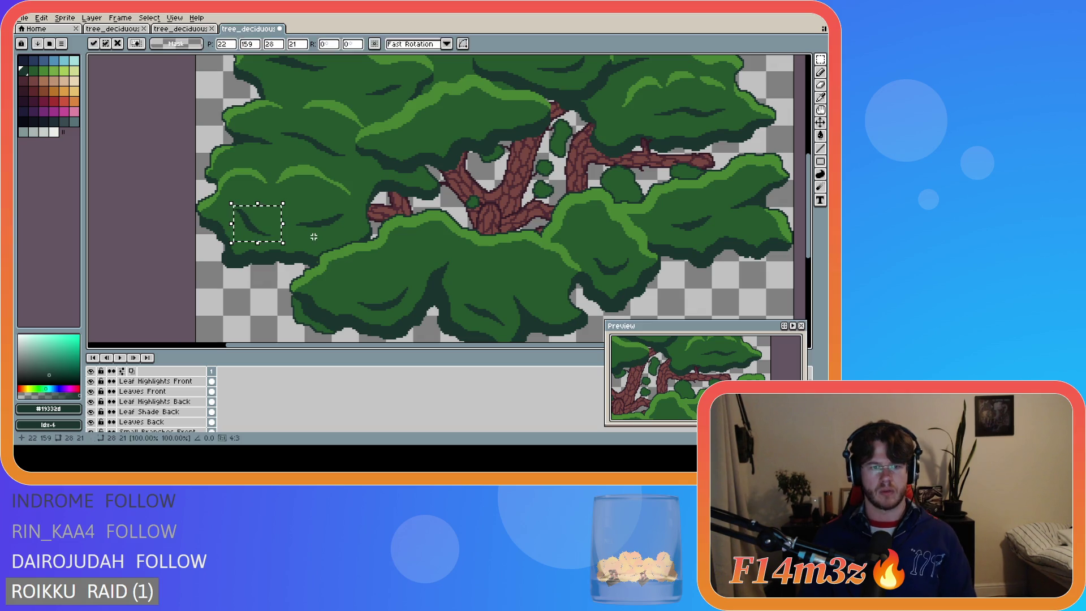
Save the tree sprite and check it at different zoom levels
{"action": "scroll", "coordinate": [350, 259], "scroll_direction": "down", "scroll_amount": 2}
{"action": "key", "text": "ctrl+s"}
{"action": "scroll", "coordinate": [418, 266], "scroll_direction": "down", "scroll_amount": 1}
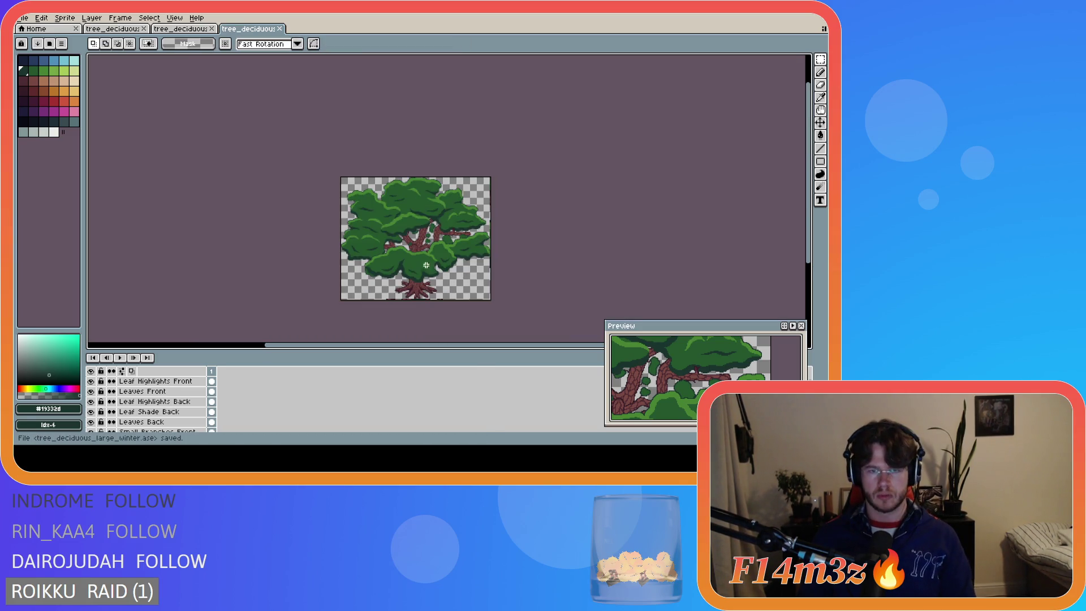
{"action": "scroll", "coordinate": [476, 265], "scroll_direction": "up", "scroll_amount": 1}
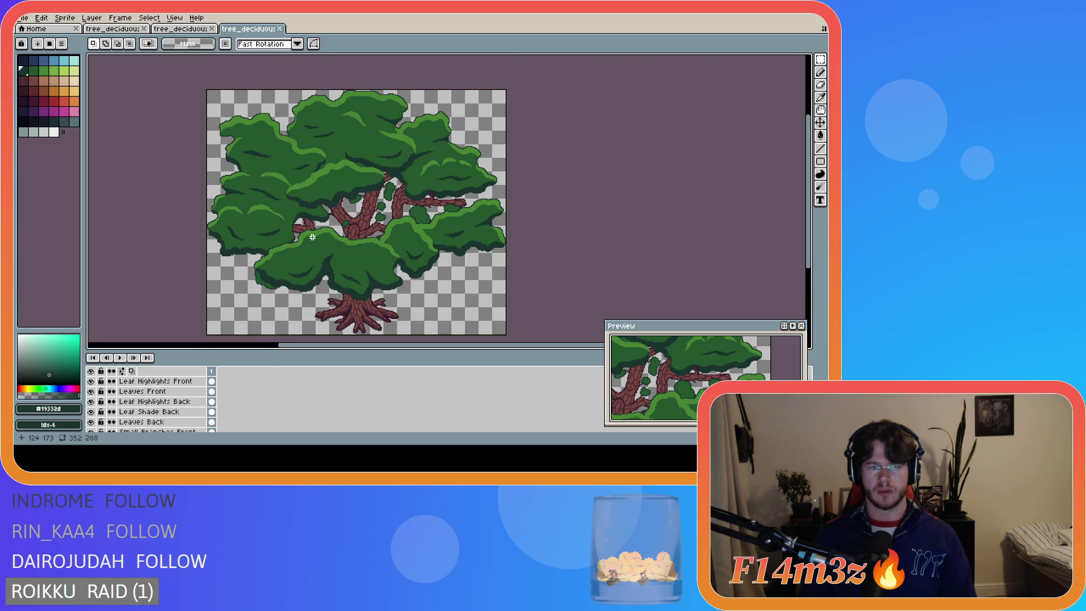
{"action": "scroll", "coordinate": [318, 239], "scroll_direction": "up", "scroll_amount": 2}
{"action": "scroll", "coordinate": [285, 240], "scroll_direction": "down", "scroll_amount": 2}
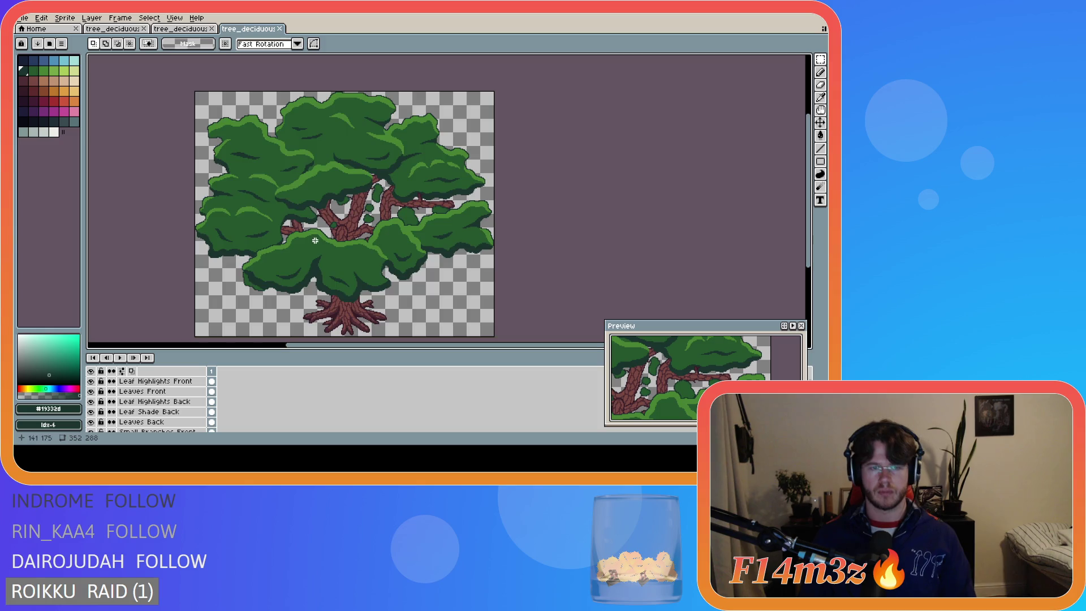
{"action": "scroll", "coordinate": [315, 240], "scroll_direction": "down", "scroll_amount": 1}
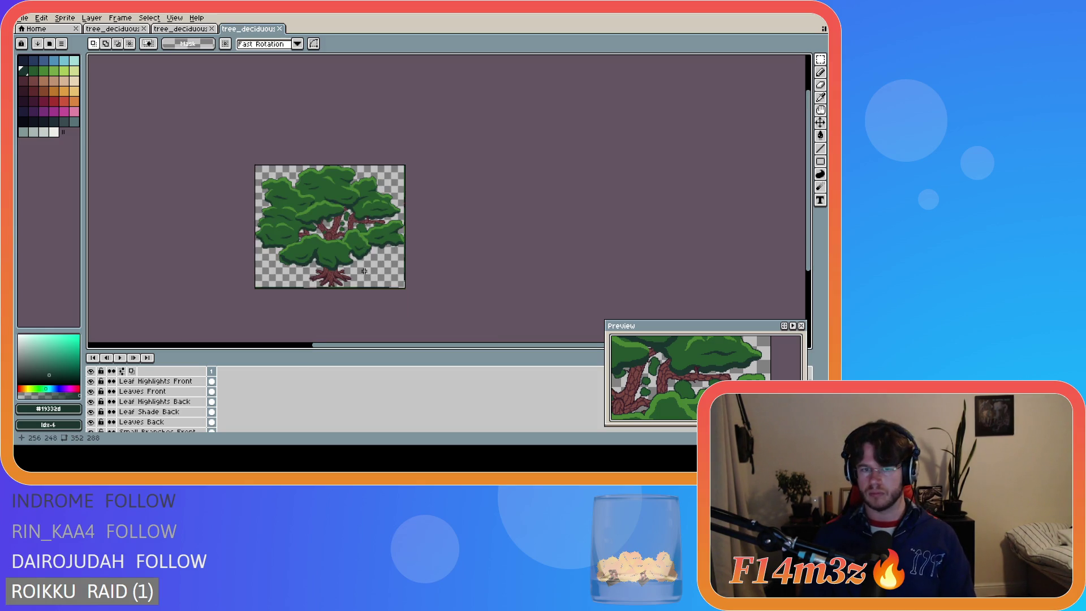
{"action": "scroll", "coordinate": [358, 269], "scroll_direction": "up", "scroll_amount": 2}
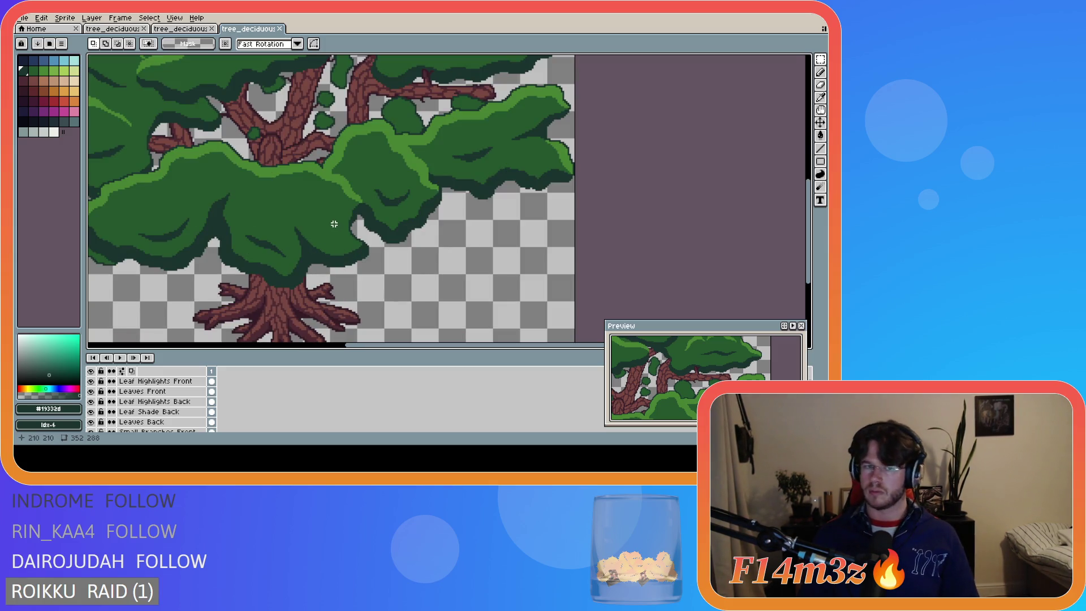
Draw a dark shade stroke across the front foliage and select Leaf Highlights Front
{"action": "key", "text": "b"}
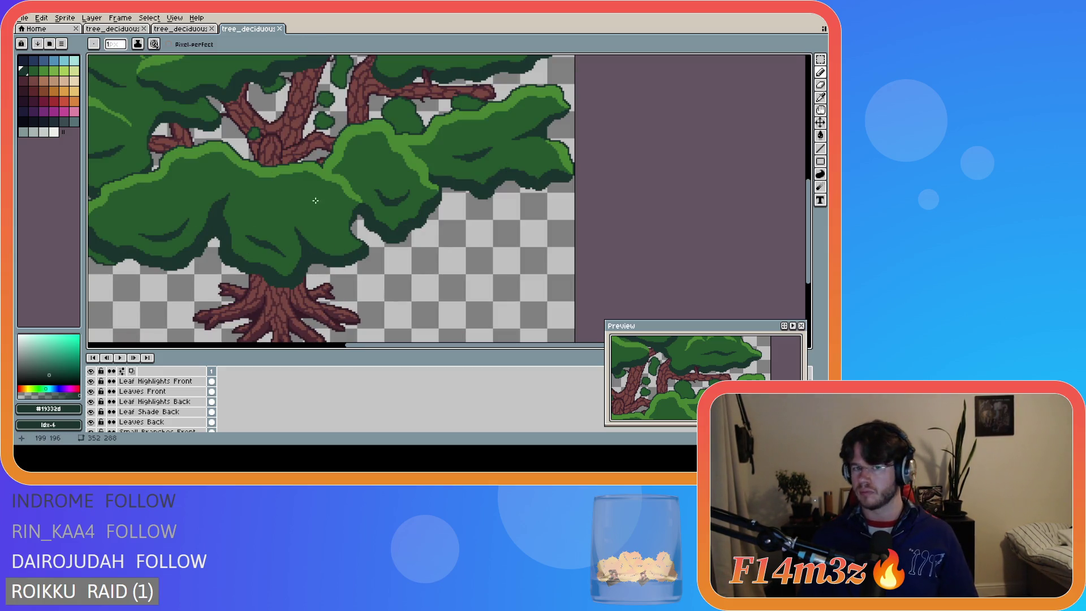
{"action": "left_click_drag", "start_coordinate": [305, 195], "coordinate": [339, 208]}
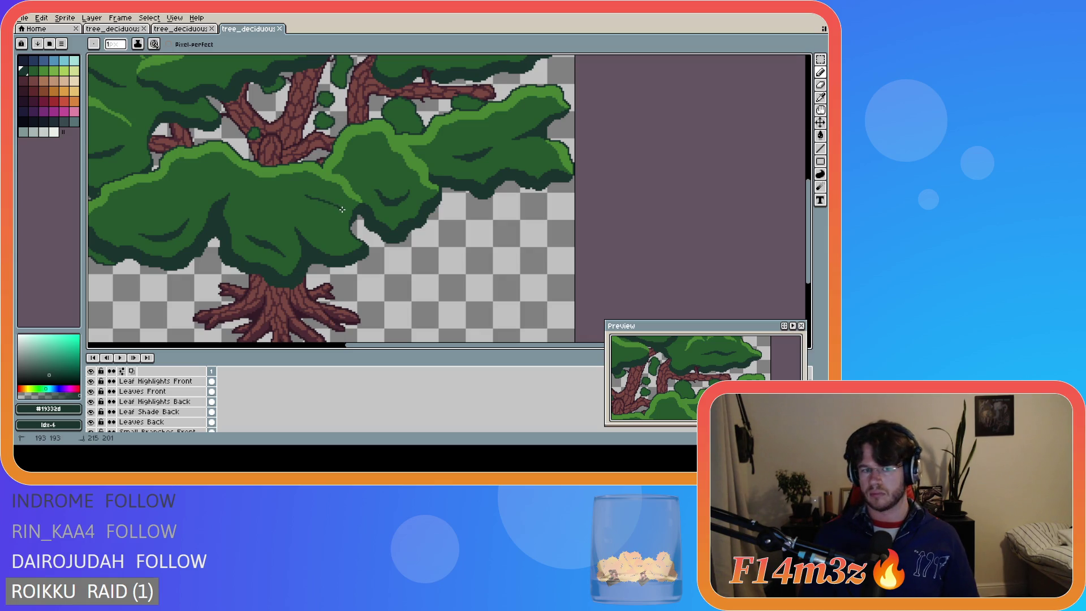
{"action": "left_click", "coordinate": [178, 383]}
Select the Leaf Shade Front layer and toggle Leaves Front visibility to compare the foliage
{"action": "scroll", "coordinate": [170, 387], "scroll_direction": "up", "scroll_amount": 1}
{"action": "left_click", "coordinate": [126, 381]}
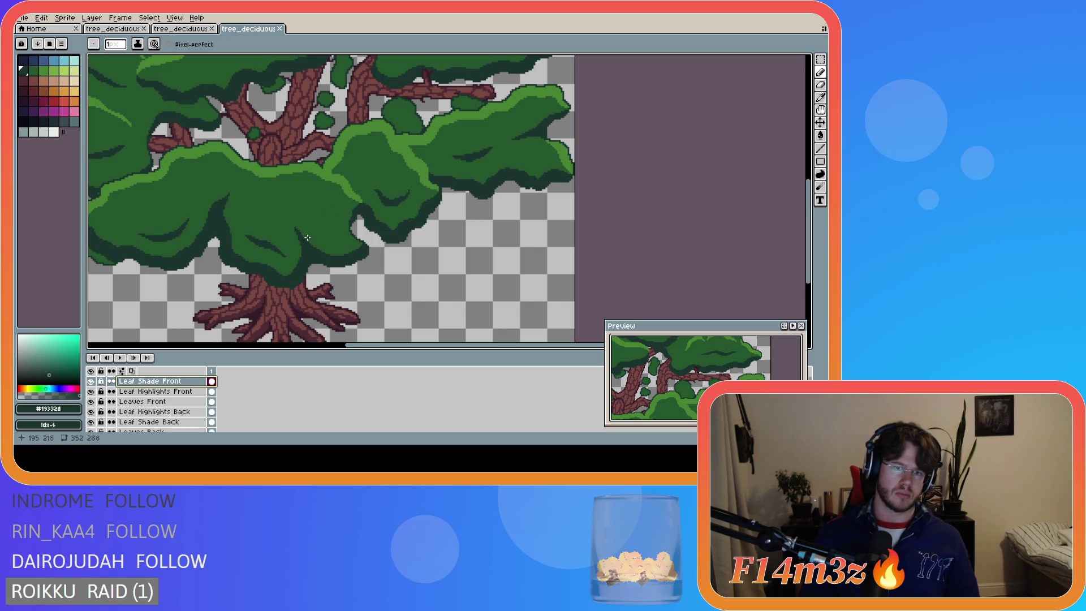
{"action": "left_click", "coordinate": [91, 401]}
{"action": "left_click", "coordinate": [91, 402]}
{"action": "left_click", "coordinate": [92, 402]}
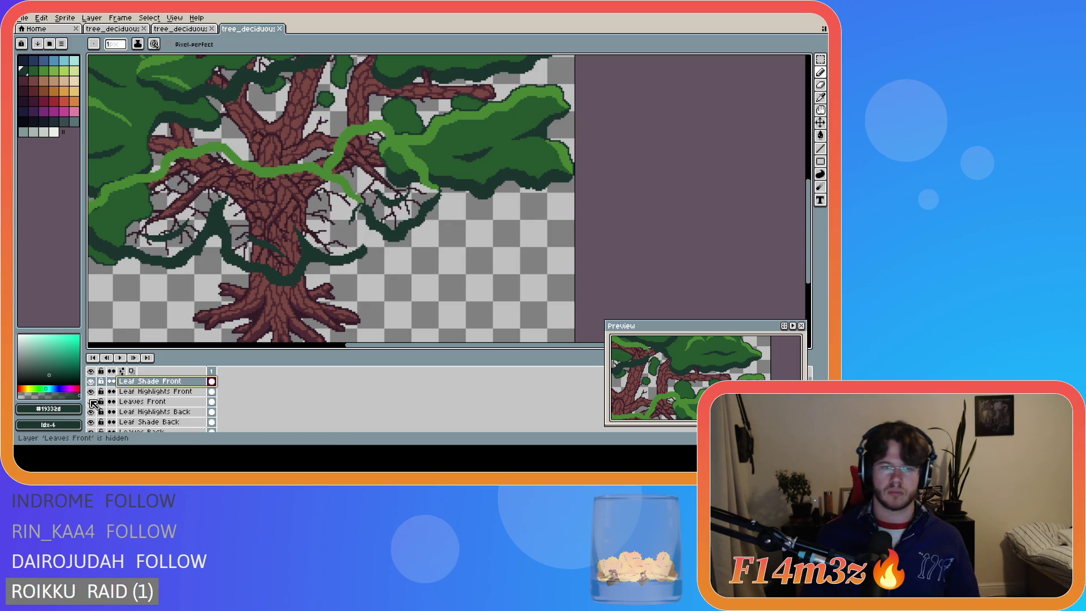
{"action": "left_click", "coordinate": [93, 402]}
Paint two dark shading strokes across the front foliage on Leaf Shade Front
{"action": "left_click_drag", "start_coordinate": [317, 200], "coordinate": [341, 211]}
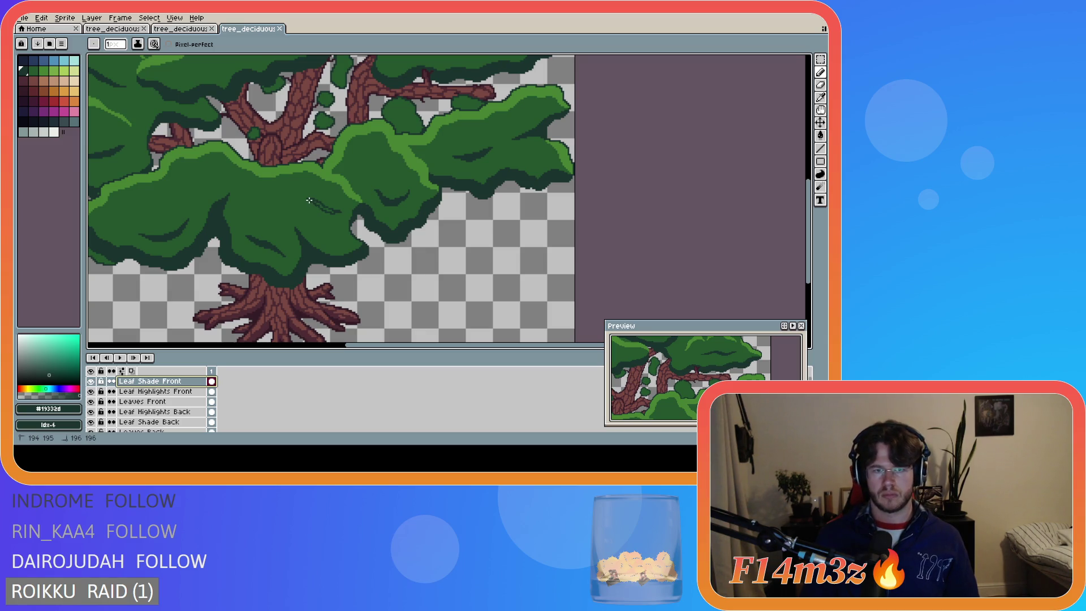
{"action": "left_click_drag", "start_coordinate": [318, 205], "coordinate": [337, 213]}
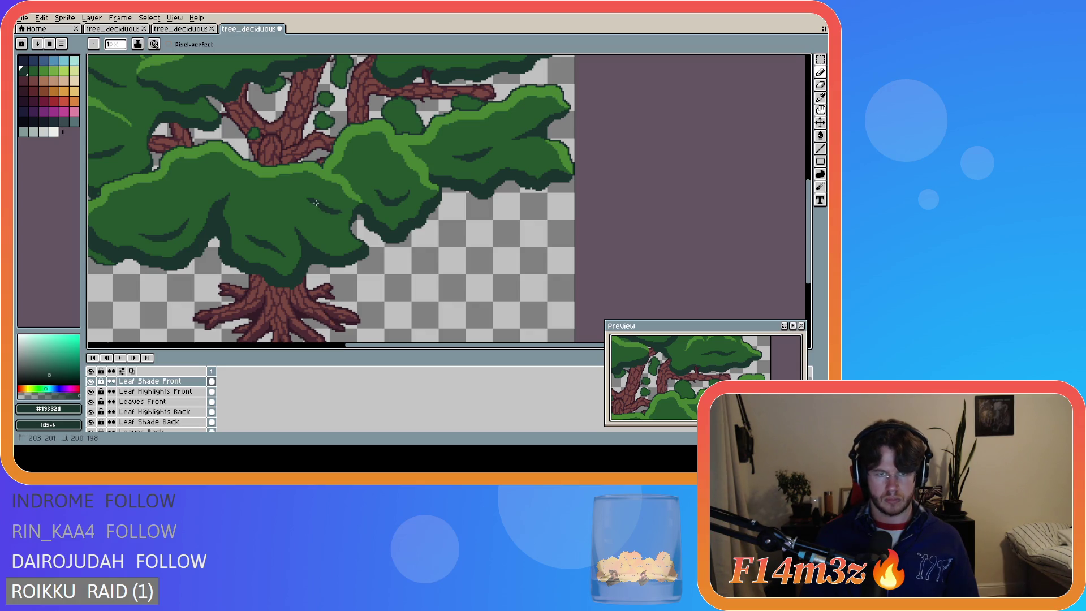
{"action": "scroll", "coordinate": [346, 223], "scroll_direction": "down", "scroll_amount": 2}
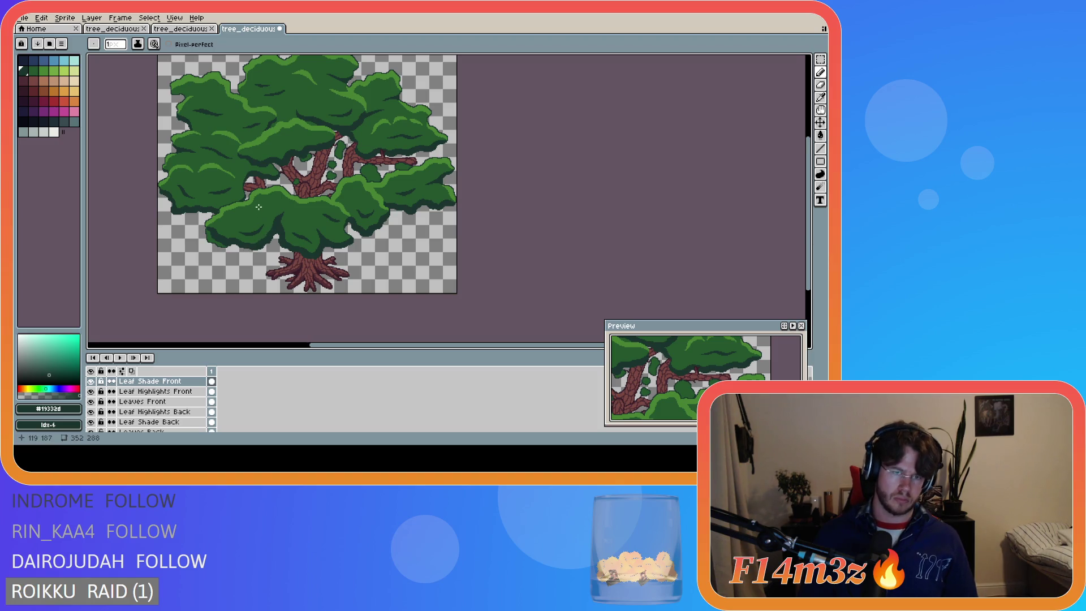
{"action": "scroll", "coordinate": [245, 201], "scroll_direction": "up", "scroll_amount": 2}
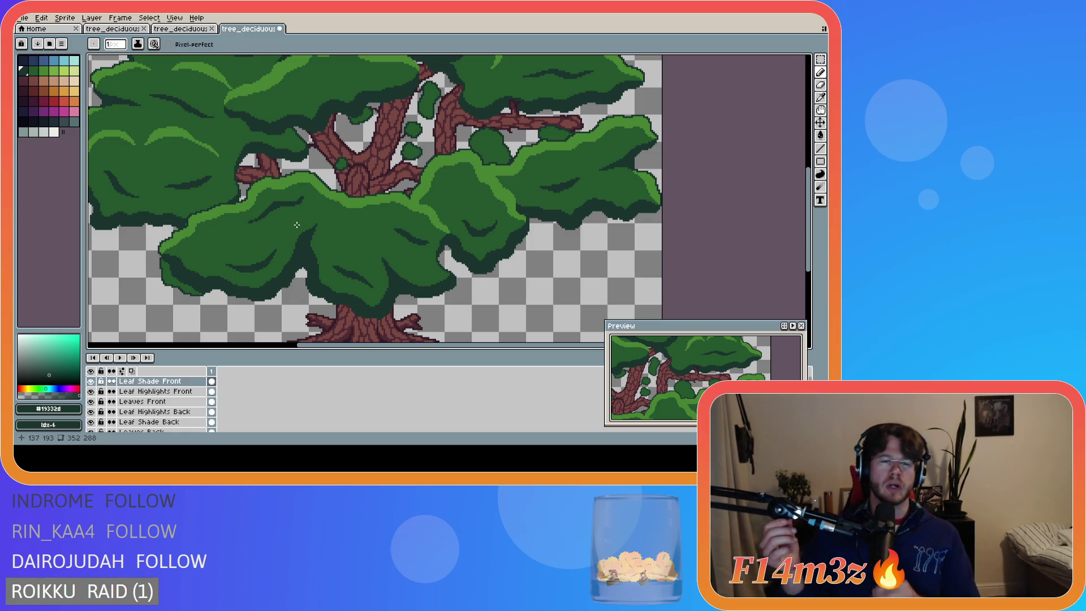
{"action": "scroll", "coordinate": [298, 226], "scroll_direction": "up", "scroll_amount": 1}
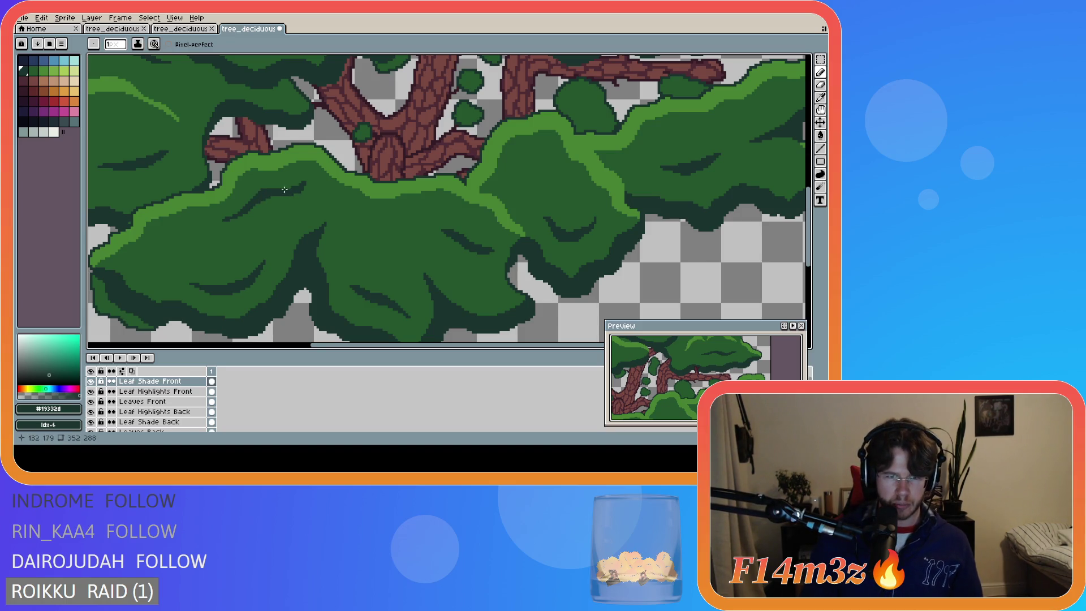
Switch to the Eraser and save tree_deciduous_large_winter.ase
{"action": "key", "text": "e"}
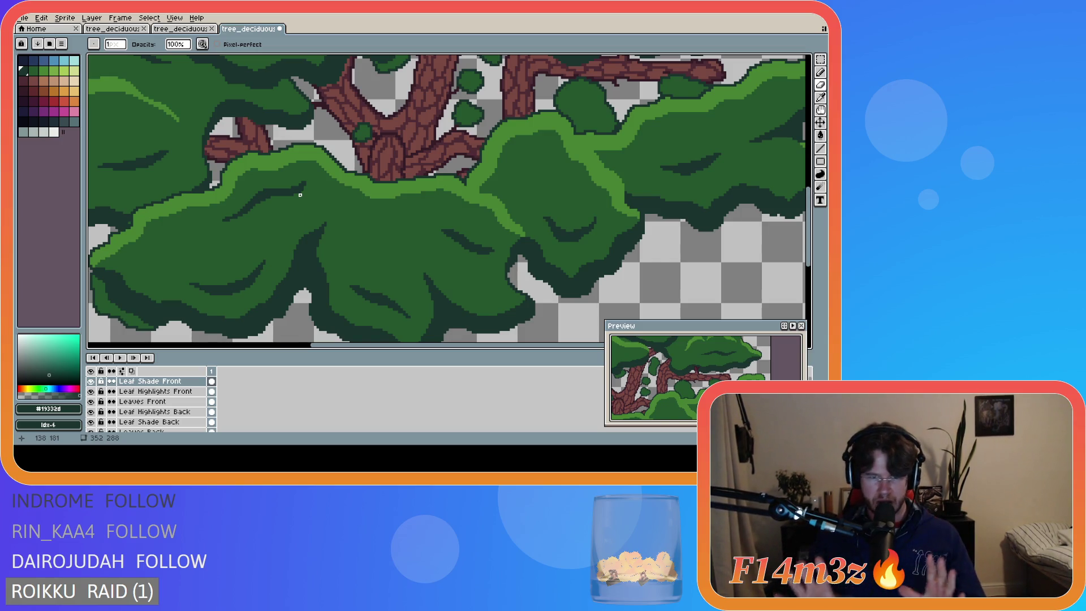
{"action": "key", "text": "ctrl+s"}
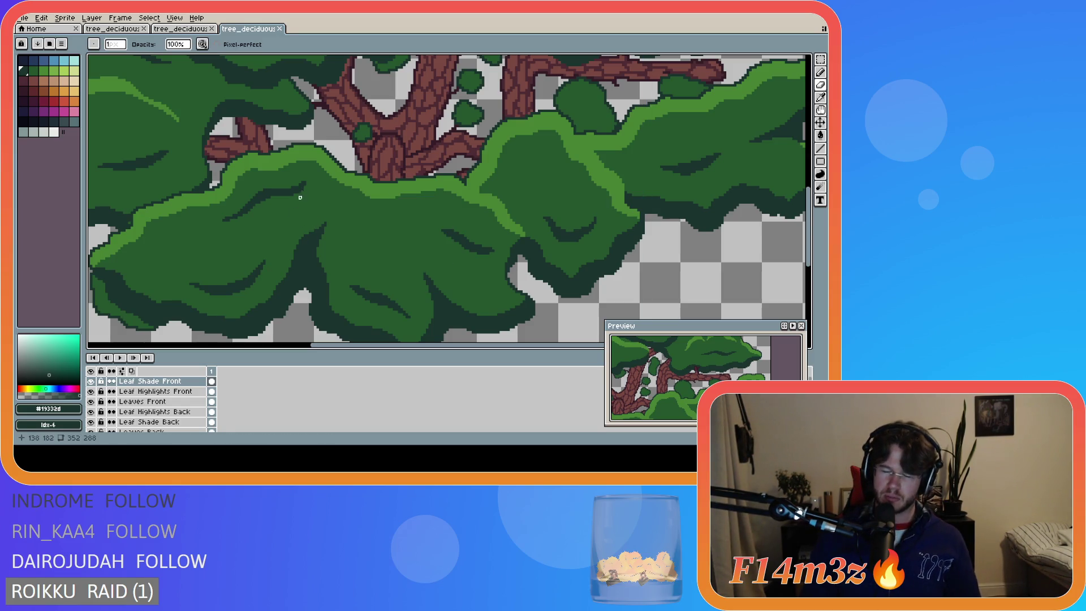
{"action": "scroll", "coordinate": [300, 205], "scroll_direction": "down", "scroll_amount": 4}
{"action": "key", "text": "ctrl+s"}
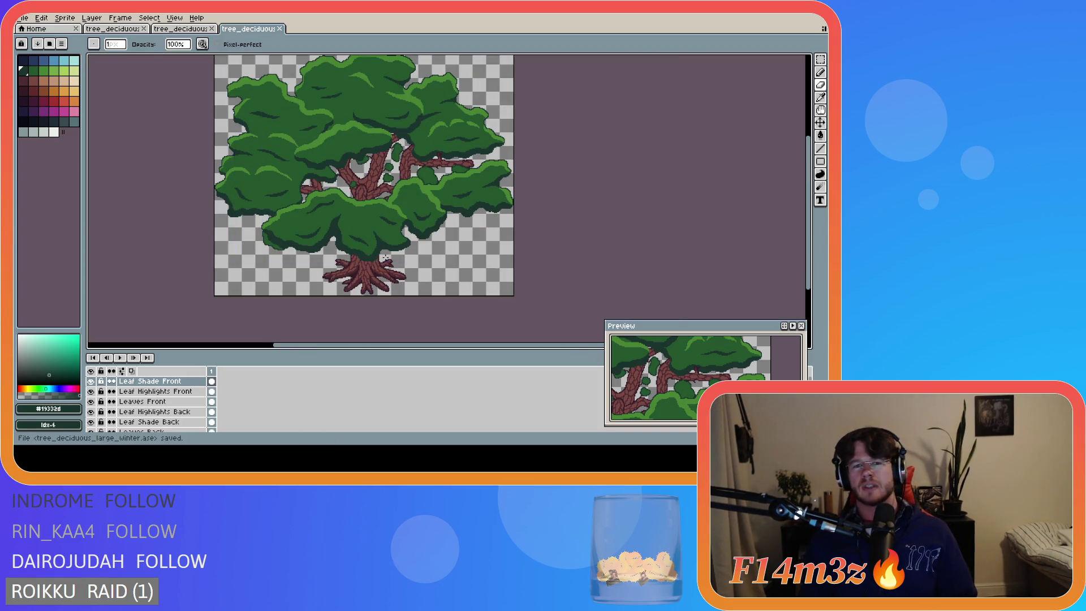
{"action": "scroll", "coordinate": [298, 223], "scroll_direction": "up", "scroll_amount": 4}
Alternate between Pencil and Eraser while zooming over the leaves, saving the file again
{"action": "key", "text": "b"}
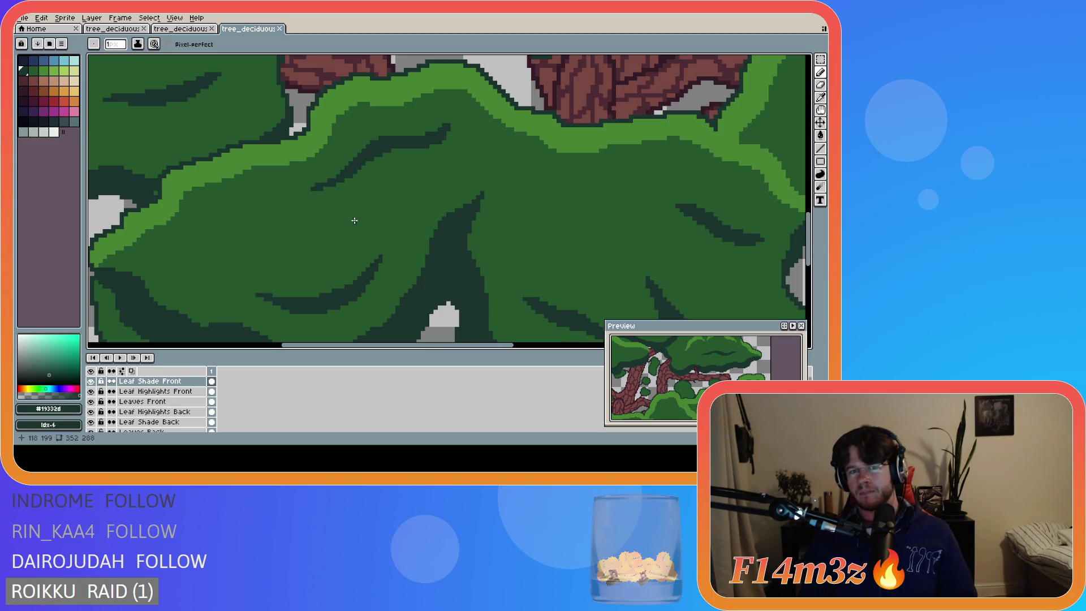
{"action": "scroll", "coordinate": [356, 220], "scroll_direction": "down", "scroll_amount": 2}
{"action": "key", "text": "e"}
{"action": "scroll", "coordinate": [339, 206], "scroll_direction": "up", "scroll_amount": 1}
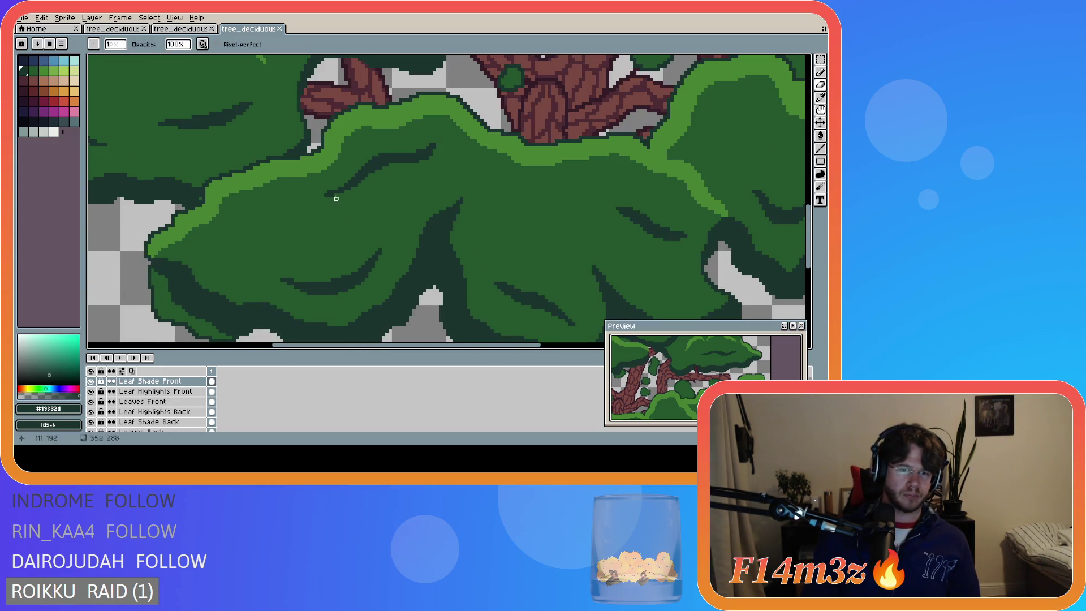
{"action": "scroll", "coordinate": [310, 204], "scroll_direction": "down", "scroll_amount": 3}
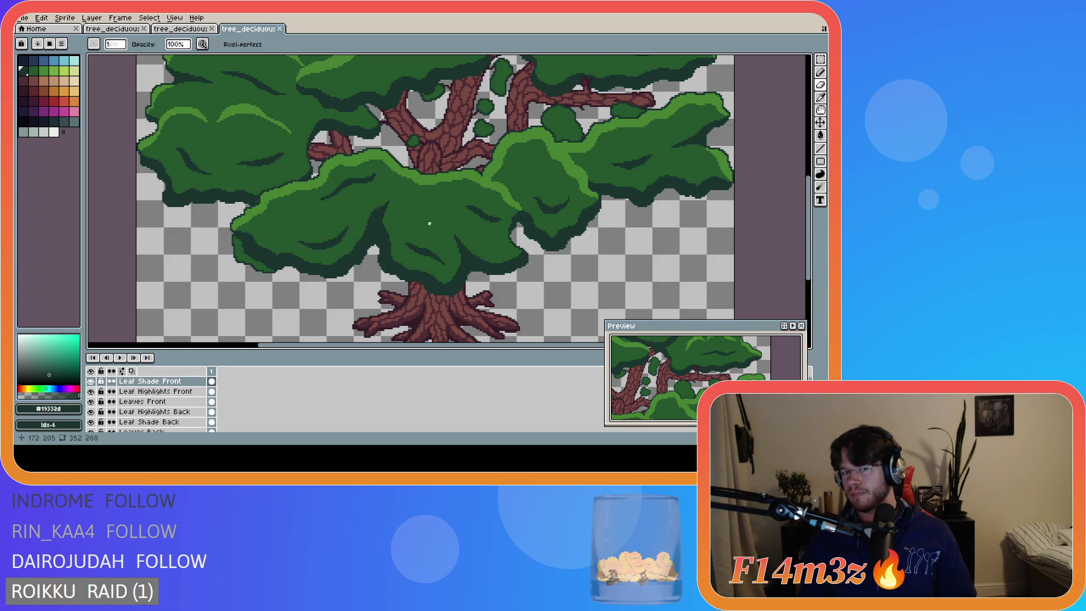
{"action": "scroll", "coordinate": [383, 216], "scroll_direction": "down", "scroll_amount": 2}
{"action": "key", "text": "ctrl+s"}
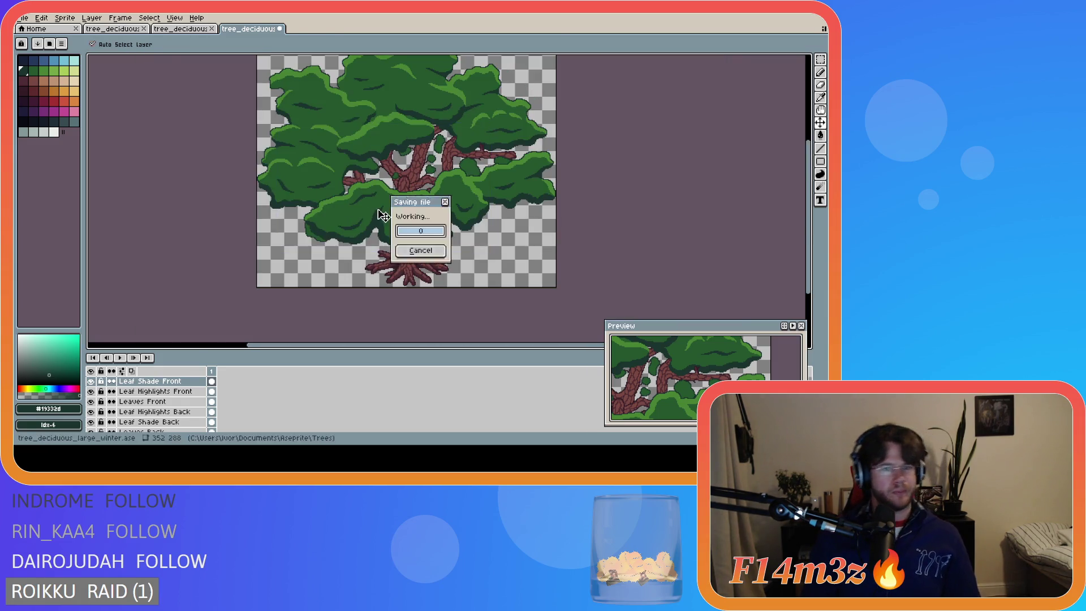
{"action": "scroll", "coordinate": [374, 212], "scroll_direction": "up", "scroll_amount": 3}
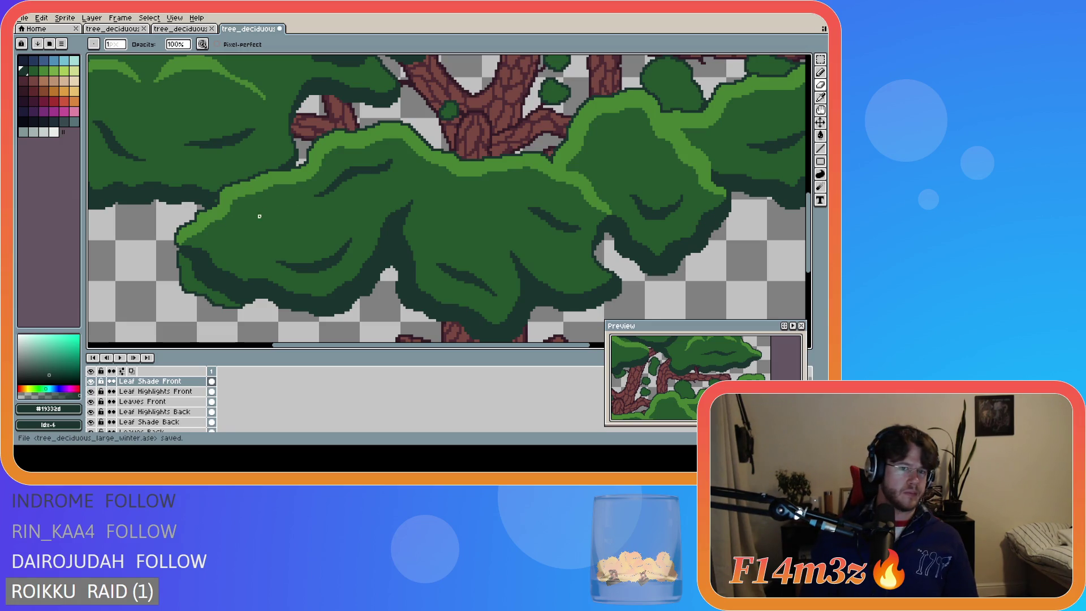
{"action": "scroll", "coordinate": [478, 232], "scroll_direction": "down", "scroll_amount": 1}
{"action": "scroll", "coordinate": [496, 227], "scroll_direction": "down", "scroll_amount": 1}
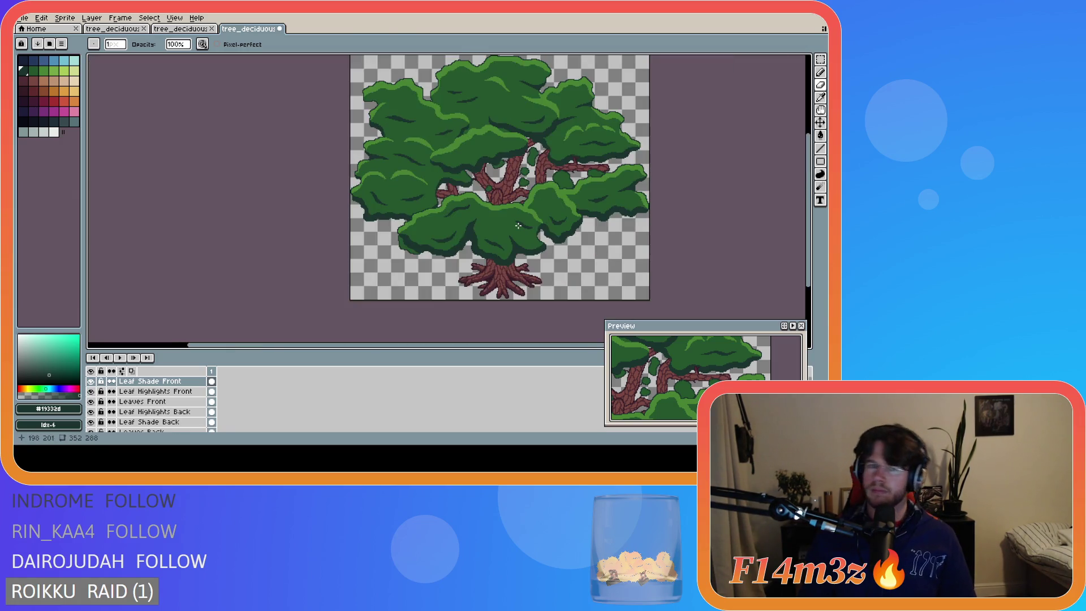
{"action": "key", "text": "ctrl+s"}
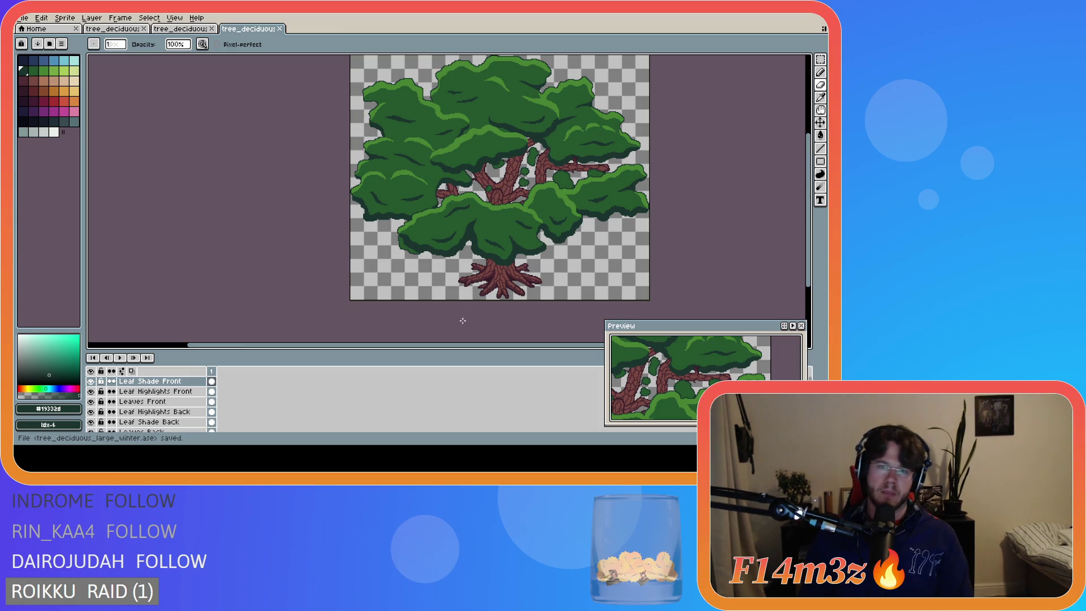
{"action": "left_click_drag", "start_coordinate": [477, 346], "coordinate": [555, 334]}
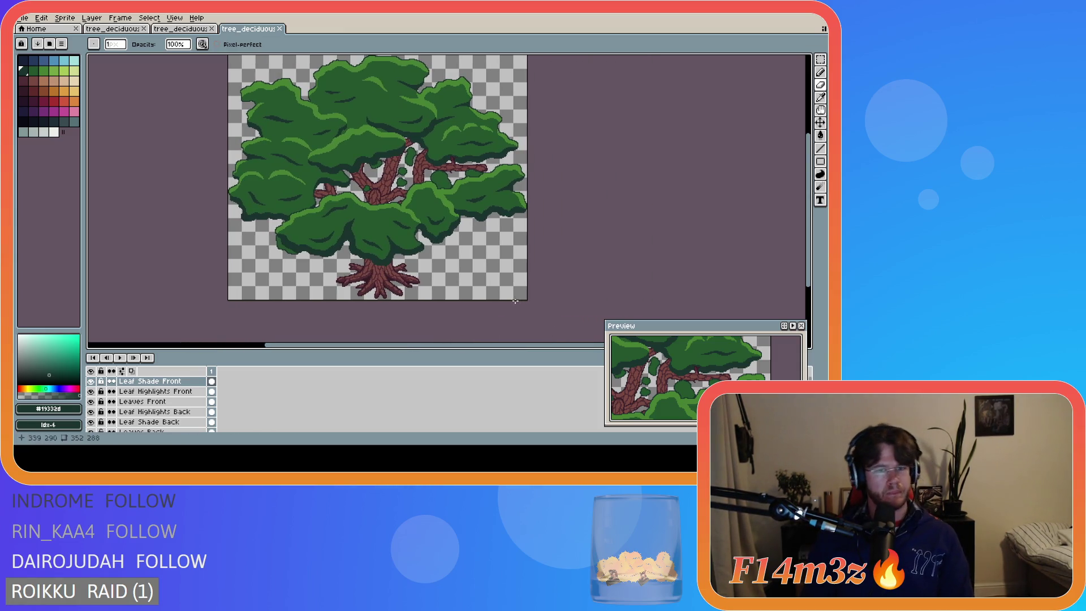
Return to the Pencil and select the entire sprite while zooming on the leaves
{"action": "key", "text": "b"}
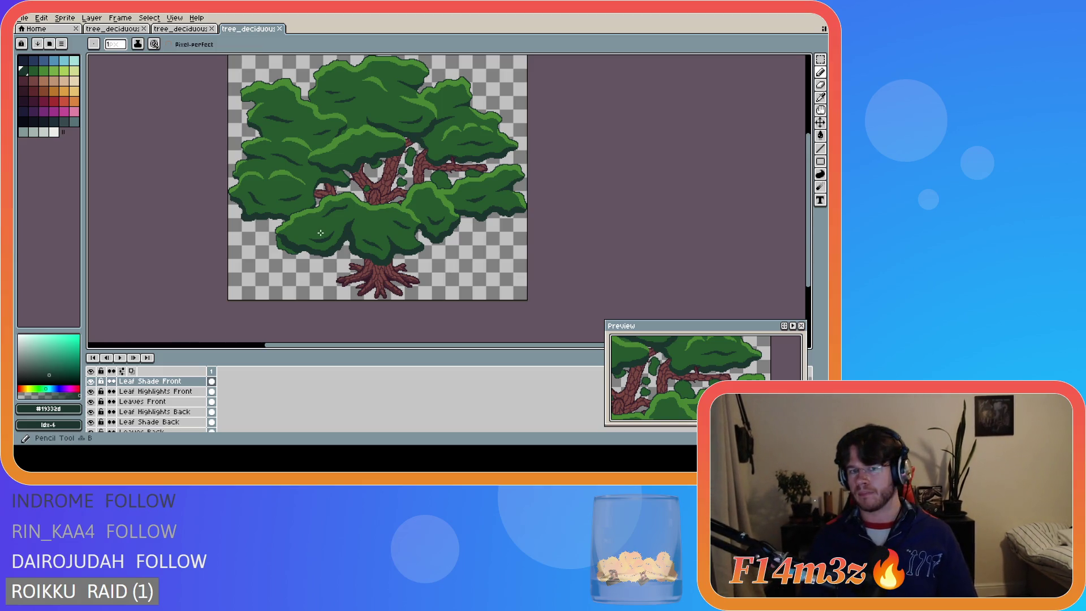
{"action": "scroll", "coordinate": [301, 226], "scroll_direction": "up", "scroll_amount": 2}
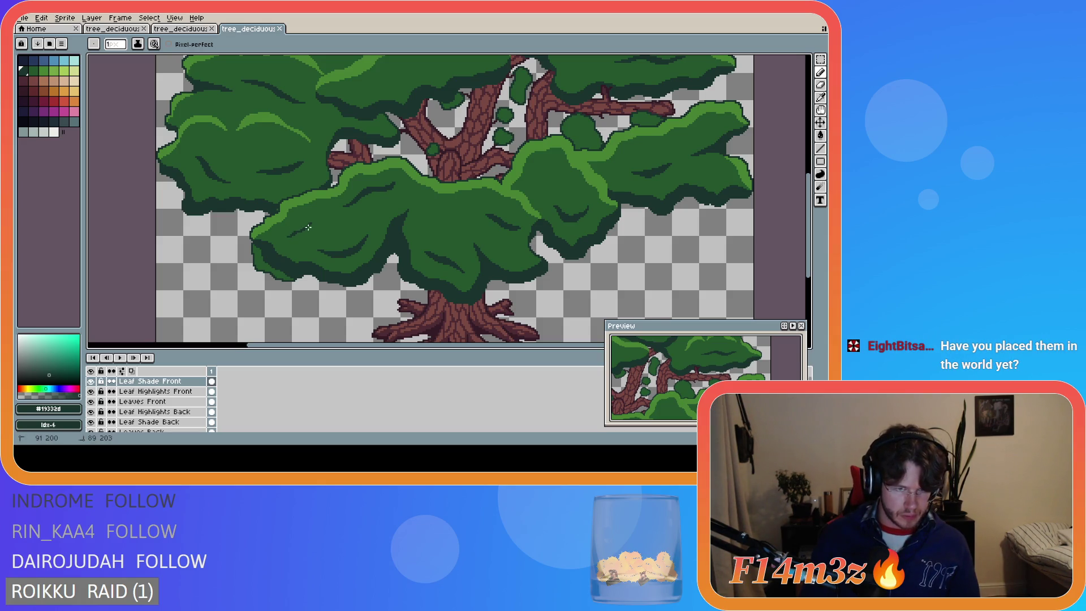
{"action": "key", "text": "ctrl+a"}
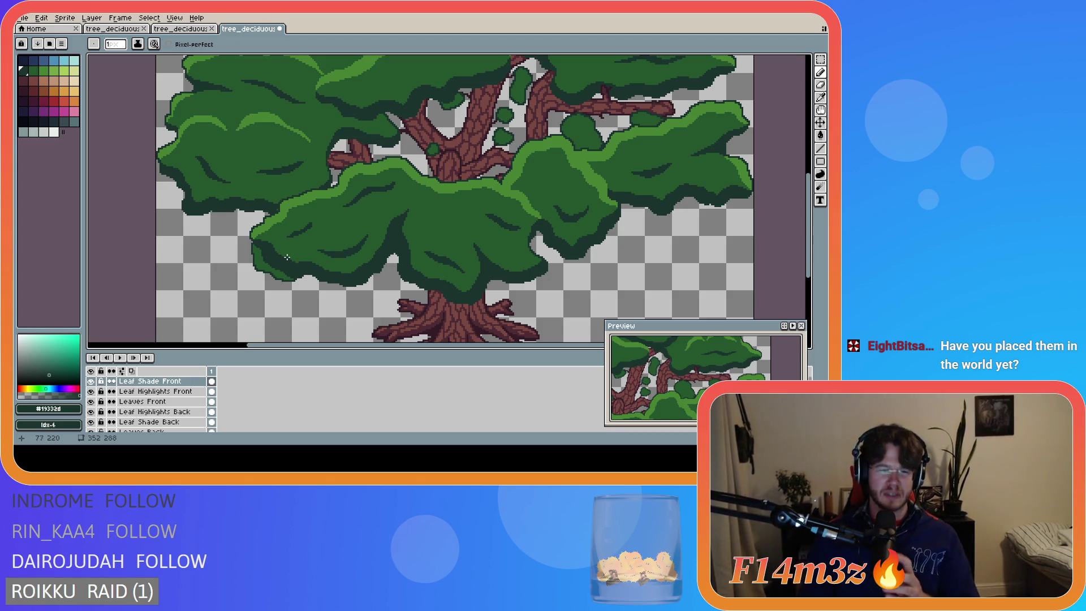
{"action": "scroll", "coordinate": [302, 236], "scroll_direction": "up", "scroll_amount": 1}
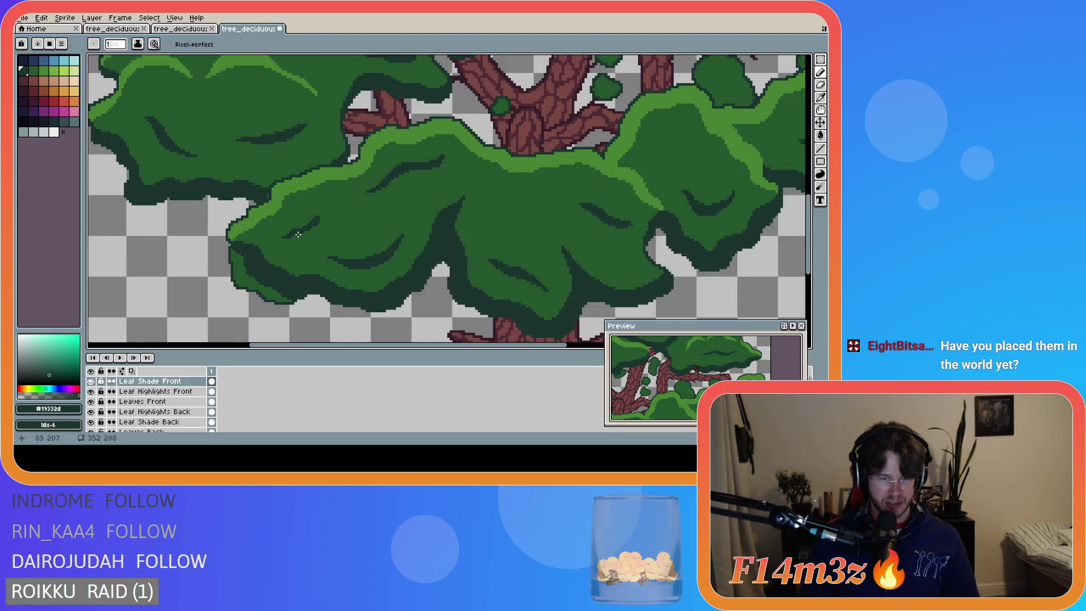
{"action": "scroll", "coordinate": [317, 233], "scroll_direction": "down", "scroll_amount": 1}
{"action": "scroll", "coordinate": [323, 231], "scroll_direction": "up", "scroll_amount": 1}
{"action": "scroll", "coordinate": [320, 226], "scroll_direction": "up", "scroll_amount": 2}
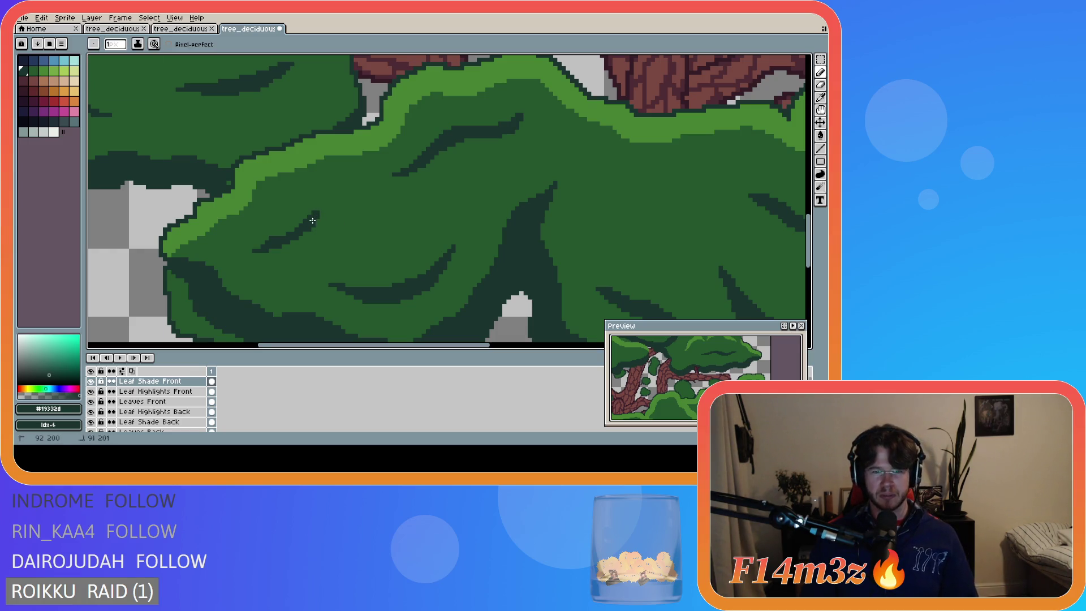
{"action": "scroll", "coordinate": [326, 233], "scroll_direction": "down", "scroll_amount": 1}
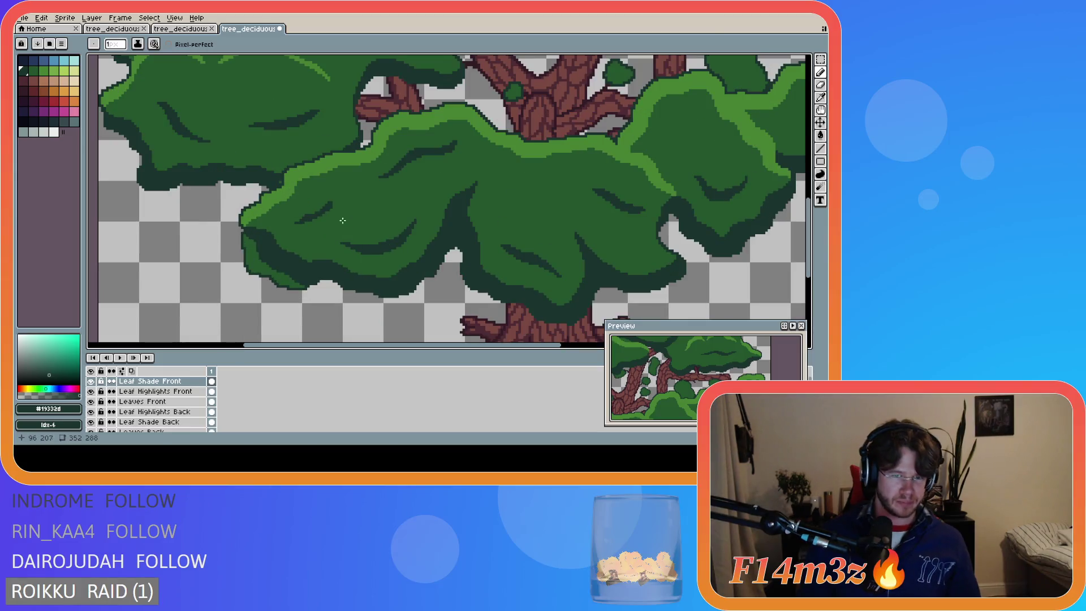
Draw a short stroke and a curved line of dark green shade on the lower front leaves
{"action": "key", "text": "v"}
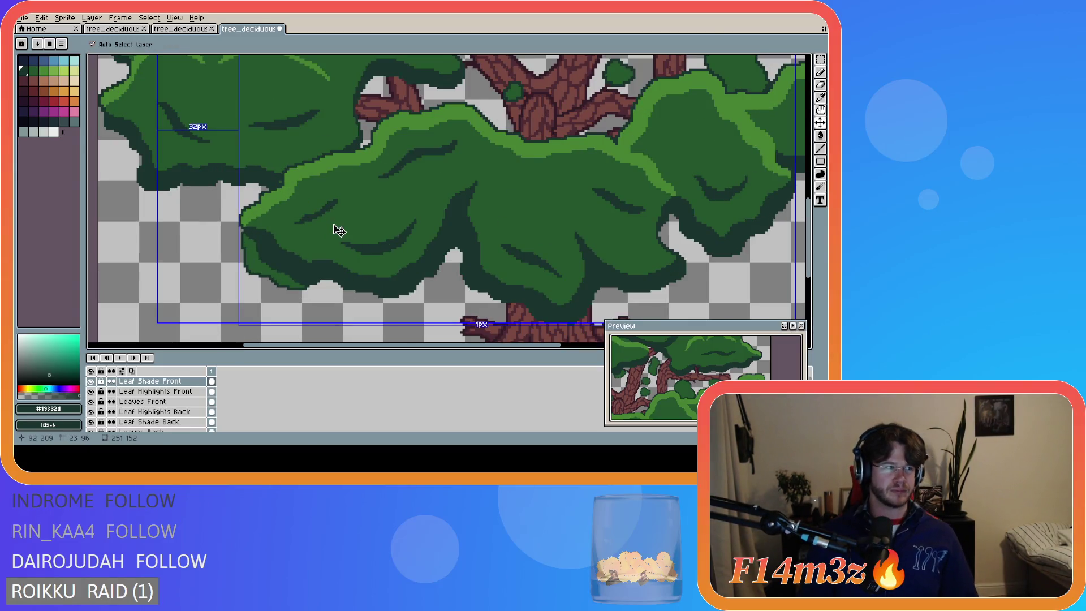
{"action": "key", "text": "b"}
{"action": "scroll", "coordinate": [339, 232], "scroll_direction": "down", "scroll_amount": 1}
{"action": "scroll", "coordinate": [340, 232], "scroll_direction": "up", "scroll_amount": 1}
{"action": "scroll", "coordinate": [368, 233], "scroll_direction": "down", "scroll_amount": 1}
{"action": "scroll", "coordinate": [403, 236], "scroll_direction": "down", "scroll_amount": 1}
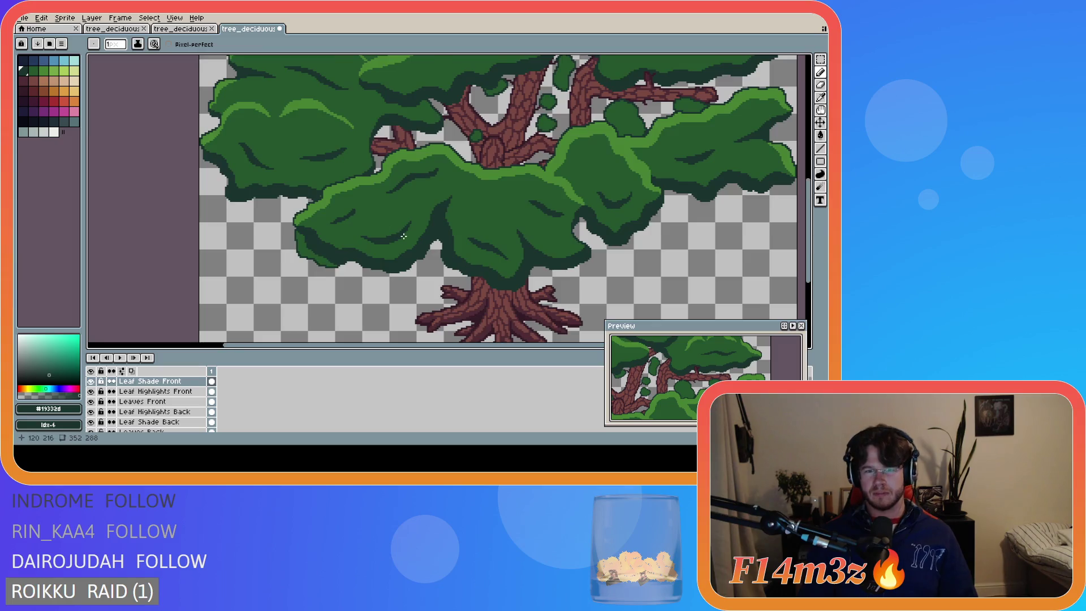
{"action": "scroll", "coordinate": [403, 236], "scroll_direction": "down", "scroll_amount": 2}
{"action": "scroll", "coordinate": [361, 244], "scroll_direction": "up", "scroll_amount": 3}
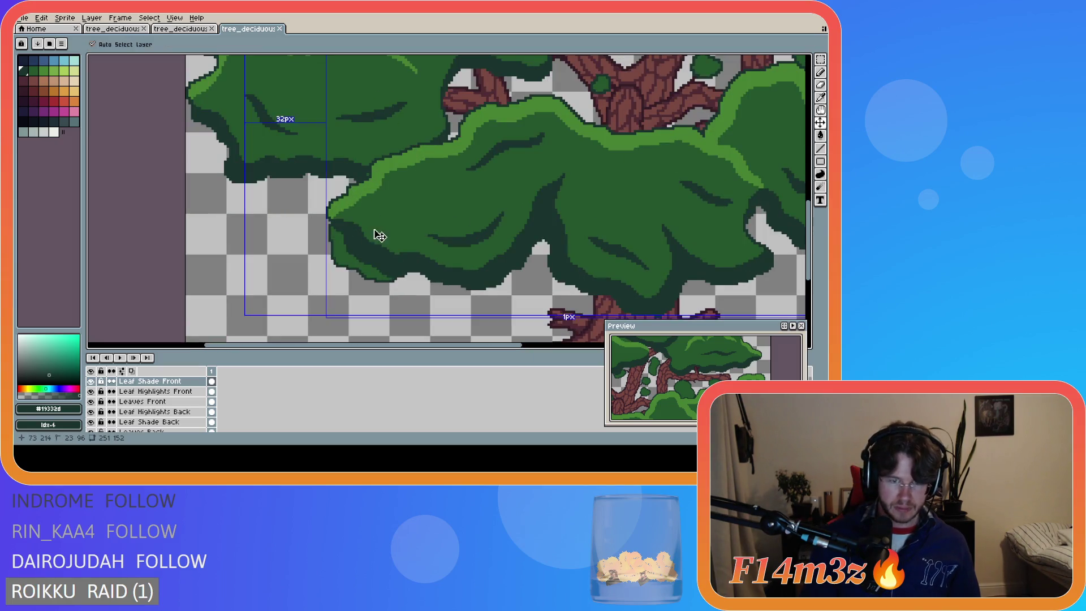
{"action": "mouse_move", "coordinate": [404, 196]}
{"action": "left_mouse_down"}
{"action": "mouse_move", "coordinate": [383, 206]}
{"action": "mouse_move", "coordinate": [407, 193]}
{"action": "left_mouse_up"}
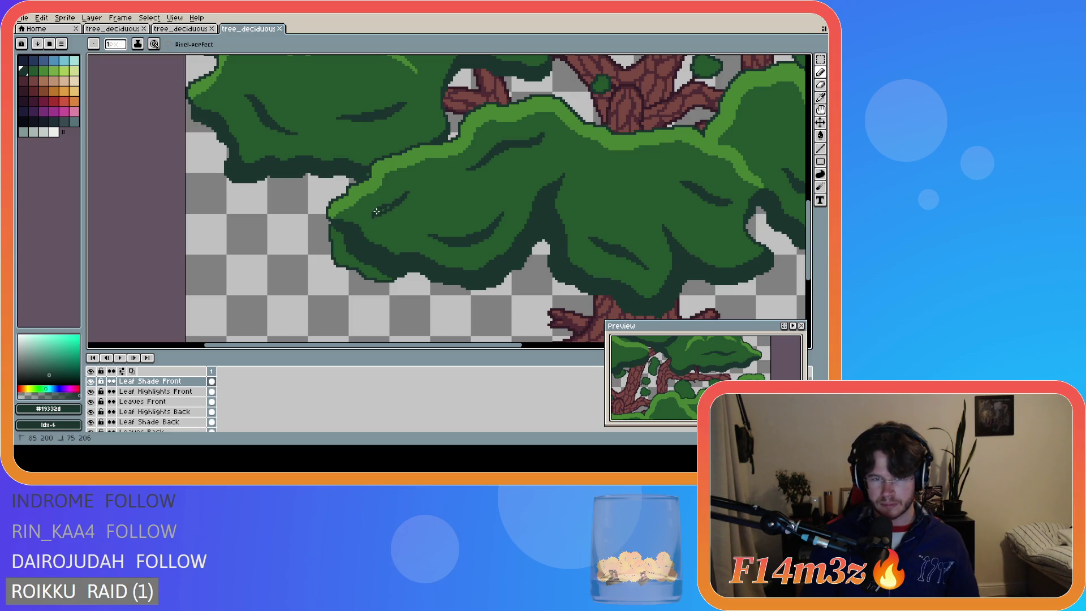
{"action": "scroll", "coordinate": [390, 207], "scroll_direction": "down", "scroll_amount": 3}
{"action": "scroll", "coordinate": [352, 182], "scroll_direction": "up", "scroll_amount": 3}
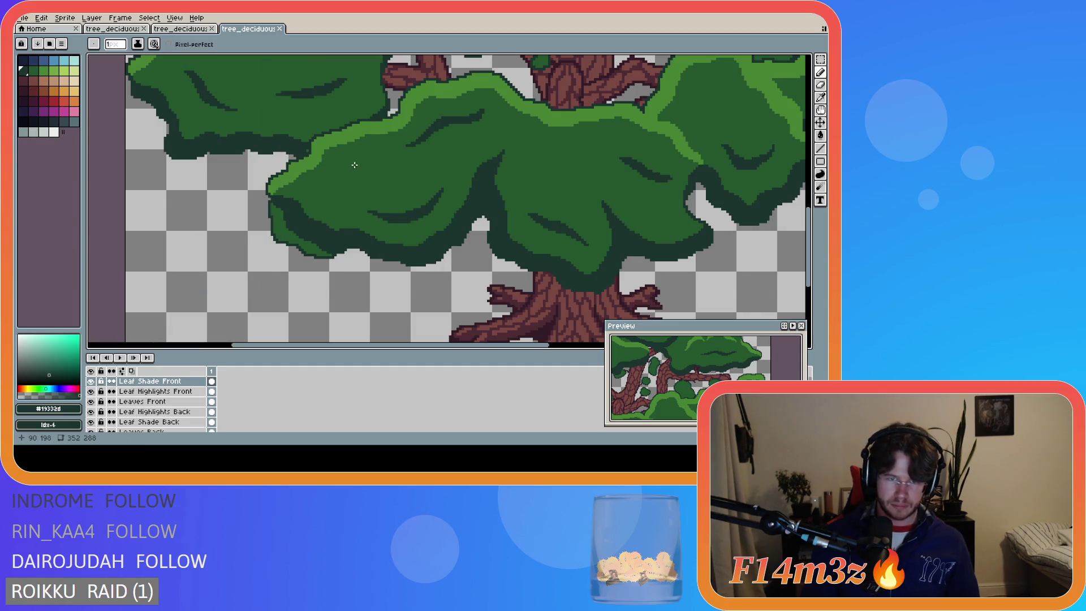
{"action": "mouse_move", "coordinate": [362, 162]}
{"action": "left_mouse_down"}
{"action": "mouse_move", "coordinate": [320, 193]}
{"action": "mouse_move", "coordinate": [344, 180]}
{"action": "left_mouse_up"}
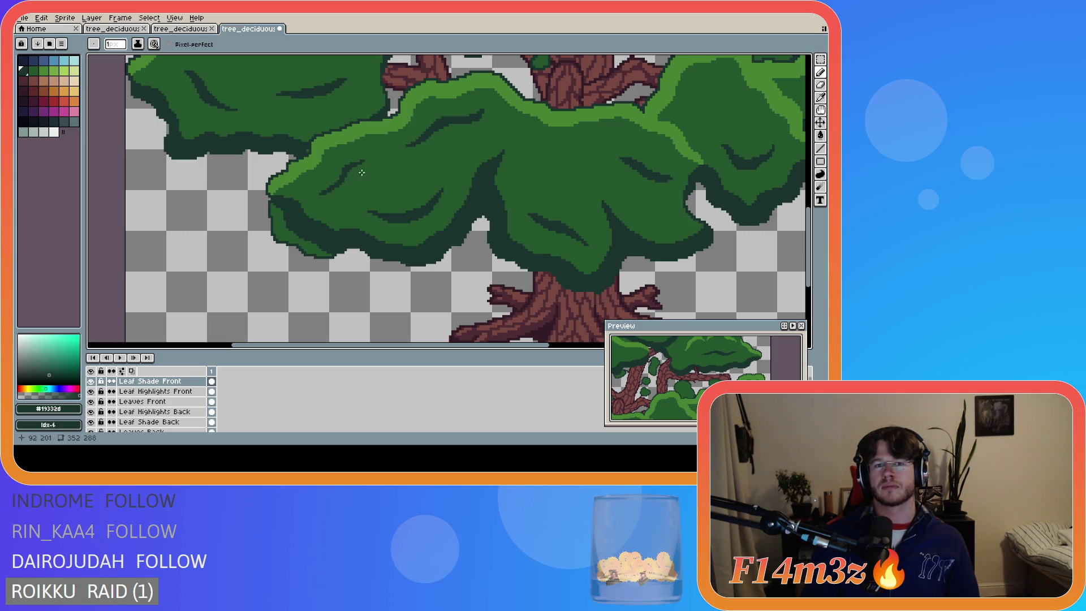
{"action": "scroll", "coordinate": [331, 212], "scroll_direction": "down", "scroll_amount": 3}
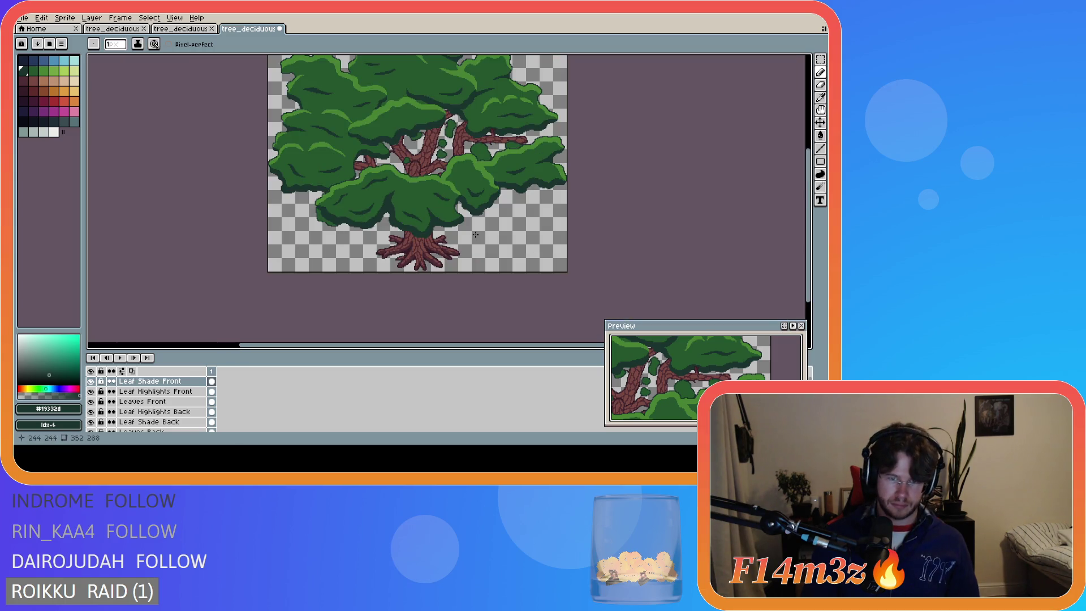
Save the sprite, undo the last change, and save again
{"action": "key", "text": "ctrl+s"}
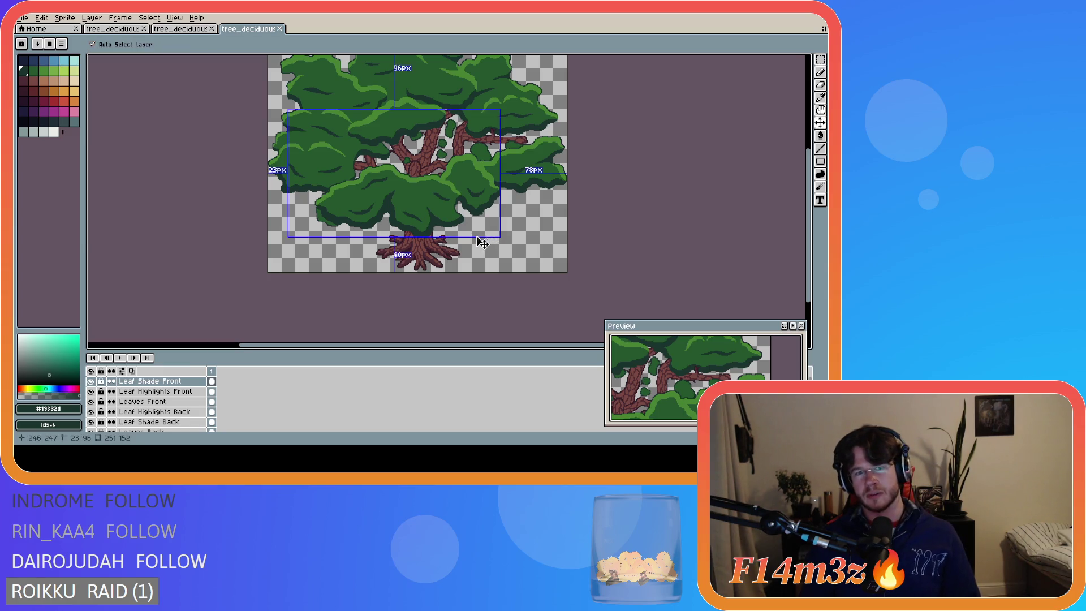
{"action": "key", "text": "ctrl+z"}
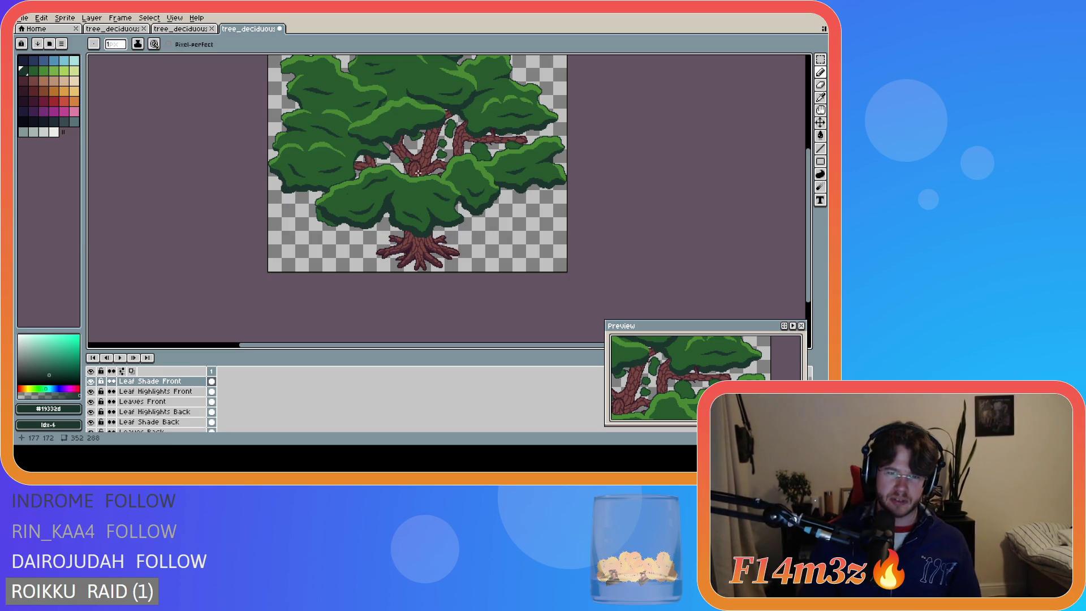
{"action": "key", "text": "ctrl+s"}
Zoom in and out to review the whole tree, then select the Leaves Front layer
{"action": "scroll", "coordinate": [413, 219], "scroll_direction": "down", "scroll_amount": 1}
{"action": "scroll", "coordinate": [414, 219], "scroll_direction": "up", "scroll_amount": 1}
{"action": "scroll", "coordinate": [413, 220], "scroll_direction": "up", "scroll_amount": 1}
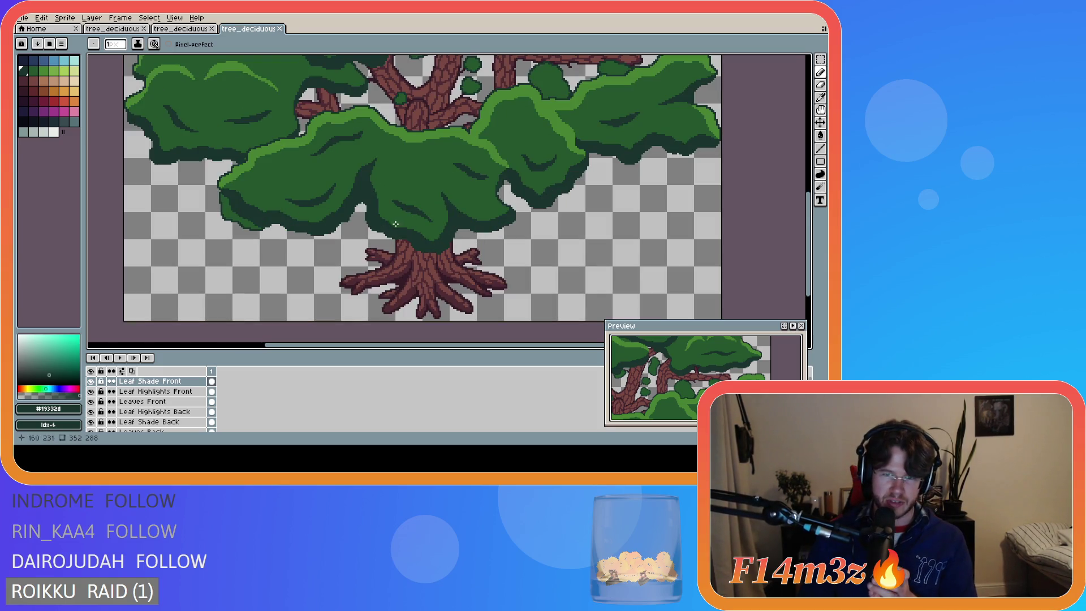
{"action": "scroll", "coordinate": [383, 225], "scroll_direction": "down", "scroll_amount": 1}
{"action": "scroll", "coordinate": [384, 226], "scroll_direction": "down", "scroll_amount": 1}
{"action": "scroll", "coordinate": [384, 226], "scroll_direction": "up", "scroll_amount": 1}
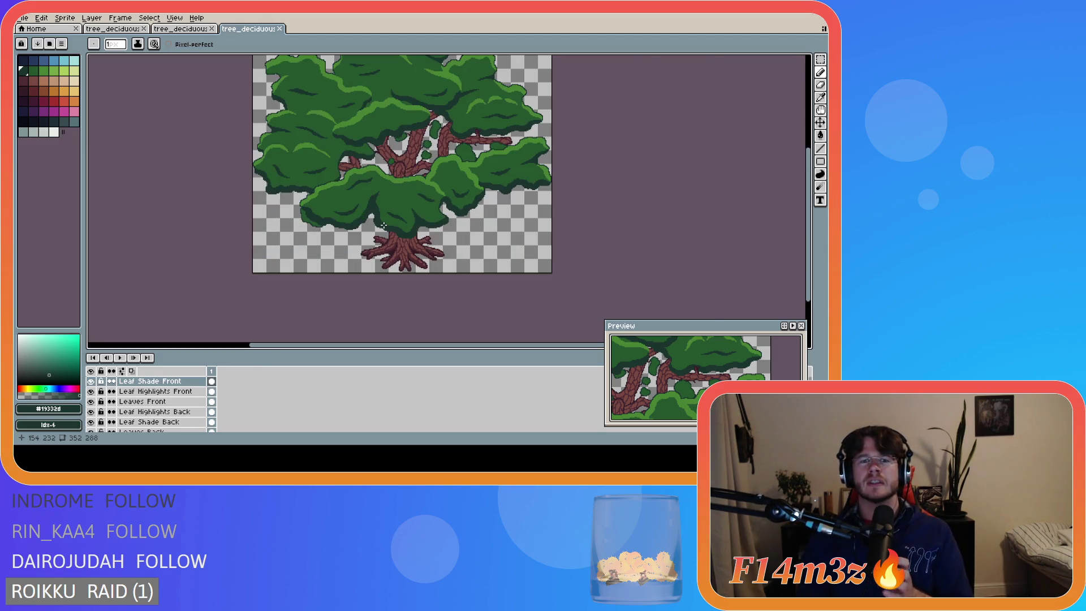
{"action": "scroll", "coordinate": [384, 226], "scroll_direction": "up", "scroll_amount": 1}
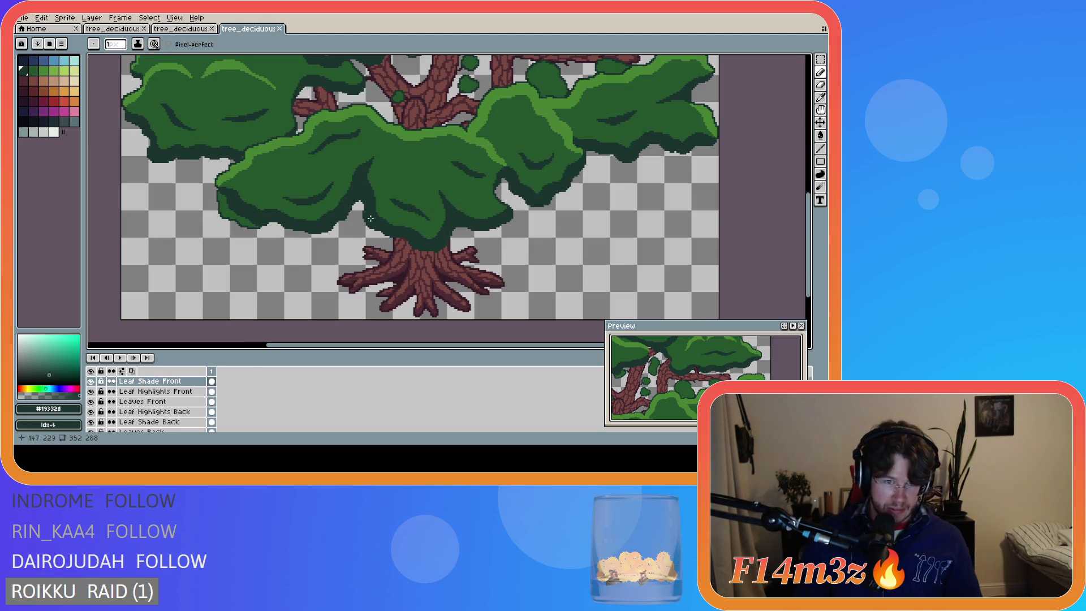
{"action": "scroll", "coordinate": [277, 184], "scroll_direction": "down", "scroll_amount": 1}
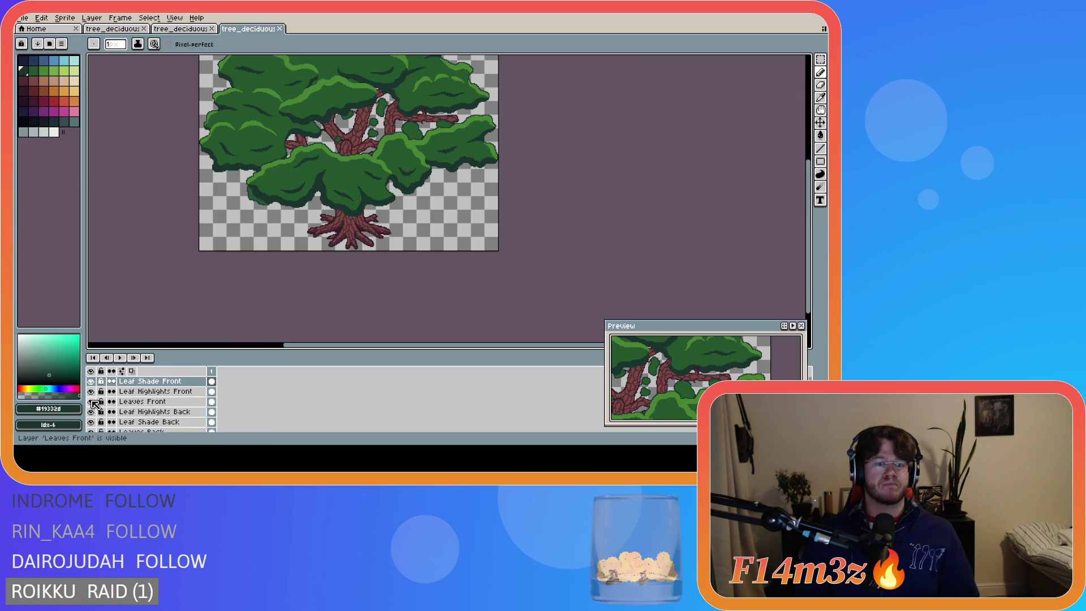
{"action": "left_click", "coordinate": [133, 403]}
Toggle Leaves Front off and on, eyedrop #468232 on Leaf Highlights Front, and mark a highlight
{"action": "left_click", "coordinate": [91, 402]}
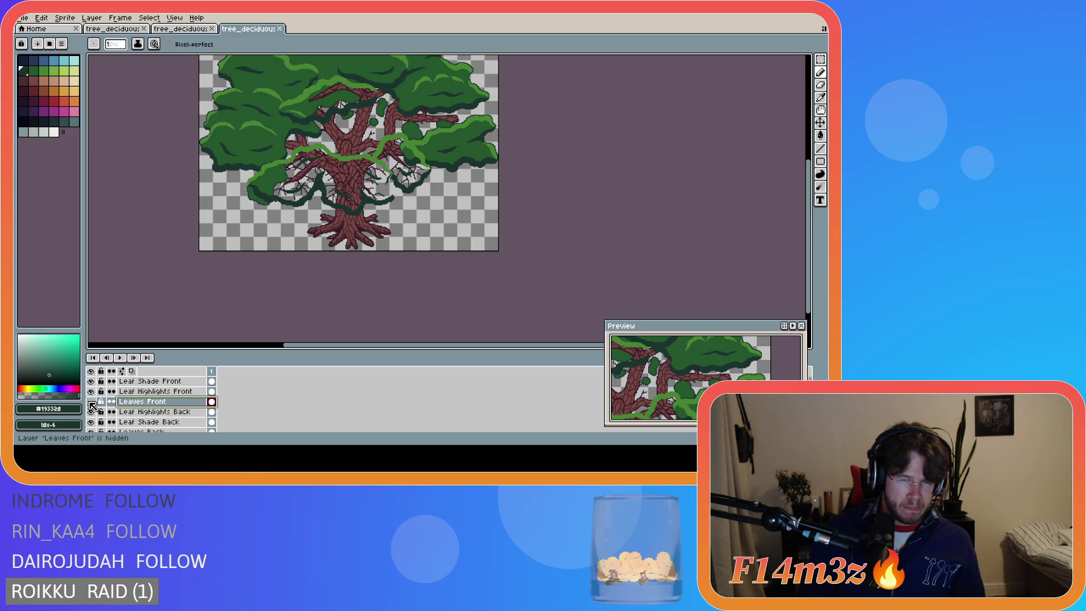
{"action": "left_click", "coordinate": [91, 402]}
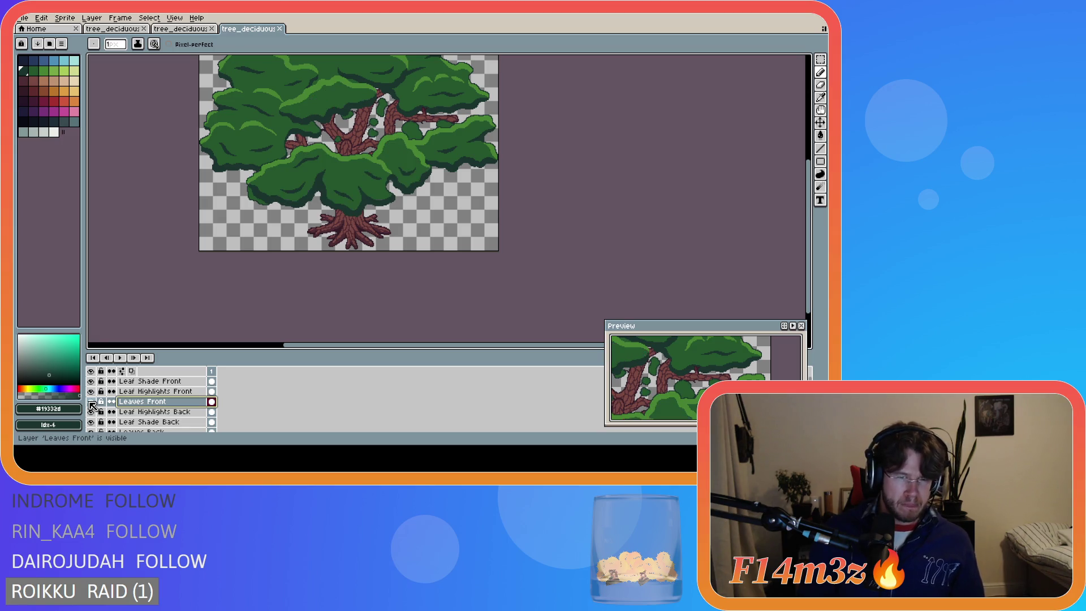
{"action": "left_click", "coordinate": [141, 391]}
{"action": "left_click", "coordinate": [300, 148], "text": "alt"}
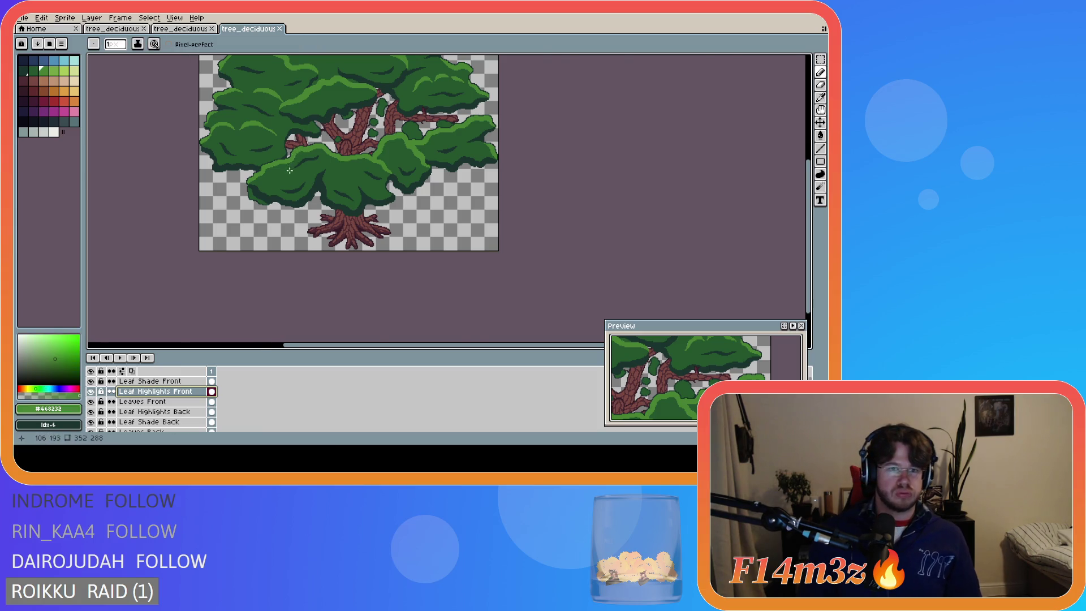
{"action": "scroll", "coordinate": [290, 170], "scroll_direction": "up", "scroll_amount": 3}
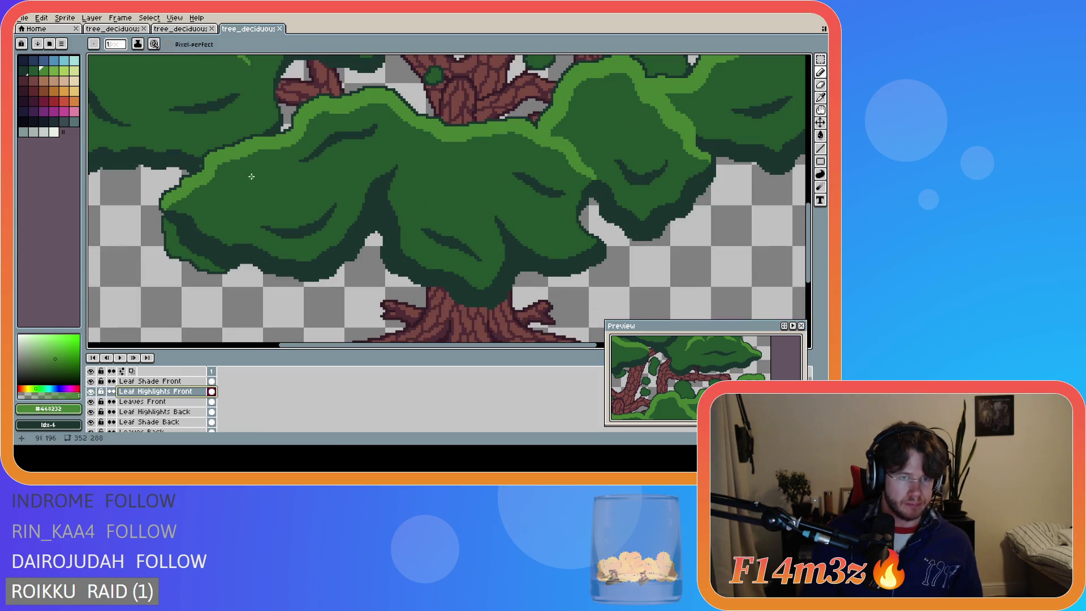
{"action": "mouse_move", "coordinate": [274, 177]}
{"action": "left_mouse_down"}
{"action": "mouse_move", "coordinate": [229, 194]}
{"action": "mouse_move", "coordinate": [270, 178]}
{"action": "left_mouse_up"}
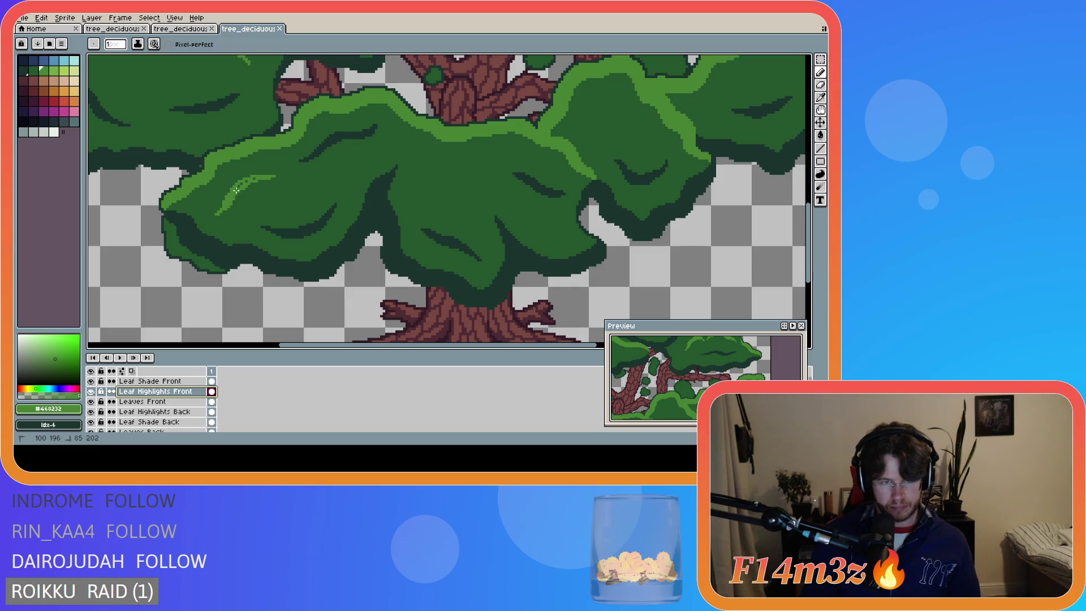
Draw light-green highlight curves along the upper edges of the lower front leaf clump
{"action": "scroll", "coordinate": [428, 226], "scroll_direction": "down", "scroll_amount": 2}
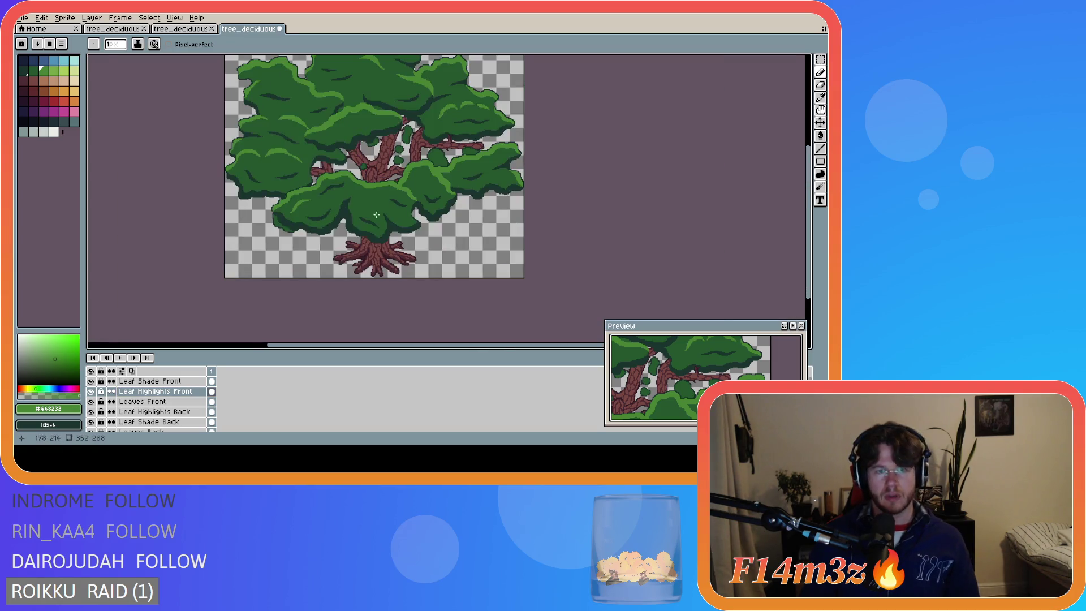
{"action": "scroll", "coordinate": [353, 216], "scroll_direction": "up", "scroll_amount": 3}
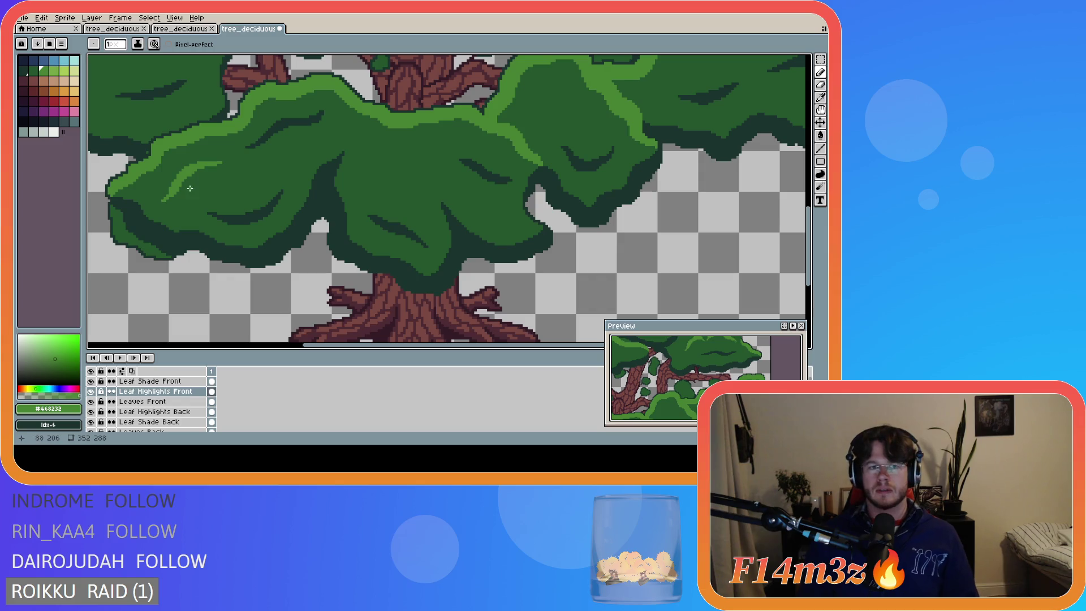
{"action": "mouse_move", "coordinate": [204, 166]}
{"action": "left_mouse_down"}
{"action": "mouse_move", "coordinate": [187, 175]}
{"action": "mouse_move", "coordinate": [207, 167]}
{"action": "left_mouse_up"}
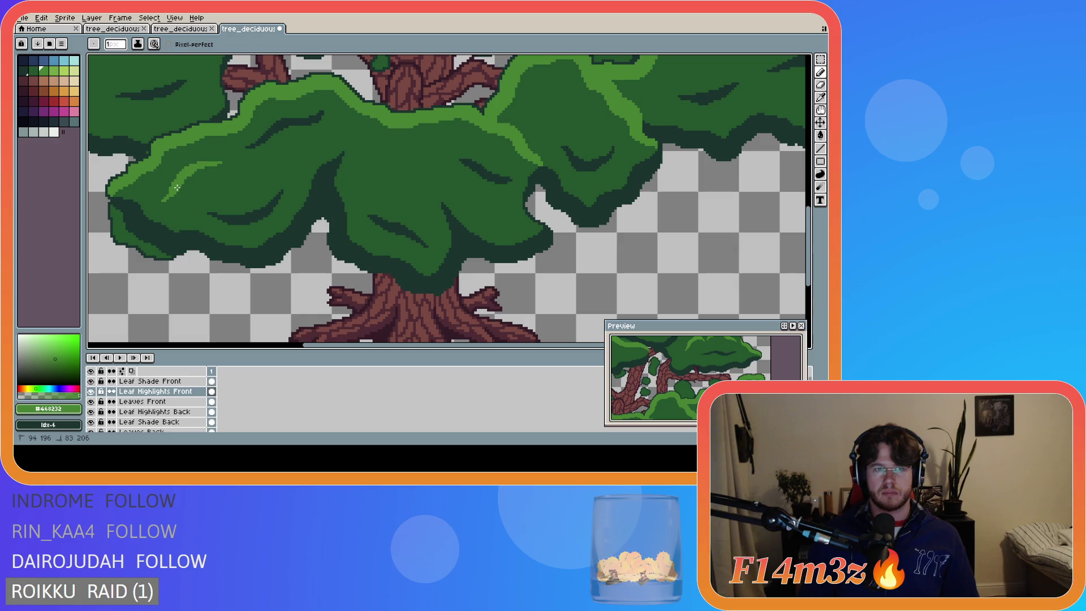
{"action": "left_click_drag", "start_coordinate": [177, 192], "coordinate": [186, 182]}
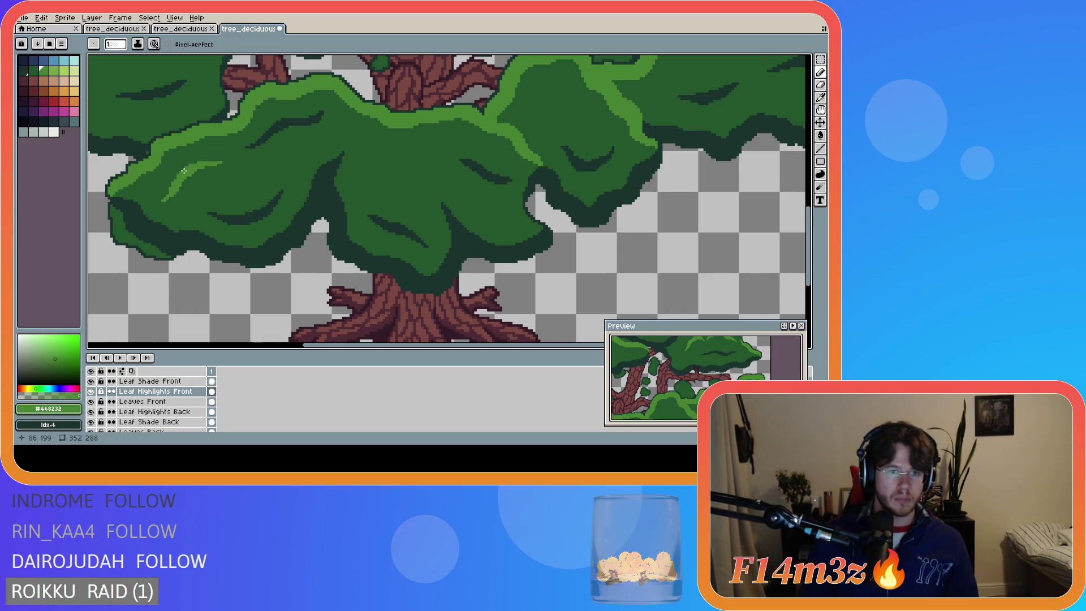
{"action": "scroll", "coordinate": [188, 179], "scroll_direction": "up", "scroll_amount": 1}
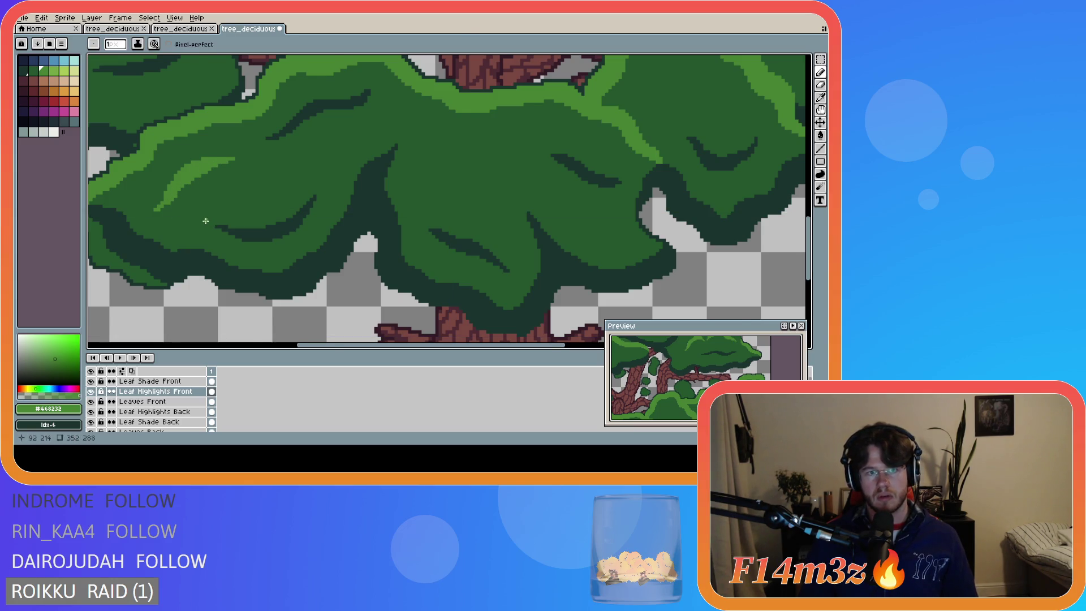
{"action": "scroll", "coordinate": [205, 221], "scroll_direction": "down", "scroll_amount": 3}
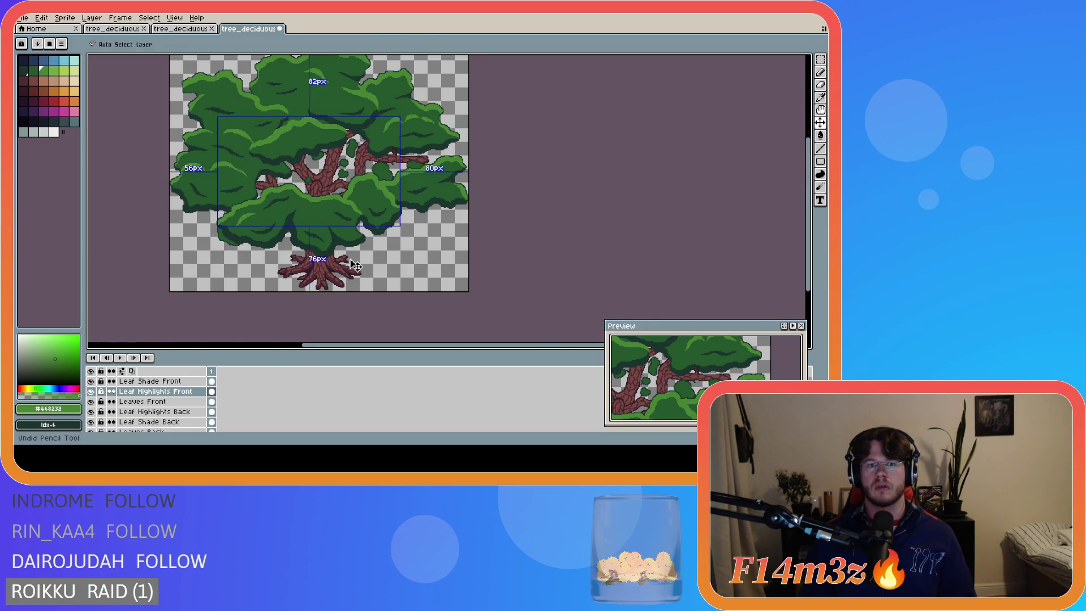
{"action": "scroll", "coordinate": [241, 223], "scroll_direction": "up", "scroll_amount": 3}
{"action": "scroll", "coordinate": [242, 224], "scroll_direction": "up", "scroll_amount": 1}
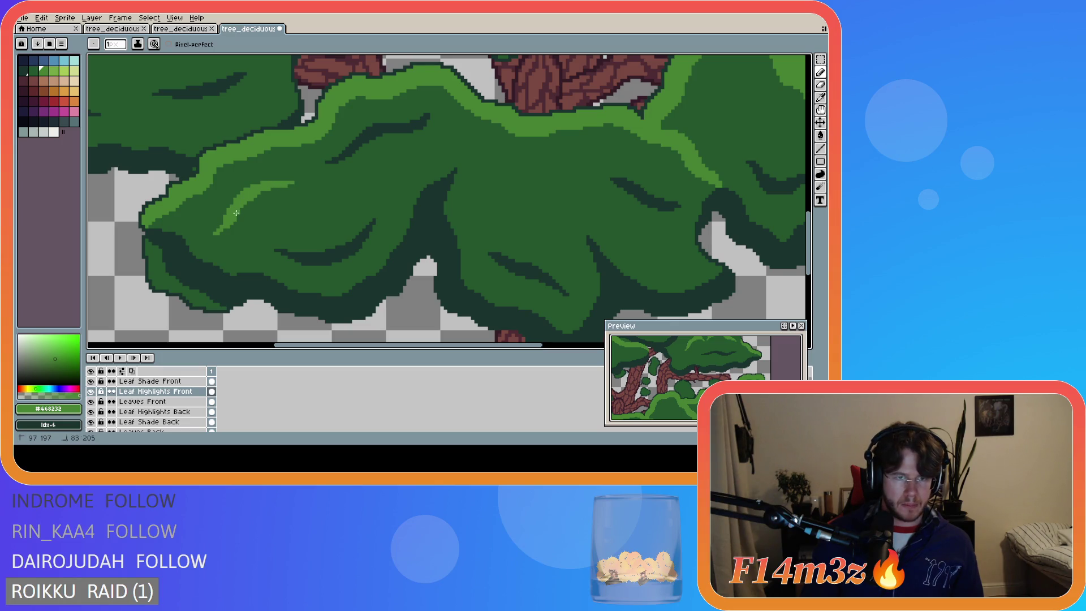
{"action": "left_click_drag", "start_coordinate": [281, 194], "coordinate": [239, 212]}
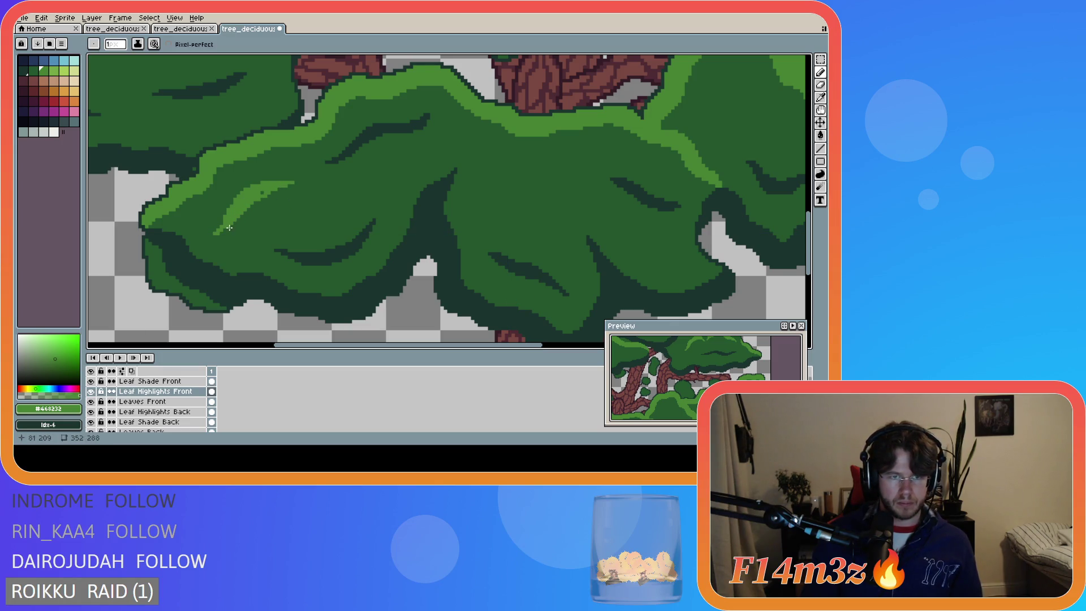
Touch up the highlight pixels with the move tool and Eraser, then save the drawing
{"action": "key", "text": "ctrl"}
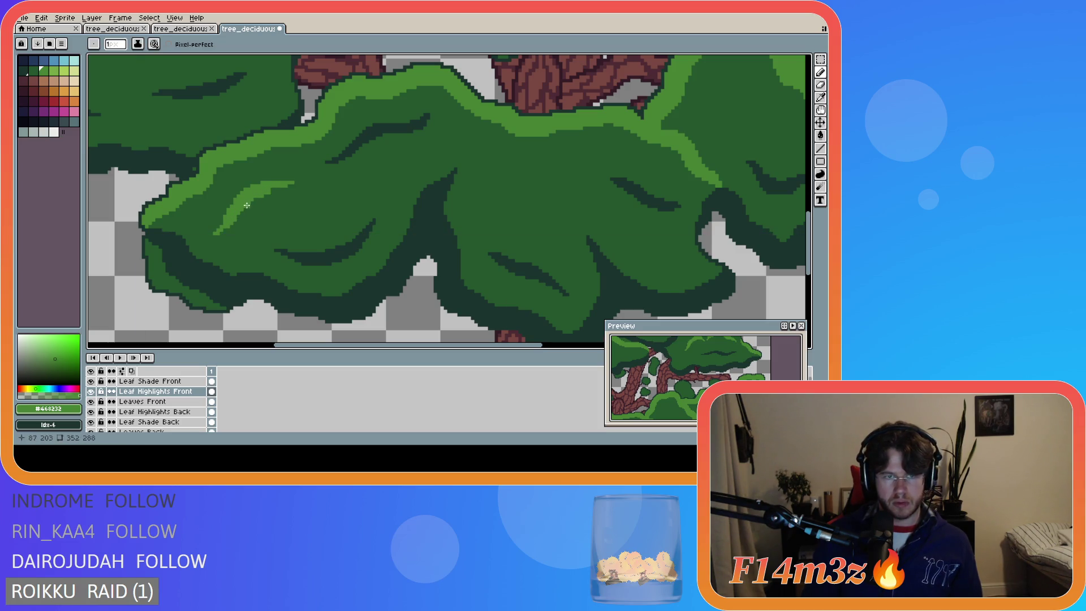
{"action": "left_click", "coordinate": [242, 210]}
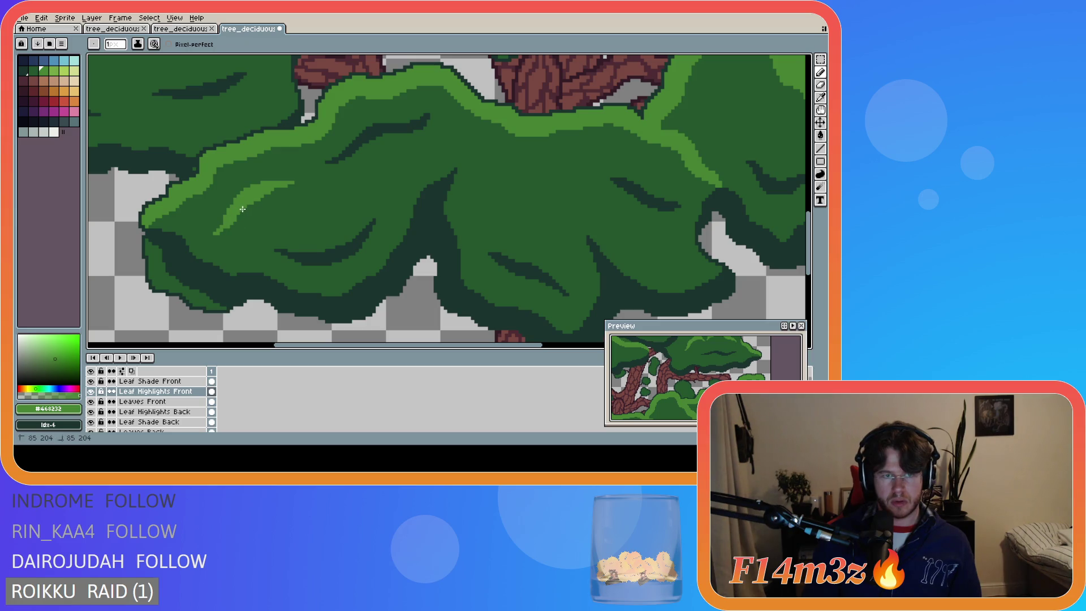
{"action": "scroll", "coordinate": [291, 263], "scroll_direction": "down", "scroll_amount": 4}
{"action": "scroll", "coordinate": [303, 259], "scroll_direction": "up", "scroll_amount": 3}
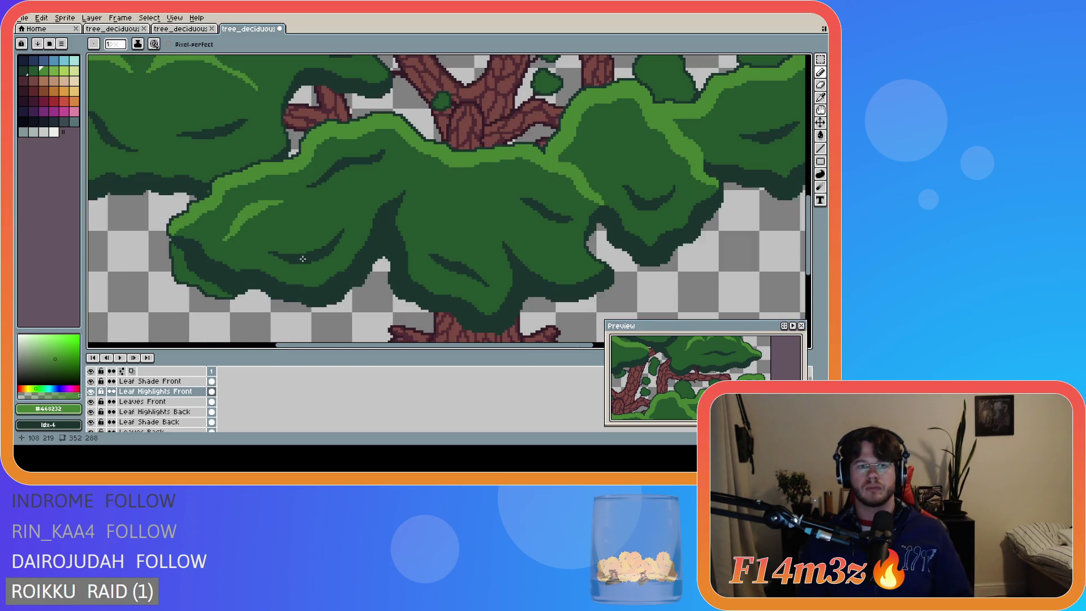
{"action": "scroll", "coordinate": [281, 242], "scroll_direction": "down", "scroll_amount": 3}
{"action": "scroll", "coordinate": [285, 227], "scroll_direction": "up", "scroll_amount": 3}
{"action": "key", "text": "e"}
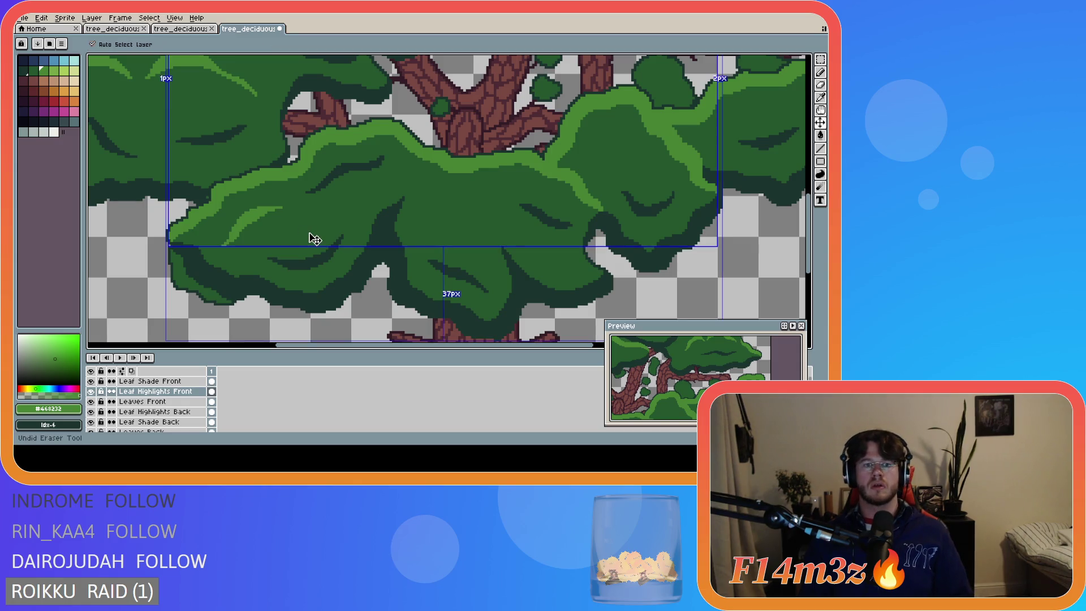
{"action": "scroll", "coordinate": [338, 241], "scroll_direction": "down", "scroll_amount": 1}
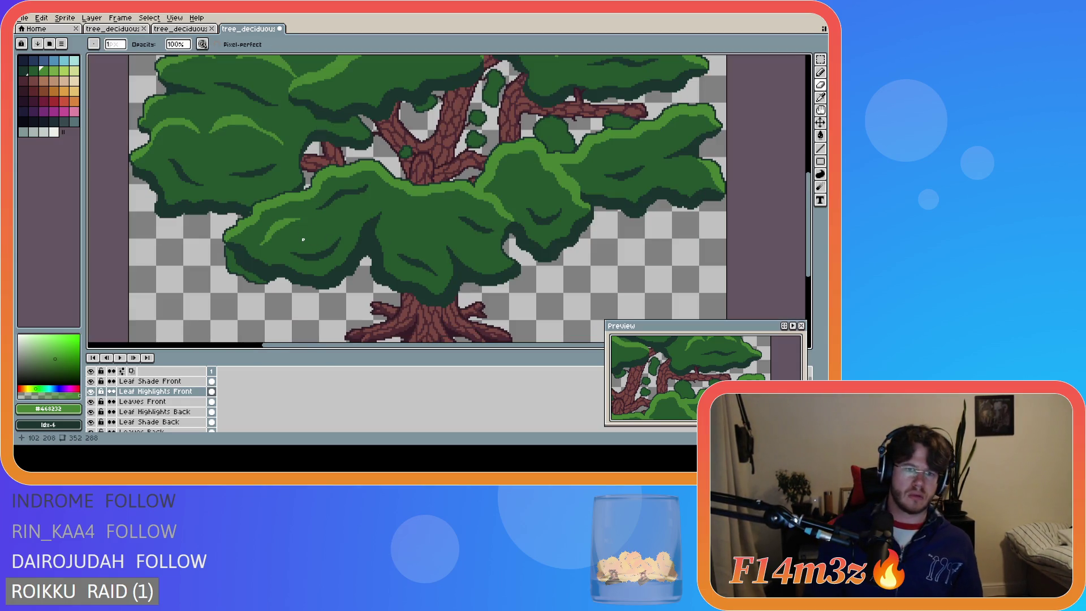
{"action": "scroll", "coordinate": [283, 244], "scroll_direction": "up", "scroll_amount": 1}
{"action": "scroll", "coordinate": [261, 235], "scroll_direction": "up", "scroll_amount": 1}
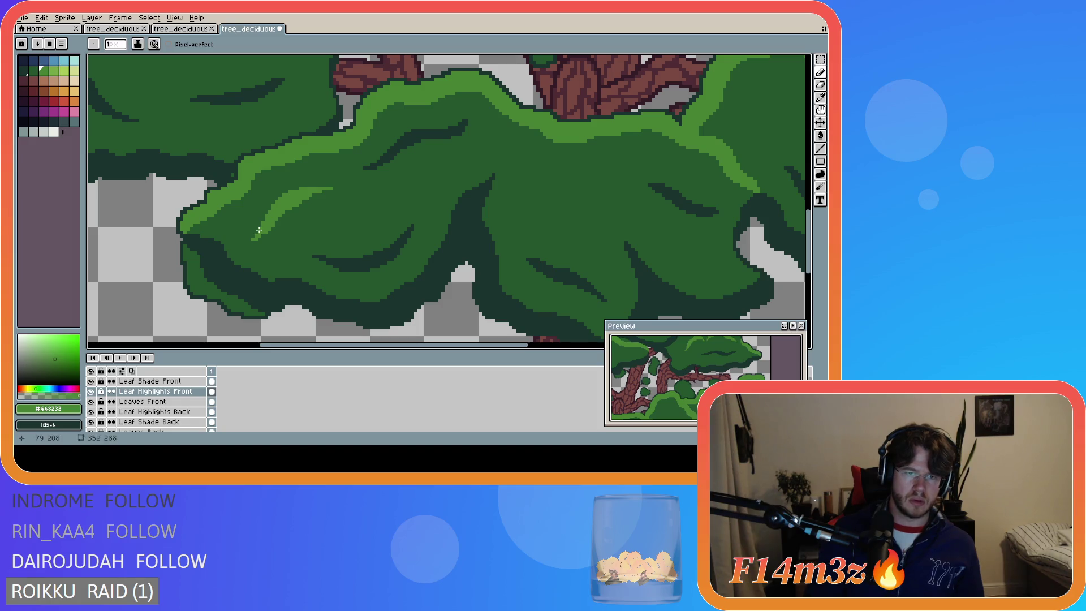
{"action": "scroll", "coordinate": [301, 253], "scroll_direction": "down", "scroll_amount": 2}
{"action": "key", "text": "ctrl+s"}
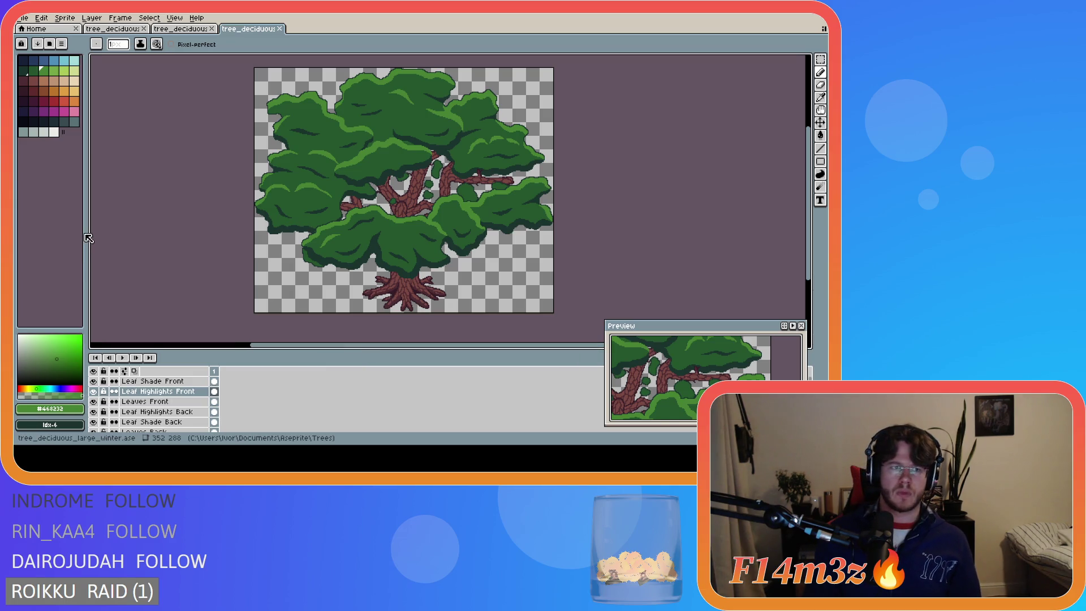
Narrow the palette panel slightly and switch to the Leaf Shade Front layer
{"action": "left_click_drag", "start_coordinate": [85, 233], "coordinate": [84, 234]}
{"action": "left_click_drag", "start_coordinate": [277, 345], "coordinate": [335, 345]}
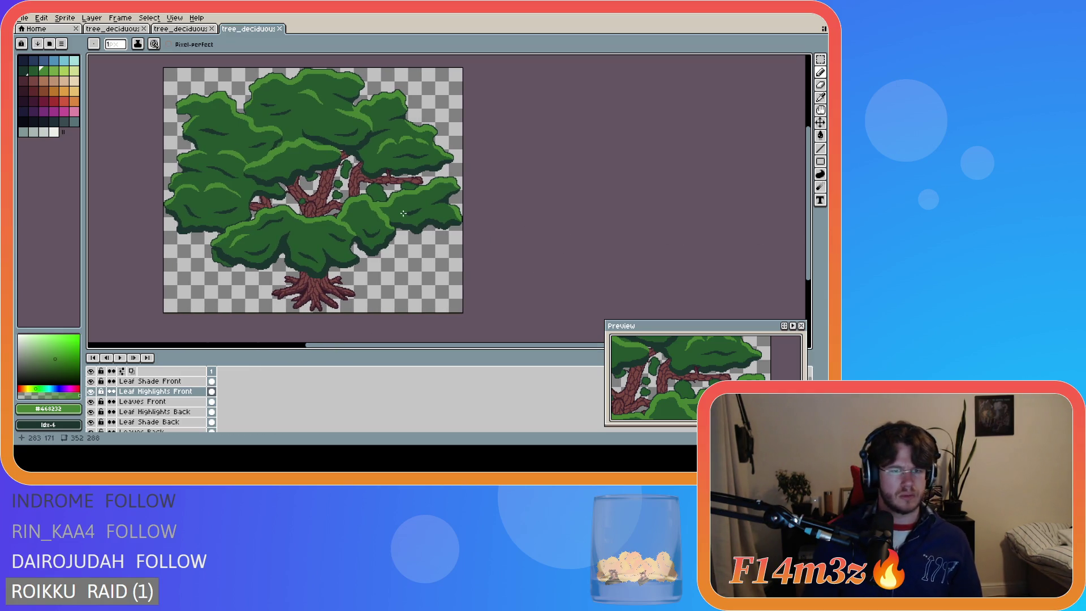
{"action": "scroll", "coordinate": [285, 243], "scroll_direction": "up", "scroll_amount": 1}
{"action": "scroll", "coordinate": [282, 243], "scroll_direction": "down", "scroll_amount": 1}
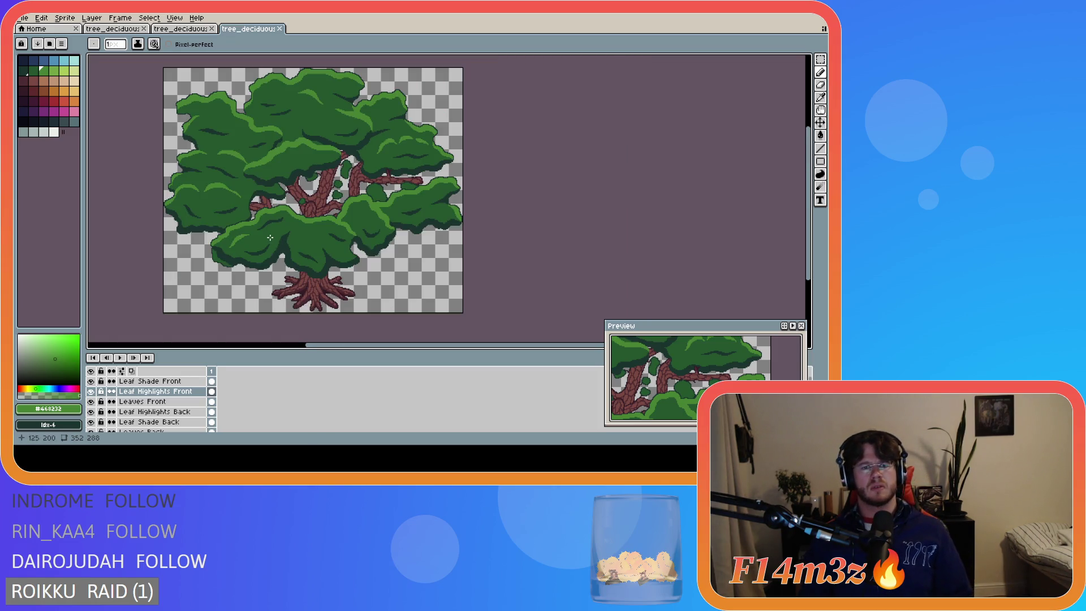
{"action": "scroll", "coordinate": [270, 238], "scroll_direction": "up", "scroll_amount": 2}
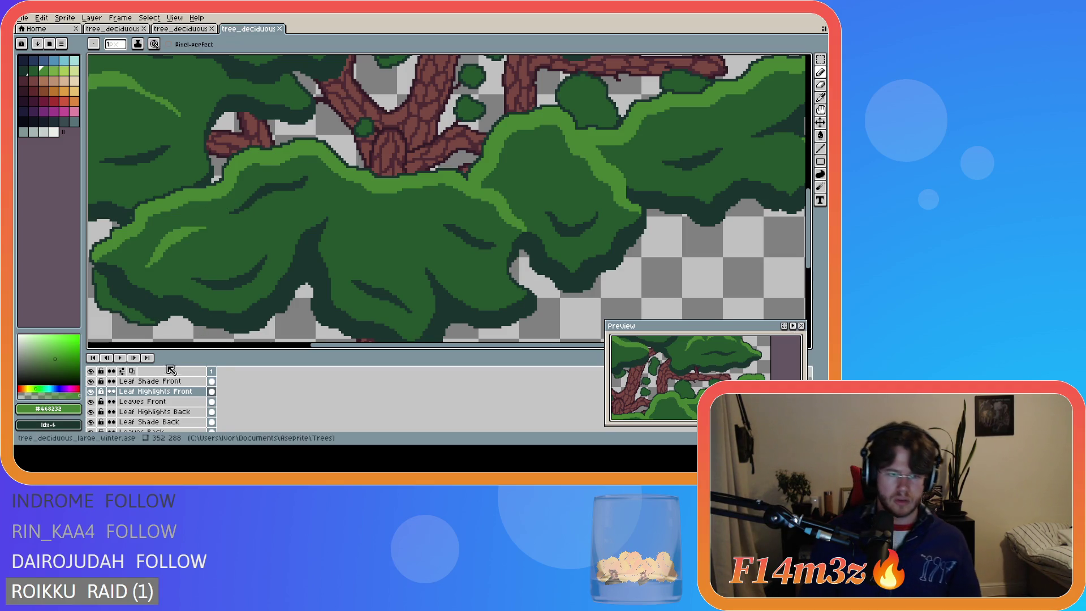
{"action": "left_click", "coordinate": [148, 382]}
Try a colour selection of the leaf highlight and a freehand selection, then deselect
{"action": "key", "text": "m"}
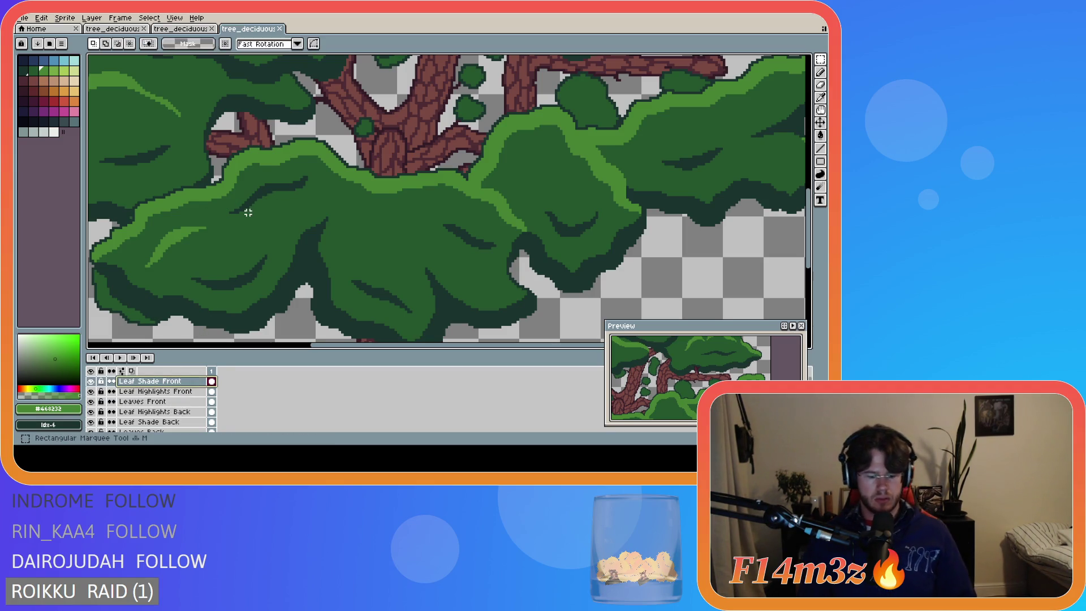
{"action": "key", "text": "w"}
{"action": "left_click", "coordinate": [256, 200]}
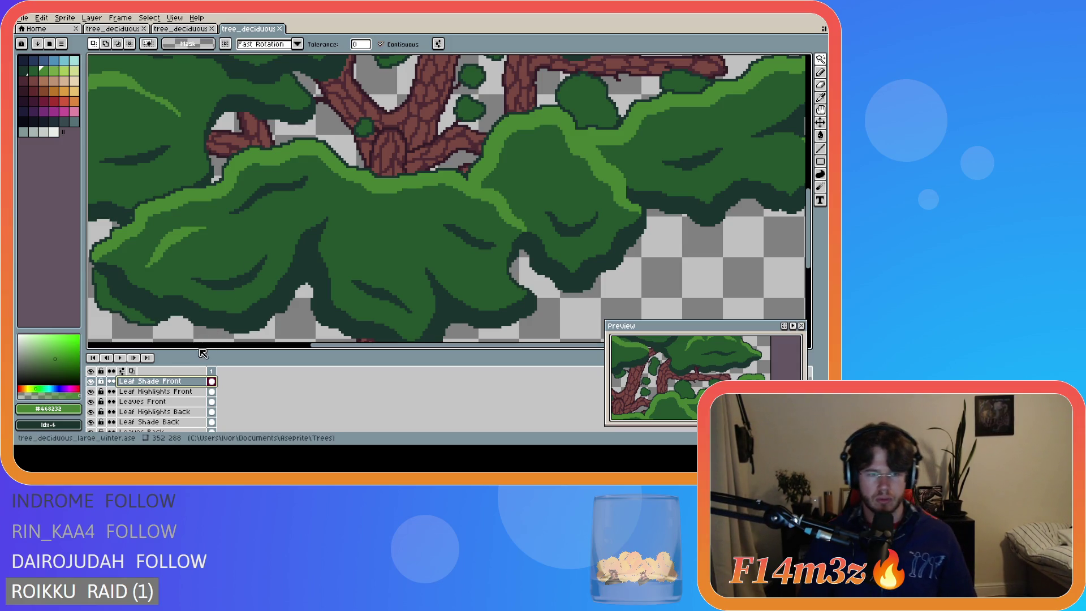
{"action": "key", "text": "alt+Down"}
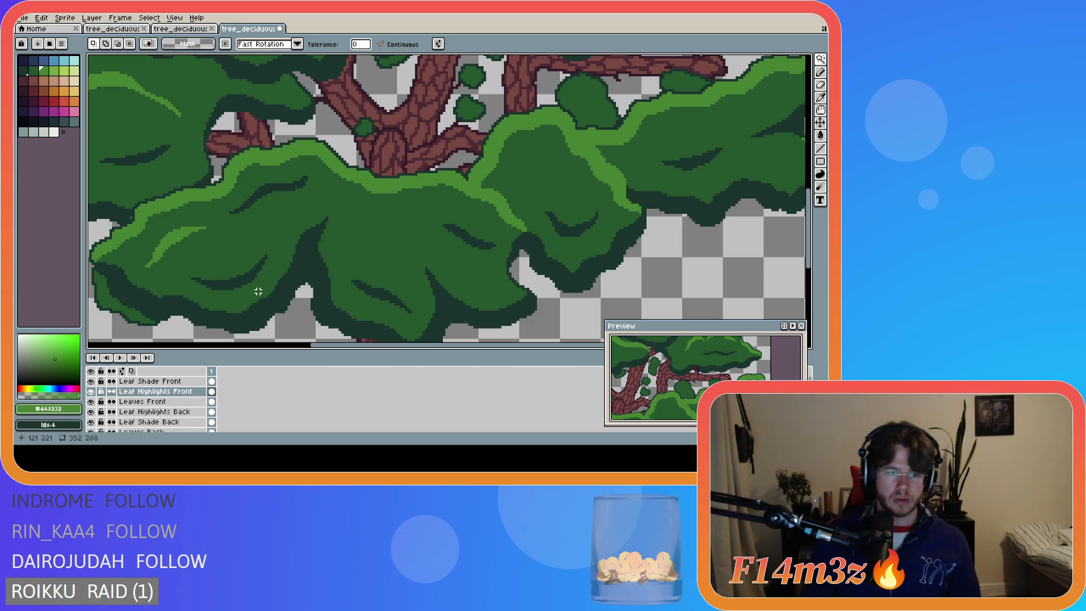
{"action": "left_click", "coordinate": [187, 381]}
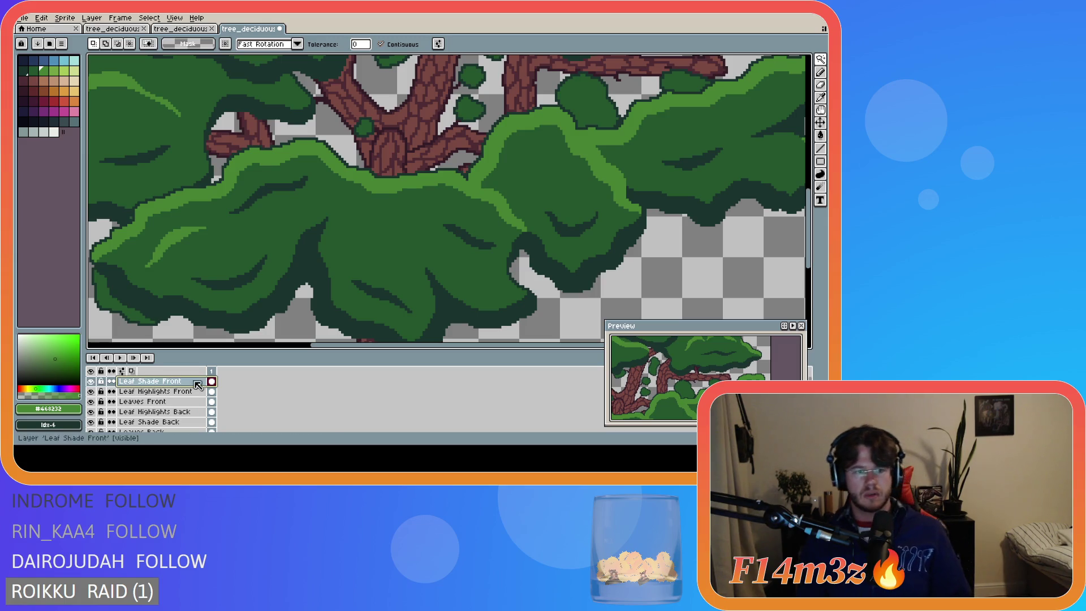
{"action": "mouse_move", "coordinate": [232, 214]}
{"action": "left_mouse_down"}
{"action": "mouse_move", "coordinate": [305, 175]}
{"action": "mouse_move", "coordinate": [266, 192]}
{"action": "left_mouse_up"}
{"action": "key", "text": "ctrl+d"}
On Leaf Highlights Front, select the light-green highlight shapes by colour, then clear the selection
{"action": "left_click", "coordinate": [170, 391]}
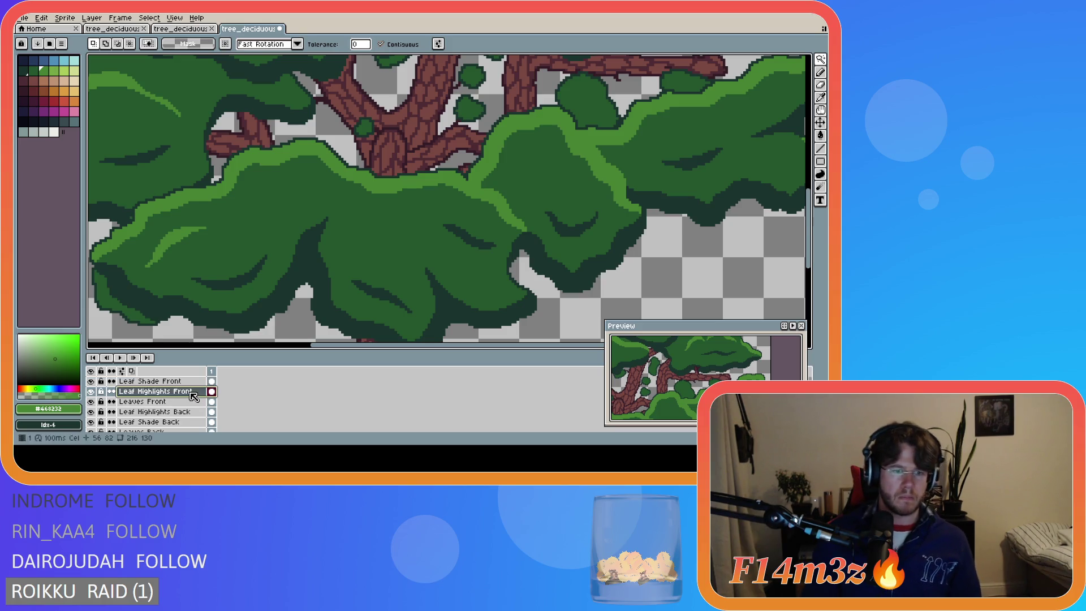
{"action": "key", "text": "ctrl+shift+d"}
{"action": "key", "text": "ctrl+t"}
{"action": "key", "text": "Return"}
{"action": "key", "text": "w"}
{"action": "left_click", "coordinate": [275, 249]}
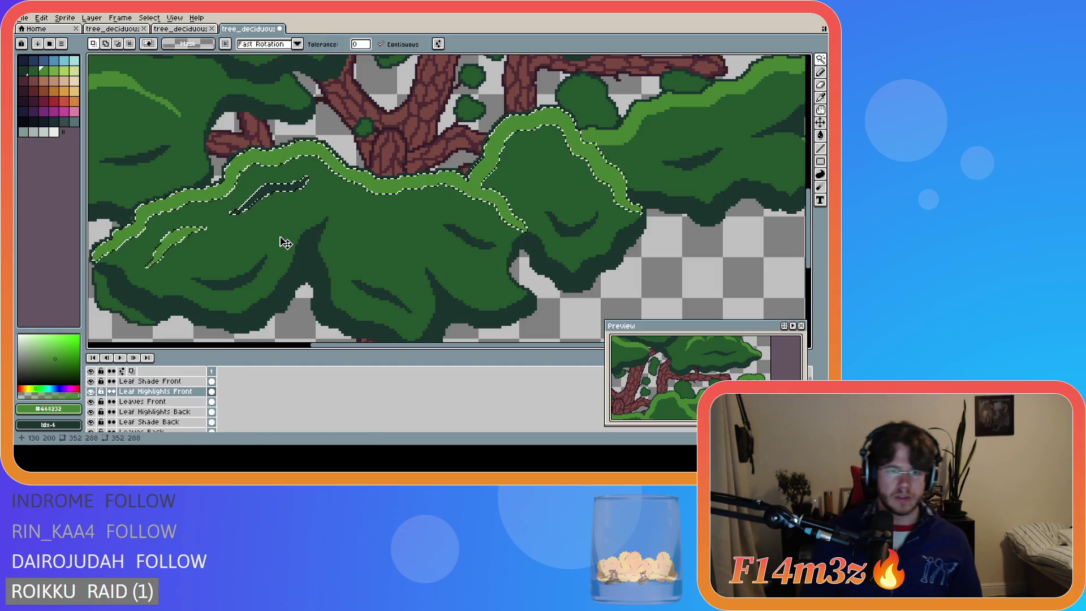
{"action": "scroll", "coordinate": [275, 254], "scroll_direction": "down", "scroll_amount": 5}
{"action": "scroll", "coordinate": [182, 257], "scroll_direction": "up", "scroll_amount": 6}
{"action": "key", "text": "ctrl+d"}
Switch back to the drawing tools and save tree_deciduous_large_winter.ase
{"action": "key", "text": "b"}
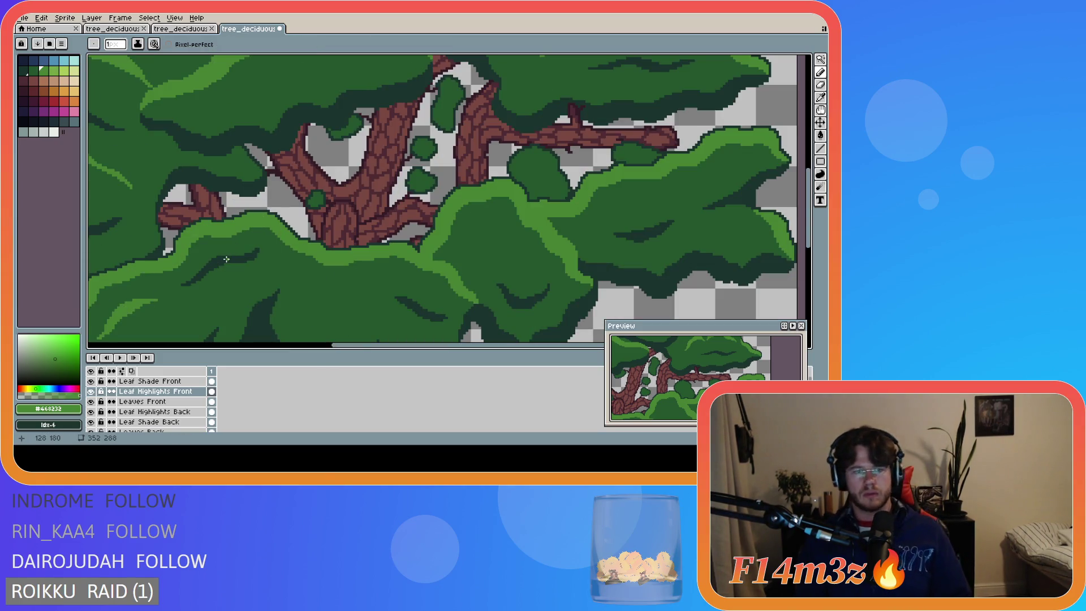
{"action": "key", "text": "w"}
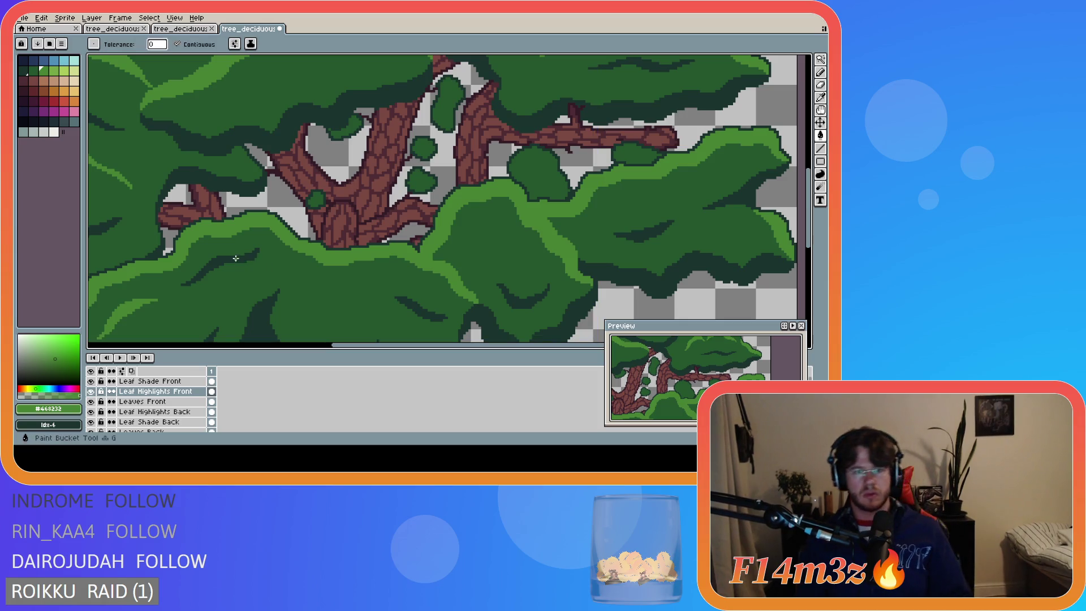
{"action": "scroll", "coordinate": [279, 280], "scroll_direction": "down", "scroll_amount": 1}
{"action": "scroll", "coordinate": [278, 280], "scroll_direction": "down", "scroll_amount": 2}
{"action": "key", "text": "ctrl+s"}
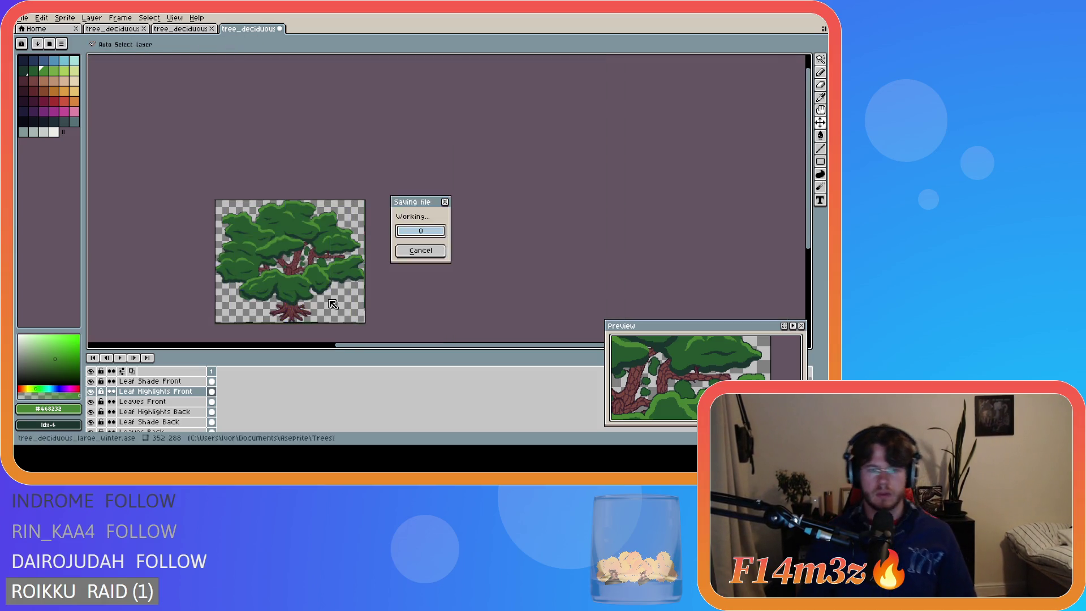
{"action": "scroll", "coordinate": [325, 300], "scroll_direction": "up", "scroll_amount": 1}
{"action": "left_click_drag", "start_coordinate": [357, 346], "coordinate": [312, 346]}
{"action": "left_click_drag", "start_coordinate": [808, 197], "coordinate": [802, 207]}
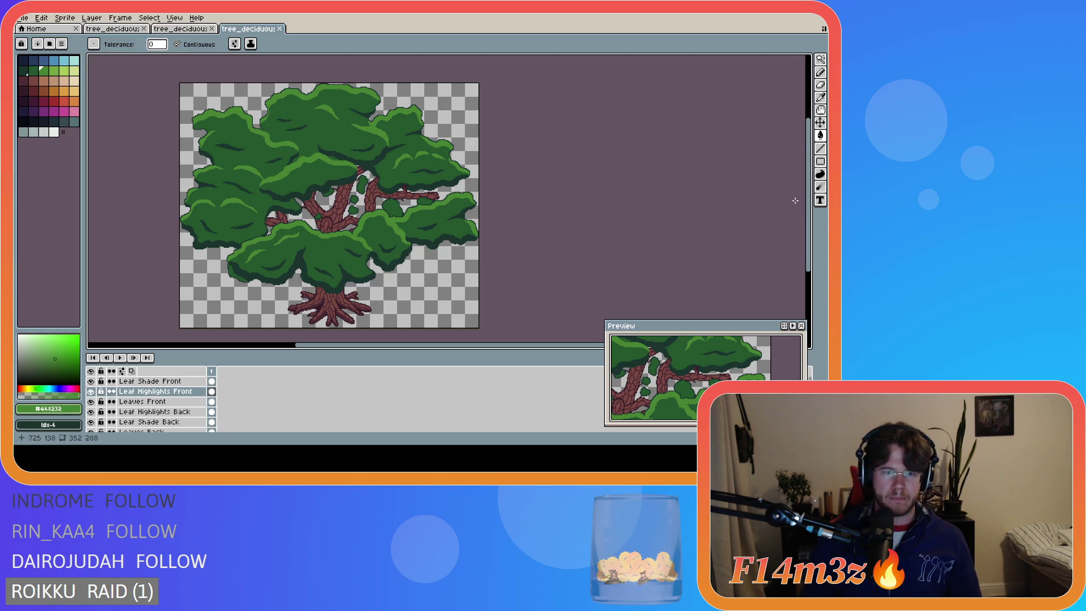
{"action": "key", "text": "ctrl+s"}
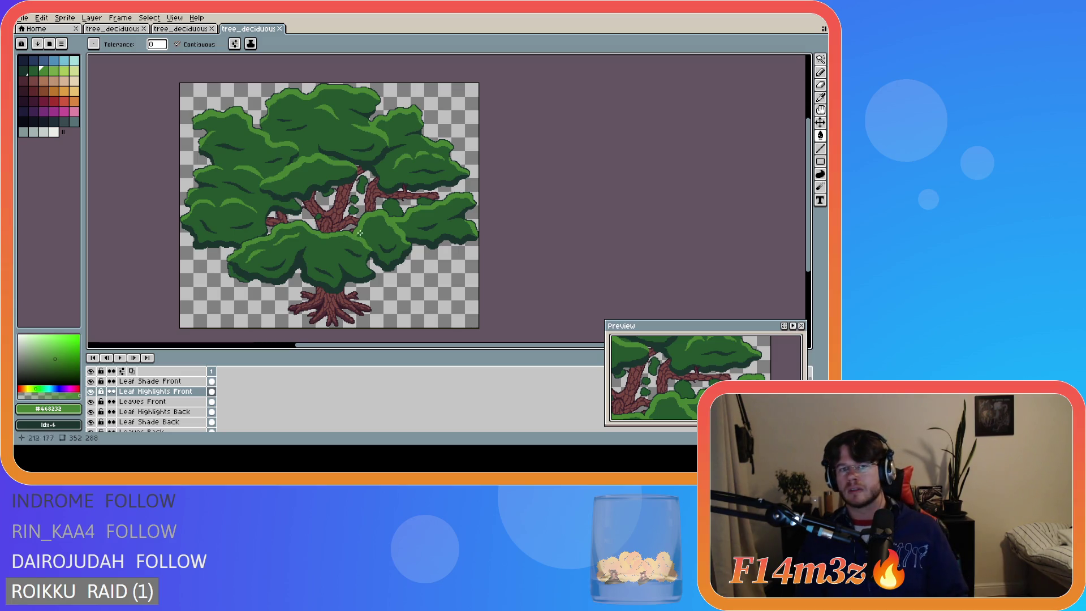
On Leaf Highlights Back, draw a short light-green arc on the top-left leaf clump with the Pencil
{"action": "scroll", "coordinate": [280, 106], "scroll_direction": "up", "scroll_amount": 1}
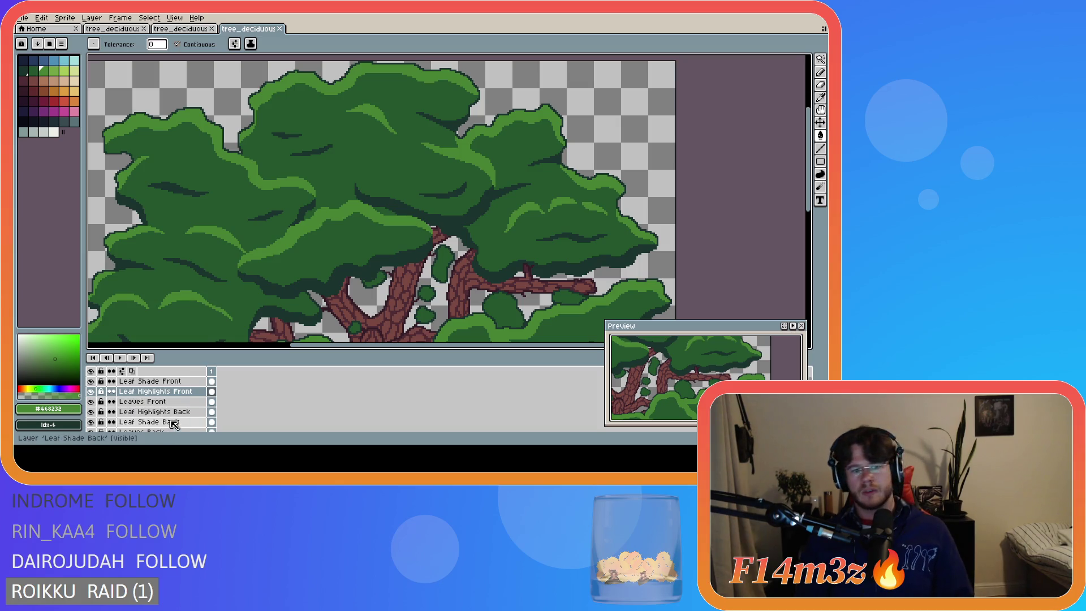
{"action": "scroll", "coordinate": [187, 426], "scroll_direction": "down", "scroll_amount": 1}
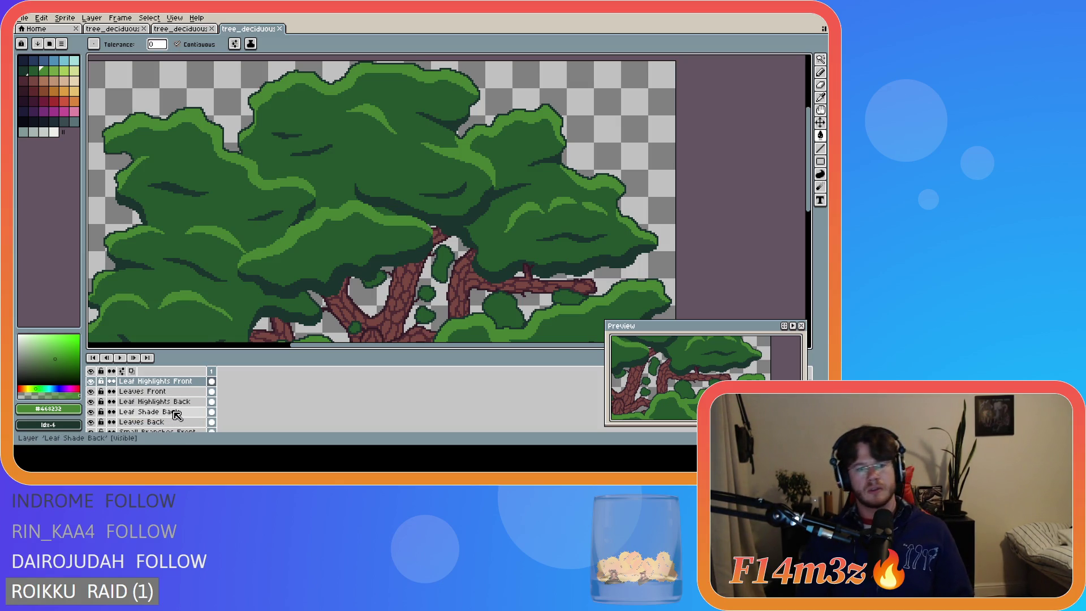
{"action": "left_click", "coordinate": [186, 404]}
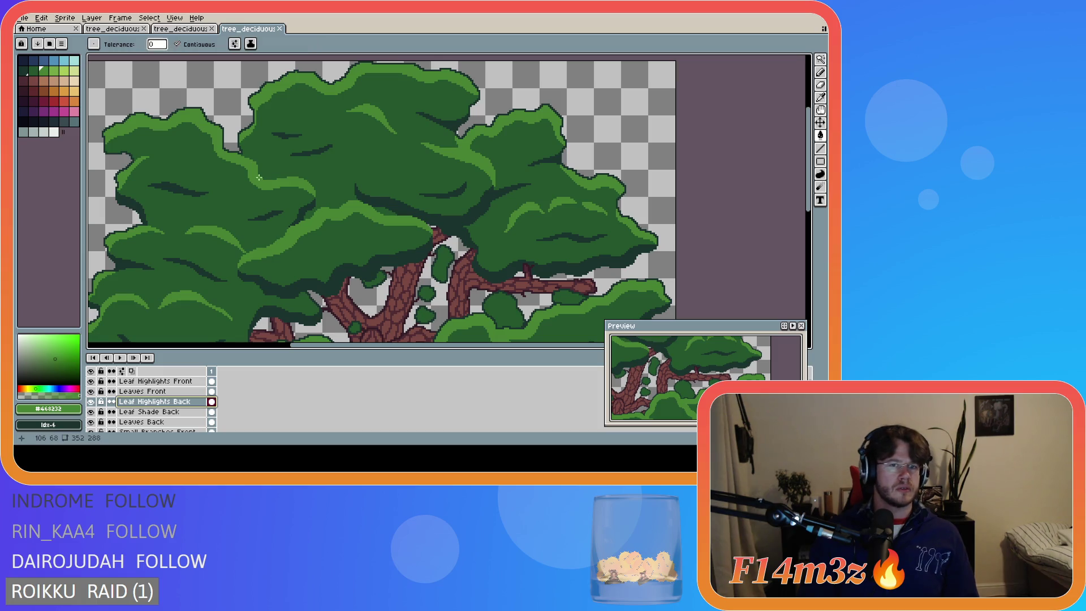
{"action": "key", "text": "b"}
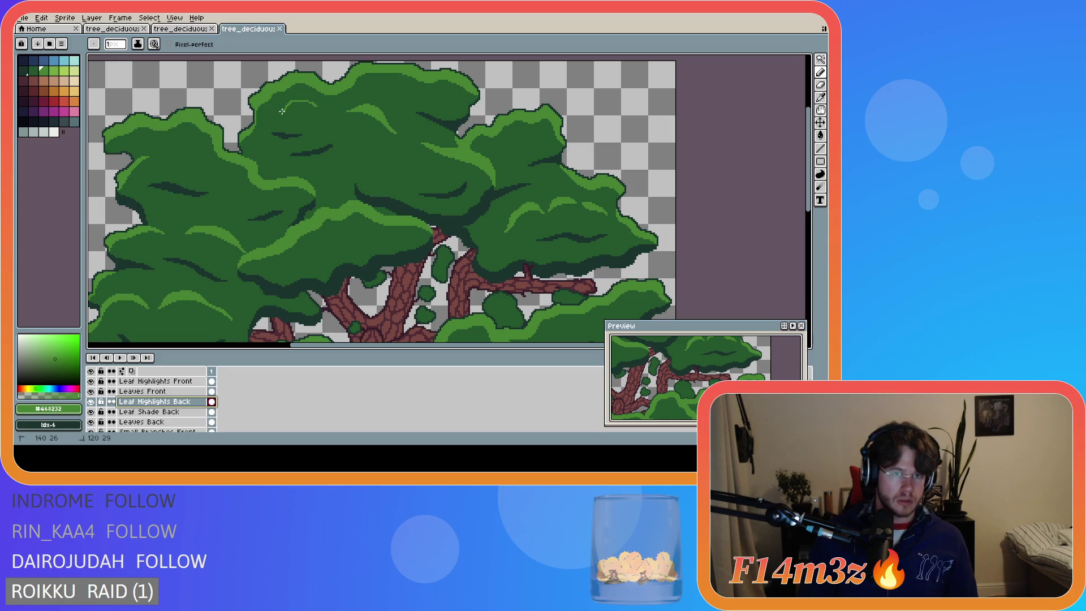
{"action": "left_click", "coordinate": [315, 108]}
{"action": "mouse_move", "coordinate": [315, 107]}
{"action": "left_mouse_down"}
{"action": "mouse_move", "coordinate": [285, 106]}
{"action": "mouse_move", "coordinate": [311, 102]}
{"action": "left_mouse_up"}
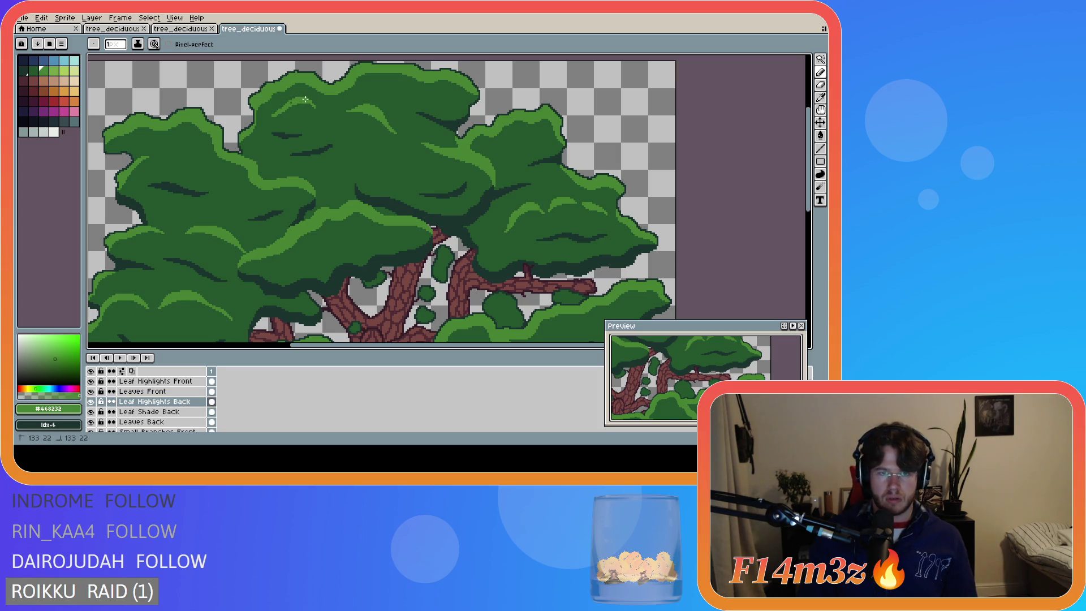
{"action": "scroll", "coordinate": [314, 102], "scroll_direction": "up", "scroll_amount": 2}
{"action": "key", "text": "e"}
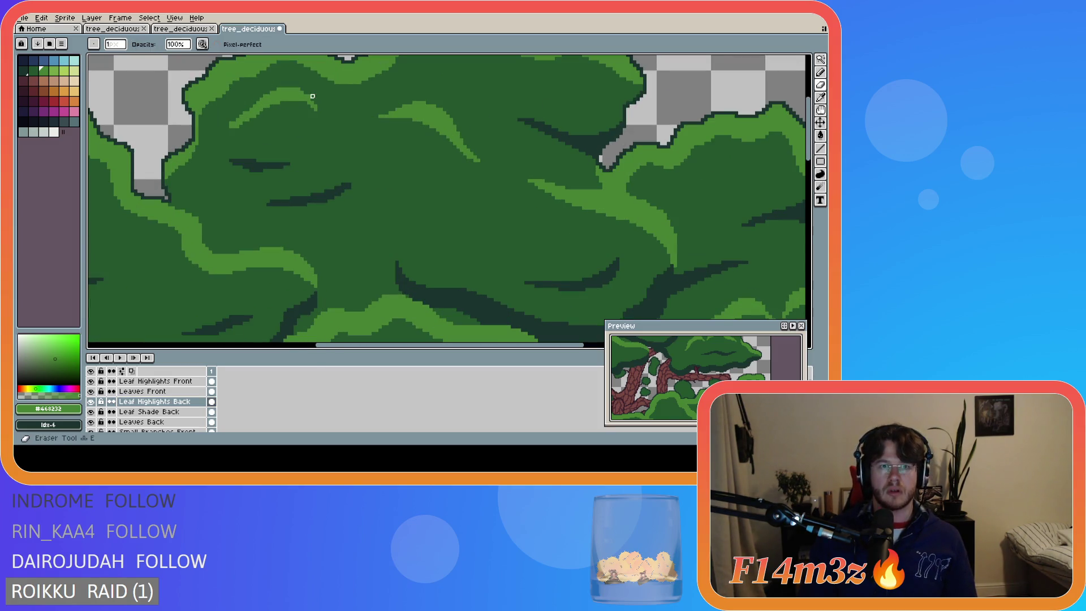
{"action": "key", "text": "b"}
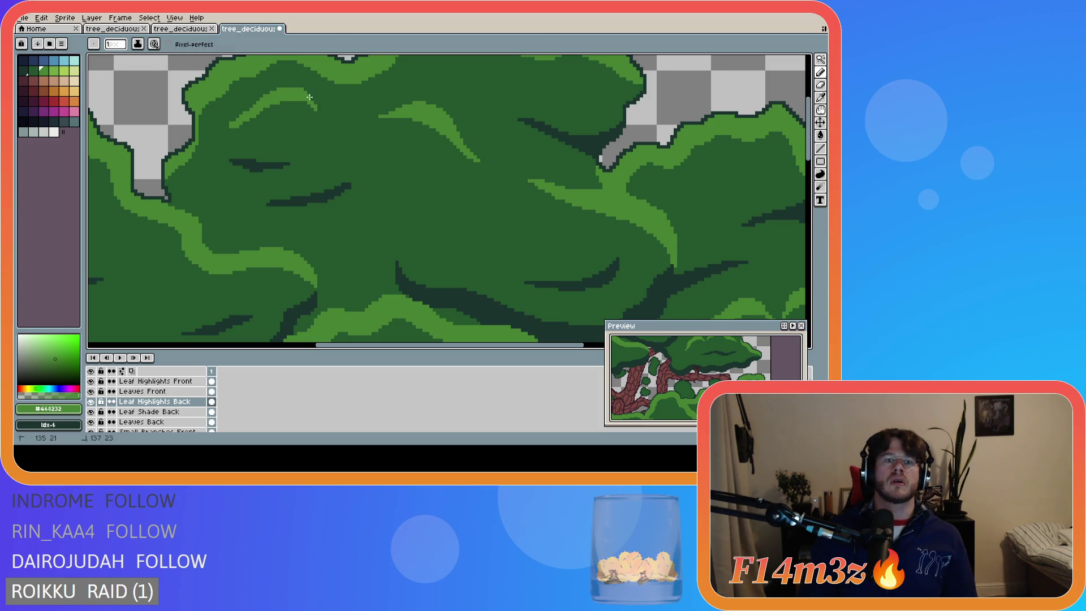
{"action": "scroll", "coordinate": [327, 141], "scroll_direction": "down", "scroll_amount": 1}
{"action": "scroll", "coordinate": [327, 142], "scroll_direction": "down", "scroll_amount": 2}
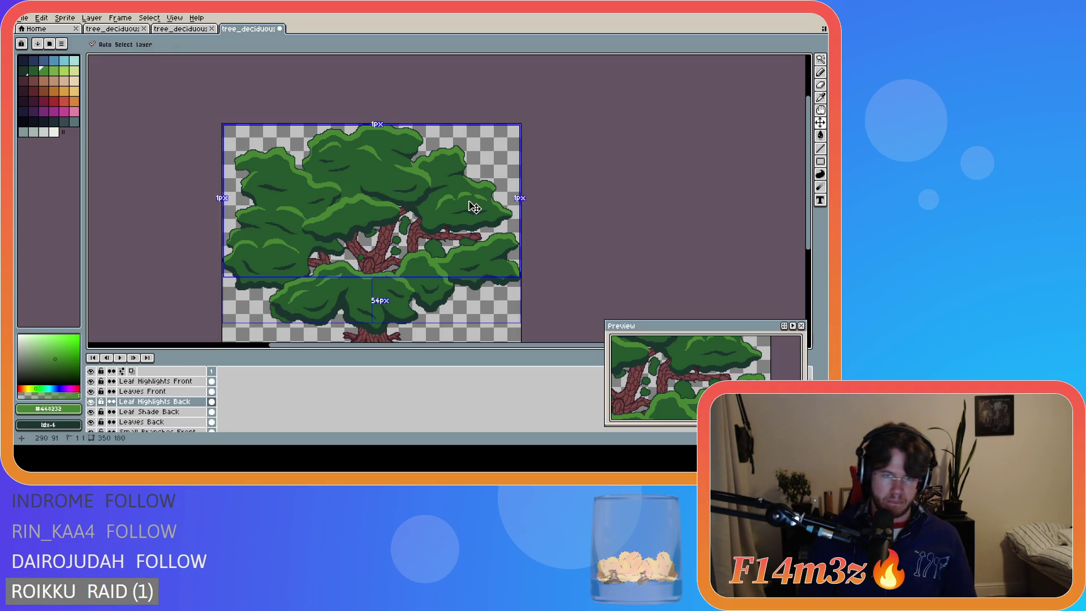
Undo the top-left highlight arc and save the tree file
{"action": "key", "text": "ctrl+z"}
{"action": "key", "text": "ctrl+s"}
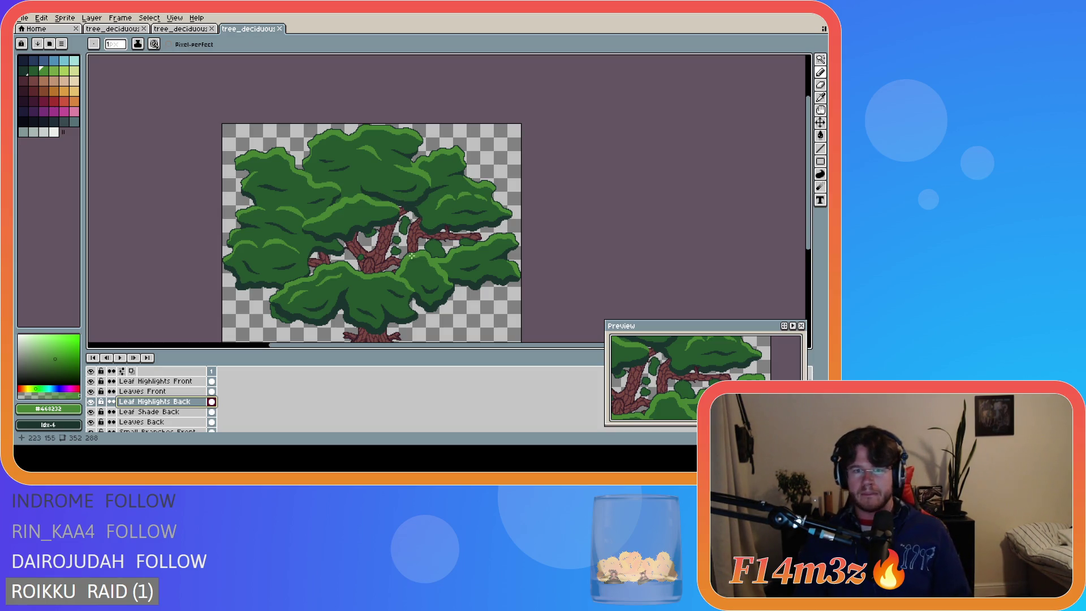
{"action": "scroll", "coordinate": [412, 256], "scroll_direction": "down", "scroll_amount": 2}
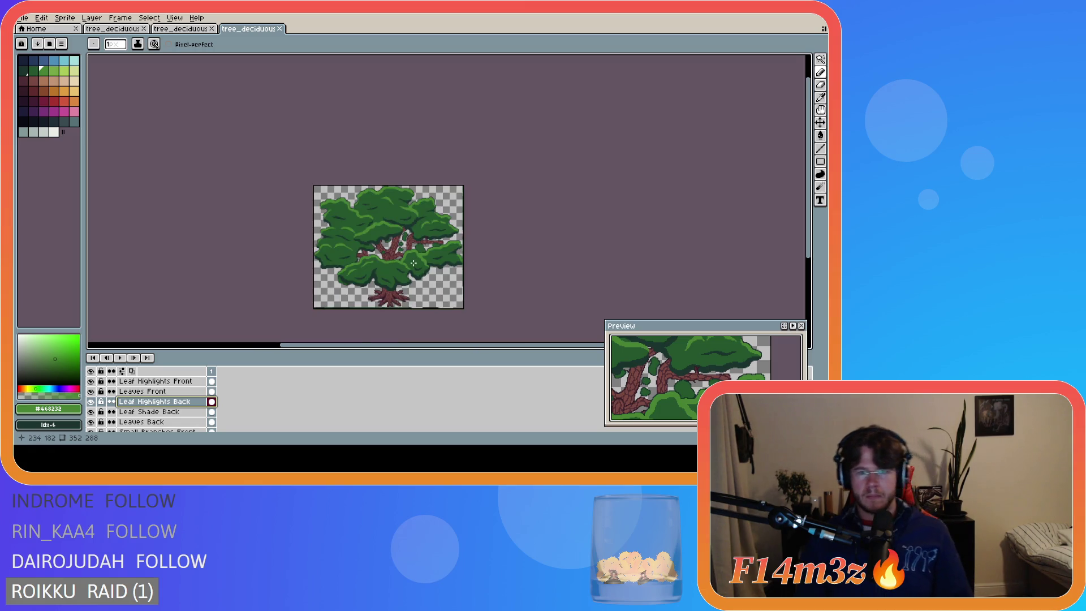
{"action": "scroll", "coordinate": [413, 263], "scroll_direction": "up", "scroll_amount": 2}
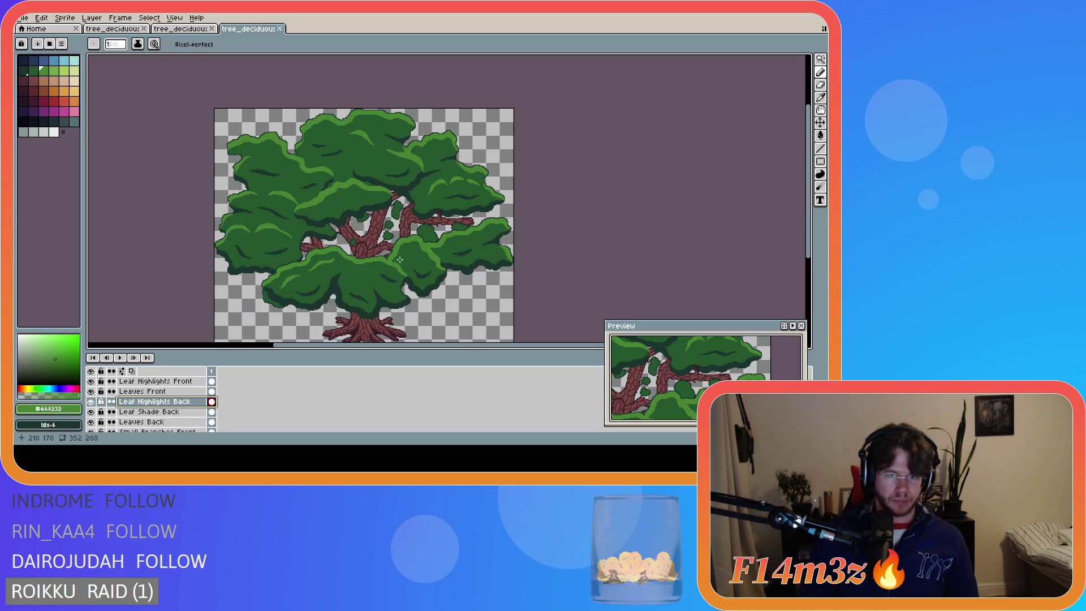
{"action": "scroll", "coordinate": [399, 261], "scroll_direction": "down", "scroll_amount": 2}
{"action": "scroll", "coordinate": [400, 264], "scroll_direction": "up", "scroll_amount": 2}
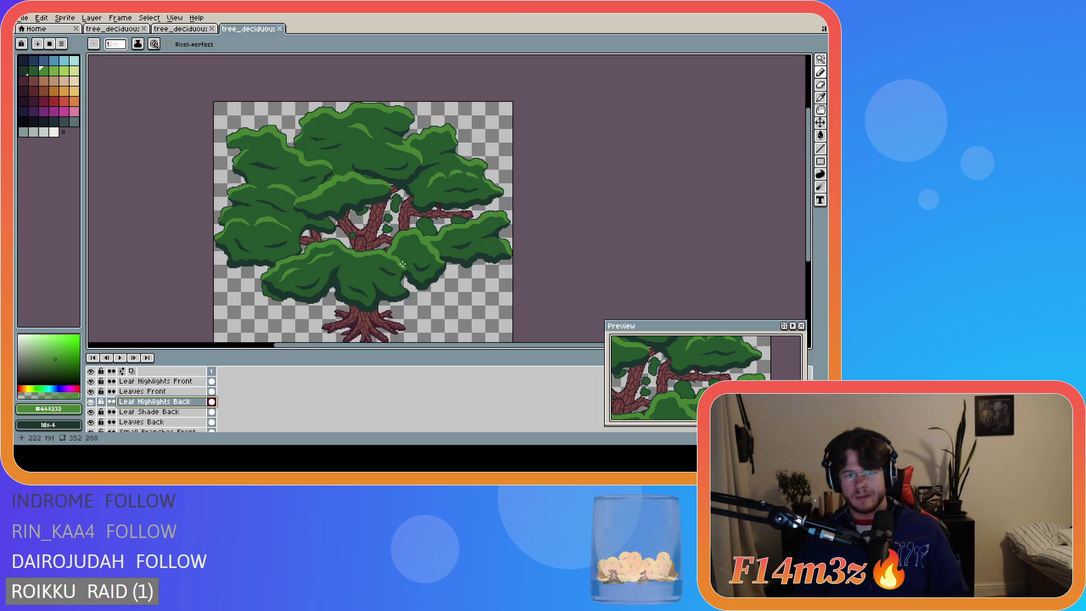
{"action": "scroll", "coordinate": [402, 264], "scroll_direction": "down", "scroll_amount": 2}
Zoom around the tree, then hide the Leaves Front layer to expose the trunk
{"action": "scroll", "coordinate": [403, 265], "scroll_direction": "up", "scroll_amount": 2}
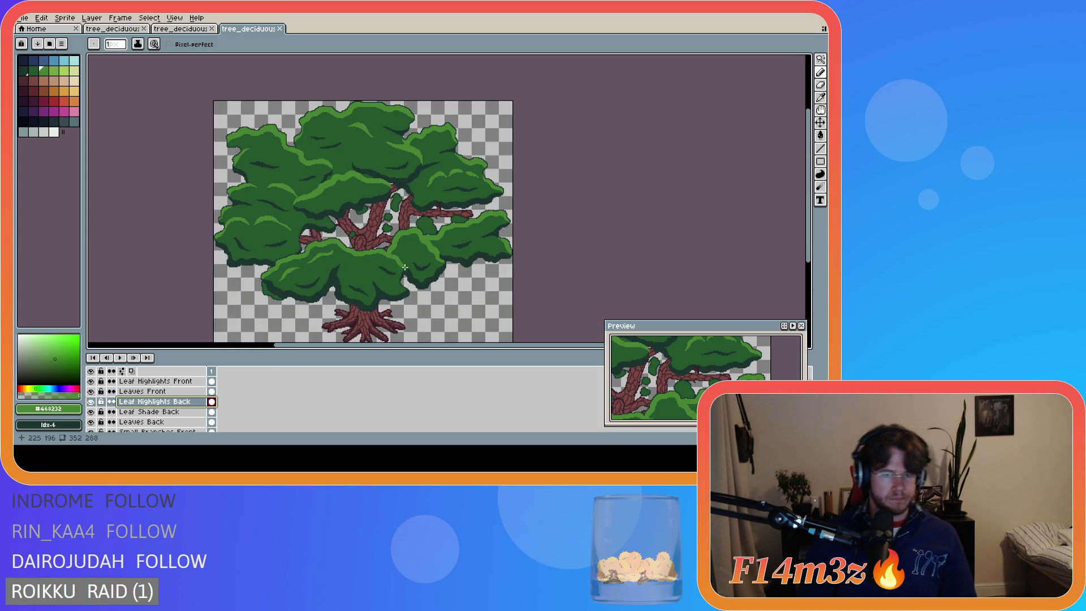
{"action": "scroll", "coordinate": [408, 275], "scroll_direction": "down", "scroll_amount": 2}
{"action": "scroll", "coordinate": [408, 275], "scroll_direction": "up", "scroll_amount": 2}
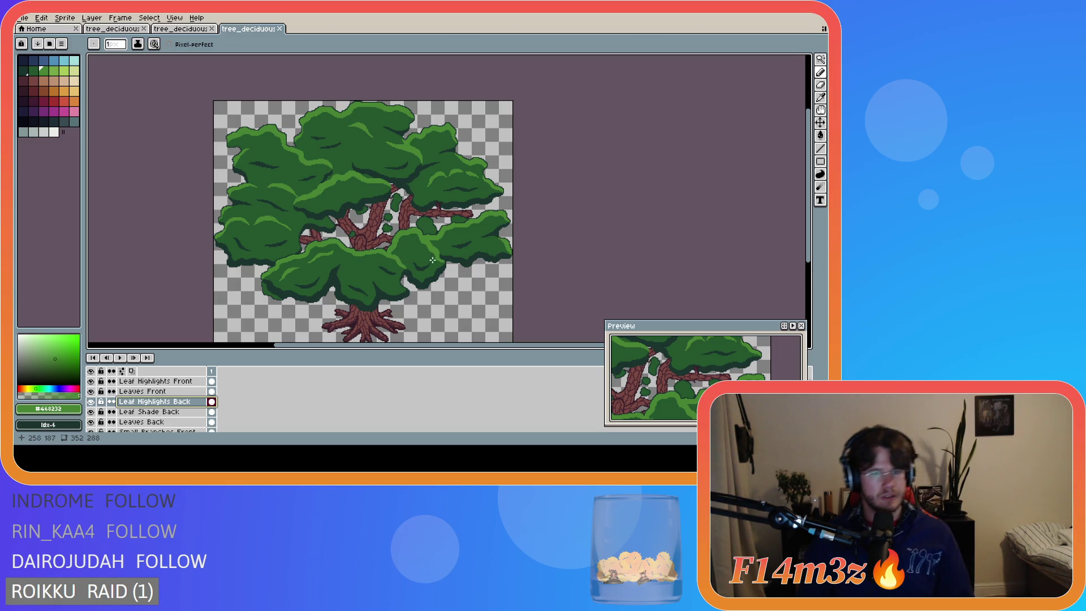
{"action": "scroll", "coordinate": [442, 273], "scroll_direction": "down", "scroll_amount": 2}
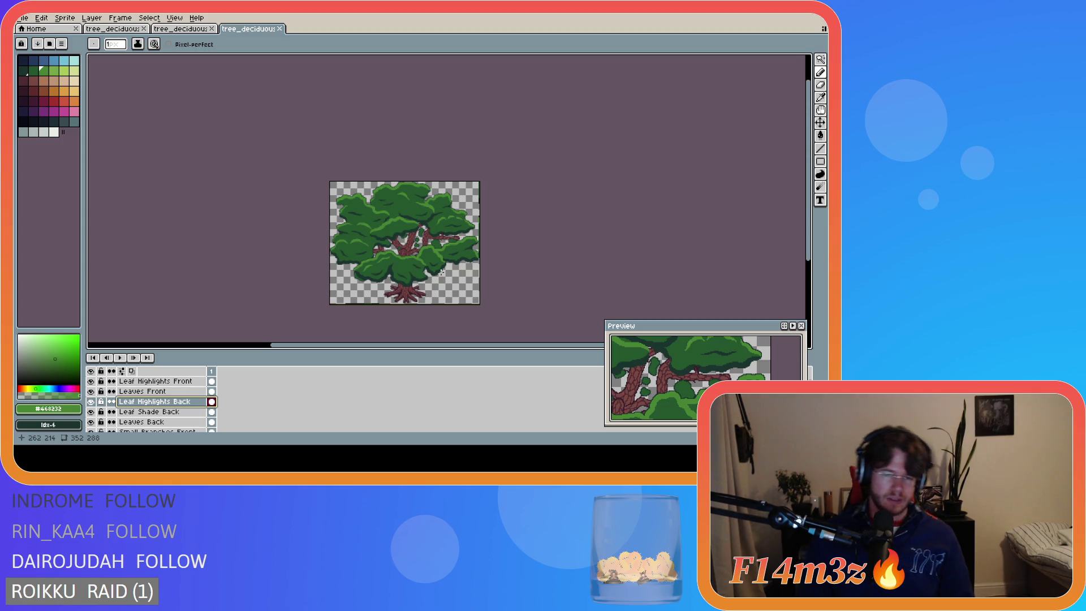
{"action": "scroll", "coordinate": [431, 272], "scroll_direction": "up", "scroll_amount": 1}
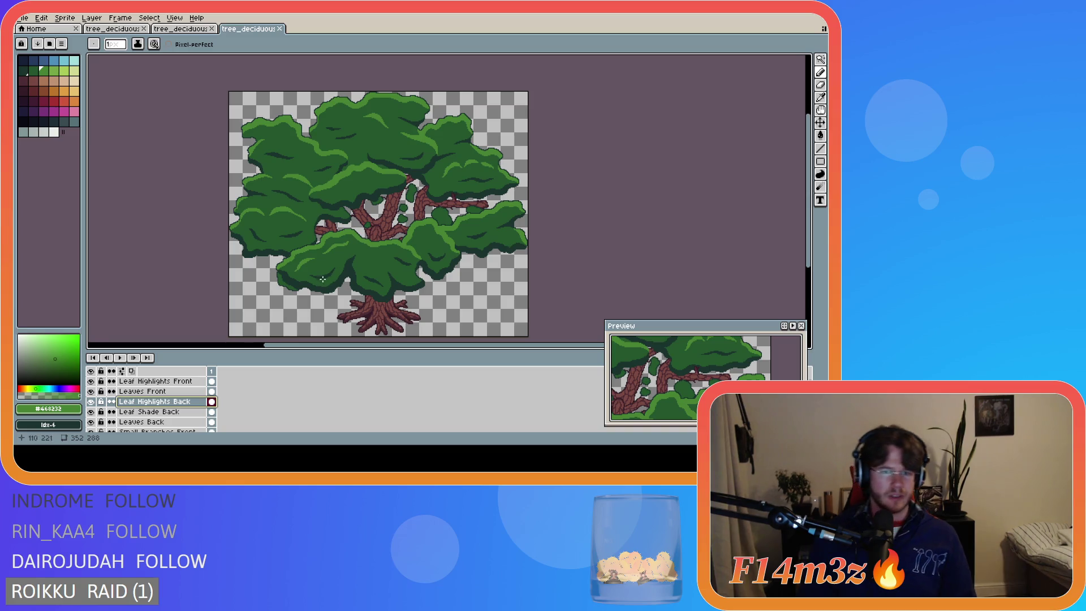
{"action": "scroll", "coordinate": [369, 264], "scroll_direction": "up", "scroll_amount": 1}
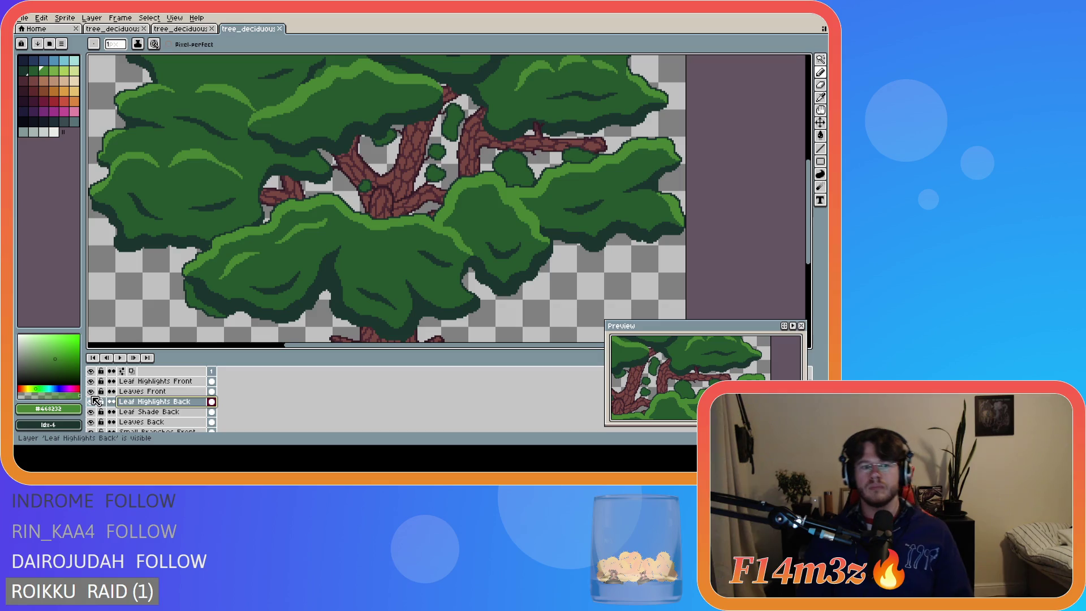
{"action": "left_click", "coordinate": [92, 391]}
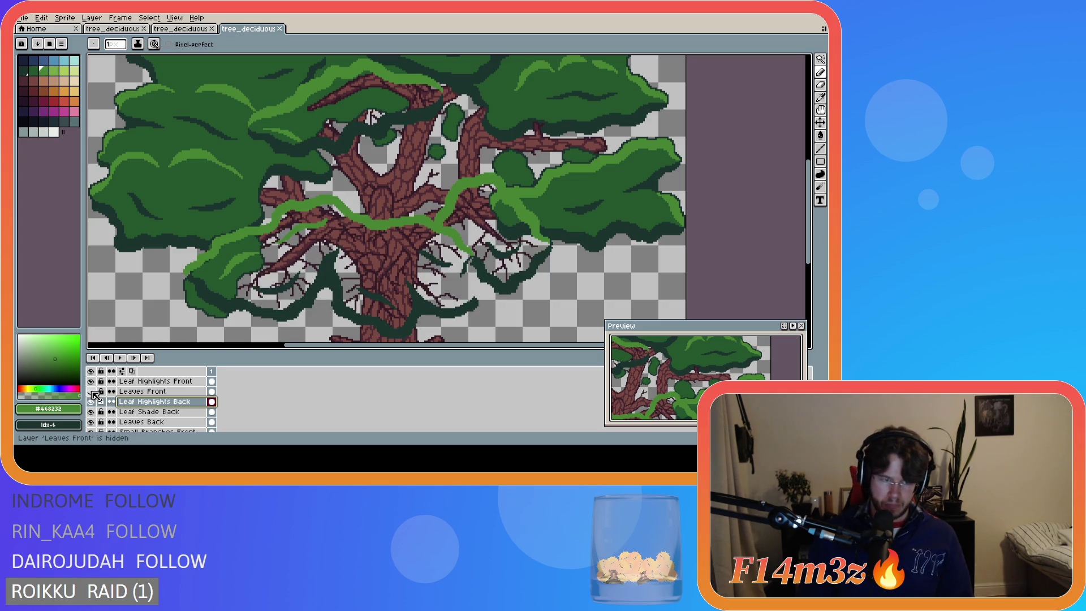
Show Leaves Front, toggle Leaf Highlights Back visibility, and make Leaves Front the active layer
{"action": "key", "text": "minus"}
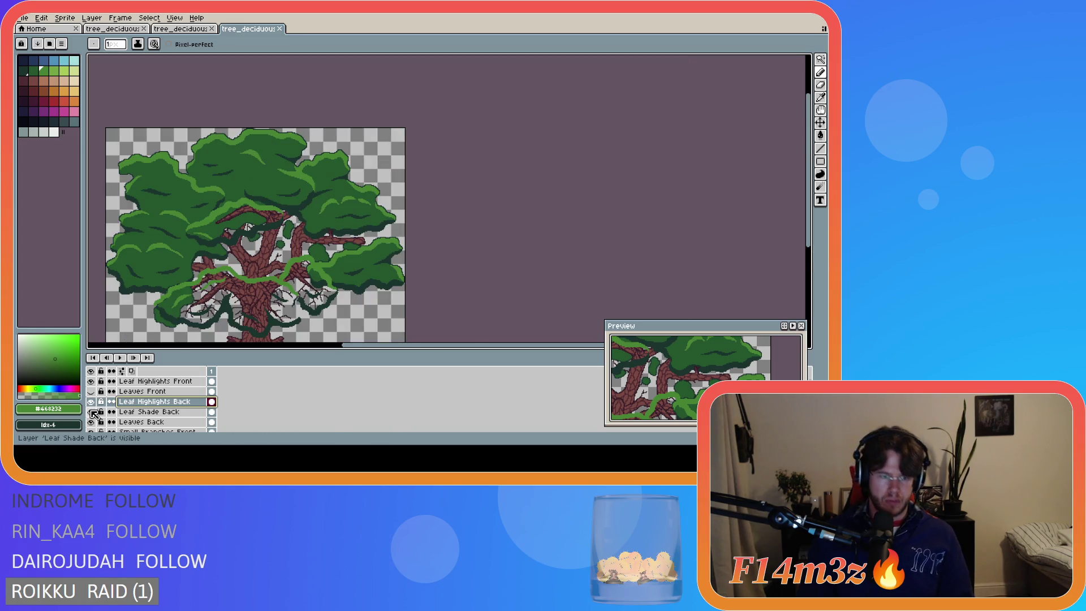
{"action": "left_click", "coordinate": [91, 392]}
{"action": "left_click", "coordinate": [92, 402]}
{"action": "left_click", "coordinate": [92, 402]}
{"action": "left_click", "coordinate": [92, 401]}
{"action": "left_click", "coordinate": [92, 401]}
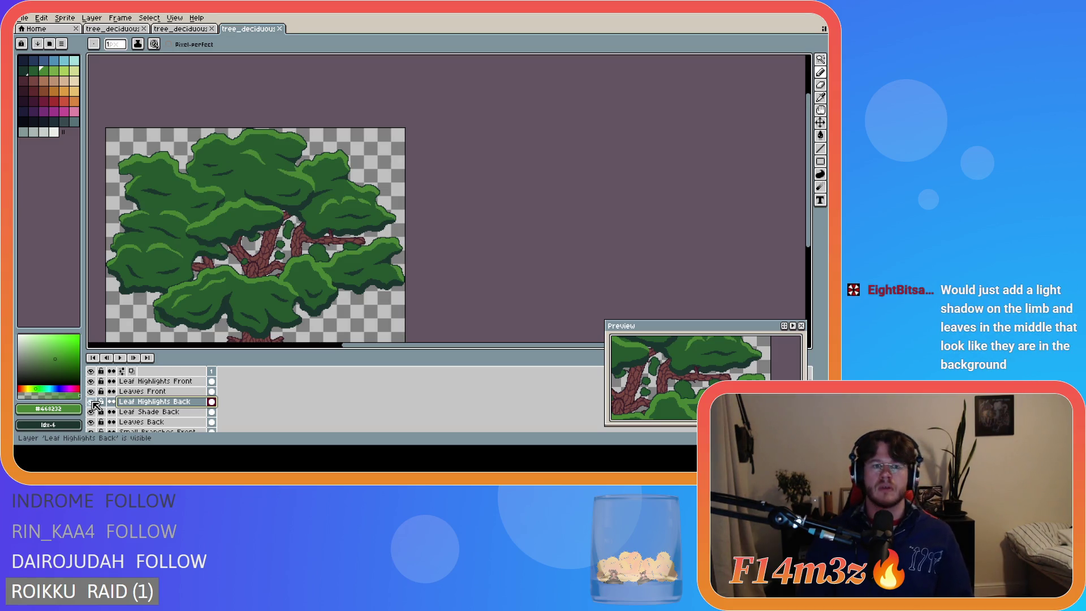
{"action": "left_click", "coordinate": [118, 391]}
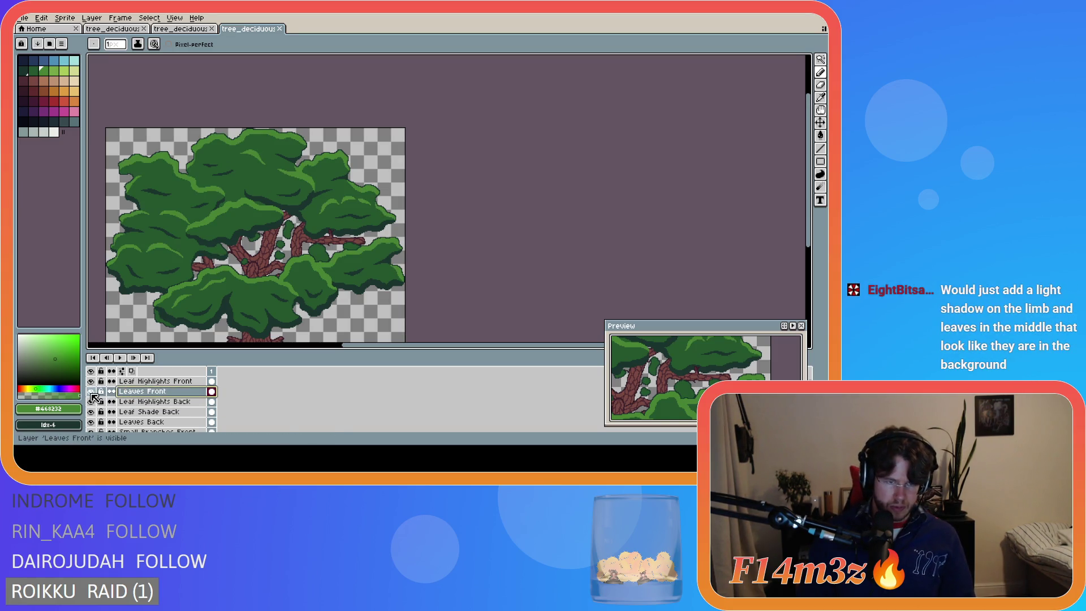
Hide Leaves Front briefly to inspect the trunk, then make it visible again
{"action": "left_click", "coordinate": [91, 392]}
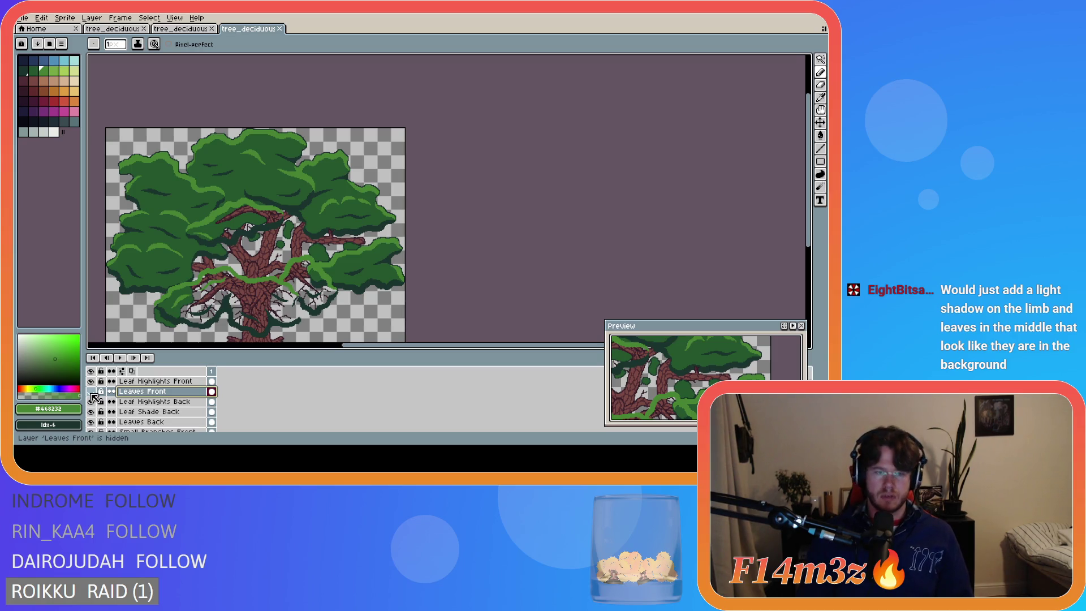
{"action": "scroll", "coordinate": [228, 297], "scroll_direction": "up", "scroll_amount": 1}
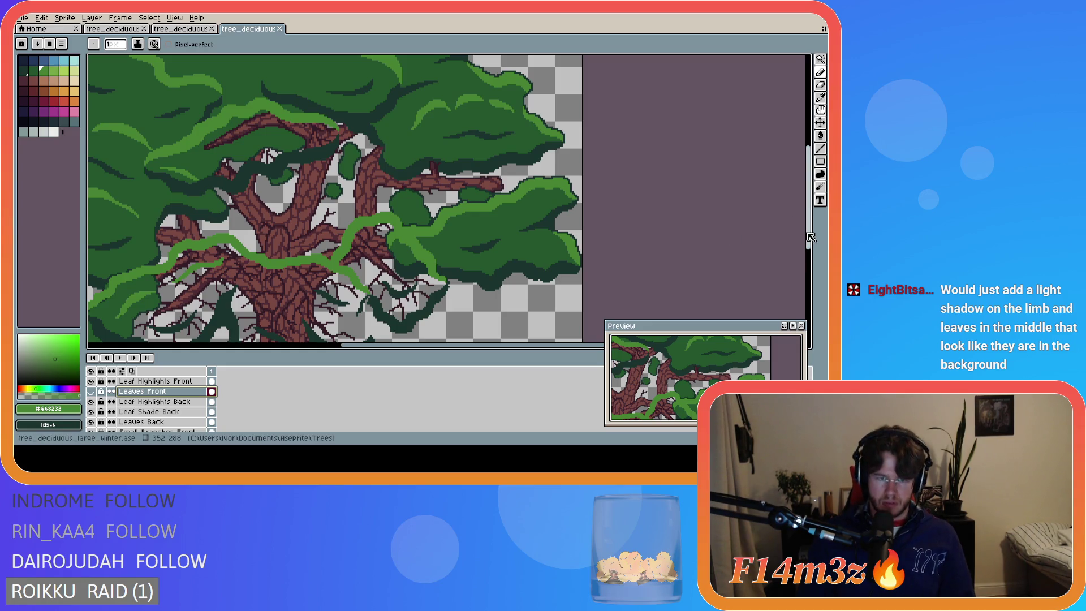
{"action": "left_click_drag", "start_coordinate": [809, 247], "coordinate": [789, 260]}
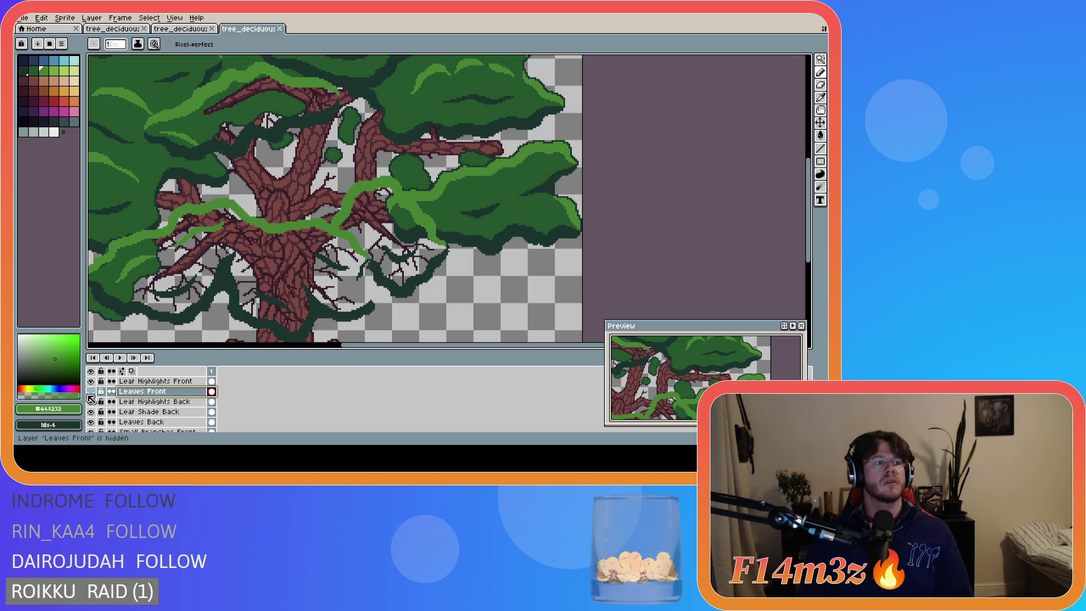
{"action": "left_click", "coordinate": [90, 391]}
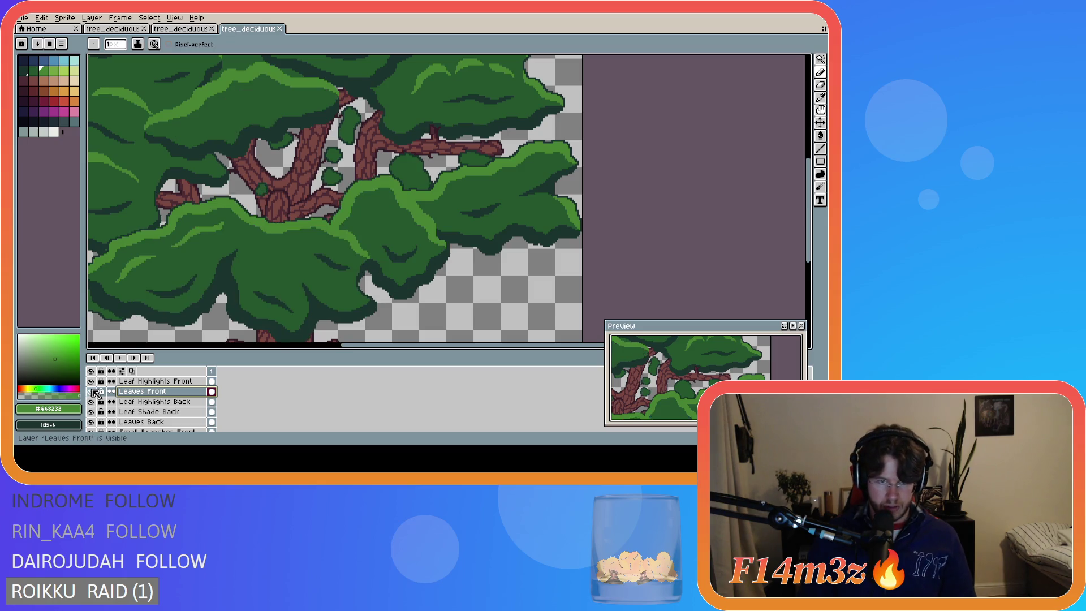
{"action": "scroll", "coordinate": [247, 243], "scroll_direction": "down", "scroll_amount": 2}
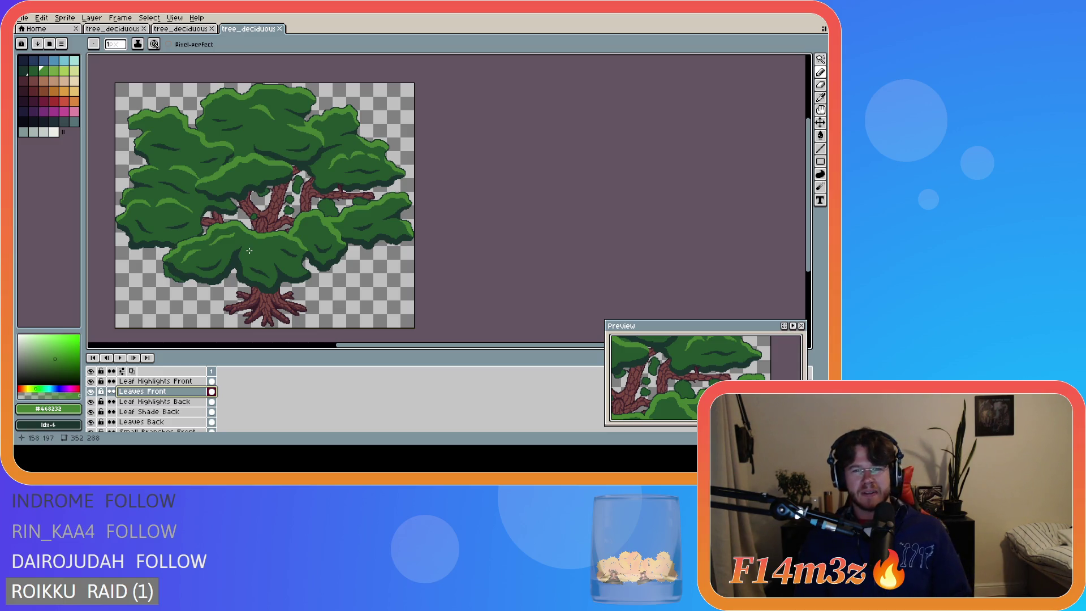
Toggle Leaves Back and Leaves Front off and on to compare, then select Leaf Highlights Front
{"action": "scroll", "coordinate": [295, 202], "scroll_direction": "up", "scroll_amount": 1}
{"action": "scroll", "coordinate": [249, 207], "scroll_direction": "down", "scroll_amount": 1}
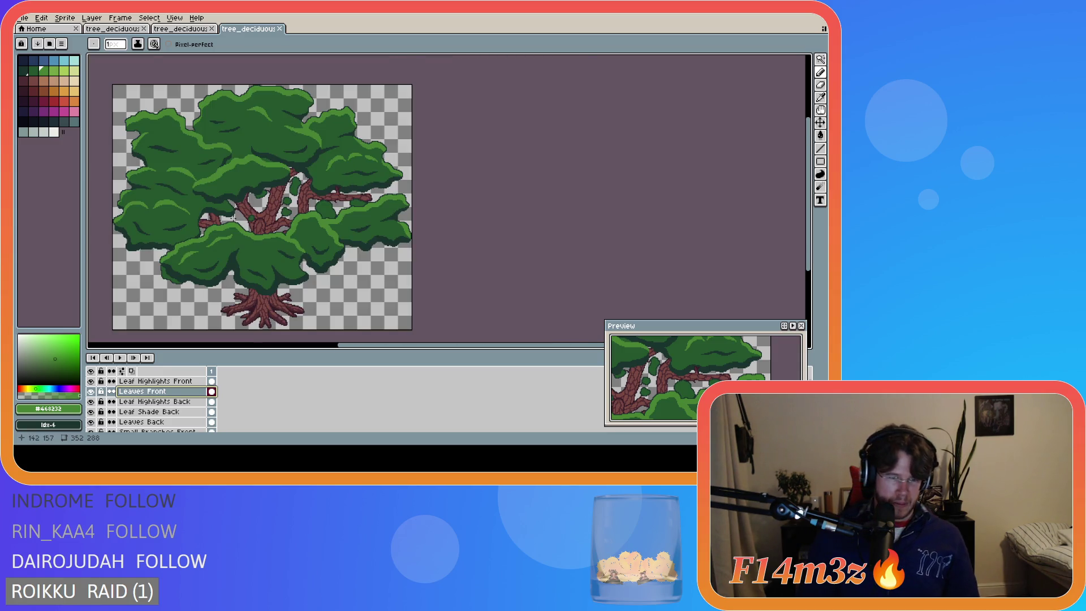
{"action": "scroll", "coordinate": [233, 217], "scroll_direction": "up", "scroll_amount": 1}
{"action": "scroll", "coordinate": [249, 214], "scroll_direction": "down", "scroll_amount": 1}
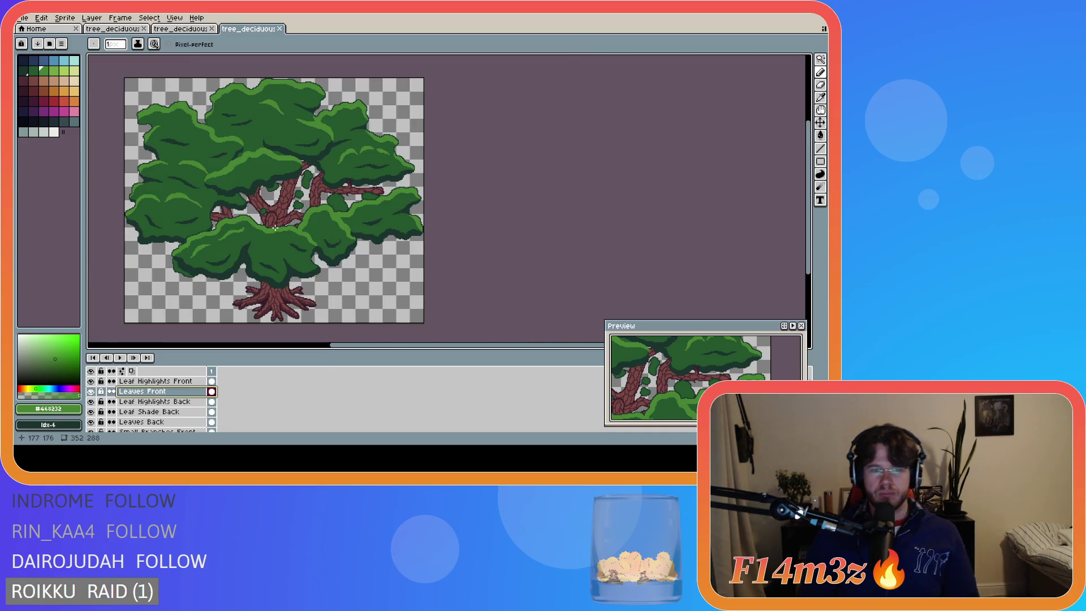
{"action": "scroll", "coordinate": [275, 228], "scroll_direction": "up", "scroll_amount": 1}
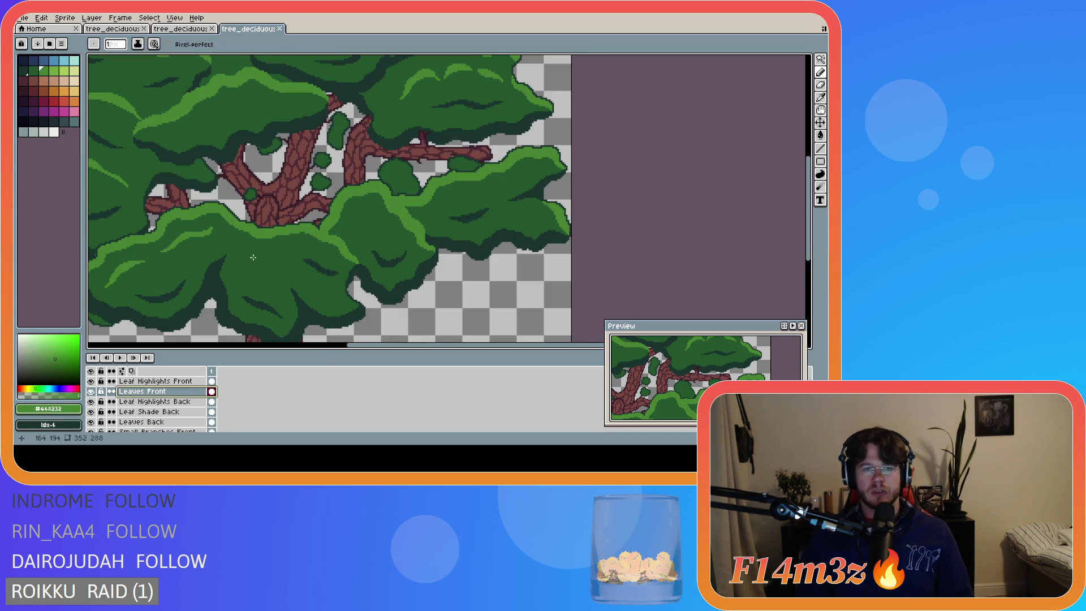
{"action": "left_click", "coordinate": [91, 423]}
{"action": "left_click", "coordinate": [91, 422]}
{"action": "left_click", "coordinate": [92, 392]}
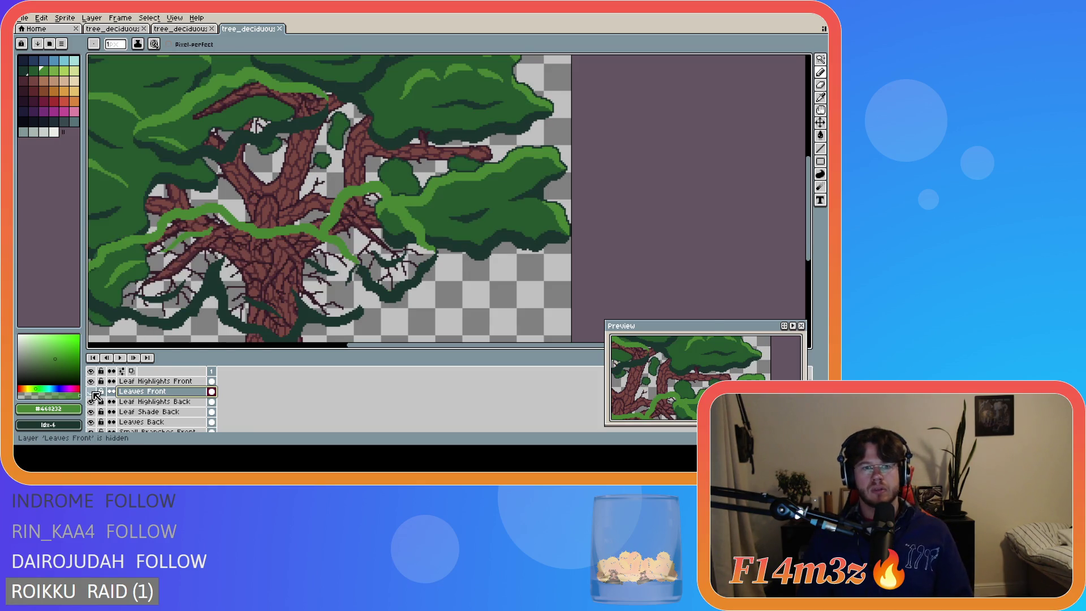
{"action": "left_click", "coordinate": [91, 391]}
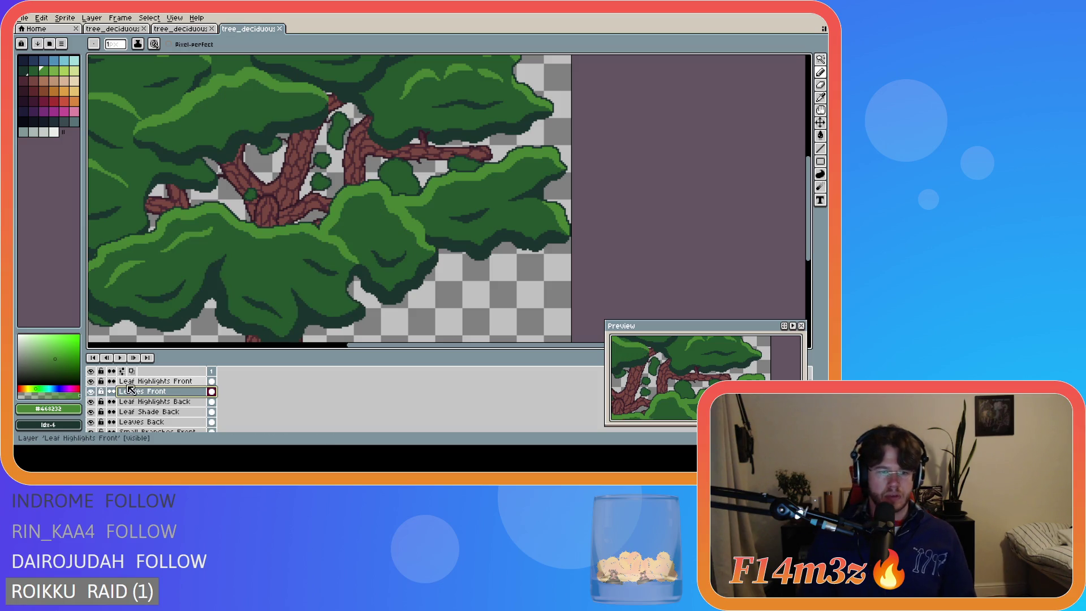
{"action": "left_click", "coordinate": [169, 383]}
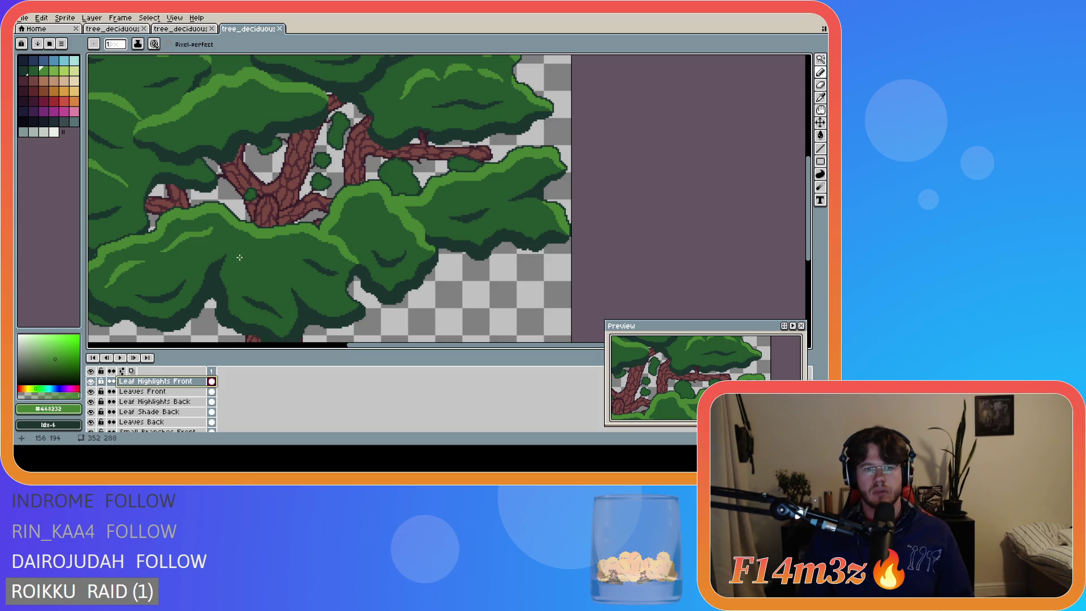
Draw a light-green highlight arc across the front leaf clump, undoing the extra tip extension
{"action": "mouse_move", "coordinate": [280, 264]}
{"action": "left_mouse_down"}
{"action": "mouse_move", "coordinate": [243, 256]}
{"action": "mouse_move", "coordinate": [254, 252]}
{"action": "left_mouse_up"}
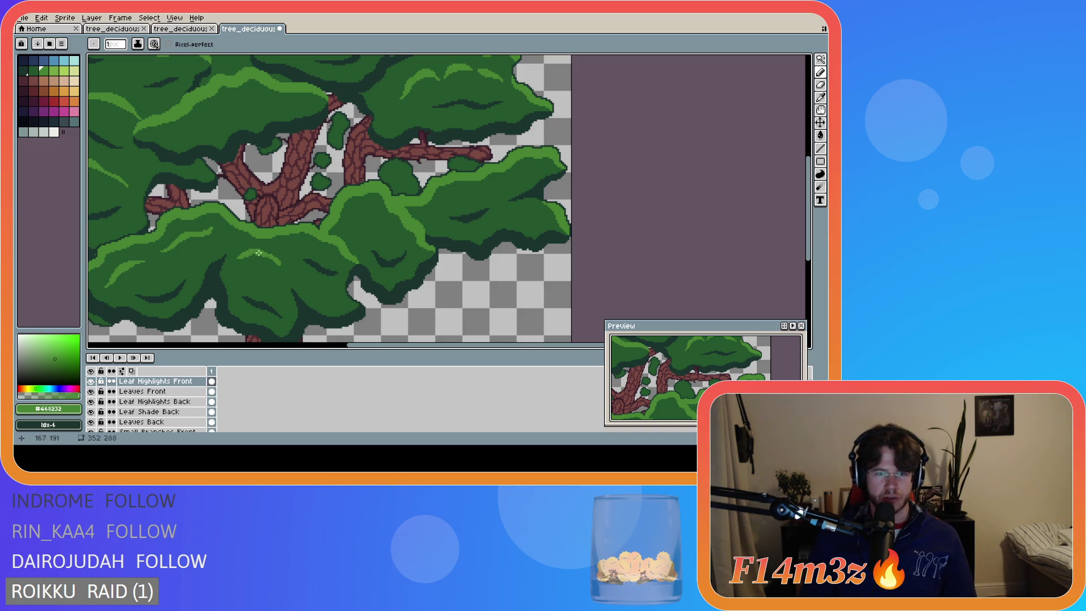
{"action": "scroll", "coordinate": [257, 258], "scroll_direction": "up", "scroll_amount": 1}
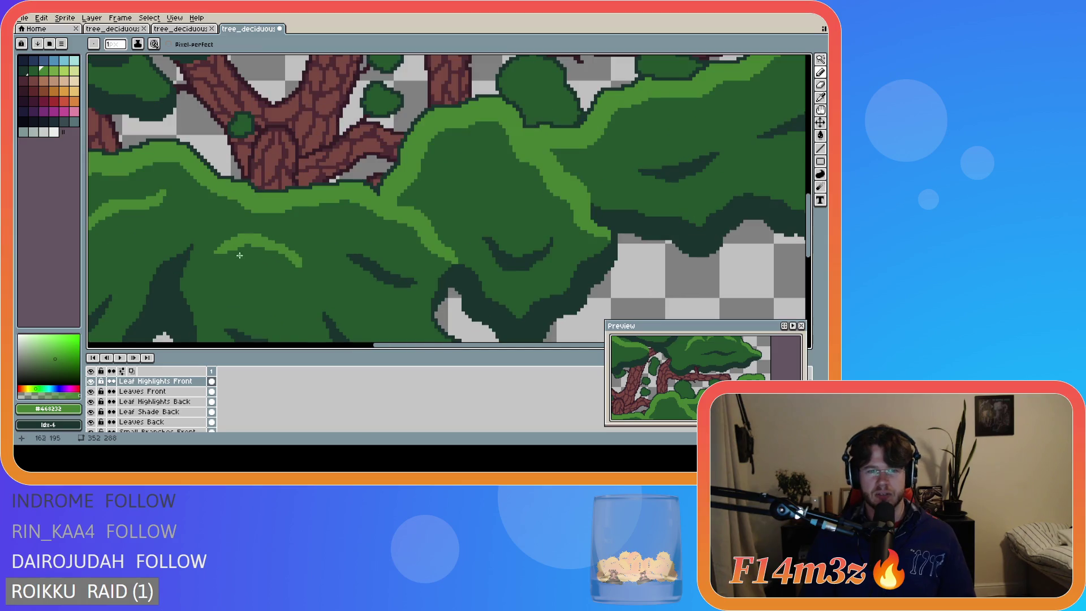
{"action": "scroll", "coordinate": [248, 248], "scroll_direction": "up", "scroll_amount": 1}
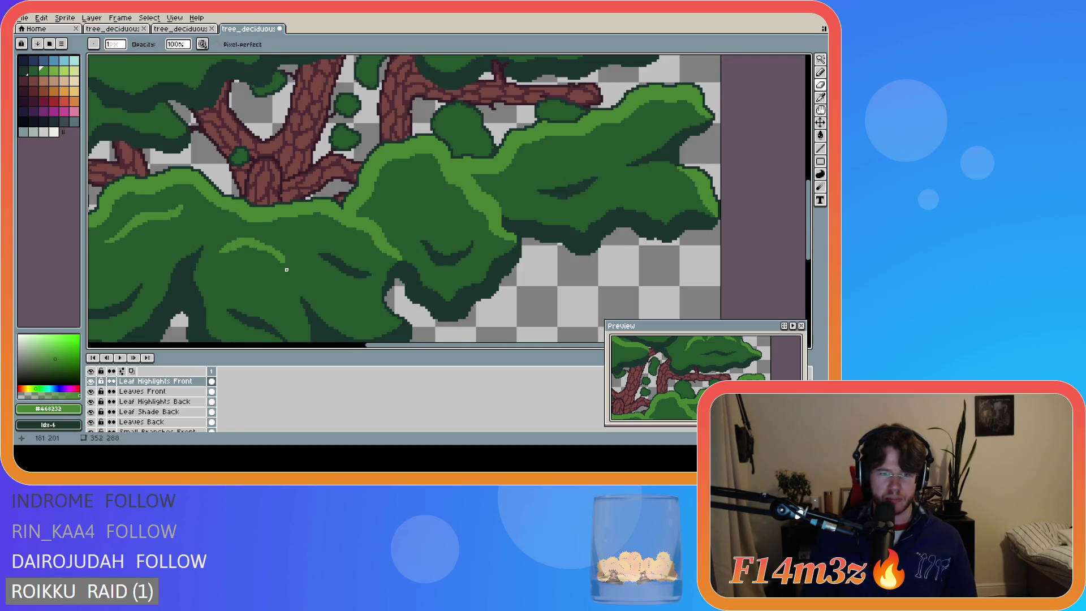
{"action": "scroll", "coordinate": [287, 270], "scroll_direction": "down", "scroll_amount": 1}
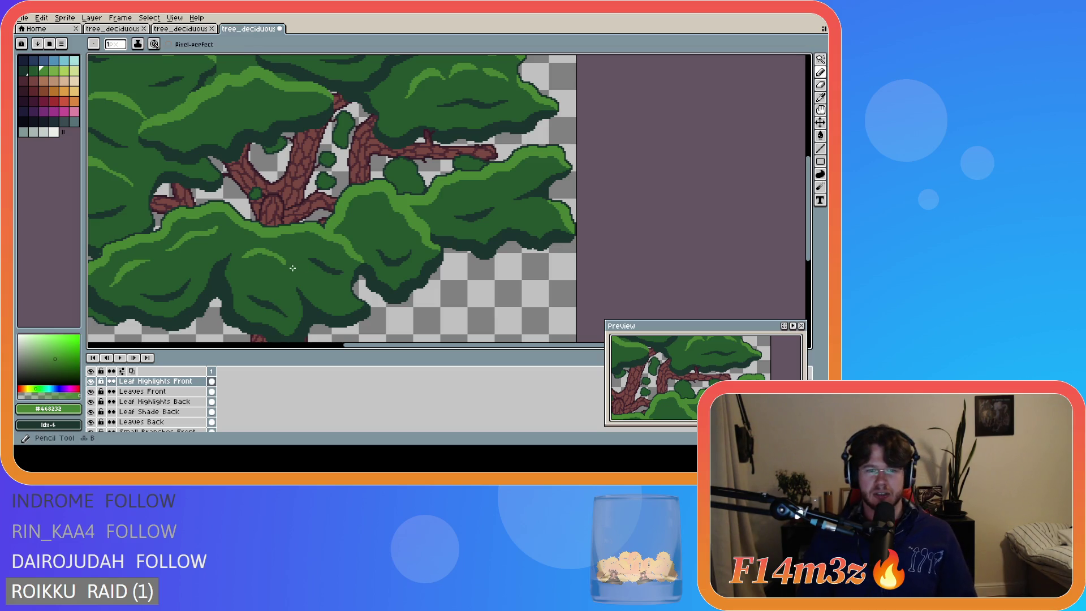
{"action": "scroll", "coordinate": [300, 268], "scroll_direction": "up", "scroll_amount": 2}
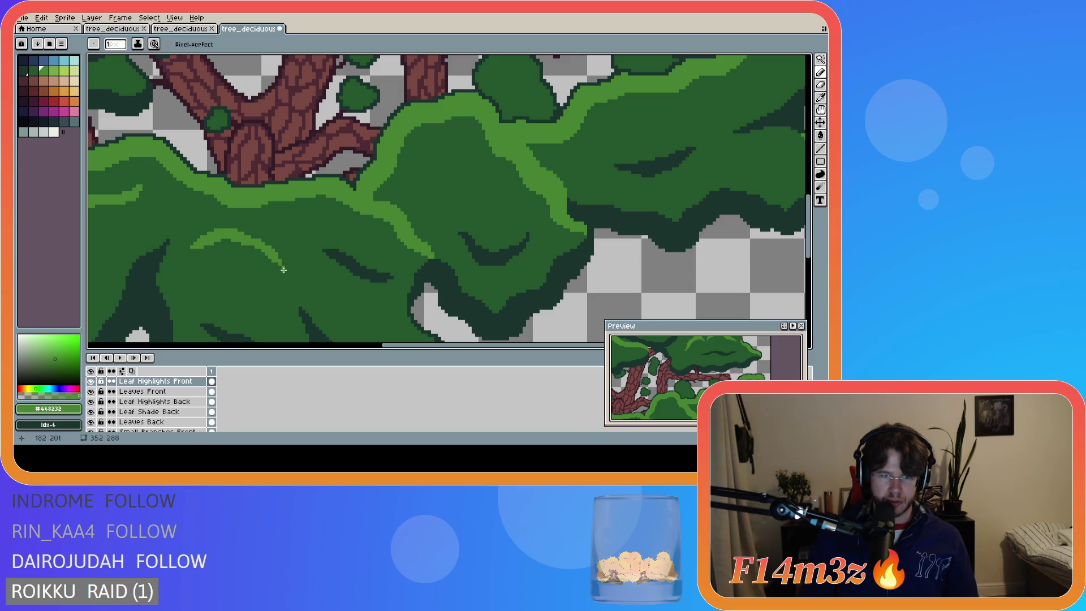
{"action": "left_click_drag", "start_coordinate": [273, 261], "coordinate": [281, 267]}
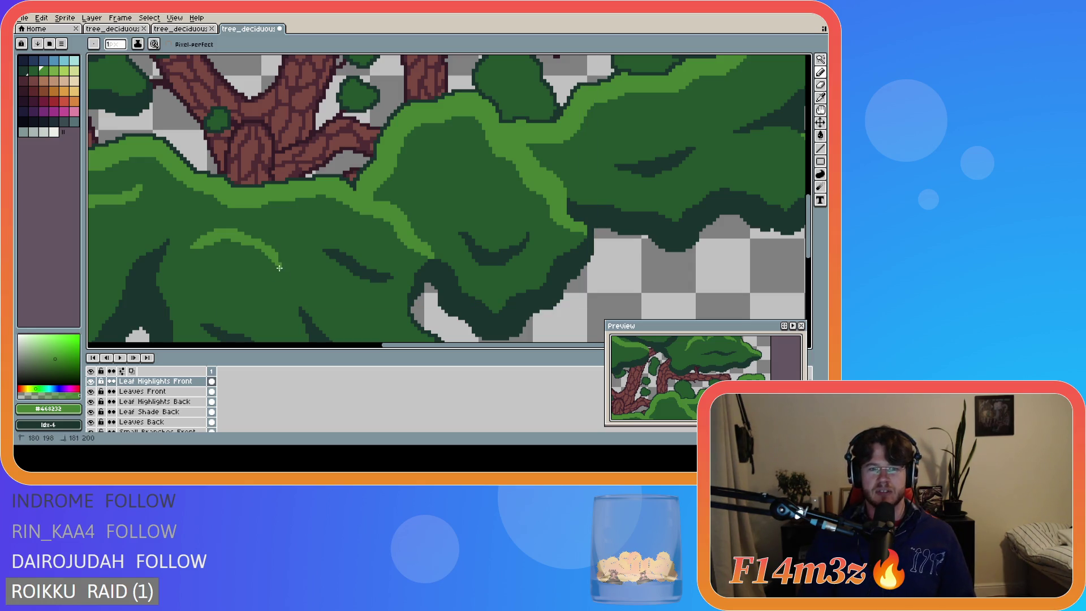
{"action": "left_click", "coordinate": [277, 259]}
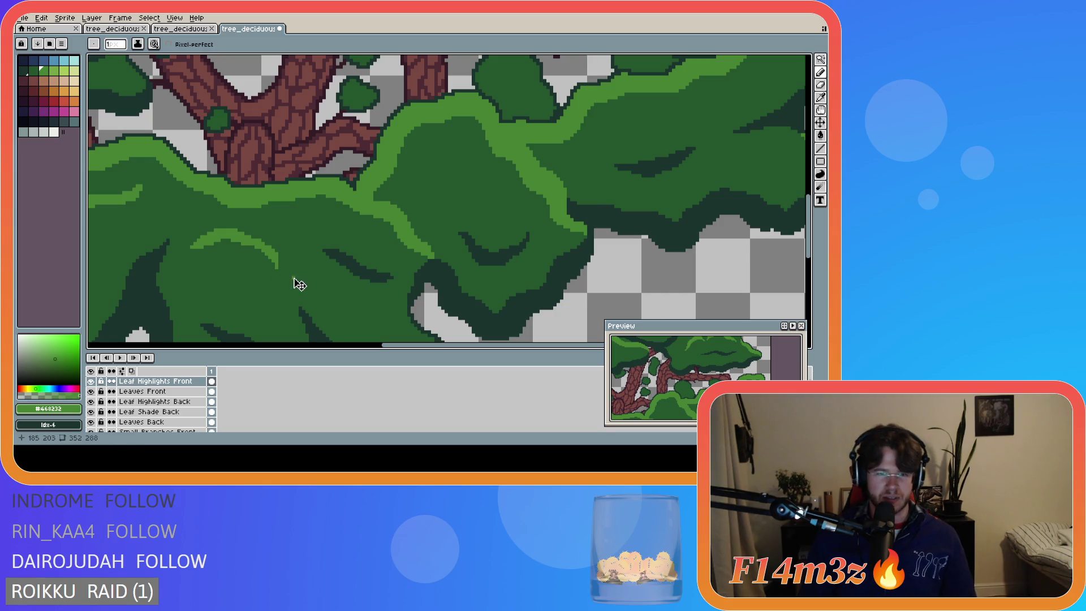
{"action": "key", "text": "ctrl+z"}
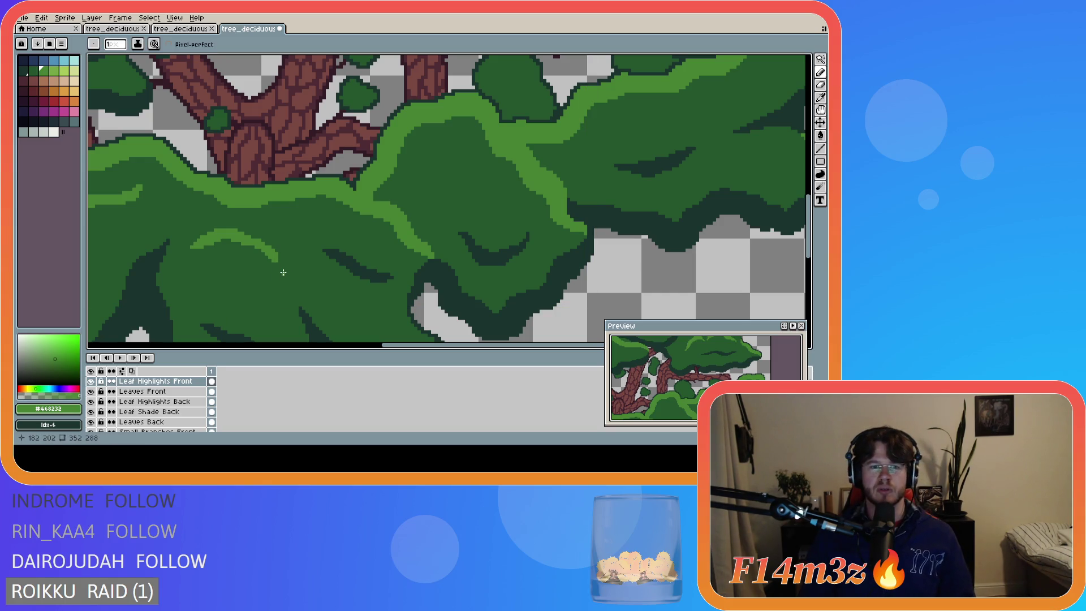
{"action": "key", "text": "e"}
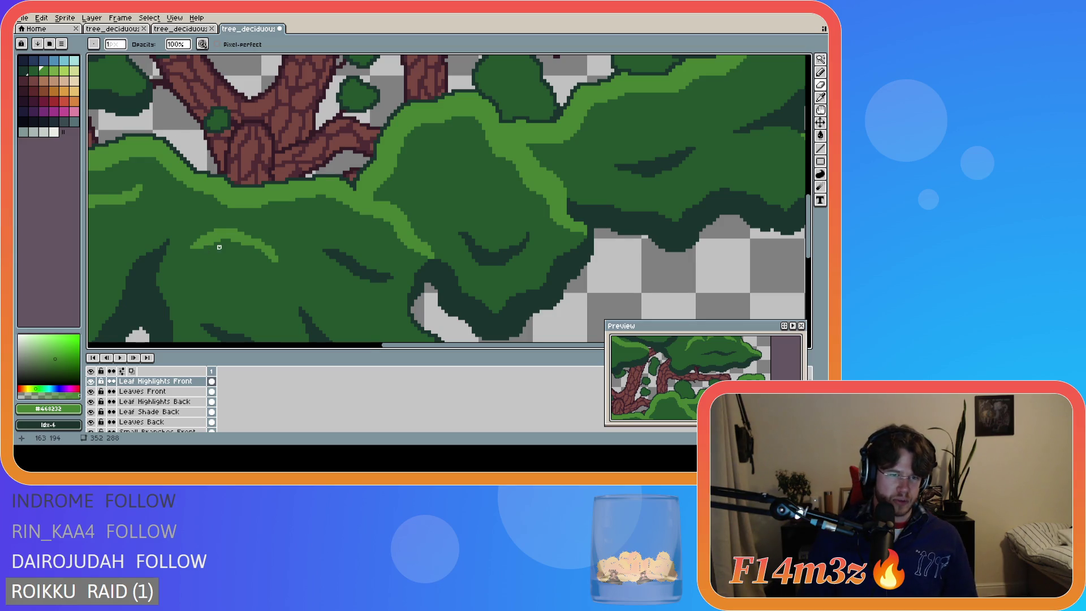
Save the highlighted tree as tree_deciduous_large_winter.ase
{"action": "scroll", "coordinate": [218, 249], "scroll_direction": "down", "scroll_amount": 2}
{"action": "scroll", "coordinate": [246, 264], "scroll_direction": "up", "scroll_amount": 1}
{"action": "scroll", "coordinate": [246, 264], "scroll_direction": "up", "scroll_amount": 1}
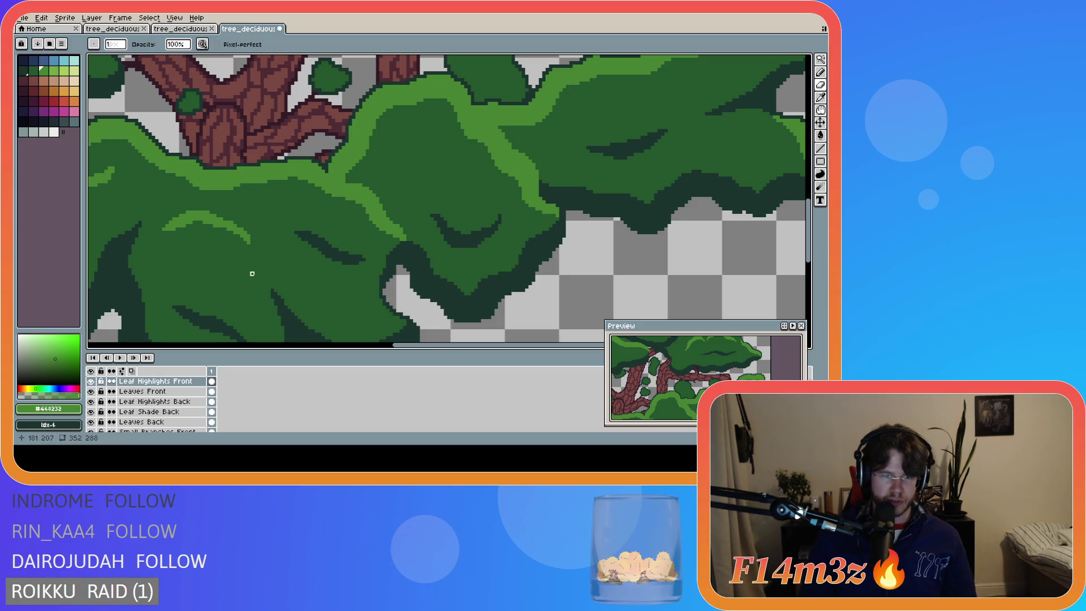
{"action": "scroll", "coordinate": [249, 277], "scroll_direction": "down", "scroll_amount": 1}
{"action": "key", "text": "ctrl+s"}
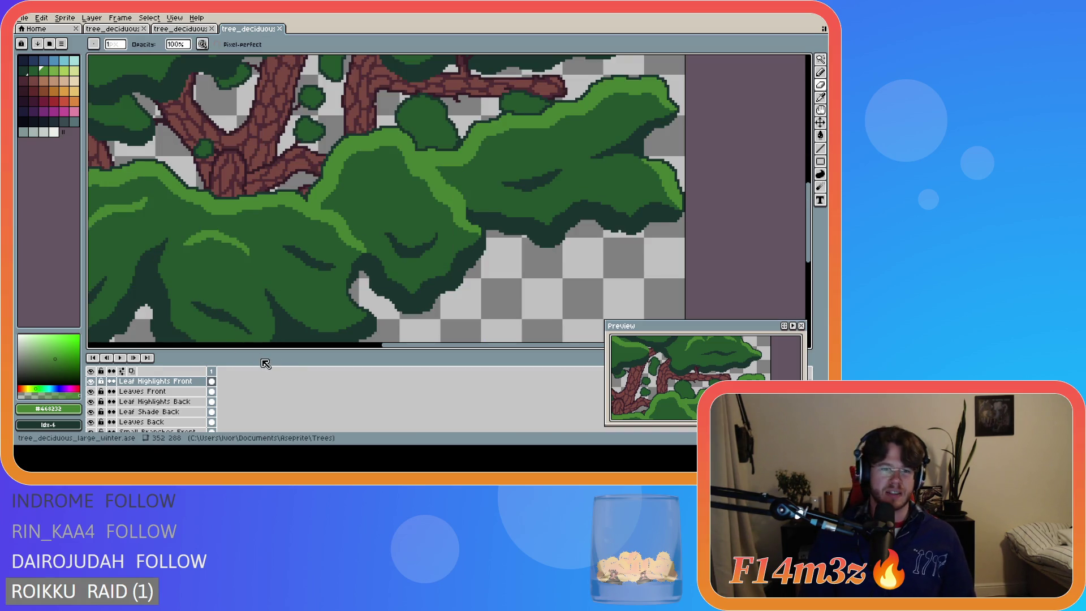
{"action": "mouse_move", "coordinate": [390, 350]}
{"action": "left_mouse_down"}
{"action": "mouse_move", "coordinate": [322, 350]}
{"action": "mouse_move", "coordinate": [340, 350]}
{"action": "left_mouse_up"}
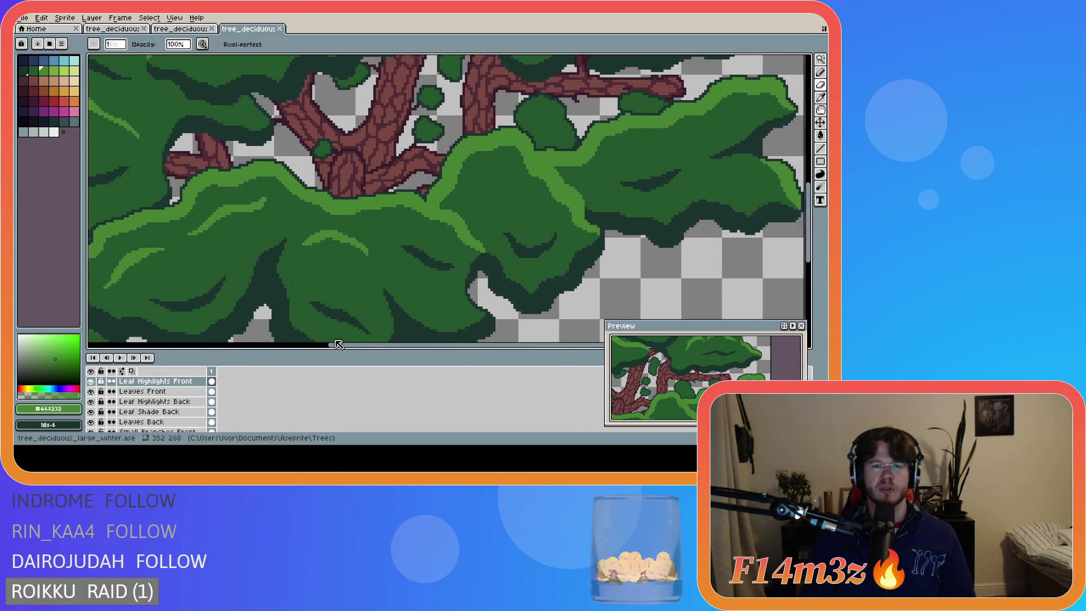
{"action": "scroll", "coordinate": [445, 198], "scroll_direction": "down", "scroll_amount": 3}
{"action": "key", "text": "ctrl+s"}
{"action": "scroll", "coordinate": [413, 253], "scroll_direction": "right", "scroll_amount": 3}
{"action": "scroll", "coordinate": [412, 253], "scroll_direction": "down", "scroll_amount": 2}
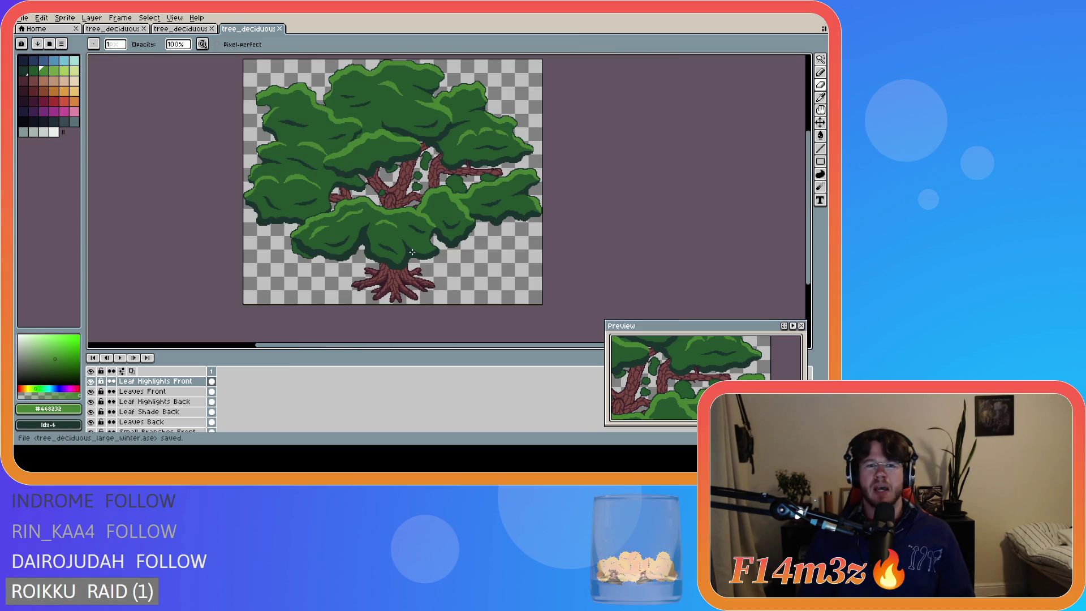
Zoom in on the leaf clumps to check their shading and save the file
{"action": "right_click", "coordinate": [413, 253]}
{"action": "key", "text": "Escape"}
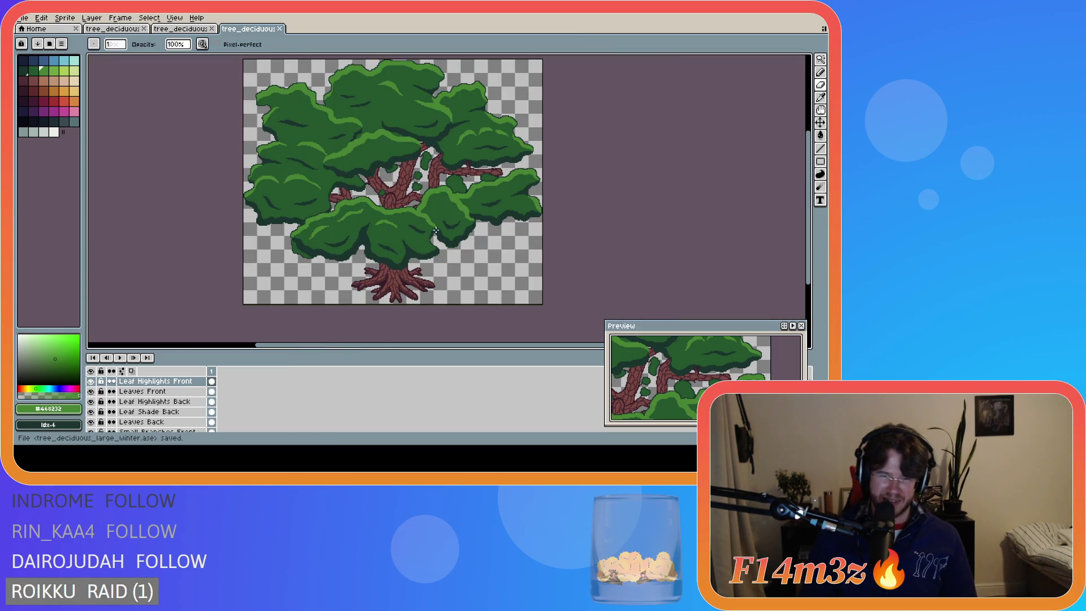
{"action": "scroll", "coordinate": [543, 241], "scroll_direction": "up", "scroll_amount": 1}
{"action": "key", "text": "ctrl+s"}
{"action": "scroll", "coordinate": [388, 231], "scroll_direction": "up", "scroll_amount": 3}
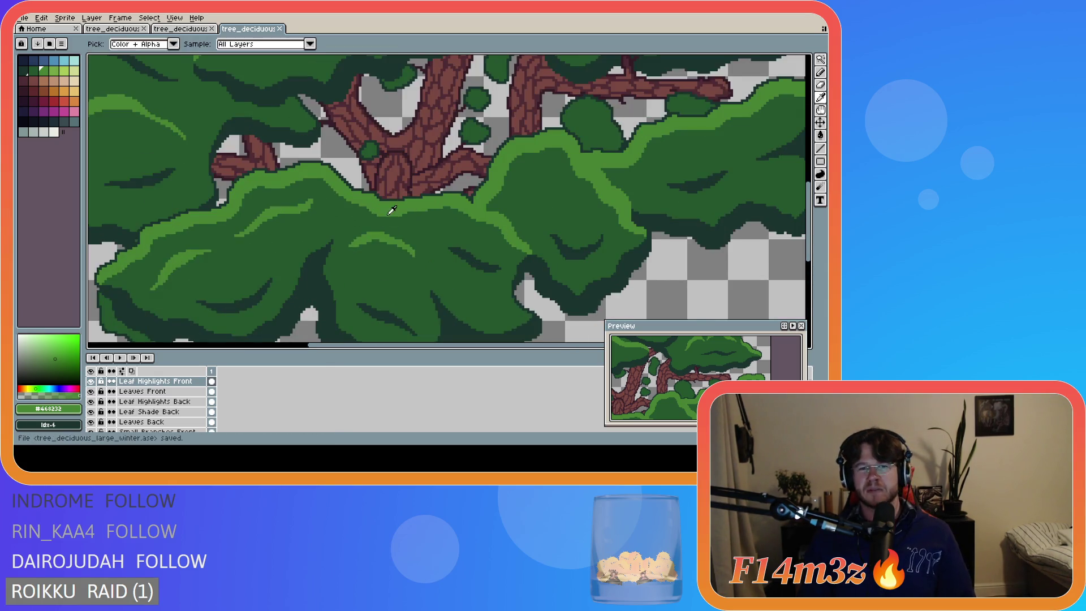
{"action": "left_click", "coordinate": [351, 242]}
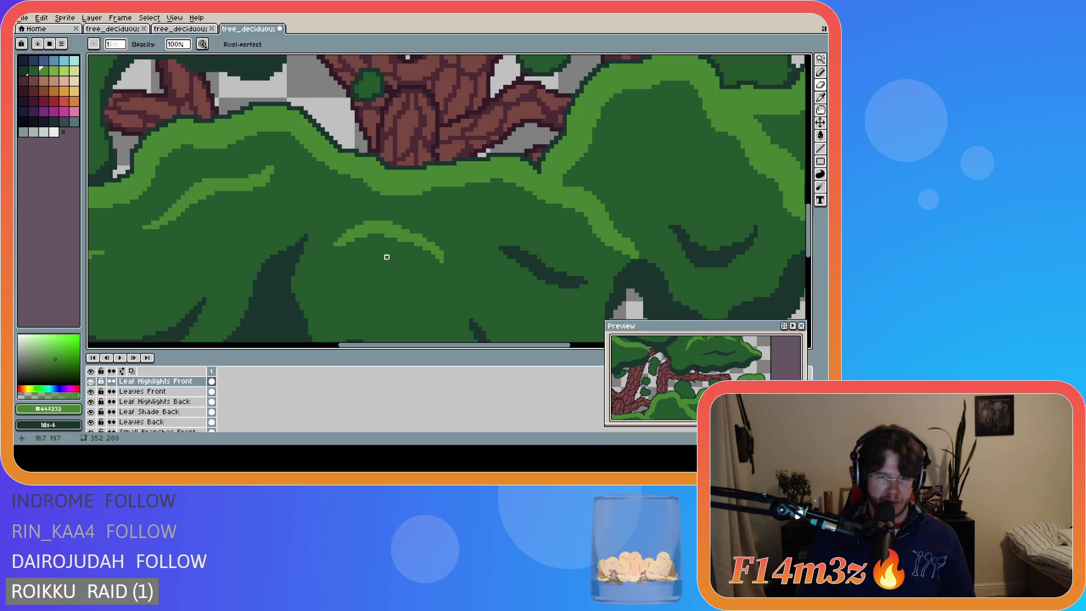
{"action": "key", "text": "ctrl+s"}
Zoom in and out over the foliage again and save the tree drawing once more
{"action": "scroll", "coordinate": [390, 259], "scroll_direction": "down", "scroll_amount": 3}
{"action": "scroll", "coordinate": [447, 295], "scroll_direction": "down", "scroll_amount": 2}
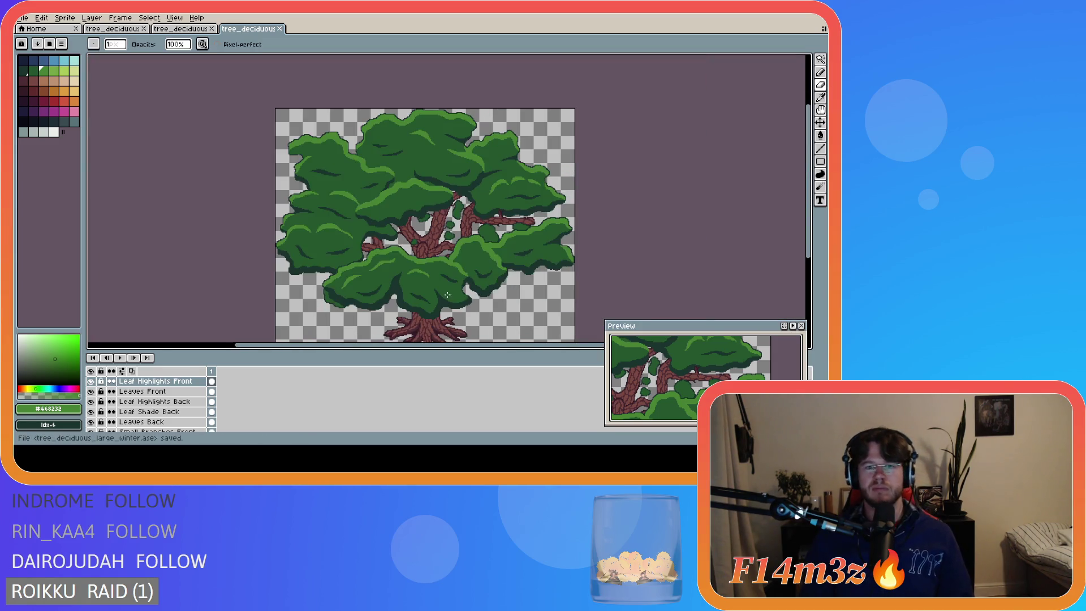
{"action": "scroll", "coordinate": [396, 265], "scroll_direction": "up", "scroll_amount": 3}
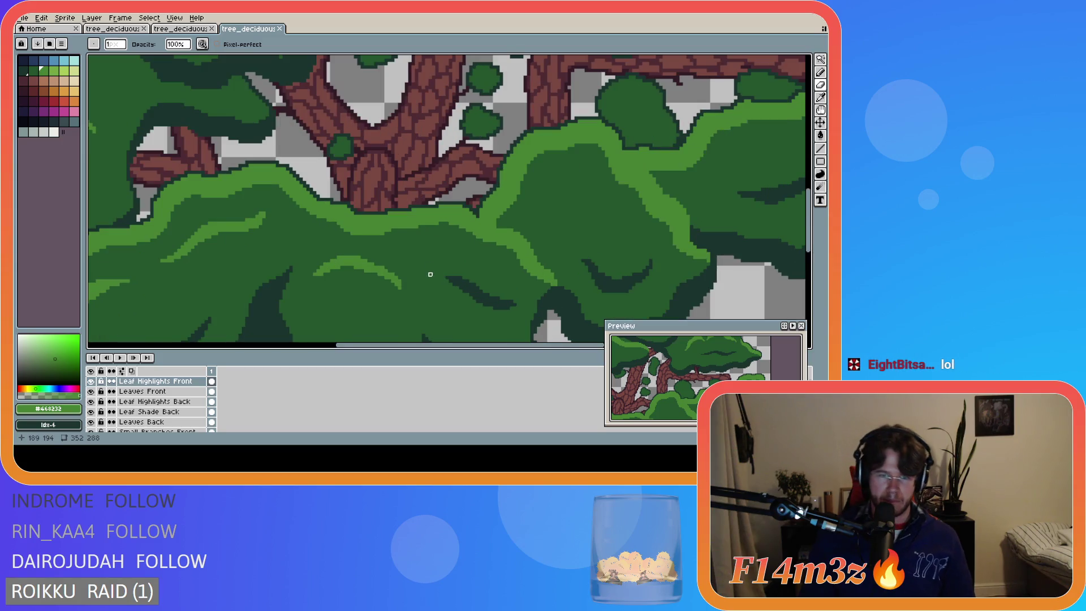
{"action": "key", "text": "ctrl+s"}
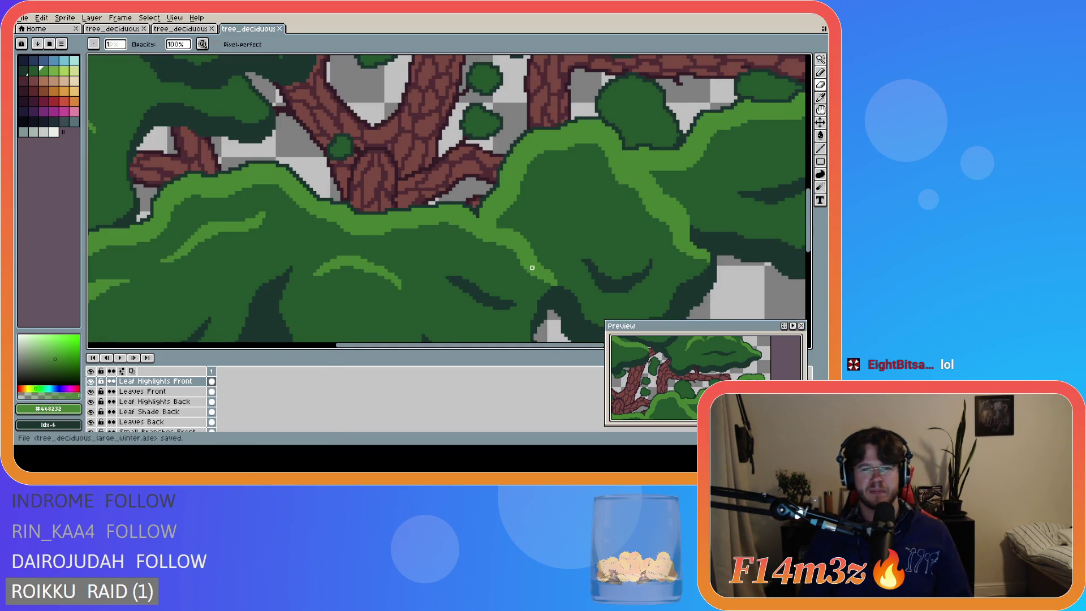
{"action": "scroll", "coordinate": [385, 253], "scroll_direction": "down", "scroll_amount": 2}
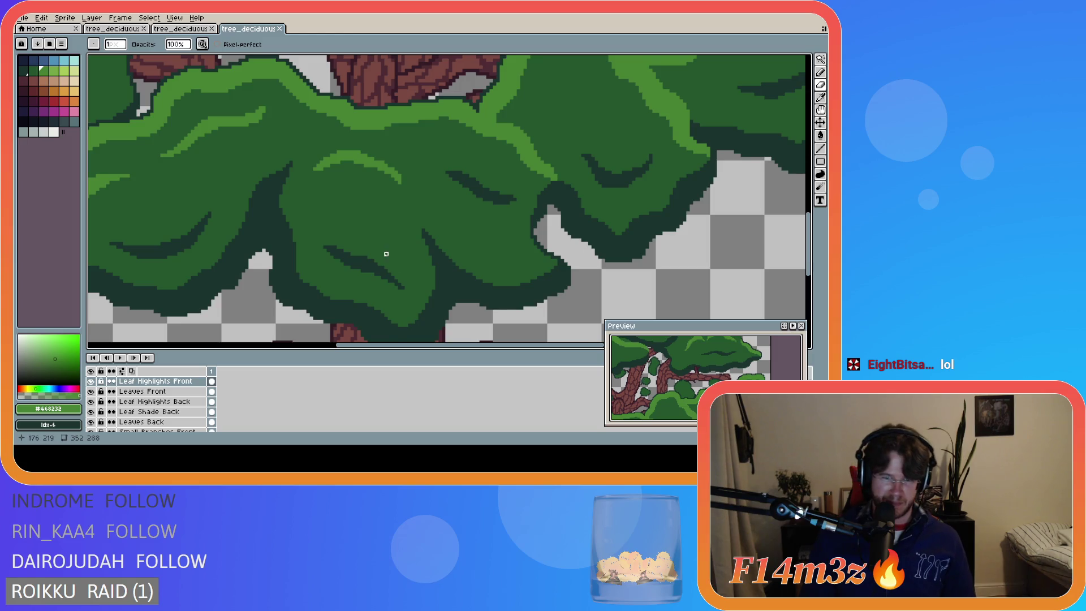
{"action": "scroll", "coordinate": [385, 253], "scroll_direction": "down", "scroll_amount": 1}
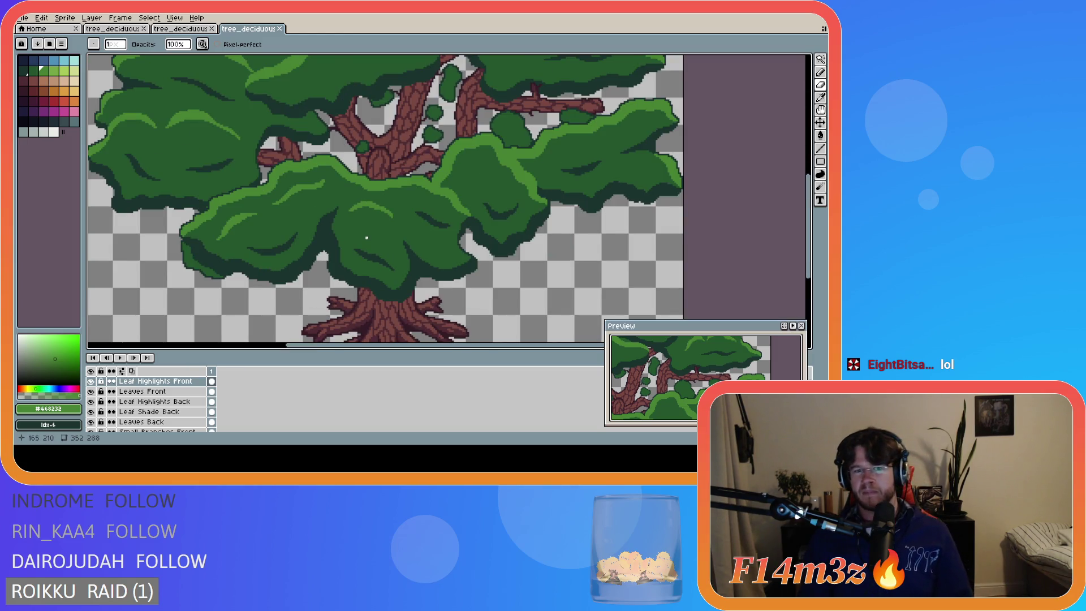
{"action": "scroll", "coordinate": [366, 237], "scroll_direction": "down", "scroll_amount": 1}
{"action": "scroll", "coordinate": [348, 203], "scroll_direction": "down", "scroll_amount": 2}
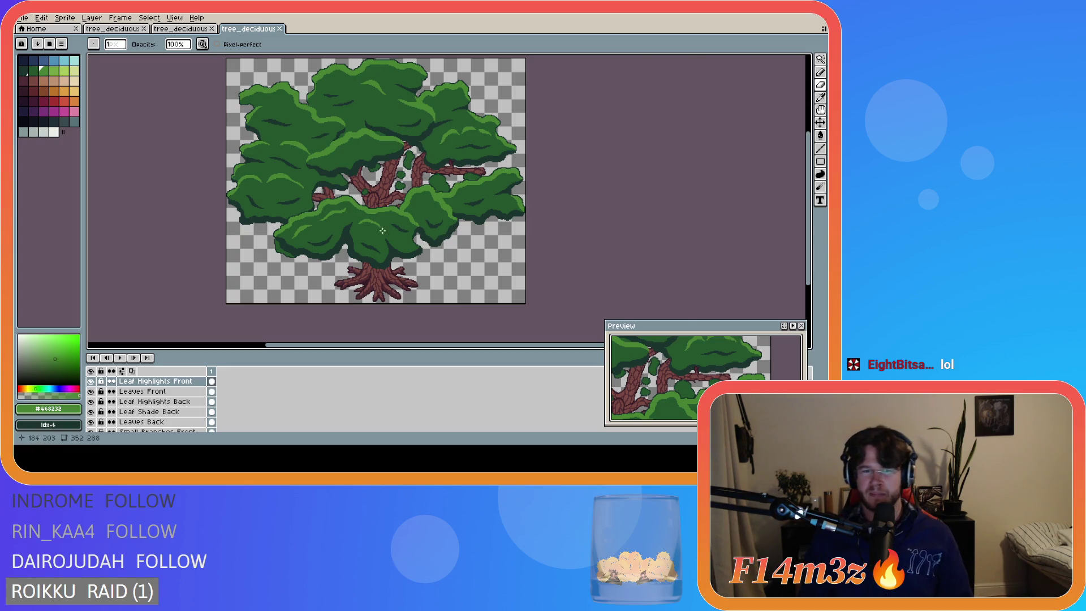
{"action": "scroll", "coordinate": [382, 231], "scroll_direction": "up", "scroll_amount": 5}
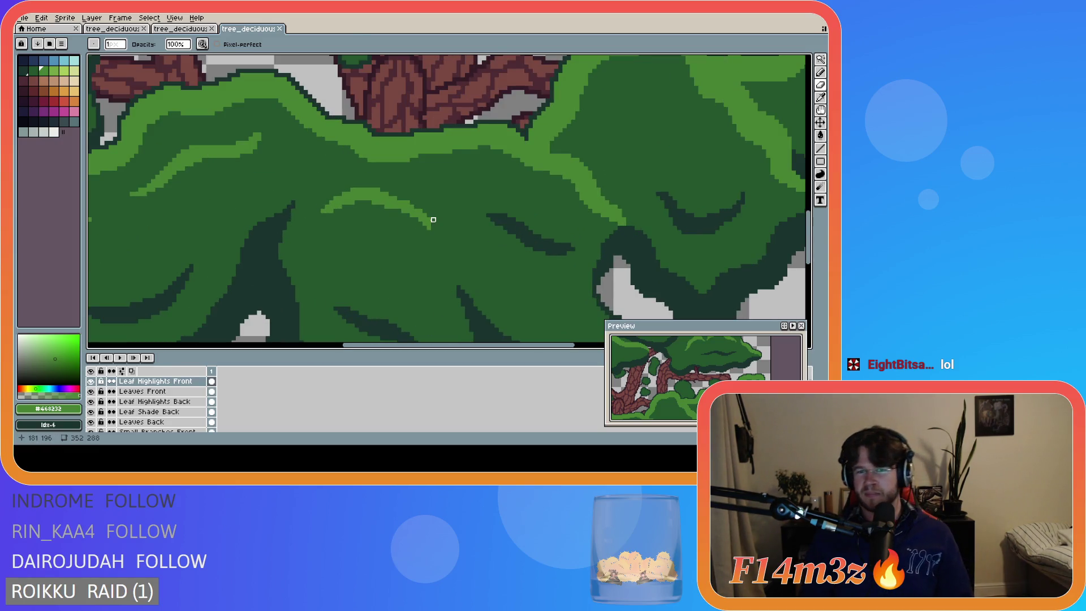
{"action": "scroll", "coordinate": [479, 249], "scroll_direction": "down", "scroll_amount": 2}
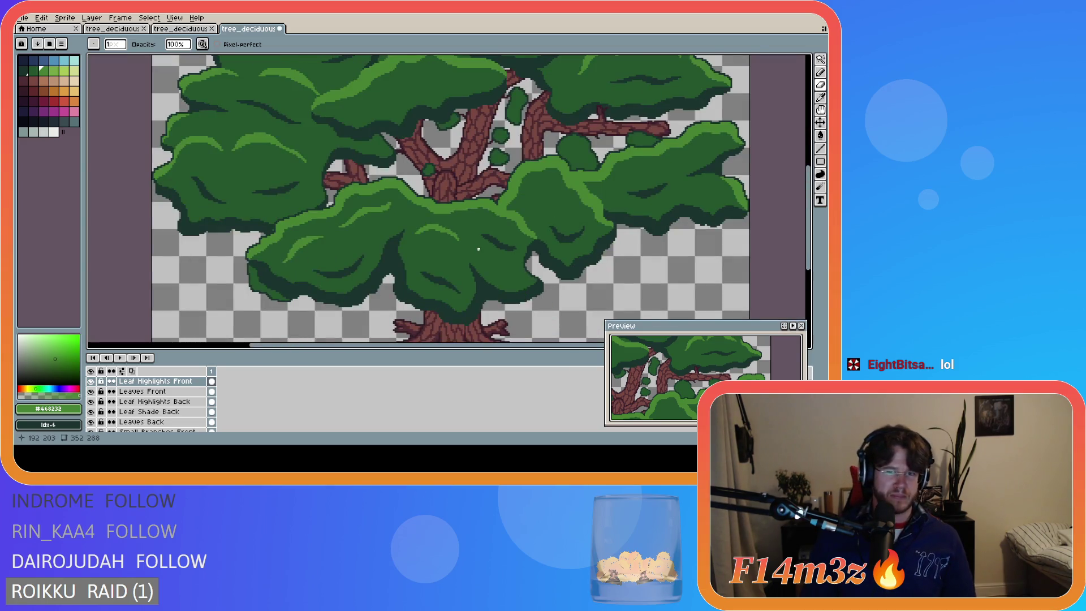
{"action": "scroll", "coordinate": [479, 248], "scroll_direction": "down", "scroll_amount": 2}
{"action": "scroll", "coordinate": [509, 272], "scroll_direction": "up", "scroll_amount": 3}
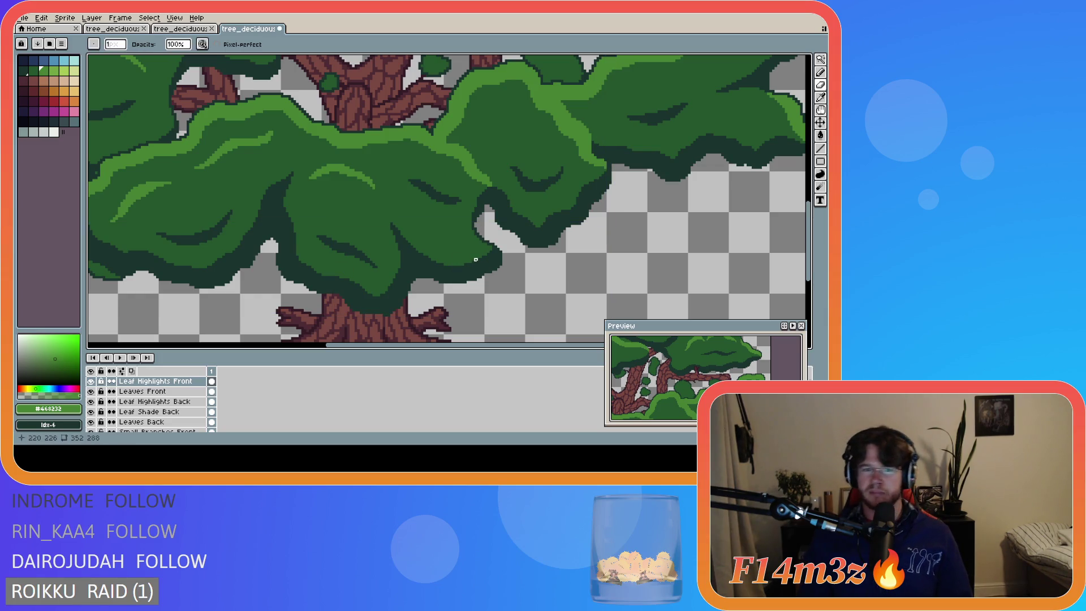
{"action": "scroll", "coordinate": [478, 258], "scroll_direction": "down", "scroll_amount": 3}
{"action": "key", "text": "ctrl+s"}
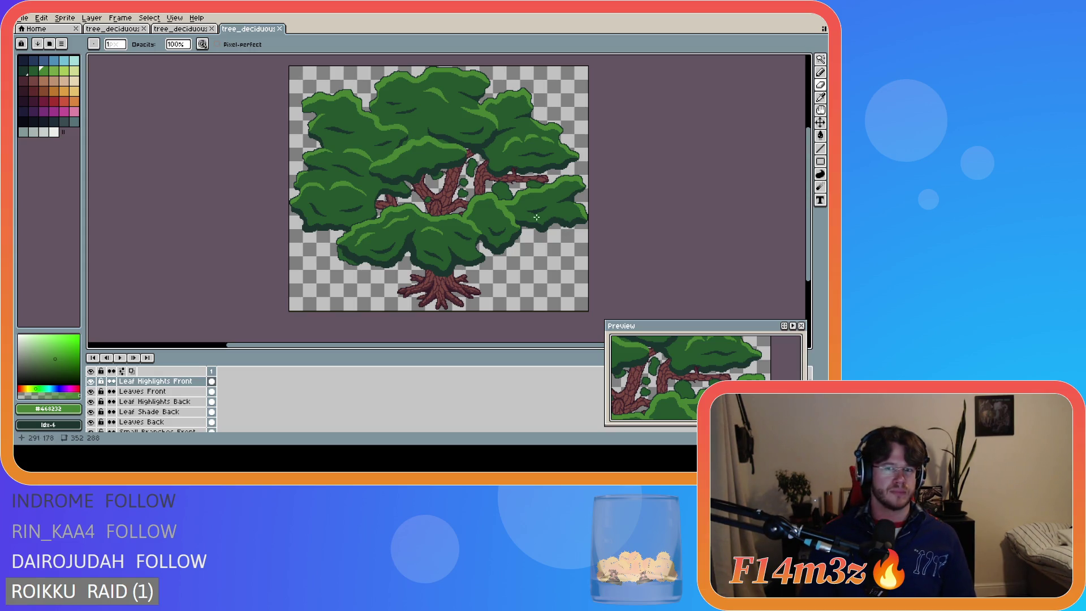
Zoom around the whole canopy, then save tree_deciduous_large_winter.ase again
{"action": "scroll", "coordinate": [537, 204], "scroll_direction": "up", "scroll_amount": 2}
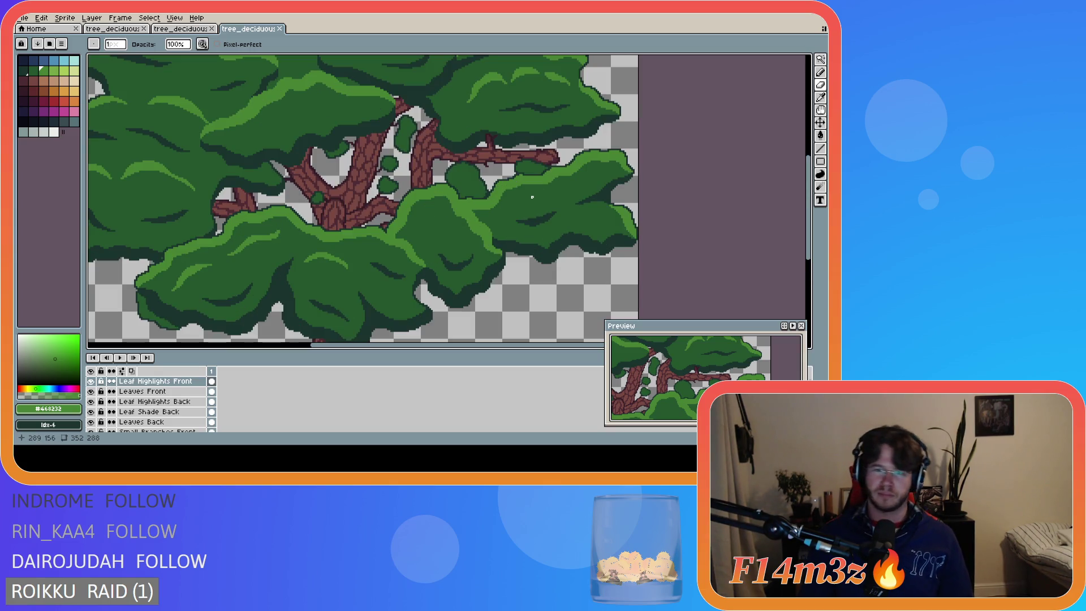
{"action": "scroll", "coordinate": [532, 197], "scroll_direction": "down", "scroll_amount": 3}
{"action": "scroll", "coordinate": [468, 190], "scroll_direction": "up", "scroll_amount": 1}
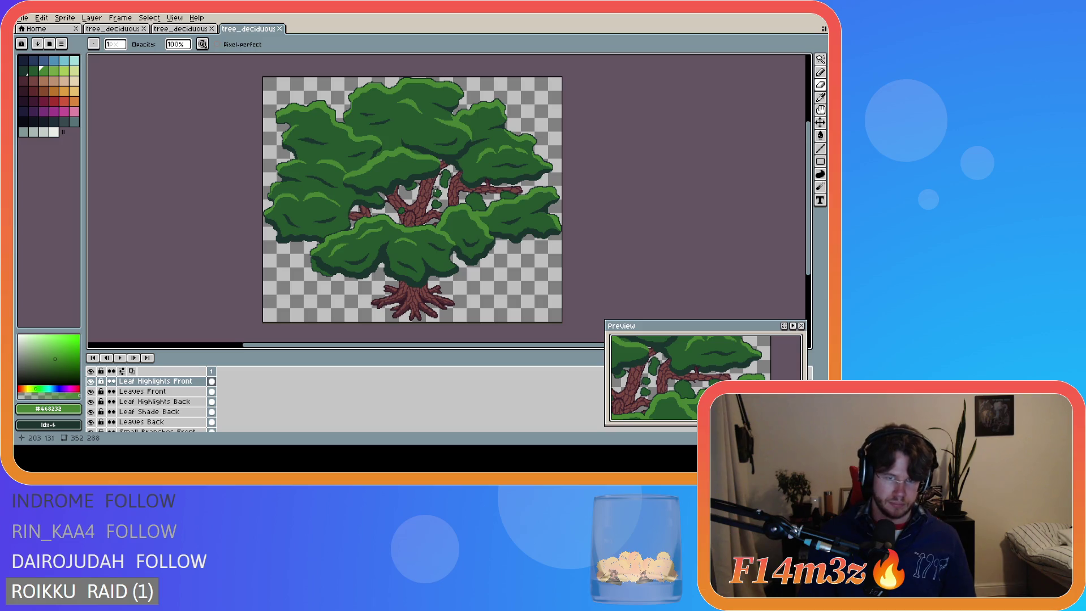
{"action": "key", "text": "ctrl+s"}
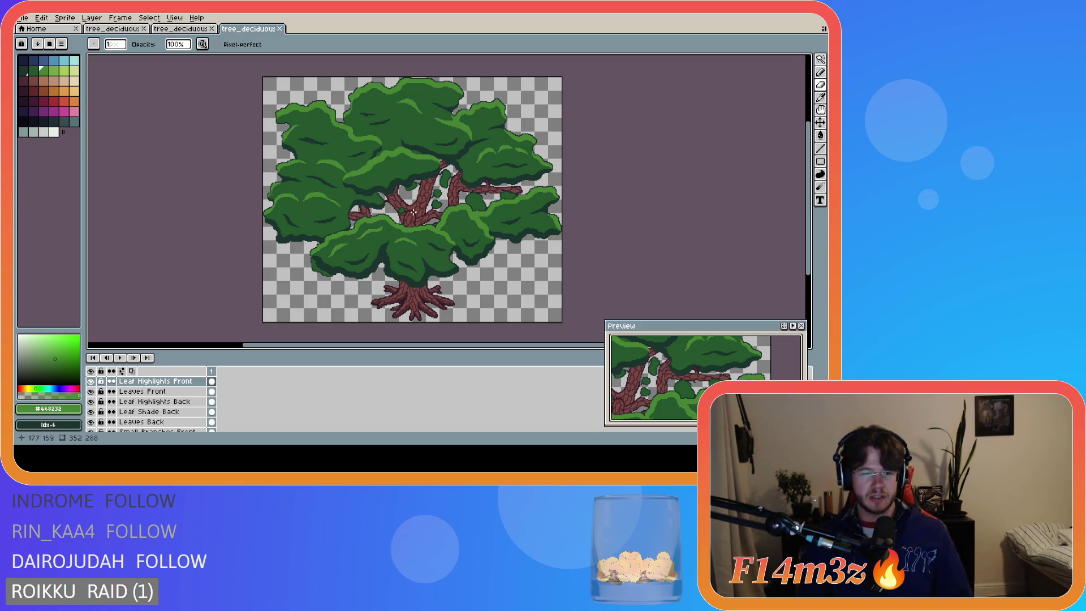
Select Small Branches Front, add a new layer above it, and name it Shadows
{"action": "scroll", "coordinate": [161, 411], "scroll_direction": "down", "scroll_amount": 2}
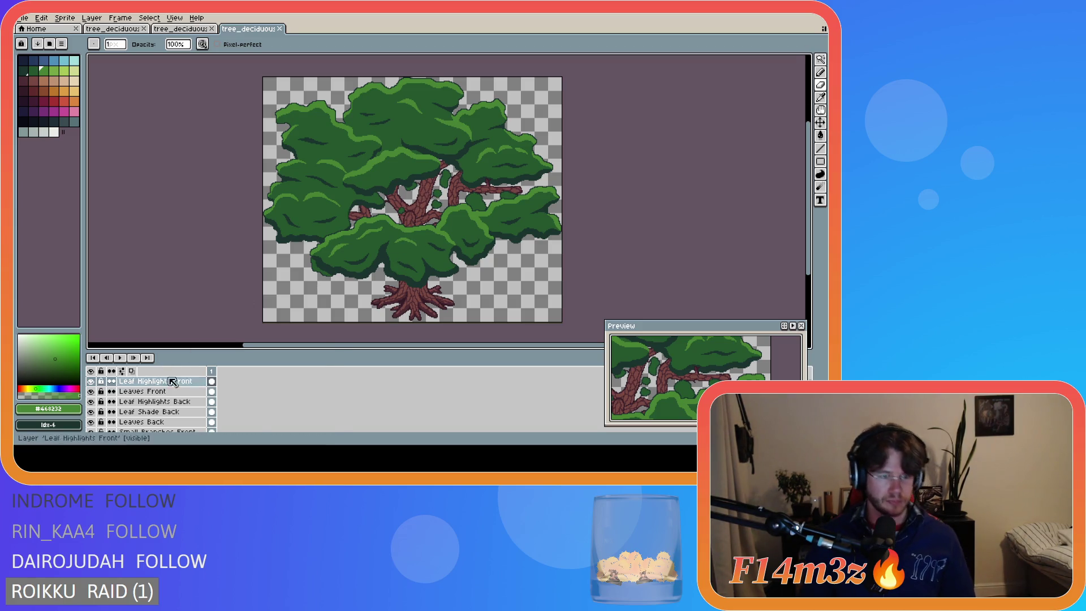
{"action": "scroll", "coordinate": [164, 415], "scroll_direction": "up", "scroll_amount": 2}
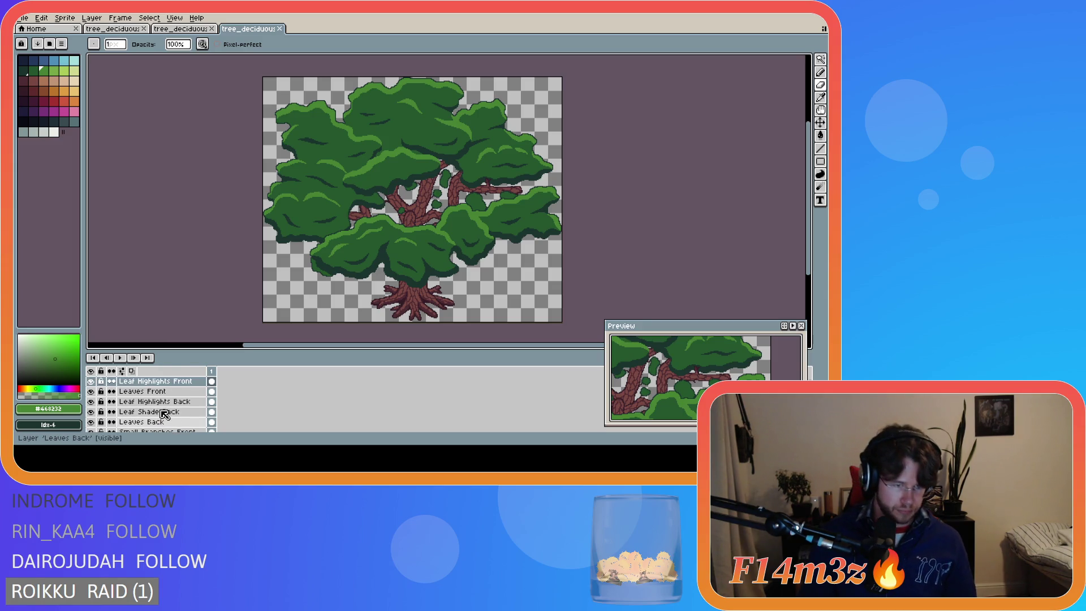
{"action": "scroll", "coordinate": [169, 416], "scroll_direction": "down", "scroll_amount": 2}
{"action": "scroll", "coordinate": [175, 413], "scroll_direction": "down", "scroll_amount": 1}
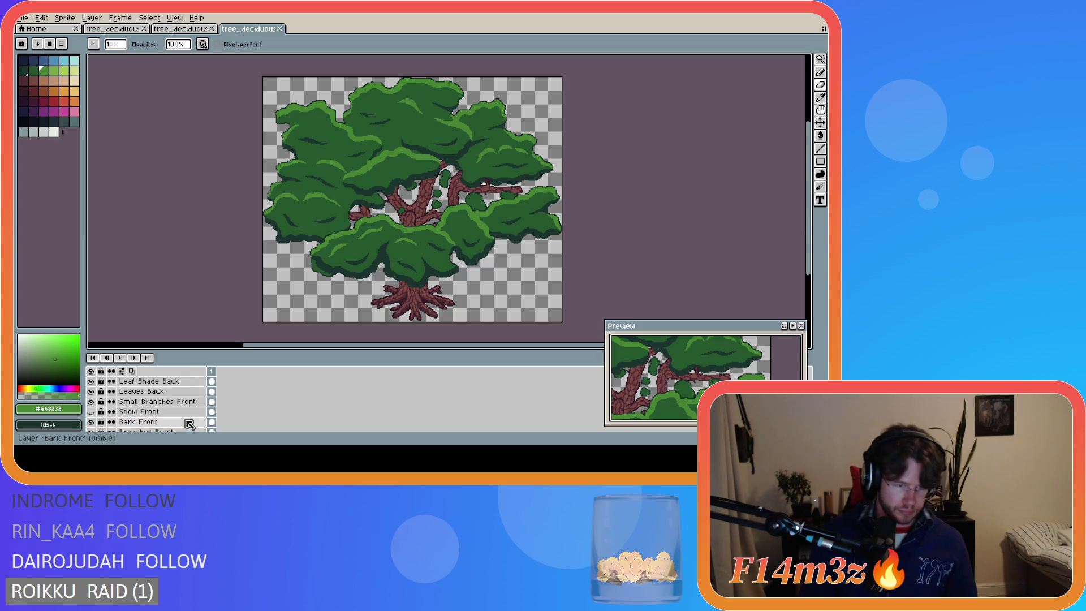
{"action": "left_click", "coordinate": [181, 401]}
{"action": "key", "text": "shift+n"}
{"action": "scroll", "coordinate": [144, 422], "scroll_direction": "up", "scroll_amount": 1}
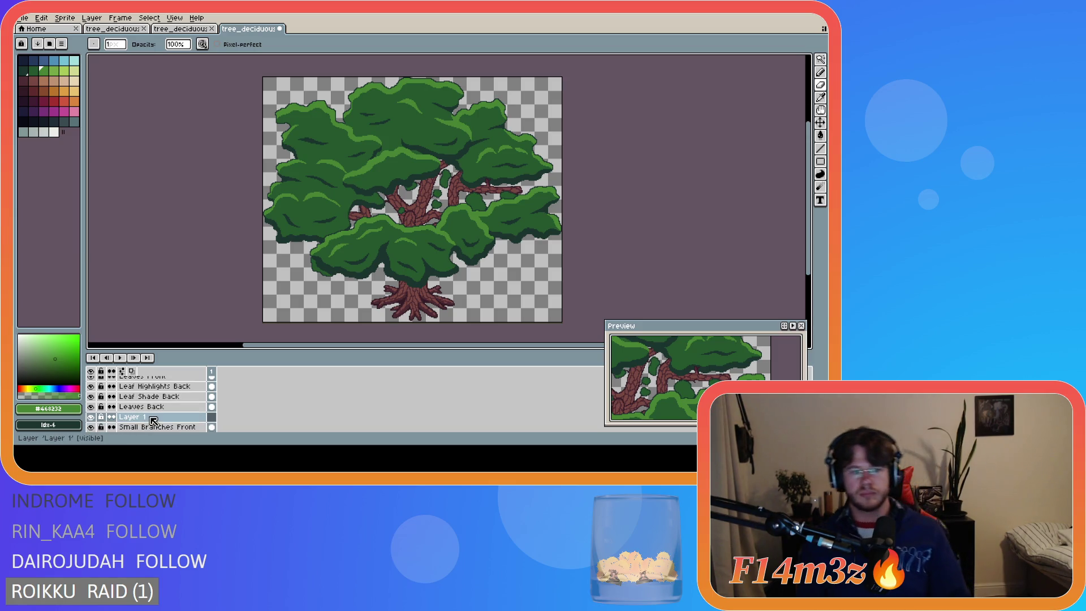
{"action": "double_click", "coordinate": [153, 419]}
{"action": "type", "text": "Shadows"}
{"action": "key", "text": "Return"}
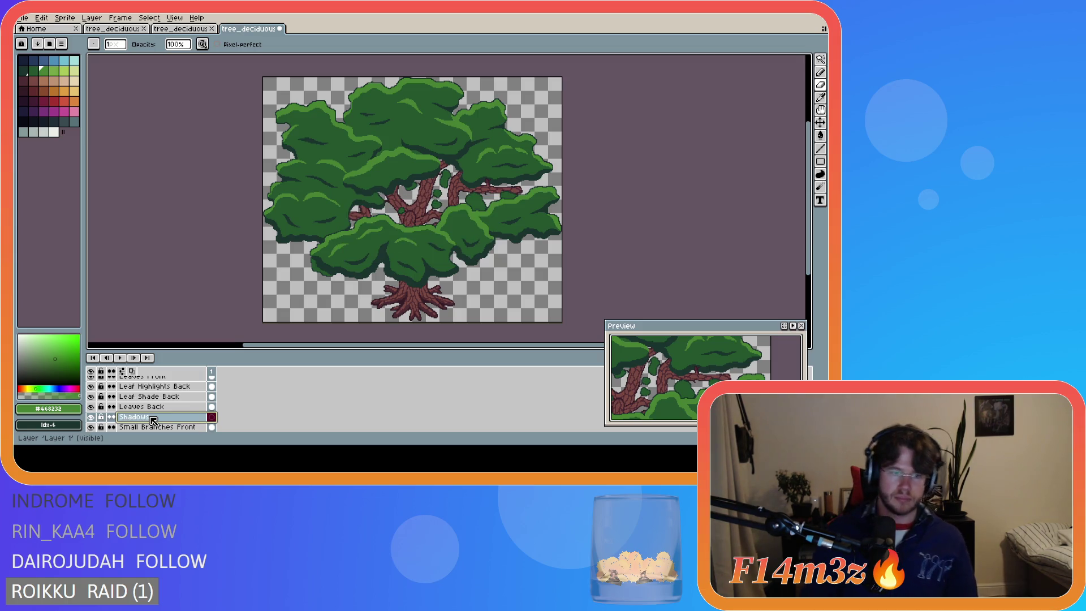
{"action": "scroll", "coordinate": [372, 247], "scroll_direction": "up", "scroll_amount": 3}
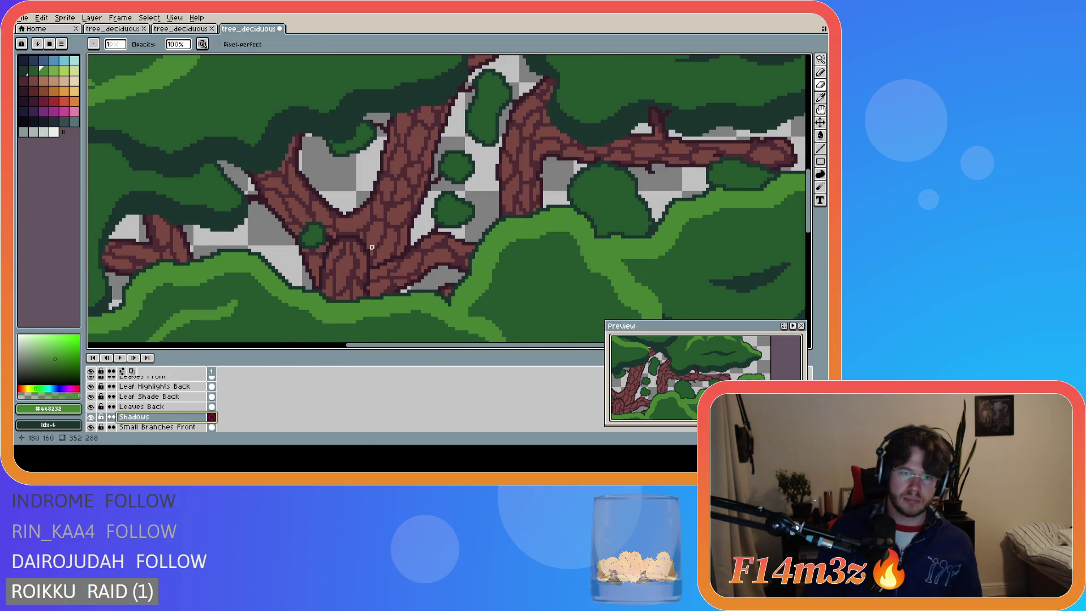
Sample the dark trunk-outline colour #341c27, compare with the small tree tab, then return
{"action": "scroll", "coordinate": [335, 272], "scroll_direction": "up", "scroll_amount": 1}
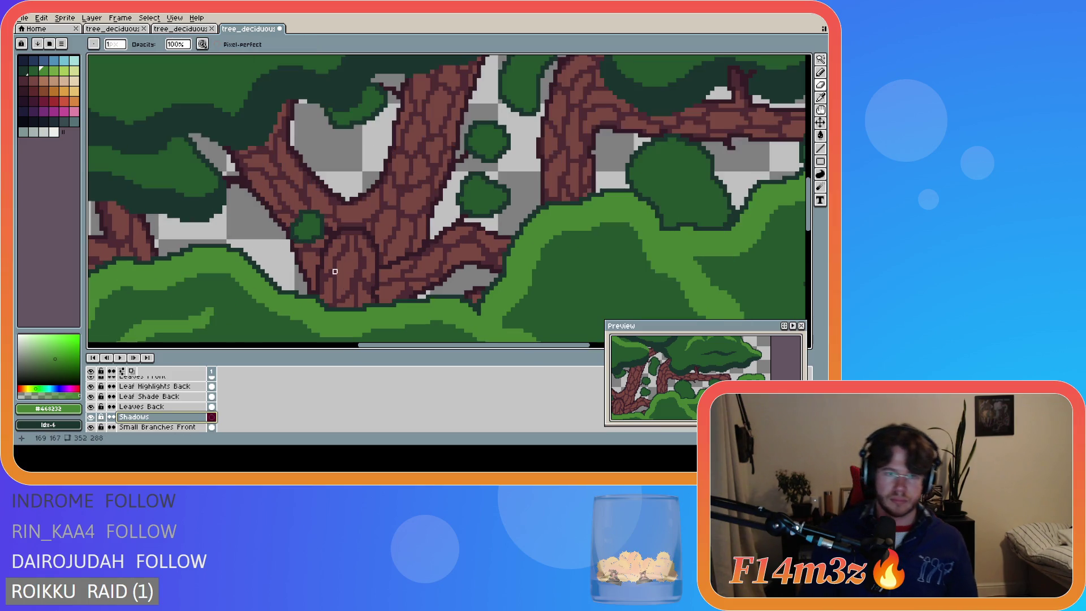
{"action": "key", "text": "i"}
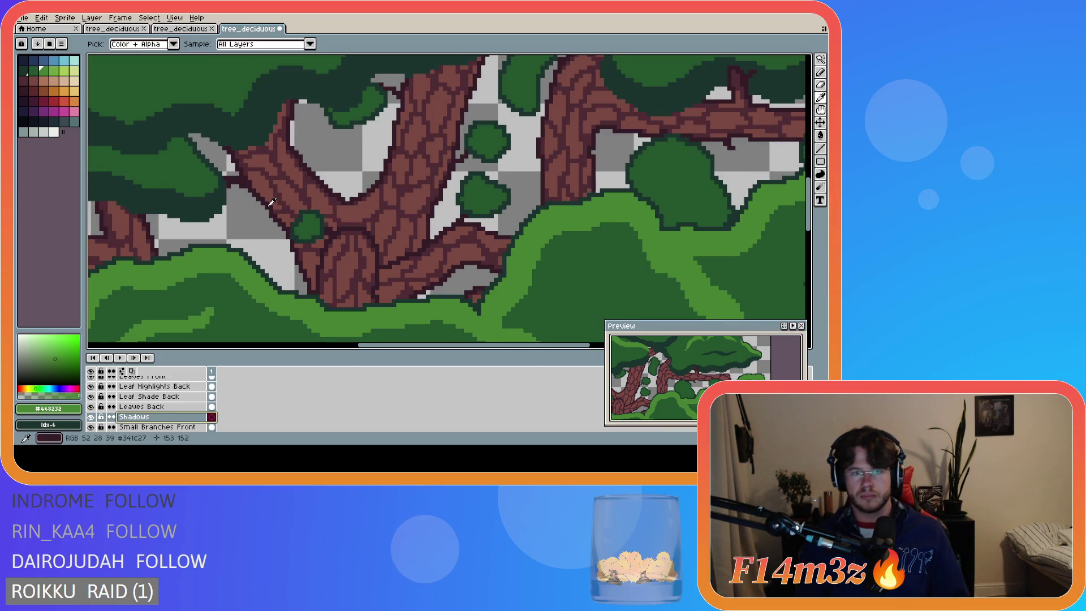
{"action": "left_click", "coordinate": [272, 202]}
{"action": "left_click", "coordinate": [107, 31]}
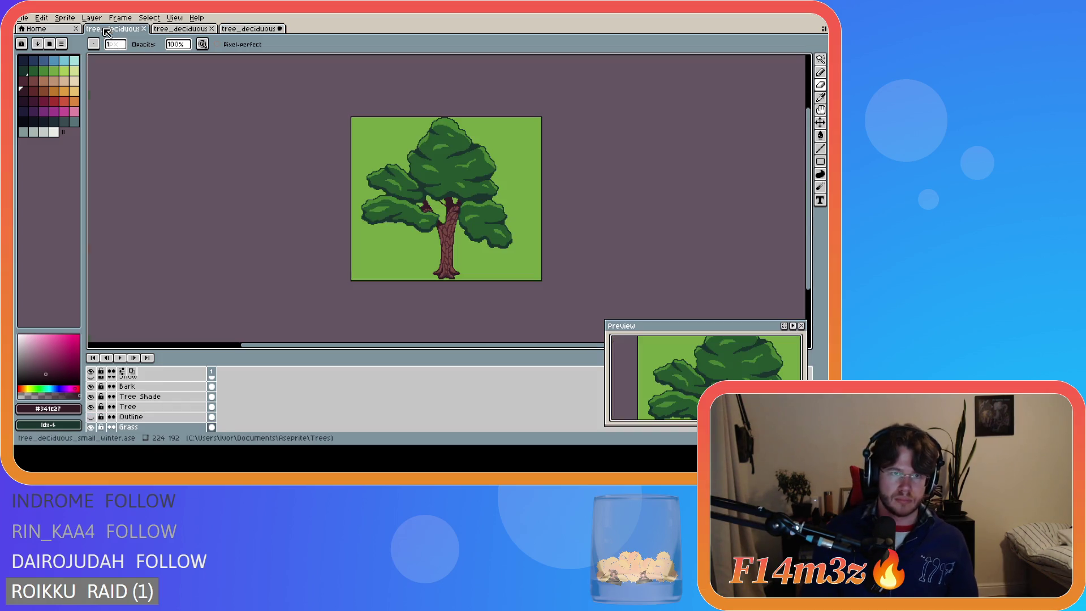
{"action": "scroll", "coordinate": [436, 210], "scroll_direction": "up", "scroll_amount": 3}
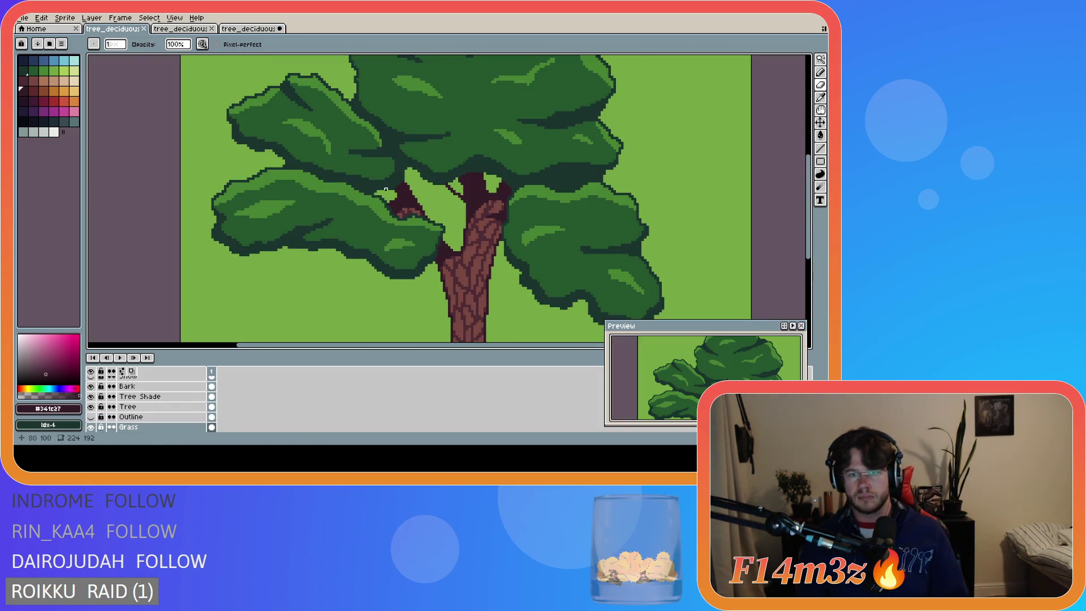
{"action": "scroll", "coordinate": [490, 234], "scroll_direction": "up", "scroll_amount": 2}
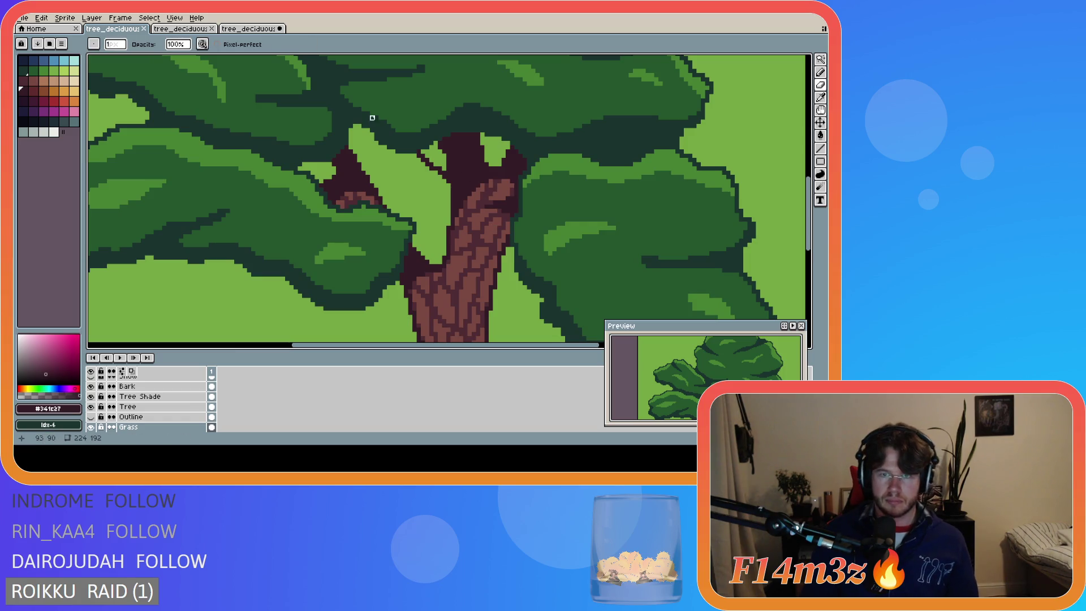
{"action": "left_click", "coordinate": [221, 30]}
{"action": "scroll", "coordinate": [690, 136], "scroll_direction": "down", "scroll_amount": 1}
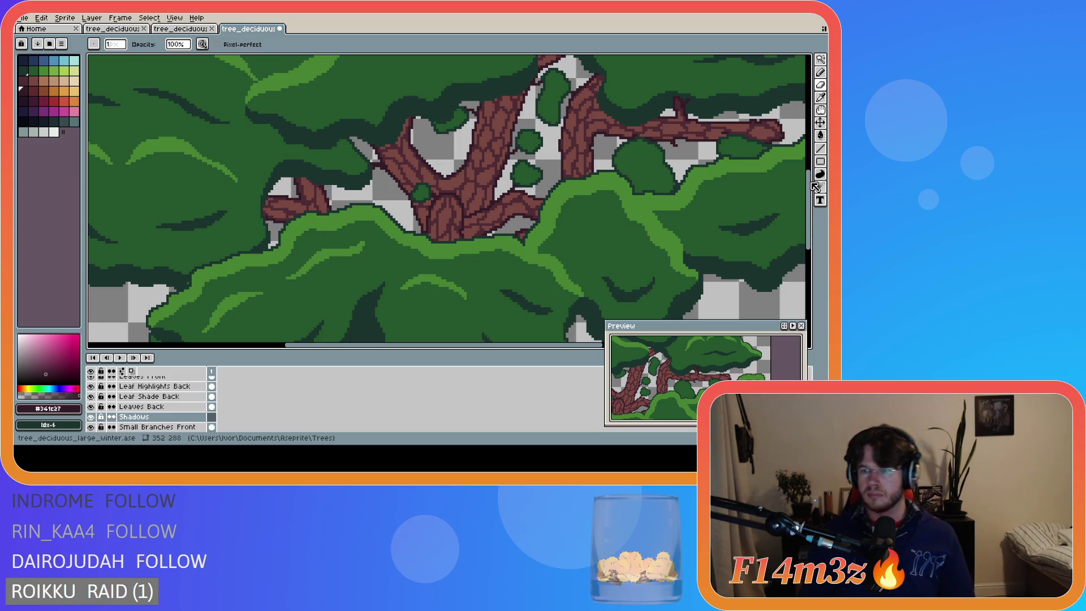
Look over the trunk beneath the canopy and select the Shadows layer's cel for painting
{"action": "scroll", "coordinate": [734, 183], "scroll_direction": "down", "scroll_amount": 2}
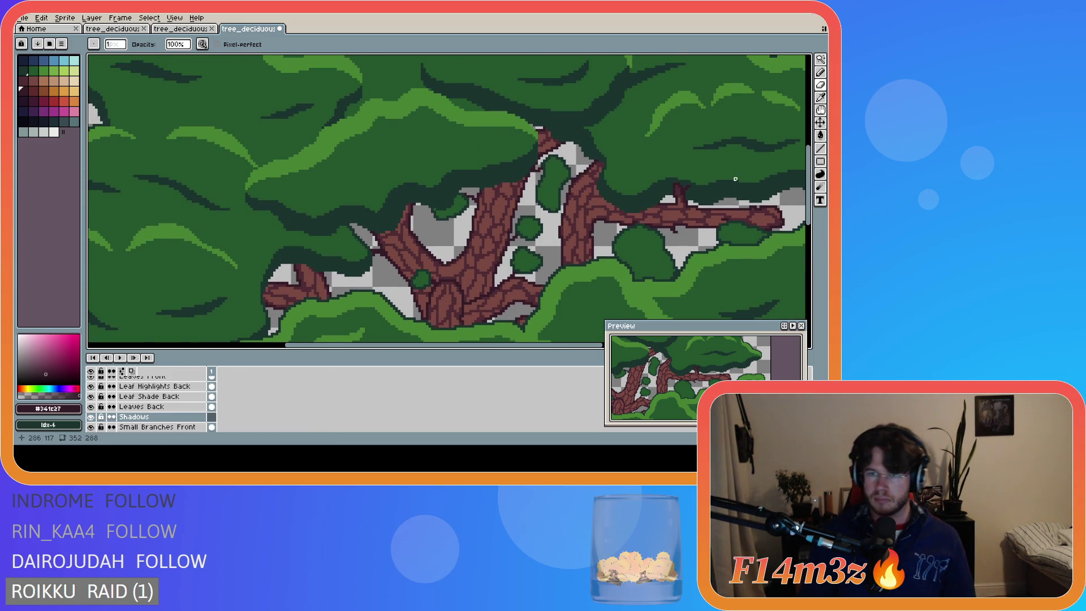
{"action": "left_click_drag", "start_coordinate": [582, 347], "coordinate": [696, 348]}
{"action": "scroll", "coordinate": [529, 212], "scroll_direction": "up", "scroll_amount": 2}
{"action": "scroll", "coordinate": [505, 208], "scroll_direction": "down", "scroll_amount": 2}
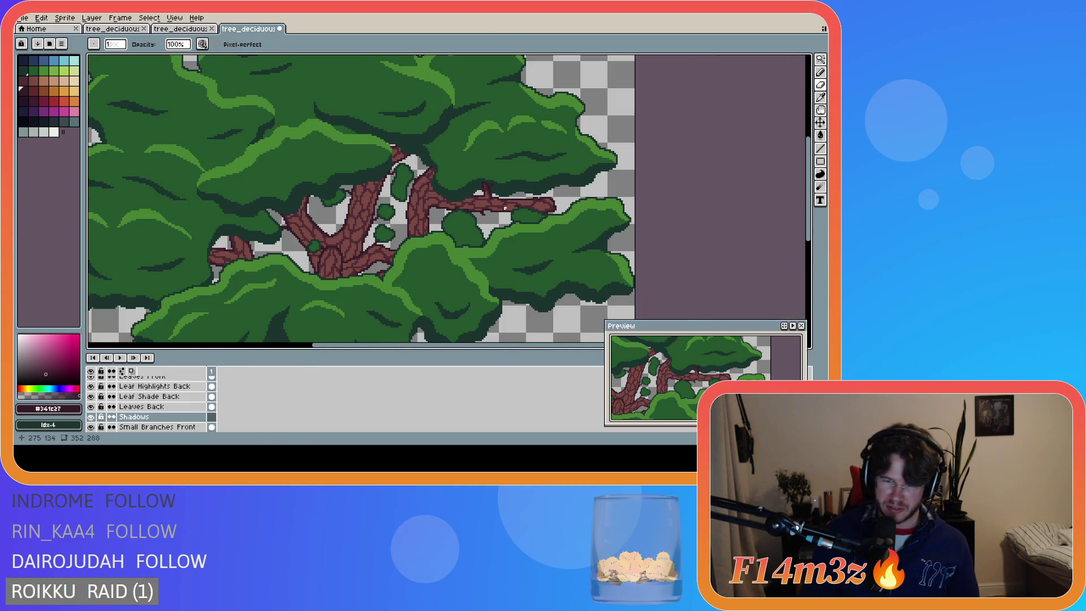
{"action": "scroll", "coordinate": [487, 201], "scroll_direction": "down", "scroll_amount": 3}
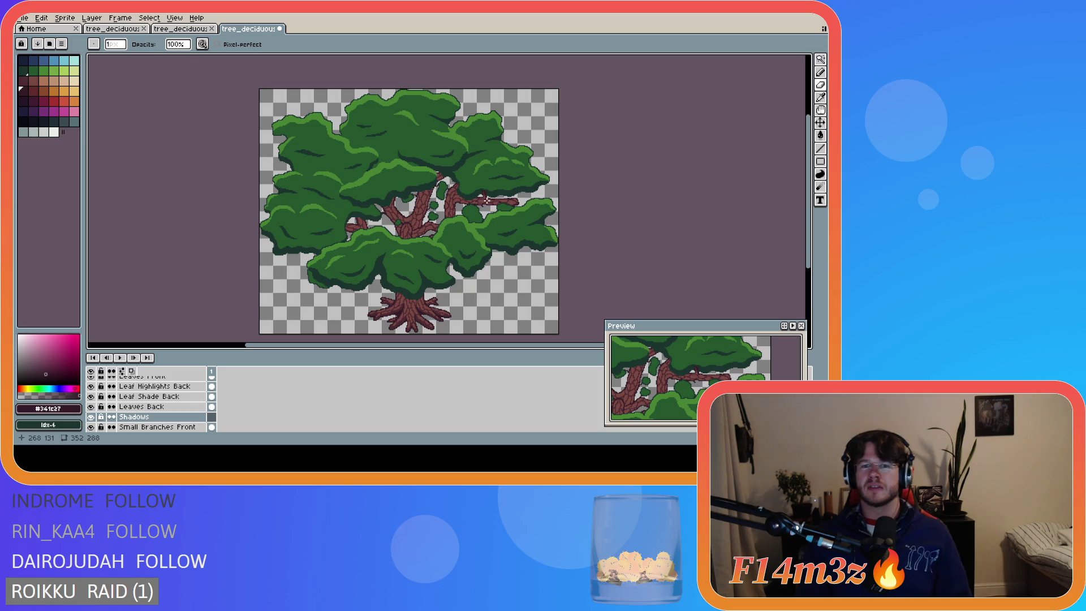
{"action": "scroll", "coordinate": [487, 200], "scroll_direction": "up", "scroll_amount": 4}
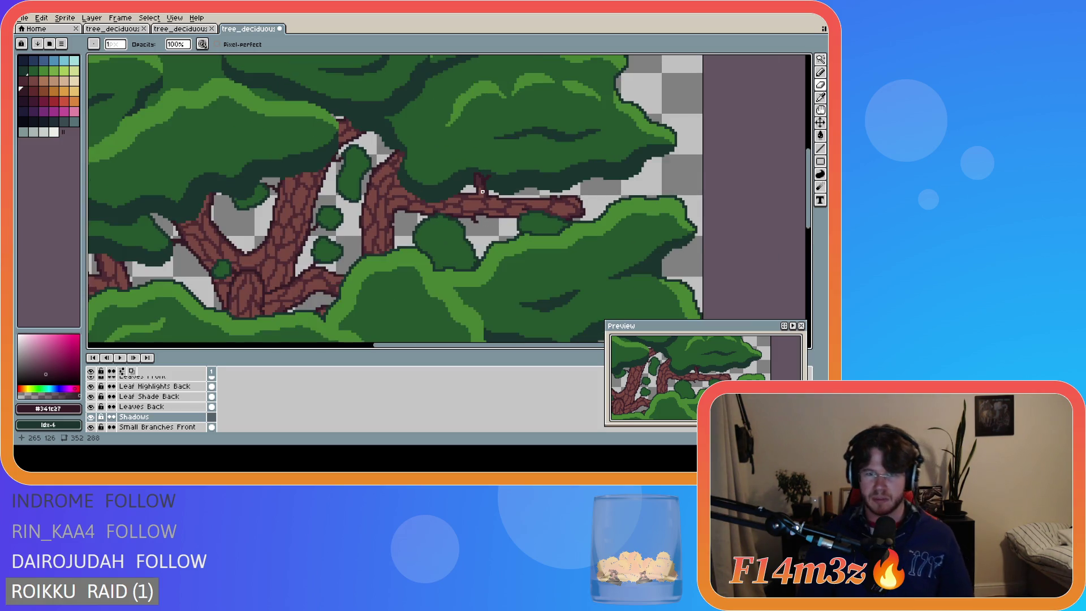
{"action": "scroll", "coordinate": [483, 192], "scroll_direction": "up", "scroll_amount": 1}
{"action": "scroll", "coordinate": [484, 197], "scroll_direction": "down", "scroll_amount": 3}
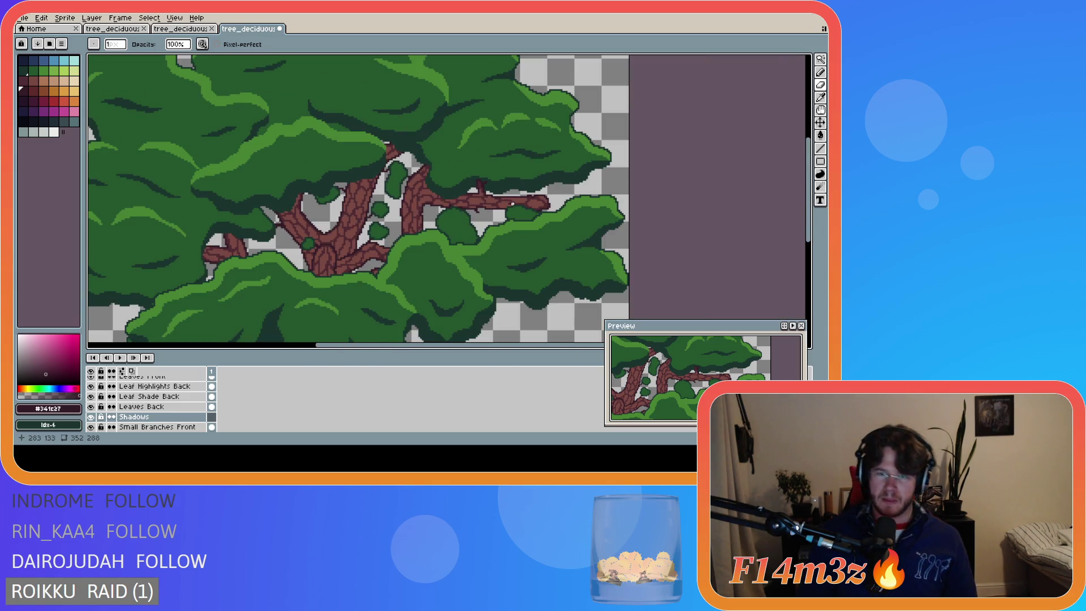
{"action": "scroll", "coordinate": [504, 204], "scroll_direction": "down", "scroll_amount": 2}
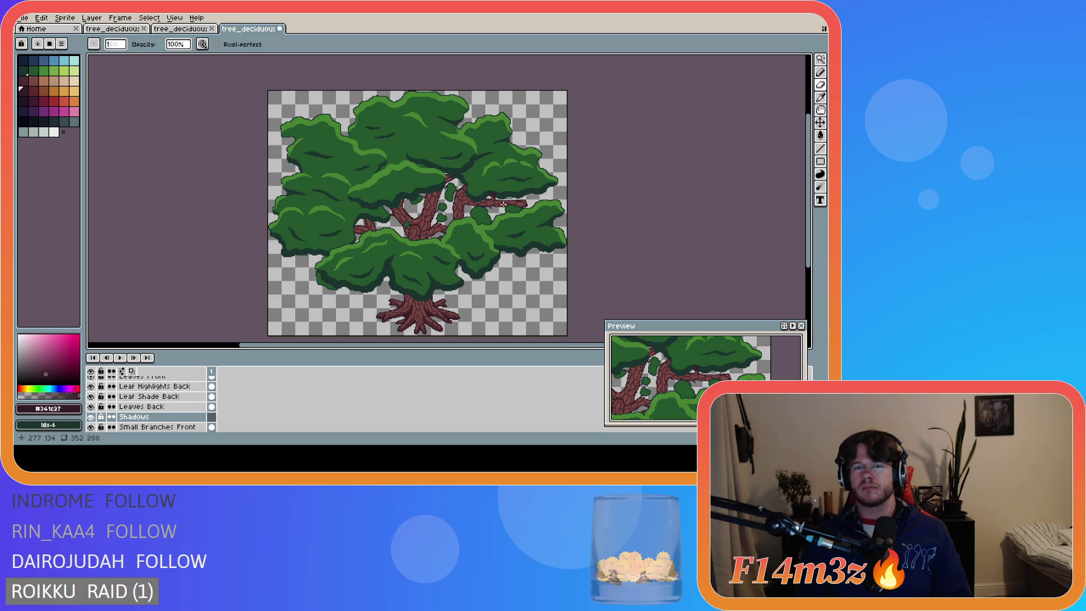
{"action": "scroll", "coordinate": [500, 202], "scroll_direction": "up", "scroll_amount": 3}
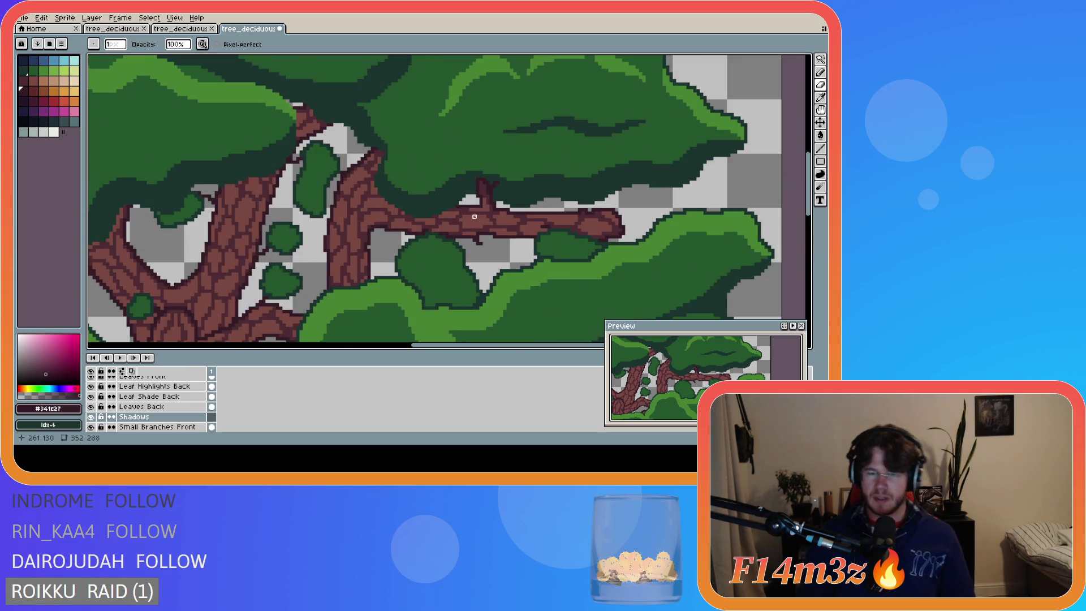
{"action": "scroll", "coordinate": [517, 211], "scroll_direction": "down", "scroll_amount": 2}
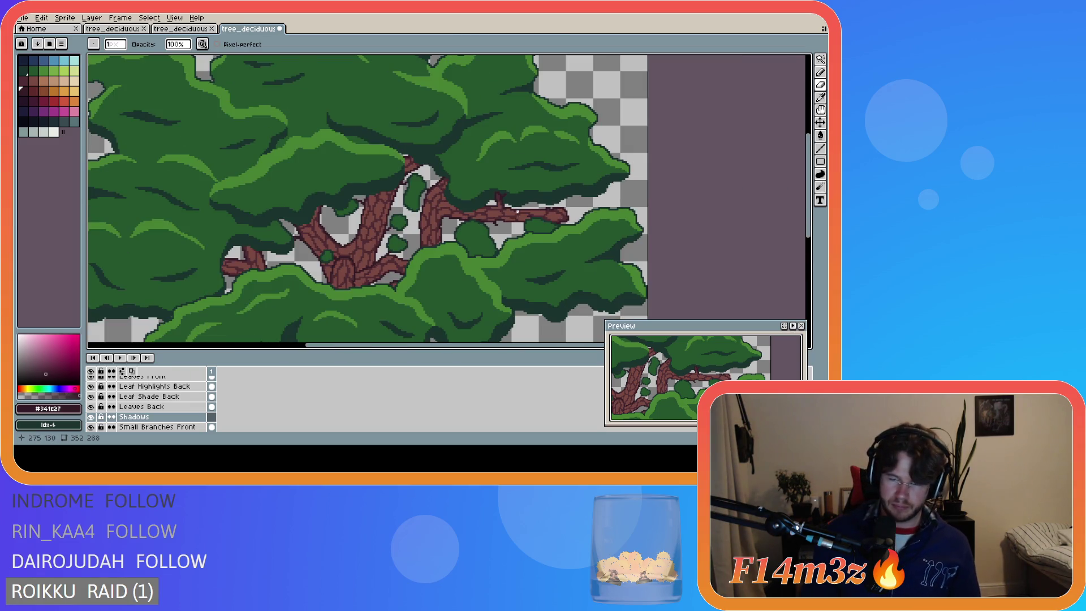
{"action": "scroll", "coordinate": [492, 210], "scroll_direction": "down", "scroll_amount": 1}
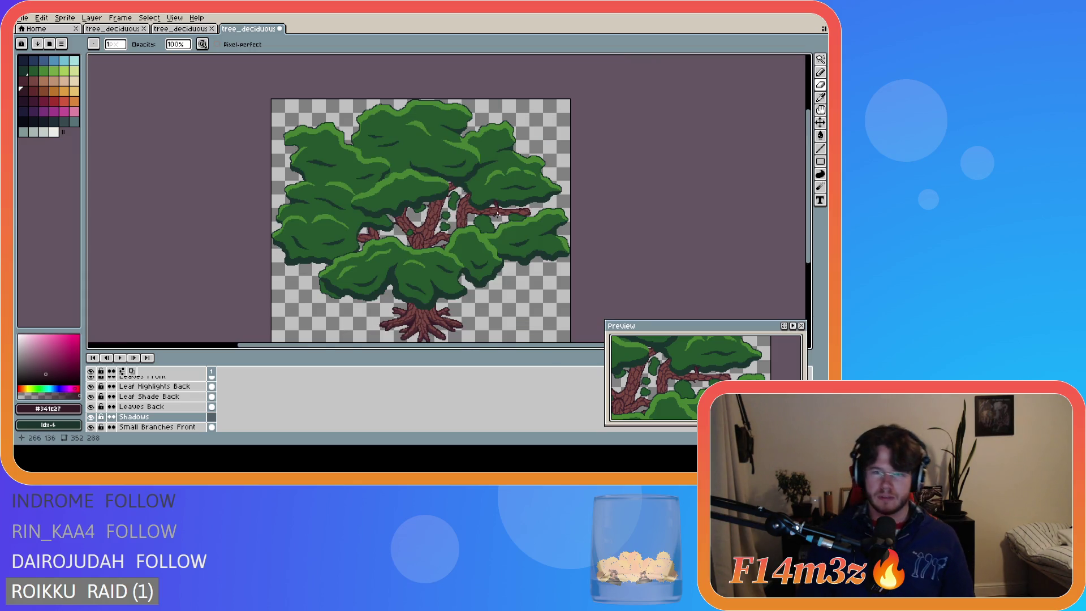
{"action": "scroll", "coordinate": [495, 209], "scroll_direction": "up", "scroll_amount": 2}
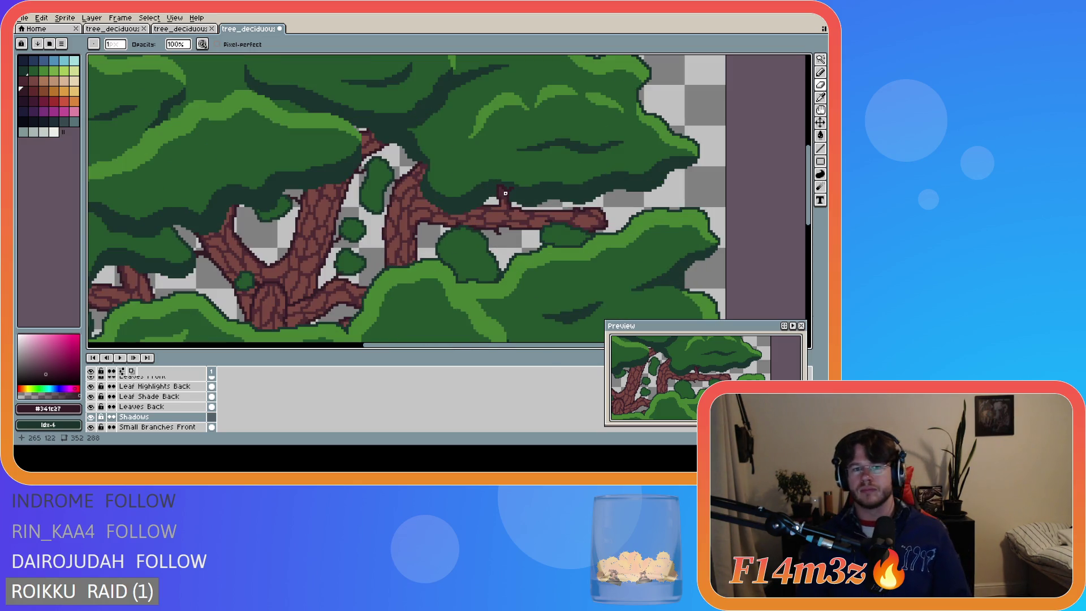
{"action": "scroll", "coordinate": [512, 196], "scroll_direction": "down", "scroll_amount": 1}
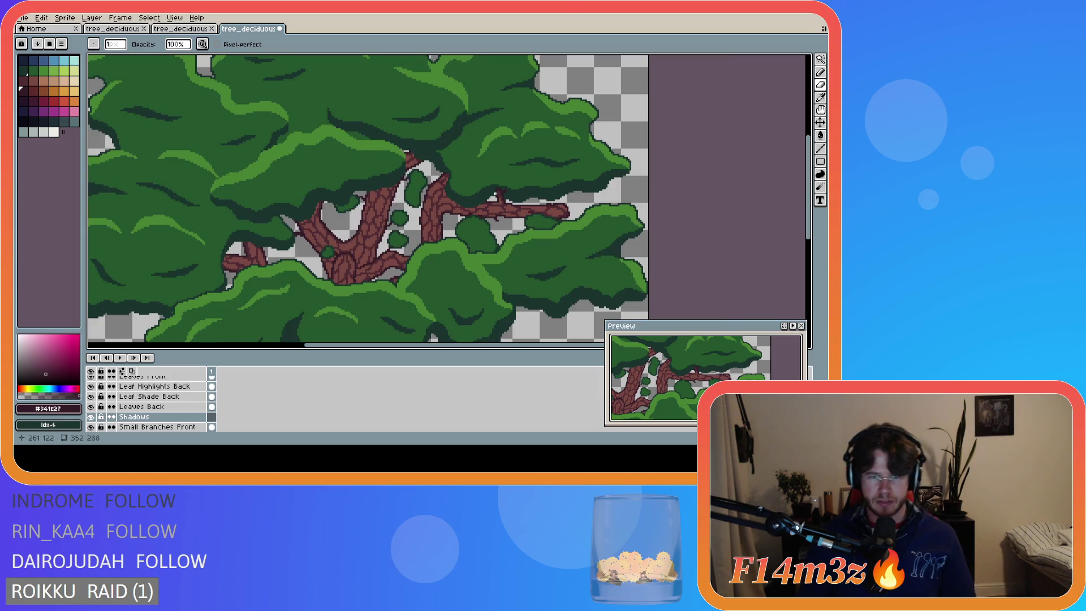
{"action": "scroll", "coordinate": [461, 190], "scroll_direction": "down", "scroll_amount": 1}
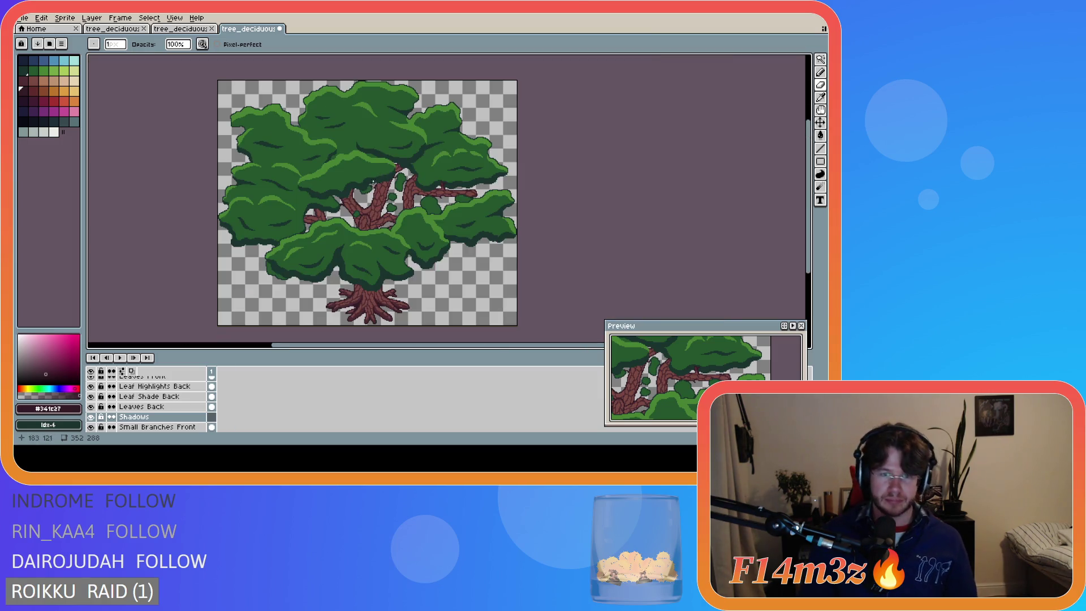
{"action": "scroll", "coordinate": [359, 189], "scroll_direction": "up", "scroll_amount": 1}
{"action": "scroll", "coordinate": [391, 181], "scroll_direction": "down", "scroll_amount": 1}
{"action": "scroll", "coordinate": [407, 166], "scroll_direction": "up", "scroll_amount": 1}
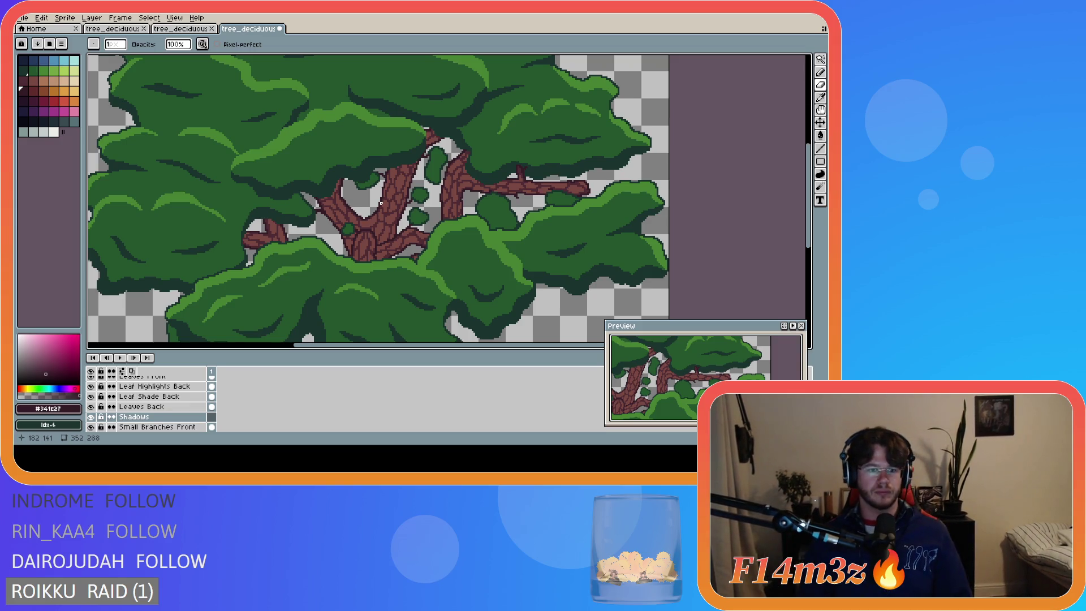
{"action": "left_click", "coordinate": [158, 416]}
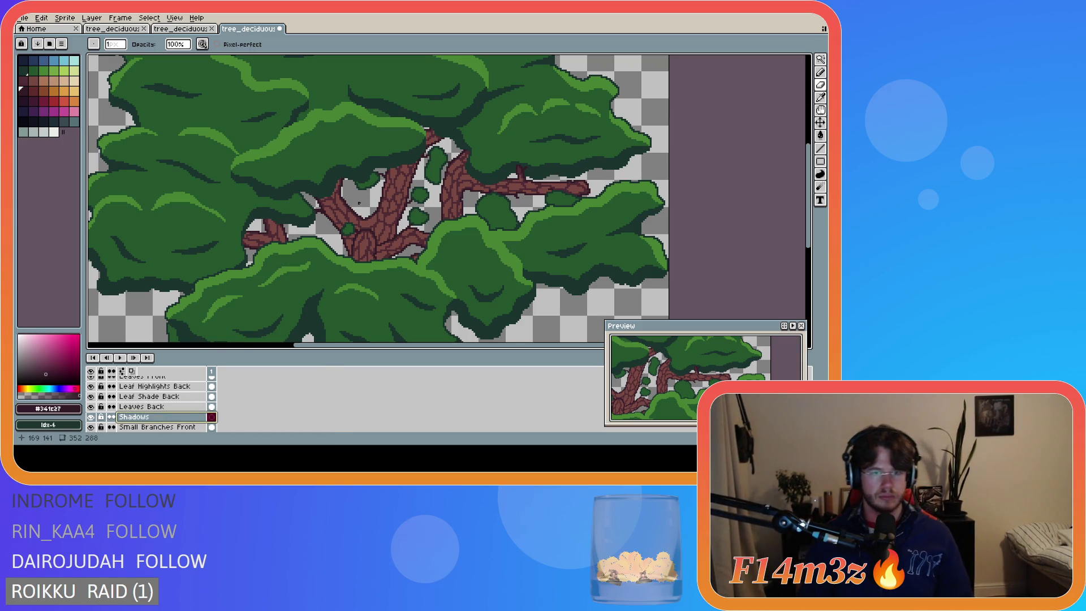
Outline the shadow area along the left branch edge with dark pencil lines
{"action": "key", "text": "e"}
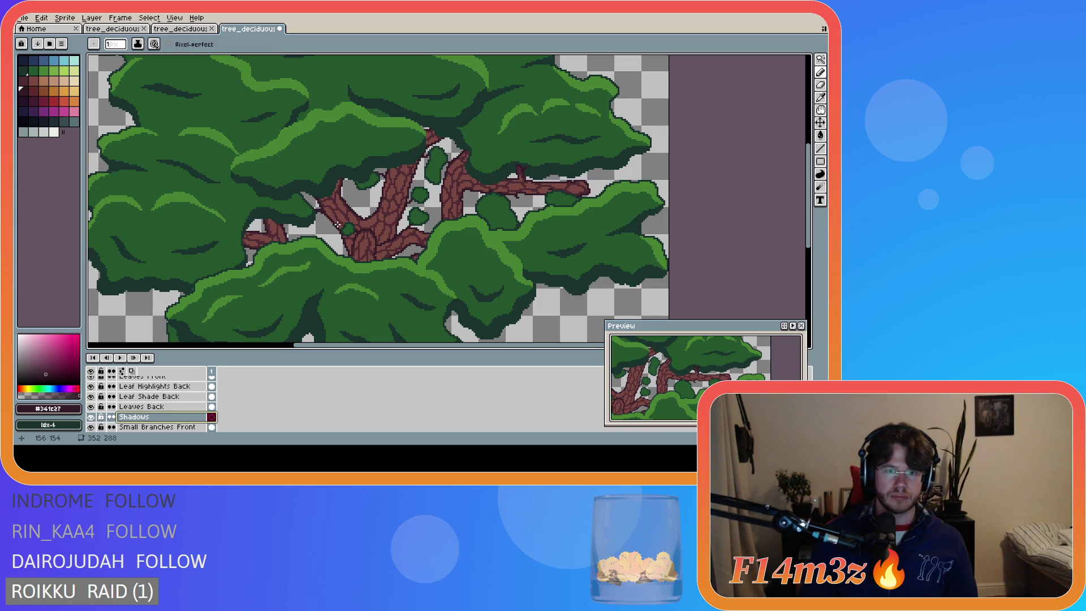
{"action": "scroll", "coordinate": [383, 226], "scroll_direction": "down", "scroll_amount": 3}
{"action": "scroll", "coordinate": [383, 230], "scroll_direction": "up", "scroll_amount": 1}
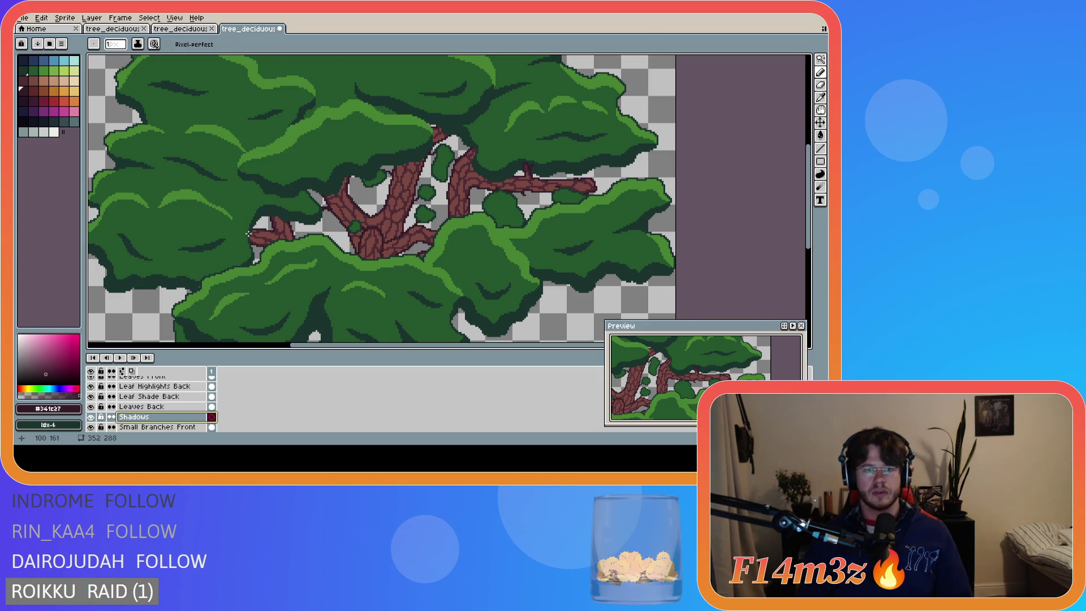
{"action": "scroll", "coordinate": [248, 233], "scroll_direction": "up", "scroll_amount": 2}
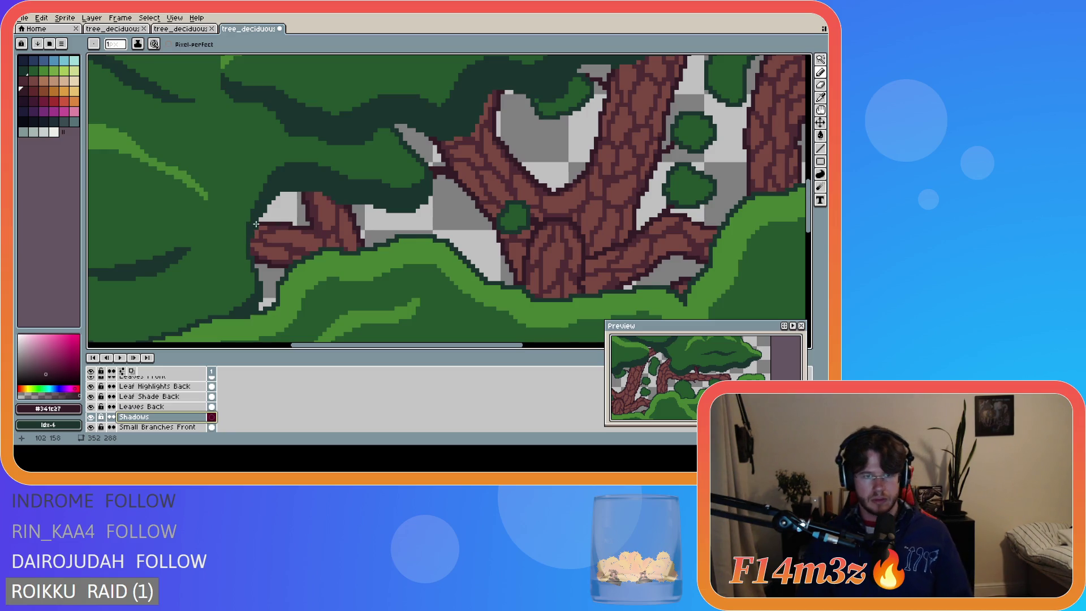
{"action": "left_click_drag", "start_coordinate": [256, 228], "coordinate": [253, 262]}
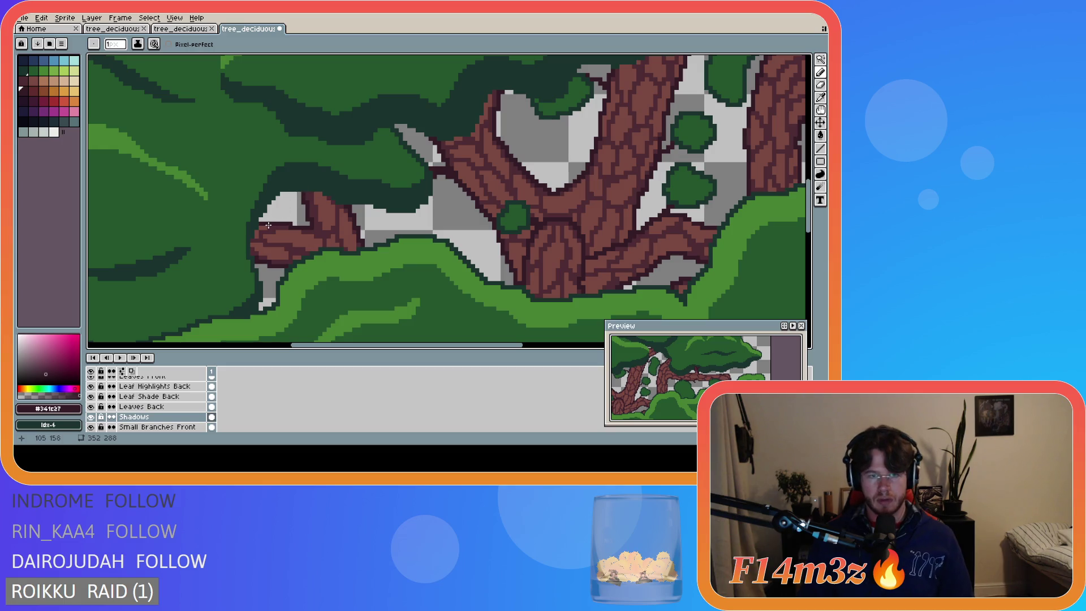
{"action": "mouse_move", "coordinate": [259, 222]}
{"action": "left_mouse_down"}
{"action": "mouse_move", "coordinate": [311, 223]}
{"action": "mouse_move", "coordinate": [304, 189]}
{"action": "mouse_move", "coordinate": [348, 210]}
{"action": "left_mouse_up"}
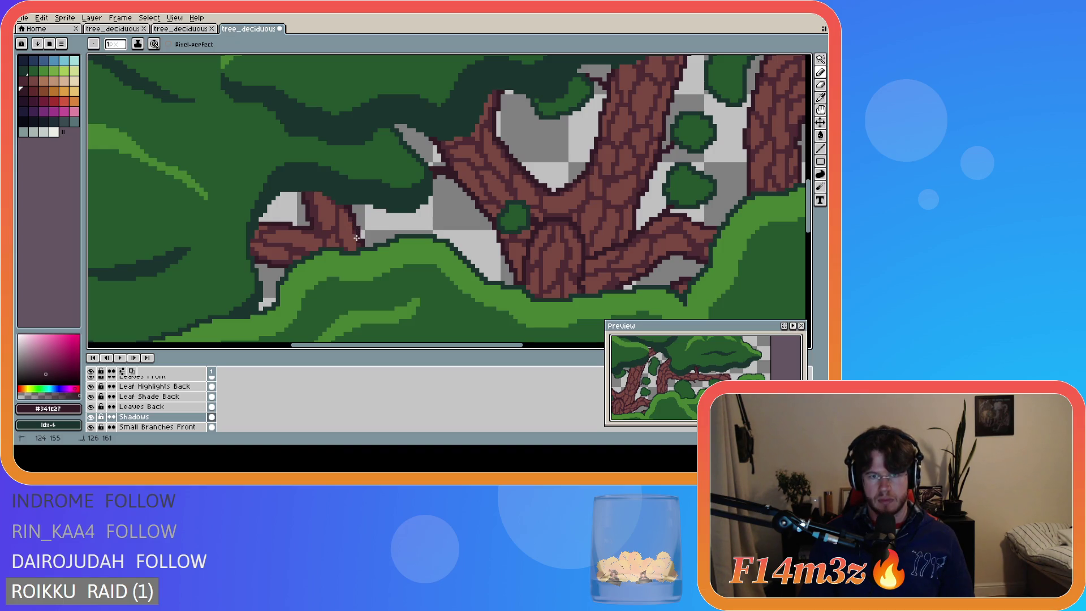
{"action": "left_click", "coordinate": [363, 248]}
{"action": "left_click_drag", "start_coordinate": [357, 251], "coordinate": [269, 265]}
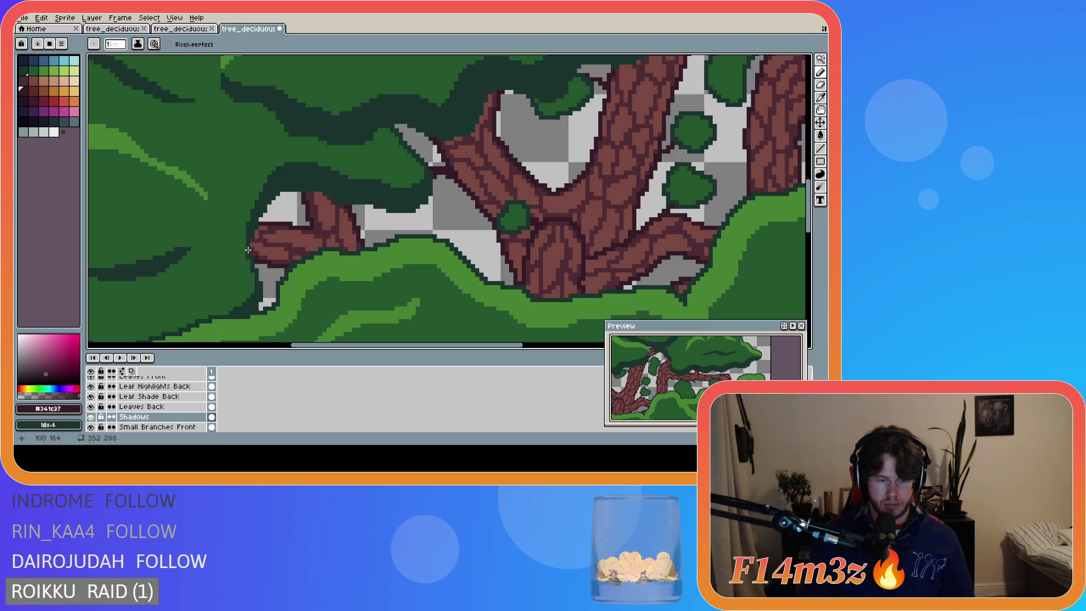
Bucket-fill the outlined left-branch gap with dark #341c27
{"action": "key", "text": "g"}
{"action": "left_click", "coordinate": [286, 244]}
{"action": "scroll", "coordinate": [443, 281], "scroll_direction": "down", "scroll_amount": 3}
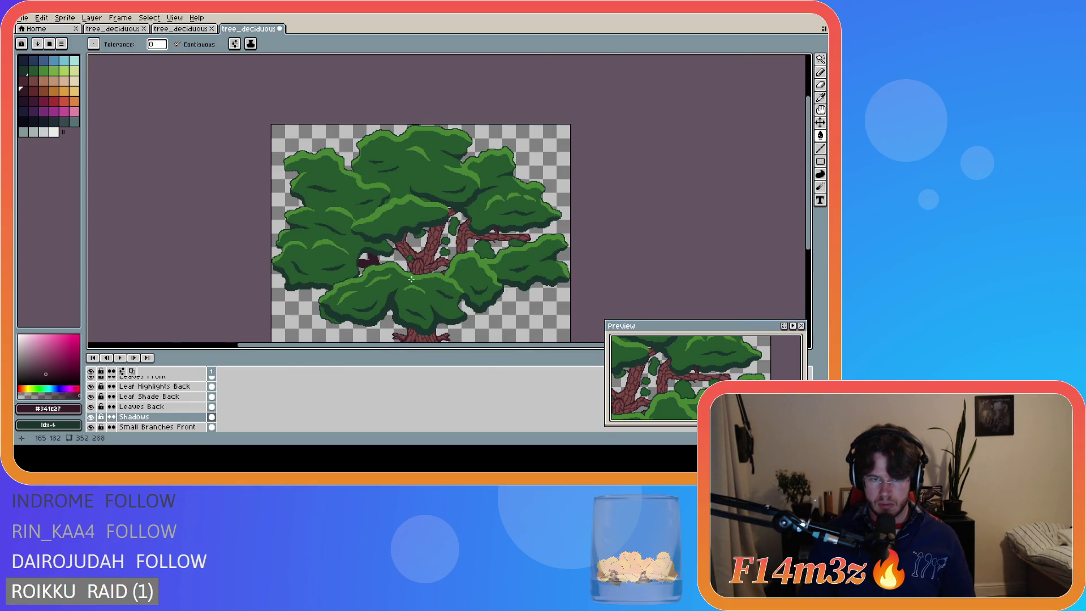
{"action": "scroll", "coordinate": [409, 279], "scroll_direction": "up", "scroll_amount": 4}
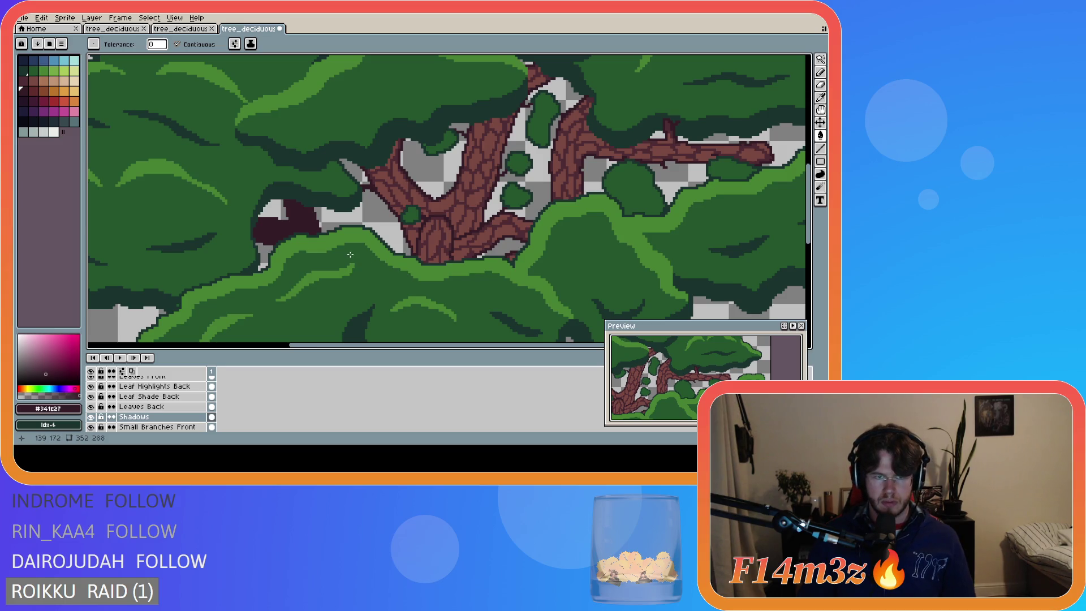
{"action": "scroll", "coordinate": [378, 257], "scroll_direction": "down", "scroll_amount": 1}
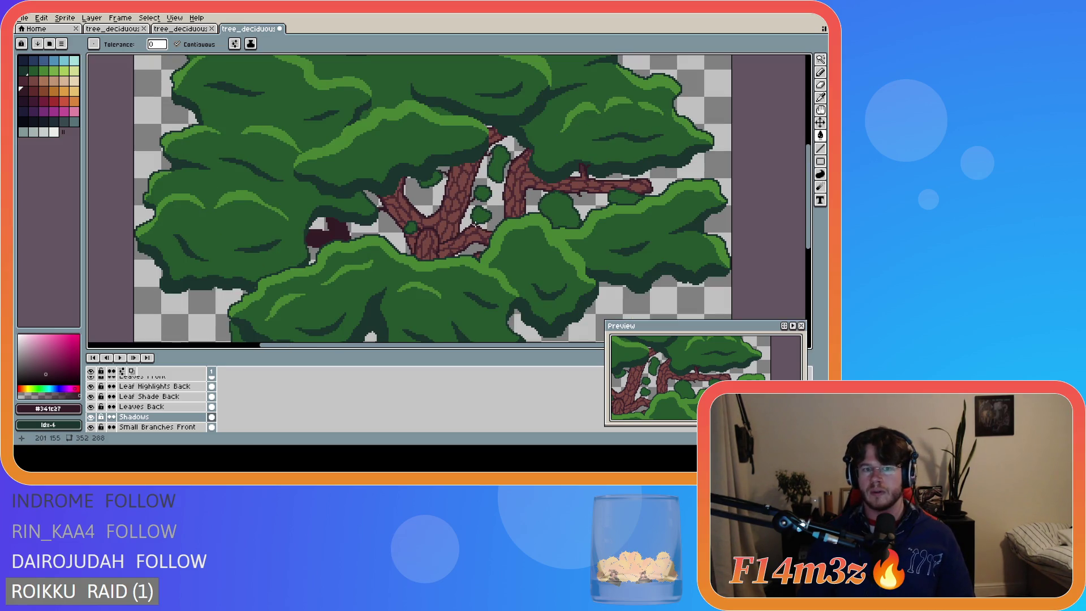
{"action": "scroll", "coordinate": [463, 214], "scroll_direction": "up", "scroll_amount": 1}
{"action": "scroll", "coordinate": [463, 213], "scroll_direction": "down", "scroll_amount": 2}
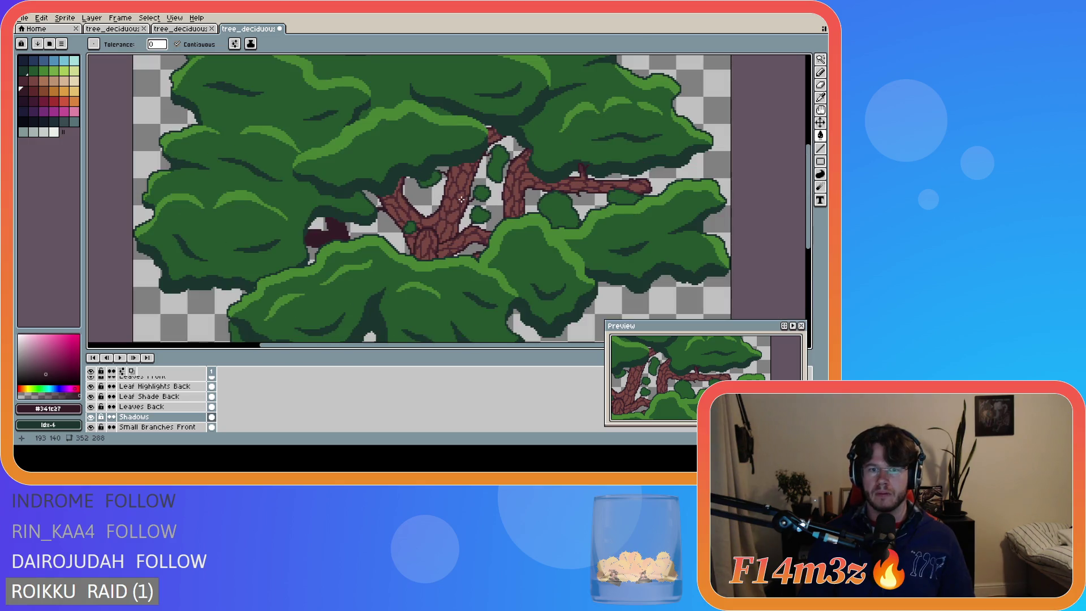
{"action": "scroll", "coordinate": [463, 199], "scroll_direction": "up", "scroll_amount": 2}
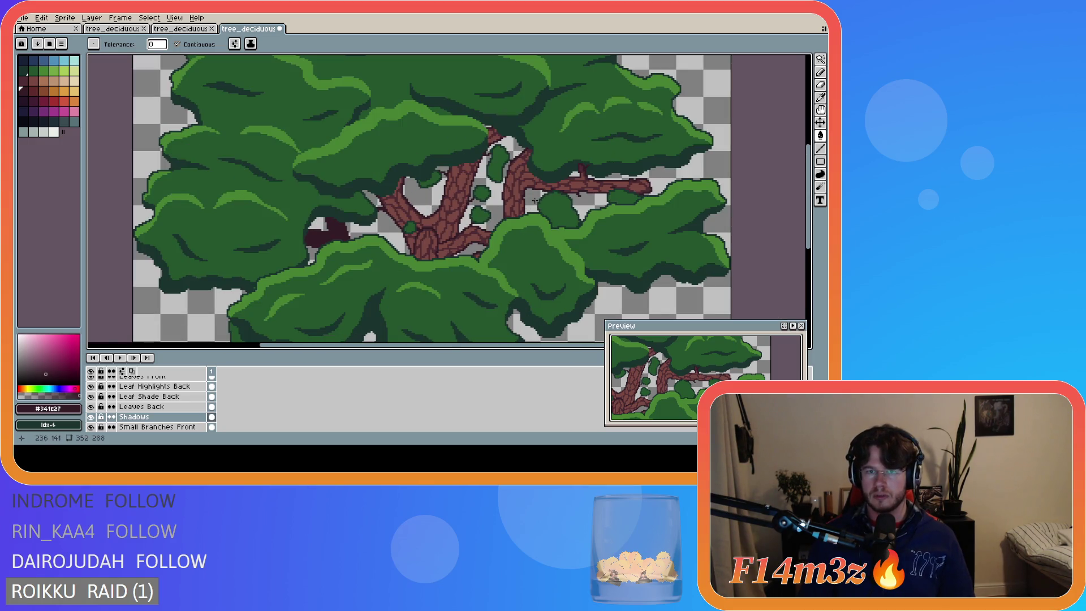
{"action": "scroll", "coordinate": [474, 226], "scroll_direction": "down", "scroll_amount": 2}
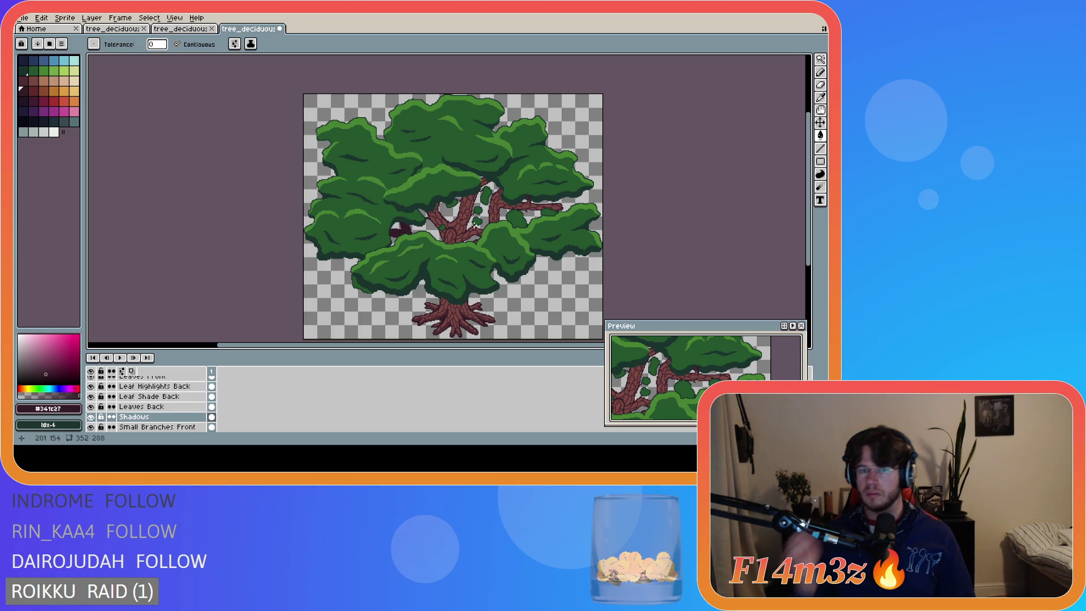
{"action": "scroll", "coordinate": [459, 212], "scroll_direction": "up", "scroll_amount": 3}
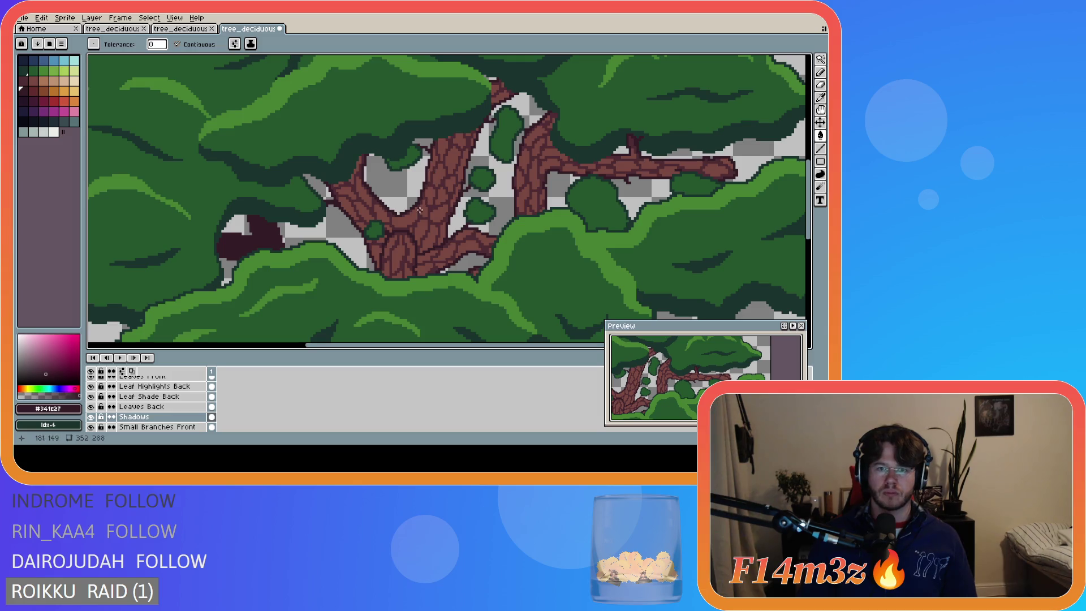
{"action": "scroll", "coordinate": [420, 210], "scroll_direction": "down", "scroll_amount": 2}
{"action": "scroll", "coordinate": [434, 199], "scroll_direction": "down", "scroll_amount": 2}
{"action": "scroll", "coordinate": [458, 201], "scroll_direction": "up", "scroll_amount": 2}
{"action": "scroll", "coordinate": [458, 200], "scroll_direction": "down", "scroll_amount": 2}
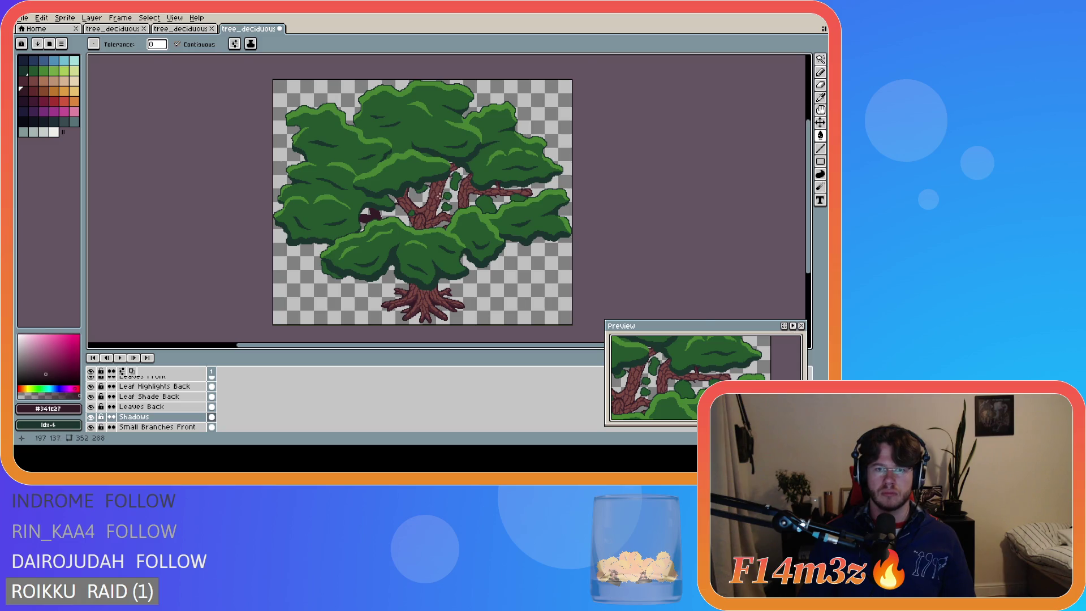
{"action": "scroll", "coordinate": [438, 195], "scroll_direction": "up", "scroll_amount": 2}
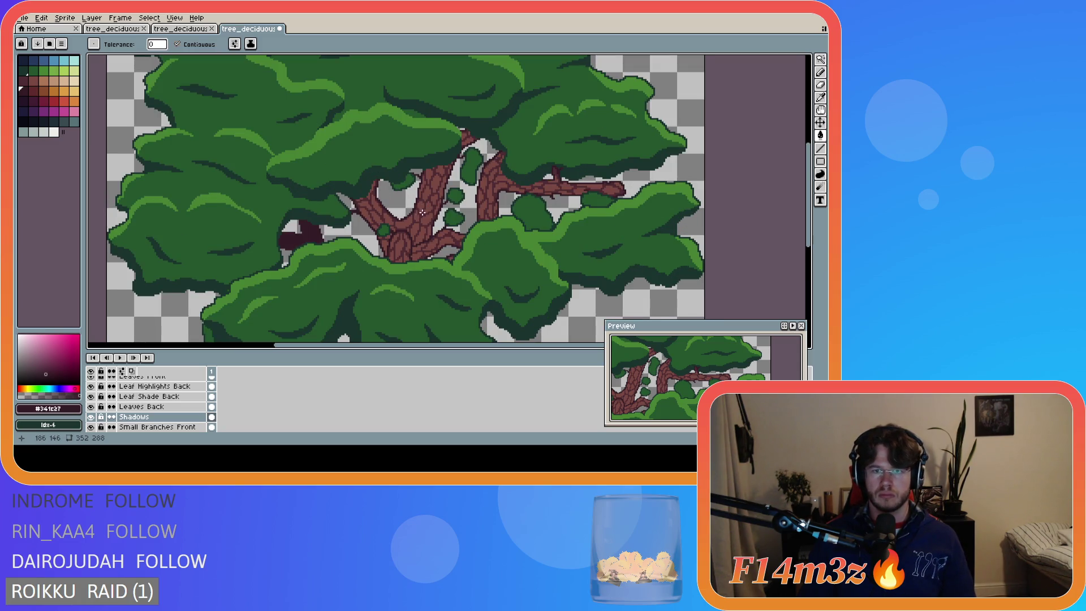
{"action": "scroll", "coordinate": [410, 216], "scroll_direction": "up", "scroll_amount": 1}
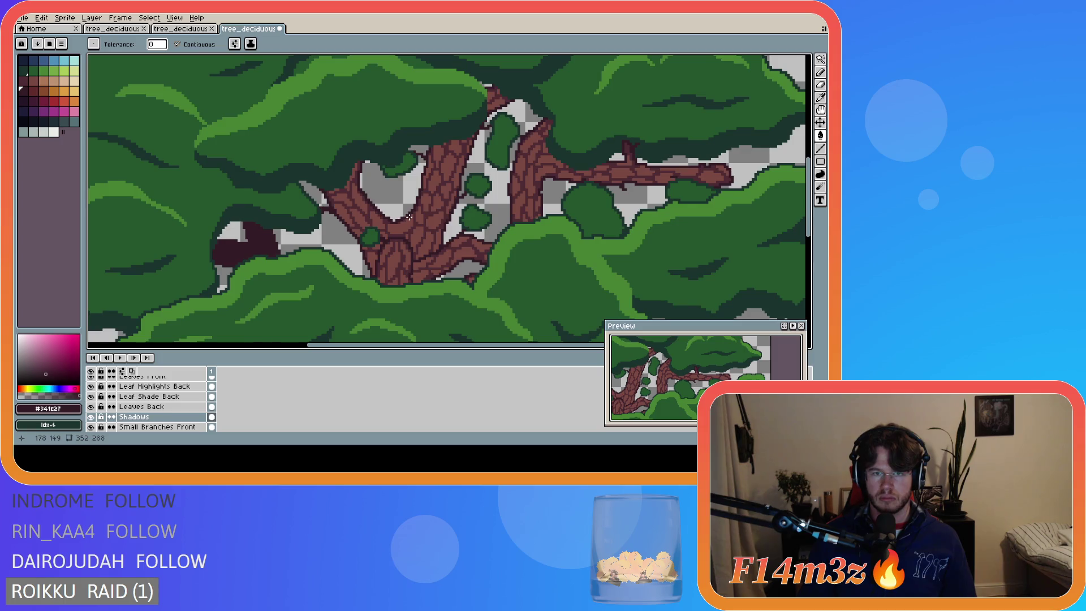
Undo the accidental trunk fill and draw a dark shadow line across the trunk
{"action": "left_click", "coordinate": [411, 215]}
{"action": "key", "text": "ctrl+z"}
{"action": "key", "text": "b"}
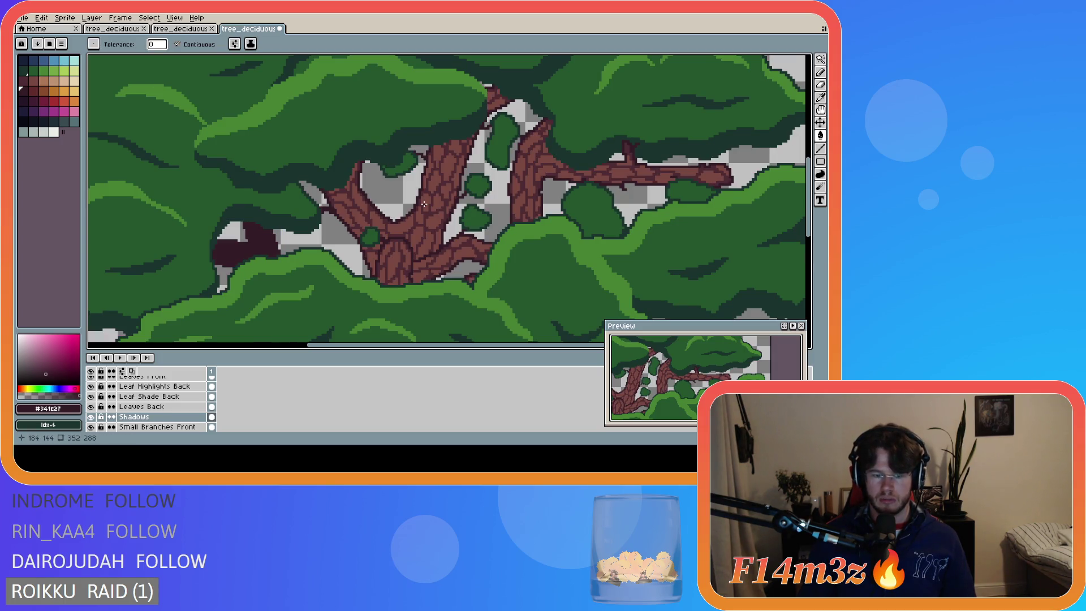
{"action": "scroll", "coordinate": [423, 205], "scroll_direction": "up", "scroll_amount": 1}
{"action": "scroll", "coordinate": [416, 209], "scroll_direction": "down", "scroll_amount": 1}
{"action": "scroll", "coordinate": [407, 214], "scroll_direction": "up", "scroll_amount": 1}
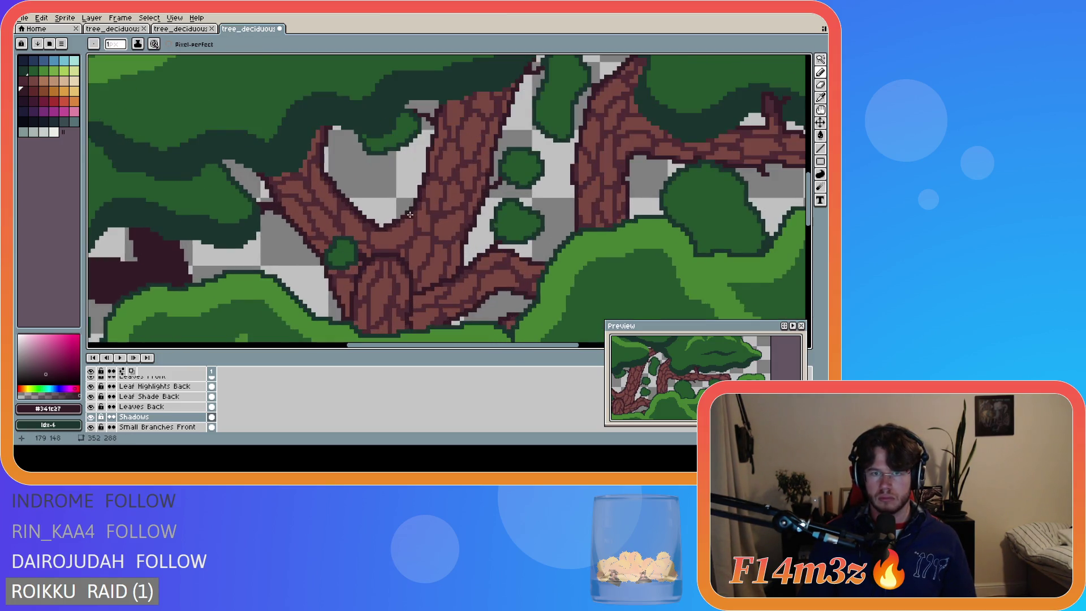
{"action": "left_click_drag", "start_coordinate": [408, 214], "coordinate": [488, 186]}
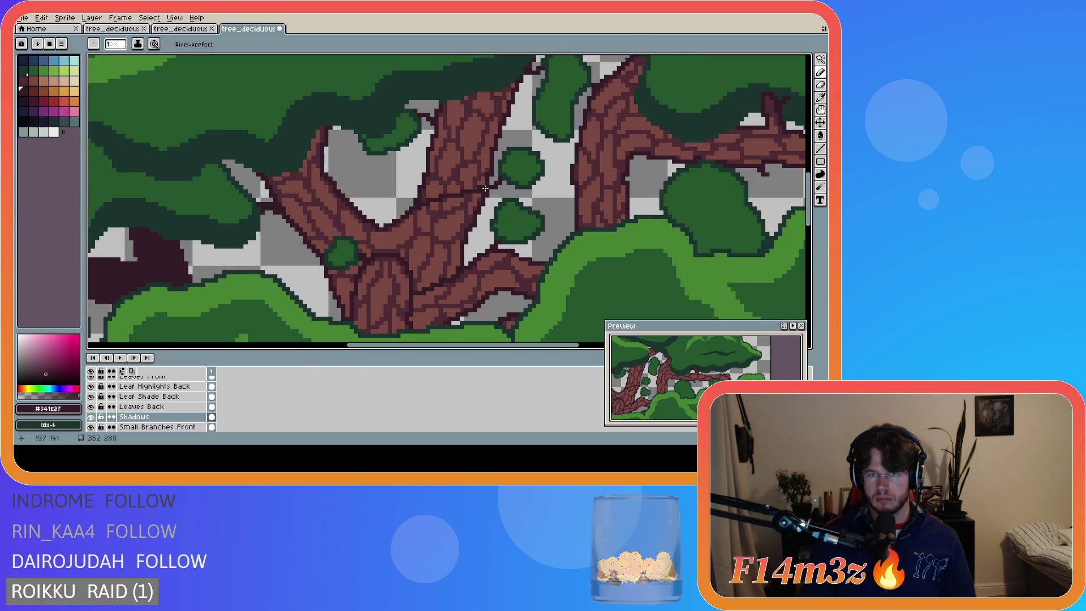
Trace thin dark shadow outlines up the upper trunk and anchor a corner point
{"action": "scroll", "coordinate": [490, 184], "scroll_direction": "down", "scroll_amount": 1}
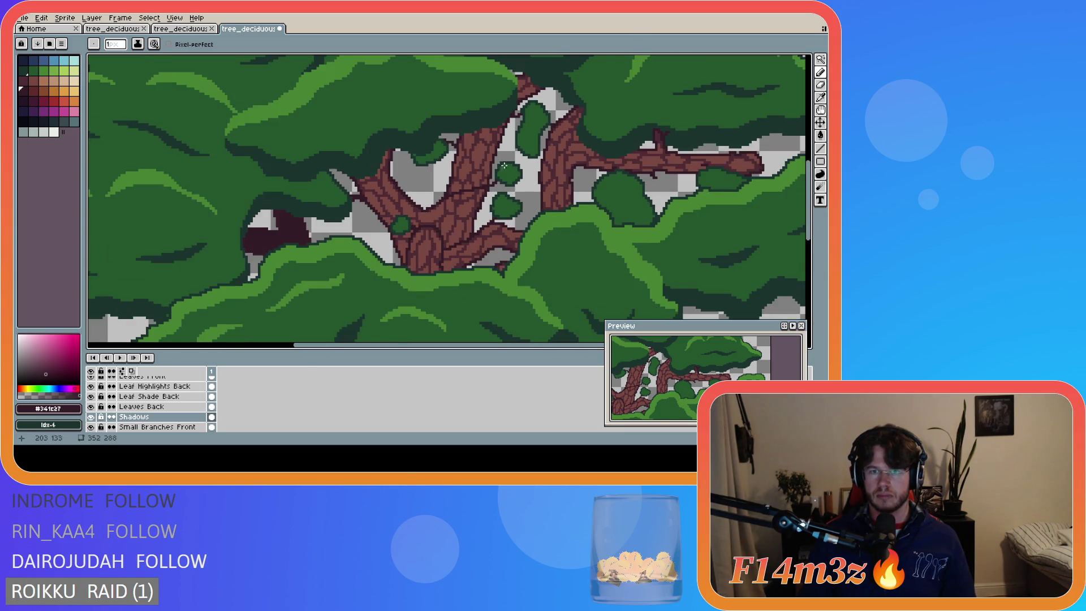
{"action": "scroll", "coordinate": [492, 136], "scroll_direction": "up", "scroll_amount": 2}
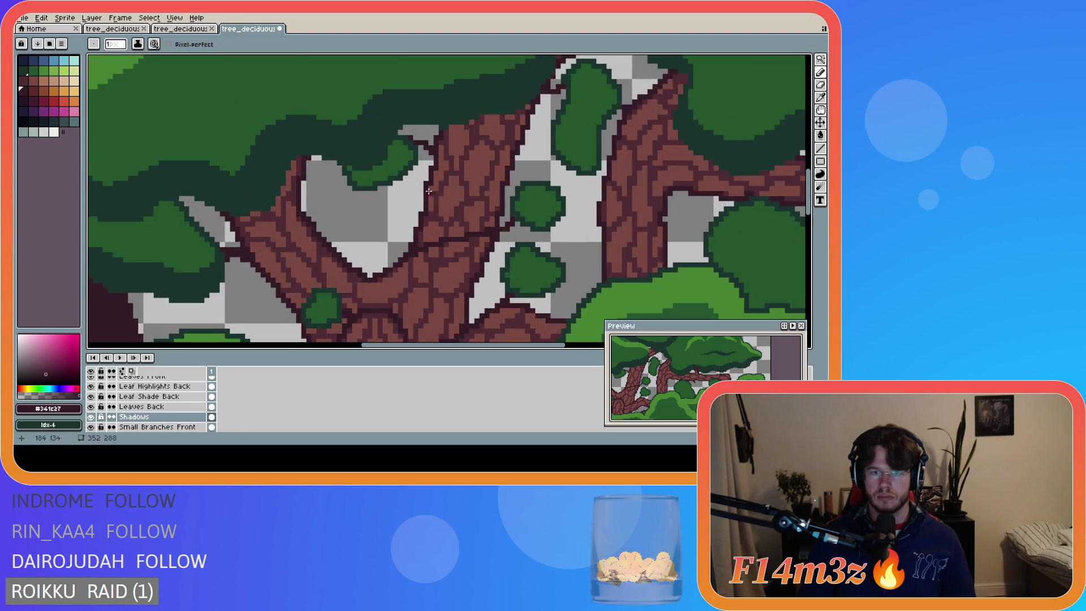
{"action": "left_click", "coordinate": [405, 256]}
{"action": "left_click_drag", "start_coordinate": [411, 246], "coordinate": [429, 182]}
{"action": "left_click_drag", "start_coordinate": [405, 257], "coordinate": [431, 170]}
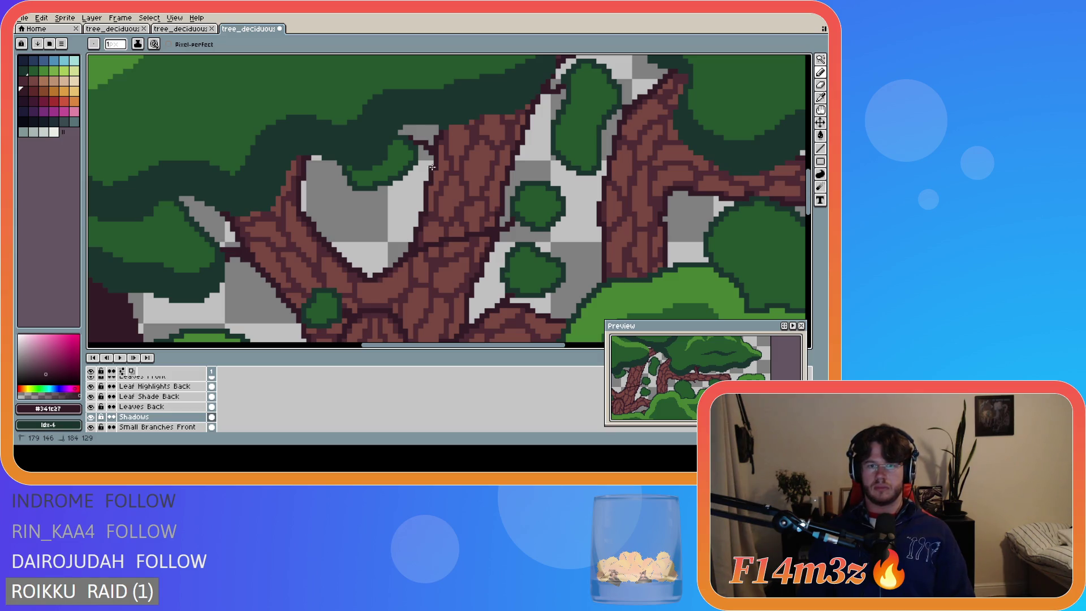
{"action": "mouse_move", "coordinate": [436, 136]}
{"action": "left_mouse_down"}
{"action": "mouse_move", "coordinate": [440, 125]}
{"action": "mouse_move", "coordinate": [522, 102]}
{"action": "mouse_move", "coordinate": [533, 110]}
{"action": "mouse_move", "coordinate": [507, 175]}
{"action": "left_mouse_up"}
{"action": "left_click", "coordinate": [503, 184], "text": "shift"}
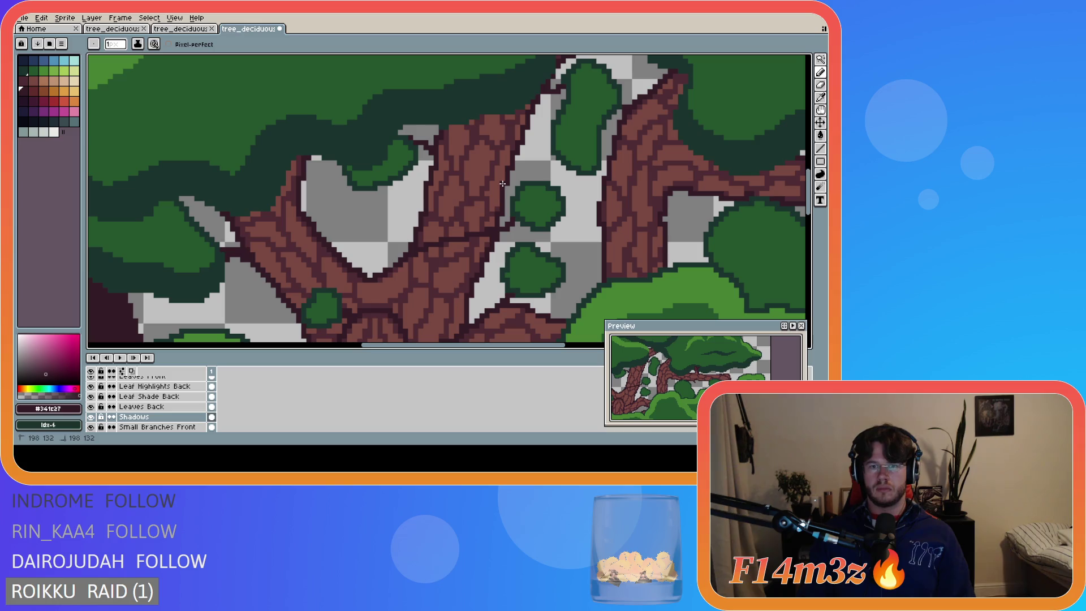
Close the shadow outline and bucket-fill the upper trunk with dark #341c27 shadow
{"action": "left_click", "coordinate": [496, 227], "text": "shift"}
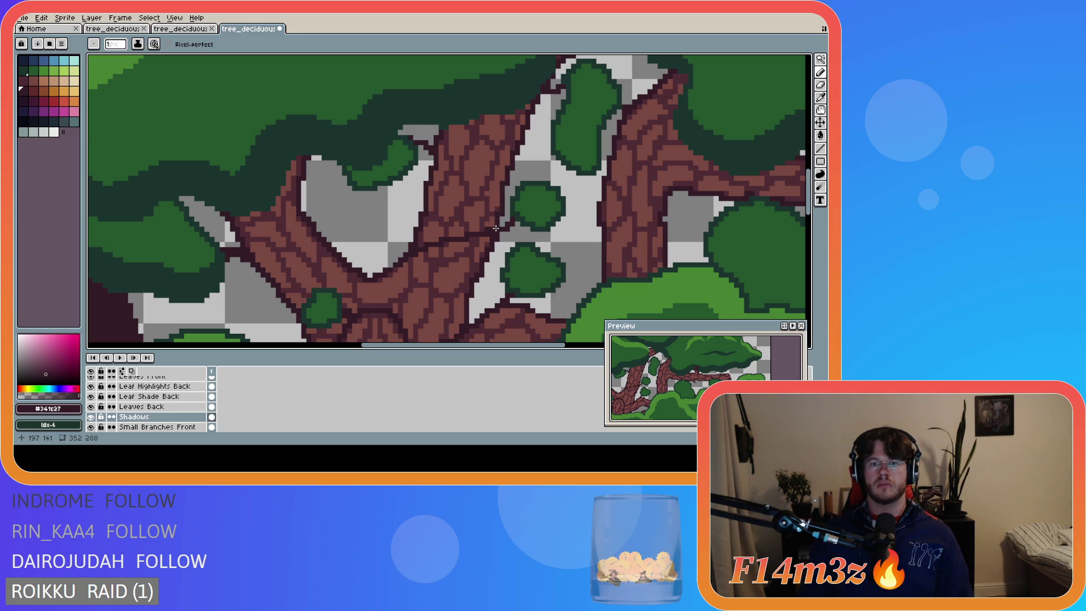
{"action": "key", "text": "g"}
{"action": "left_click", "coordinate": [459, 156]}
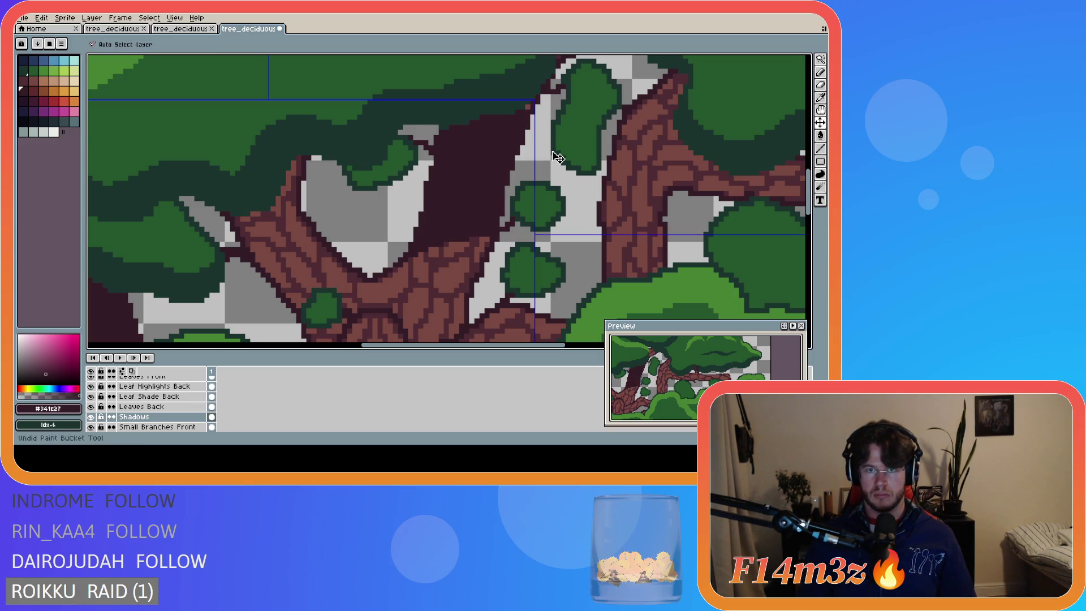
Switch back to the 1px pixel-perfect Pencil and zoom the view
{"action": "key", "text": "b"}
{"action": "scroll", "coordinate": [465, 209], "scroll_direction": "down", "scroll_amount": 3}
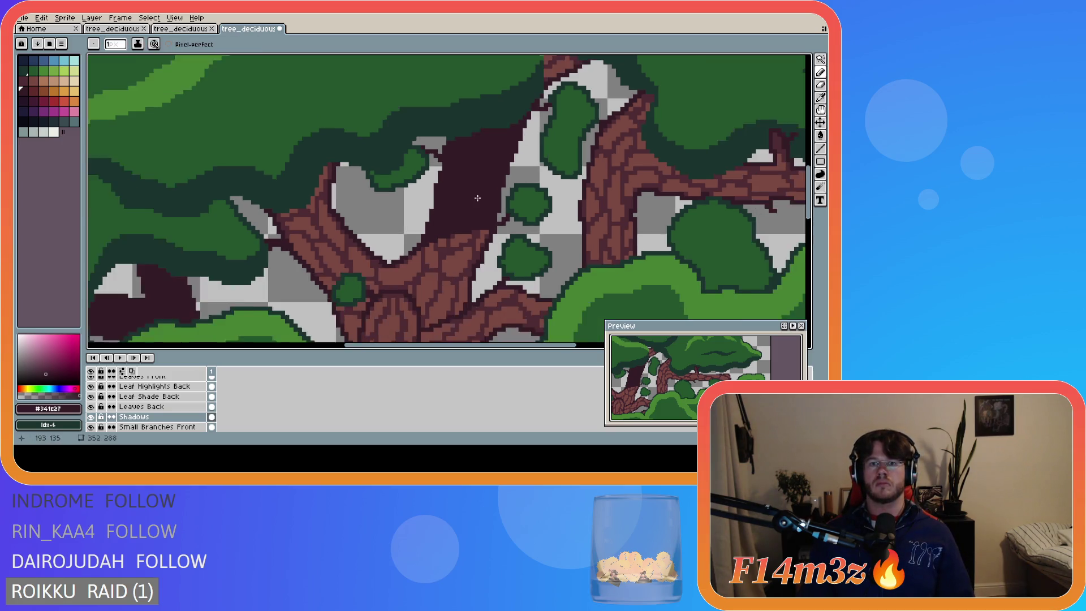
{"action": "scroll", "coordinate": [465, 210], "scroll_direction": "down", "scroll_amount": 2}
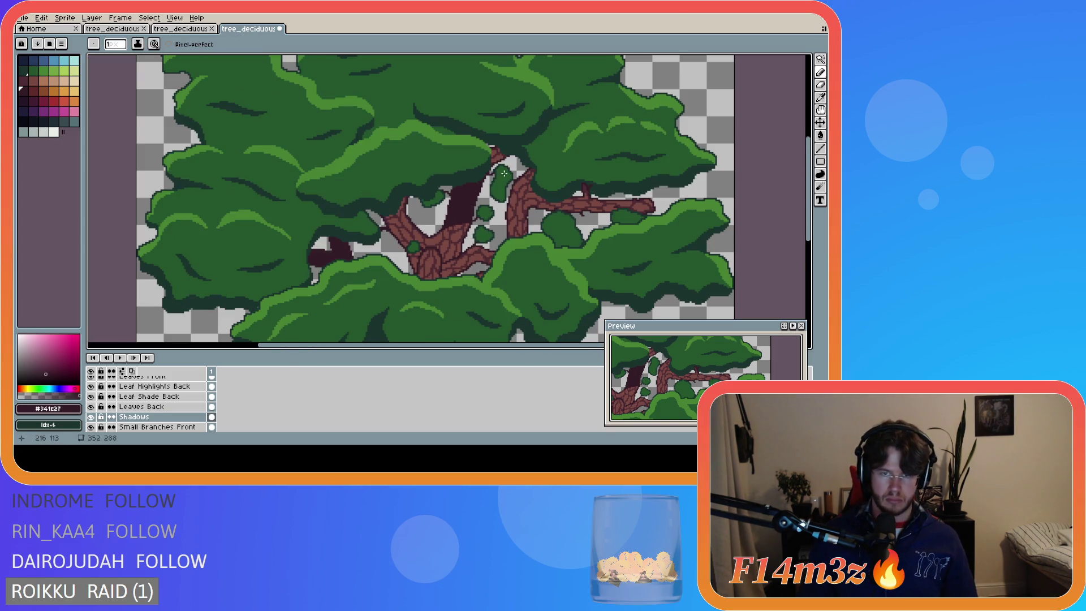
Draw a straight shadow edge at the trunk top and fill the brown patch with #341c27
{"action": "scroll", "coordinate": [502, 169], "scroll_direction": "up", "scroll_amount": 3}
{"action": "scroll", "coordinate": [471, 149], "scroll_direction": "up", "scroll_amount": 1}
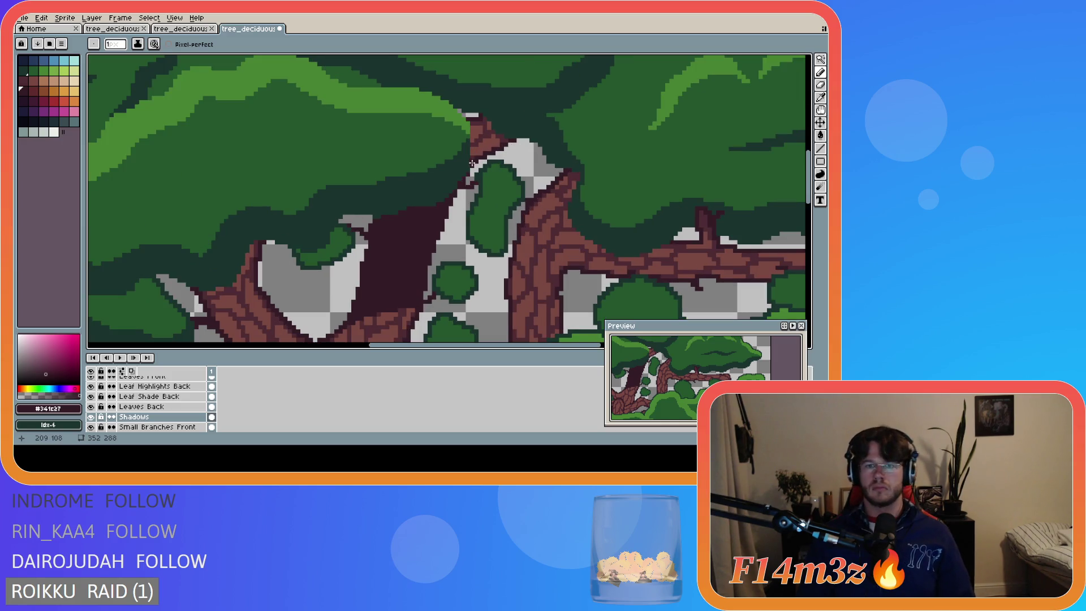
{"action": "key", "text": "shift"}
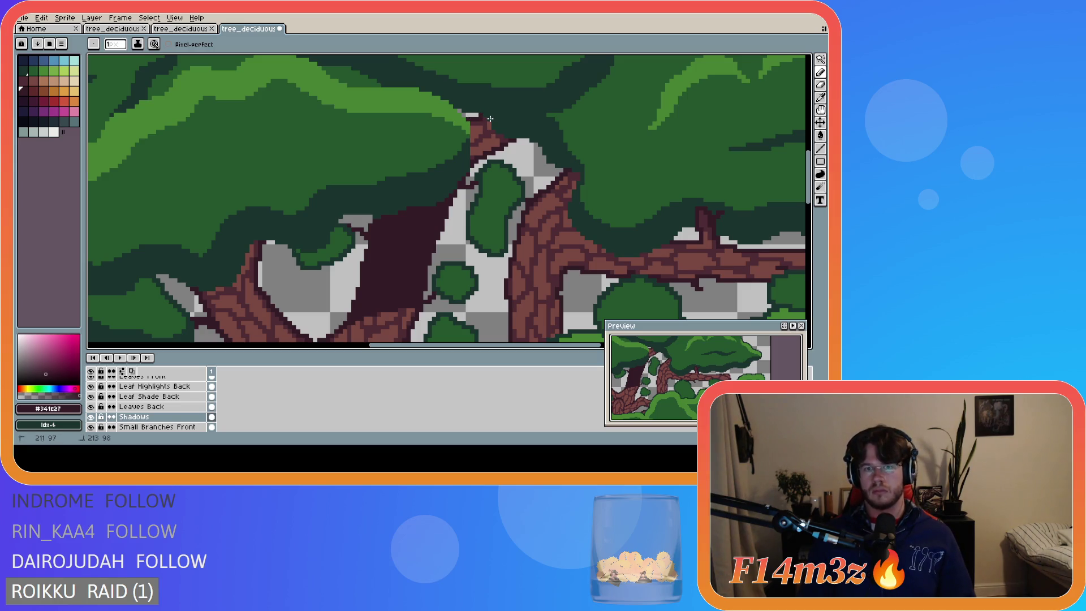
{"action": "left_click", "coordinate": [514, 139], "text": "shift"}
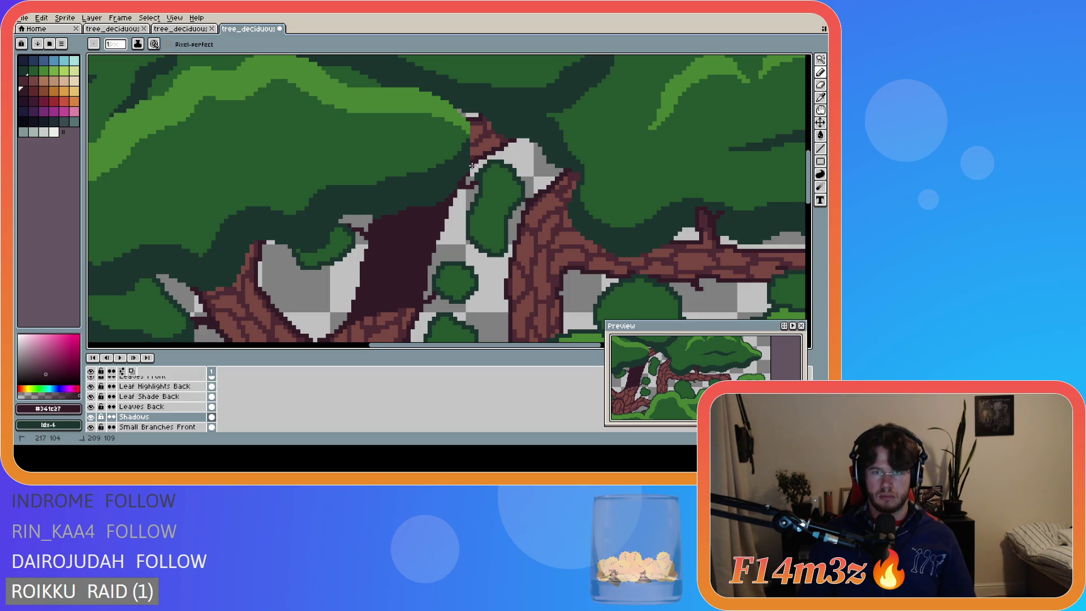
{"action": "key", "text": "g"}
{"action": "left_click", "coordinate": [476, 149]}
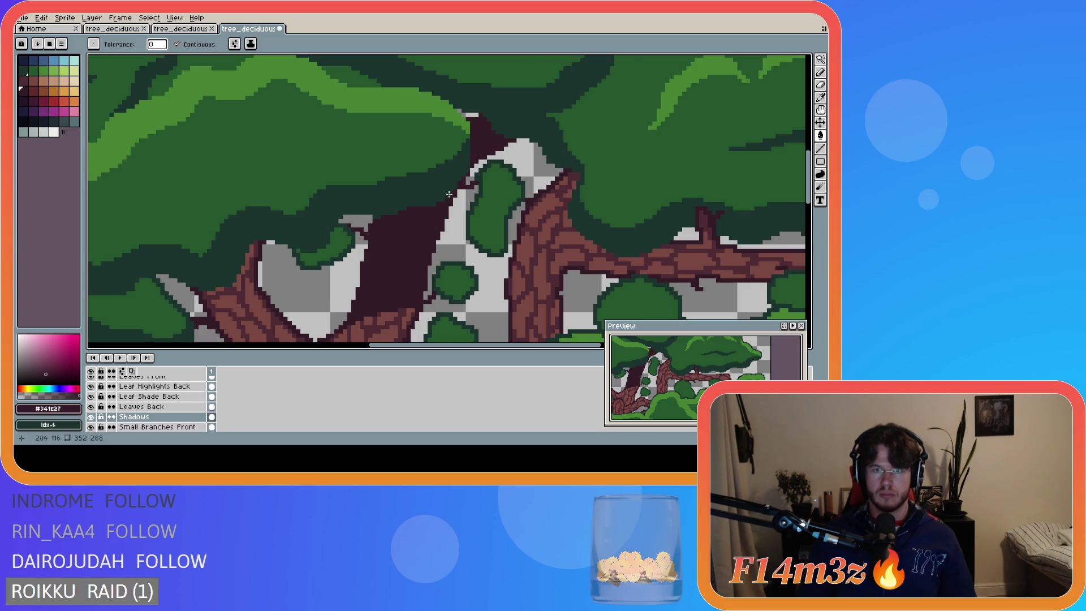
{"action": "scroll", "coordinate": [449, 194], "scroll_direction": "down", "scroll_amount": 5}
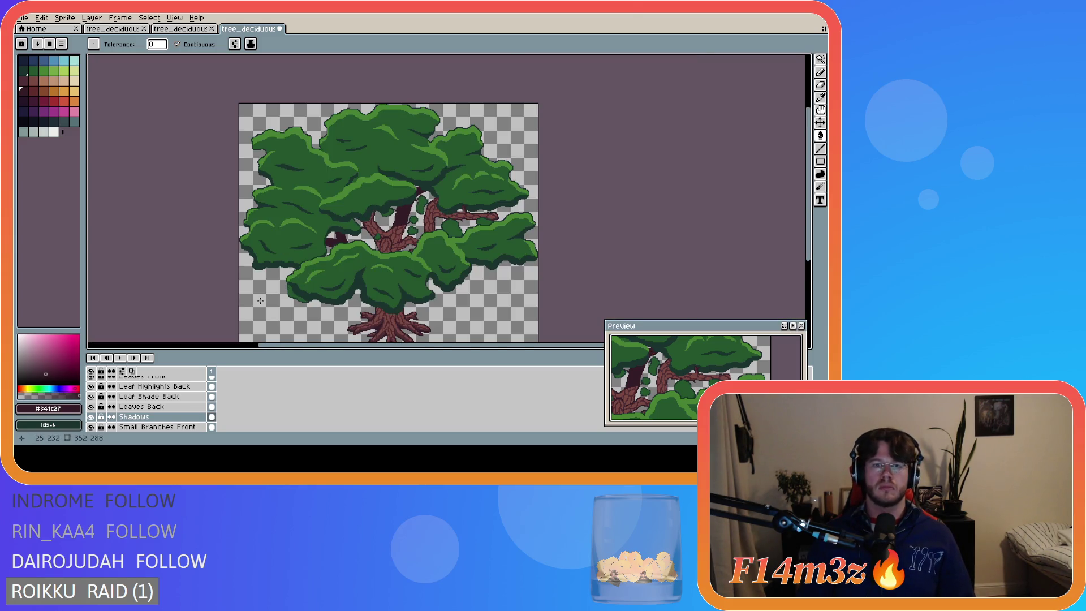
With the Pencil, add a short #341c27 shadow stroke down-left across the branch near the trunk
{"action": "scroll", "coordinate": [615, 126], "scroll_direction": "up", "scroll_amount": 4}
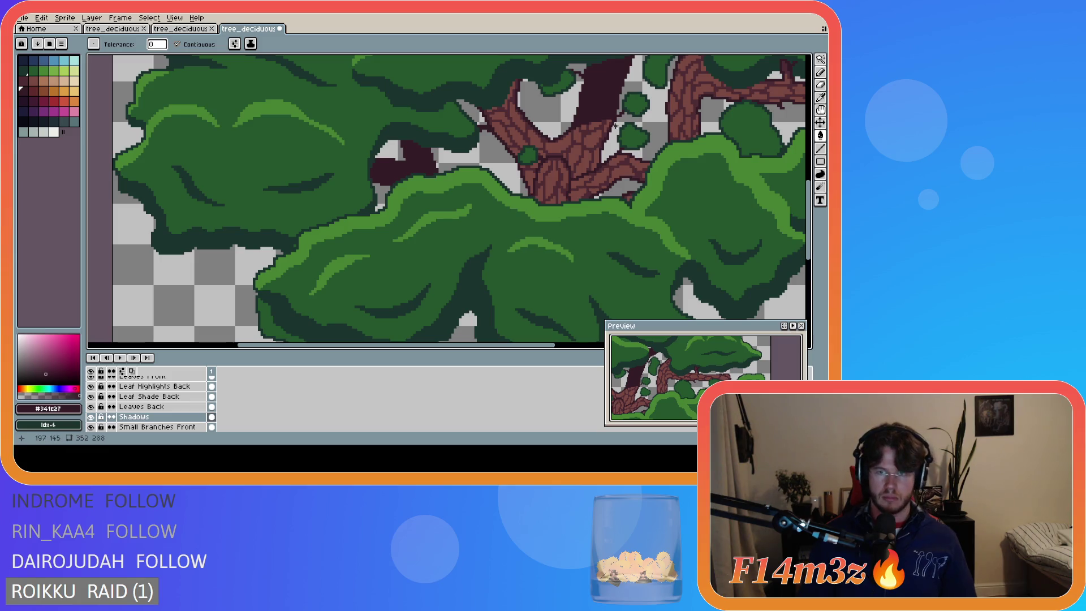
{"action": "scroll", "coordinate": [616, 125], "scroll_direction": "up", "scroll_amount": 1}
{"action": "key", "text": "b"}
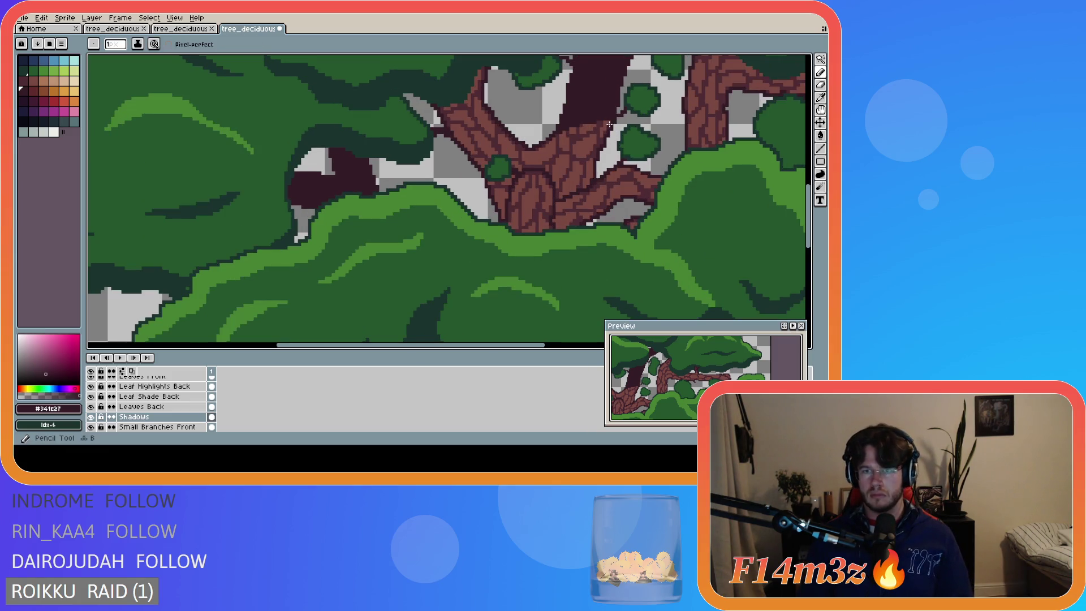
{"action": "key", "text": "v"}
{"action": "key", "text": "b"}
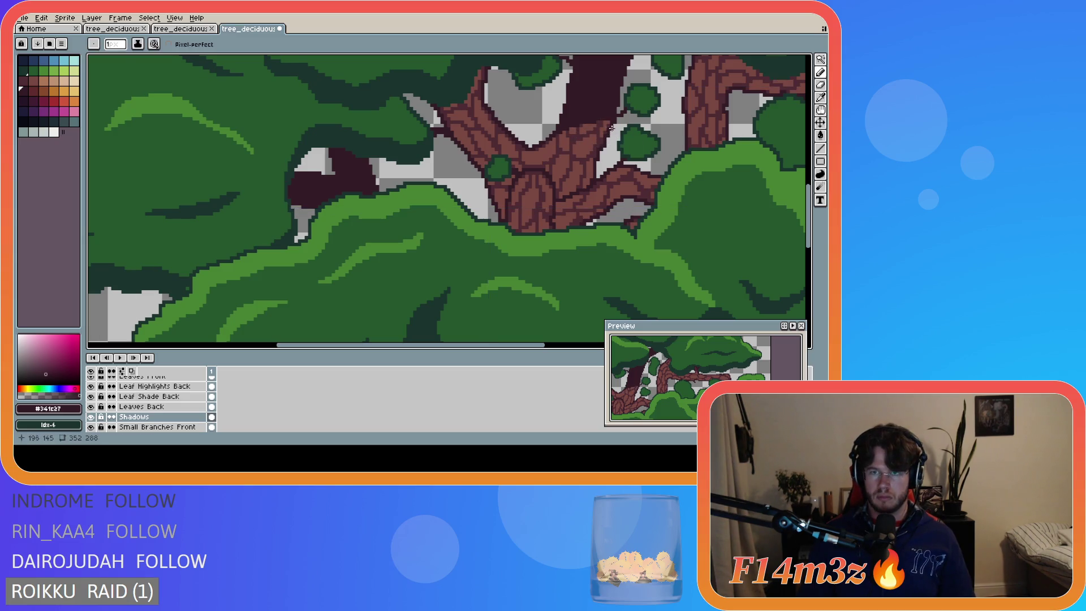
{"action": "mouse_move", "coordinate": [609, 121]}
{"action": "left_mouse_down"}
{"action": "mouse_move", "coordinate": [537, 146]}
{"action": "mouse_move", "coordinate": [591, 126]}
{"action": "left_mouse_up"}
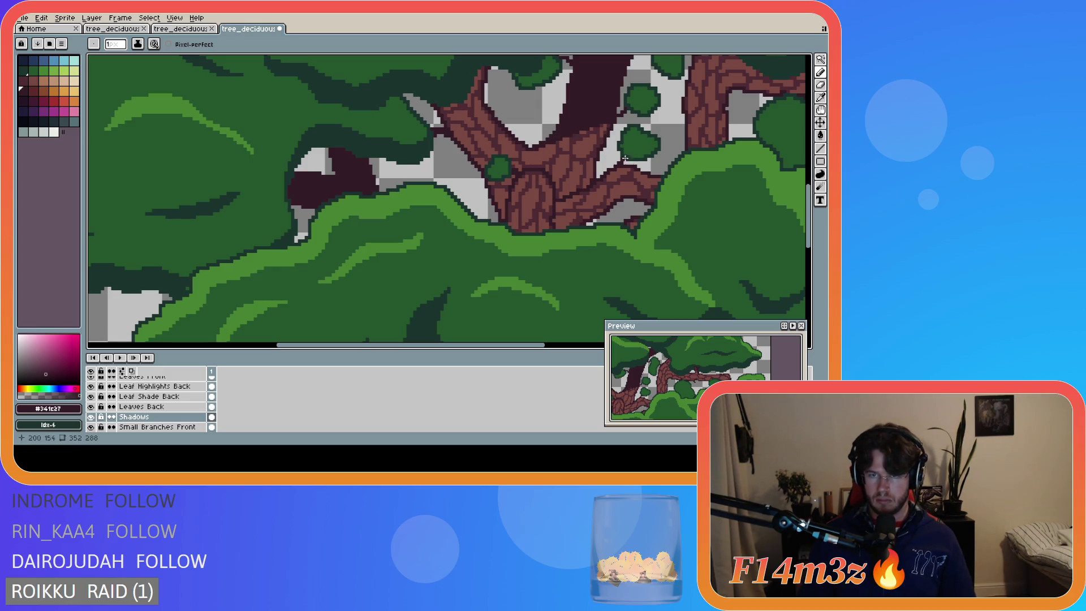
{"action": "scroll", "coordinate": [622, 160], "scroll_direction": "down", "scroll_amount": 2}
{"action": "scroll", "coordinate": [616, 155], "scroll_direction": "up", "scroll_amount": 2}
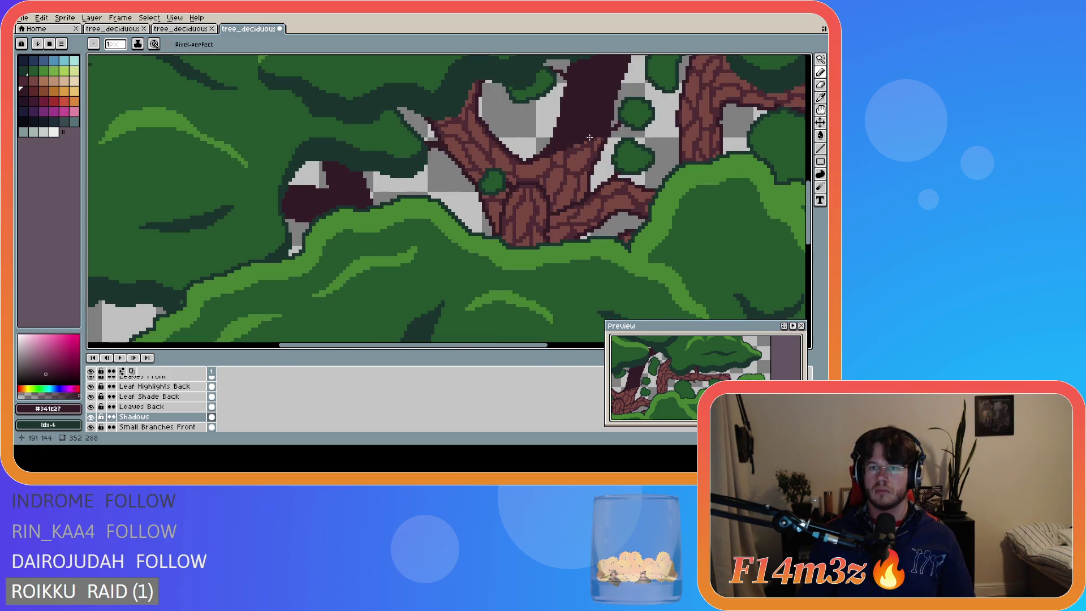
{"action": "scroll", "coordinate": [621, 168], "scroll_direction": "down", "scroll_amount": 2}
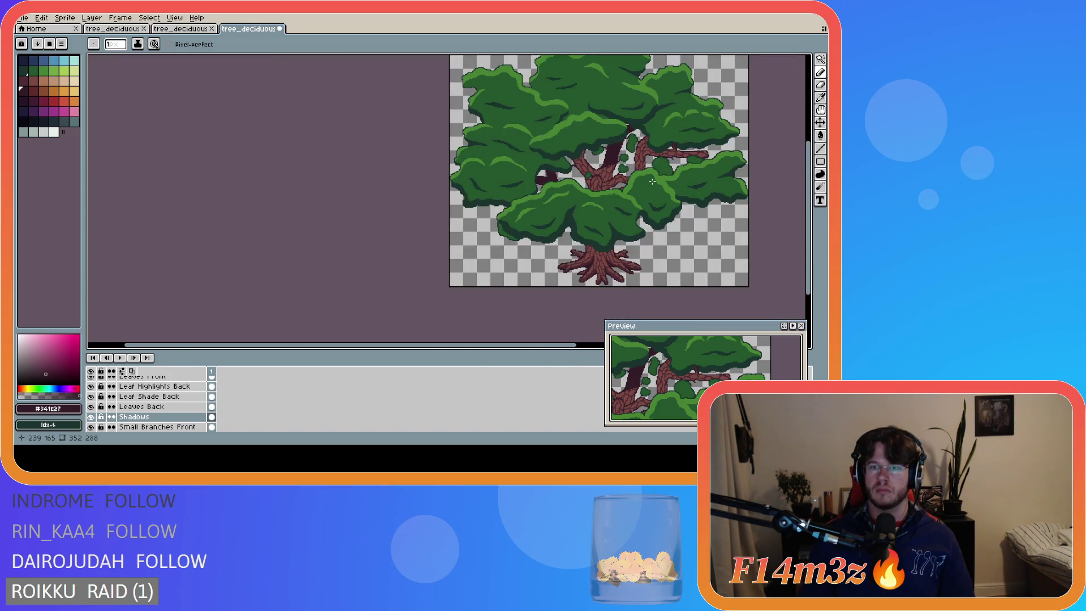
{"action": "scroll", "coordinate": [623, 168], "scroll_direction": "up", "scroll_amount": 3}
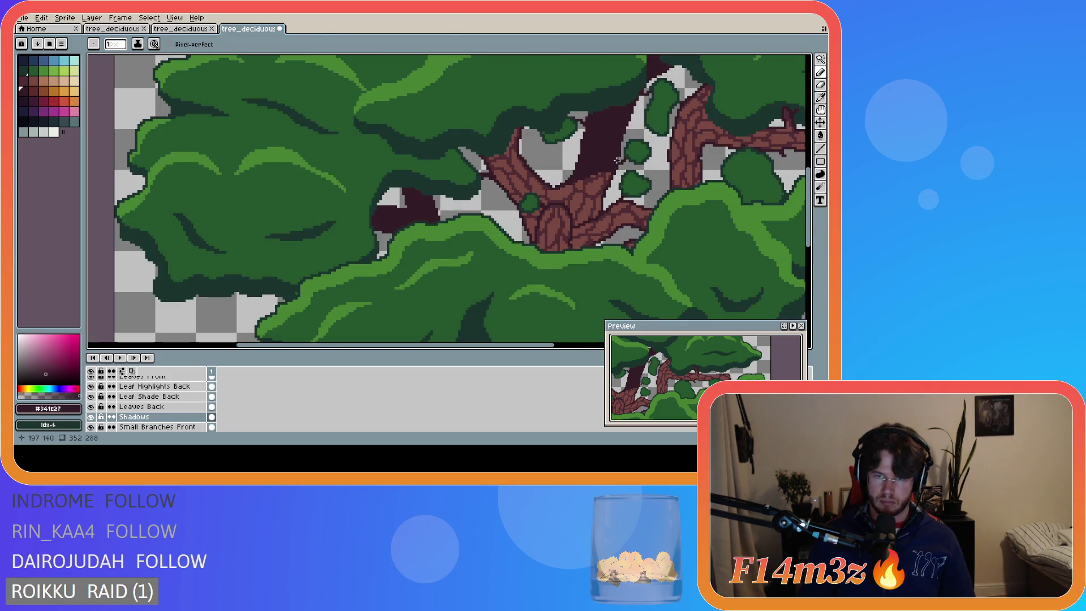
{"action": "scroll", "coordinate": [560, 183], "scroll_direction": "down", "scroll_amount": 1}
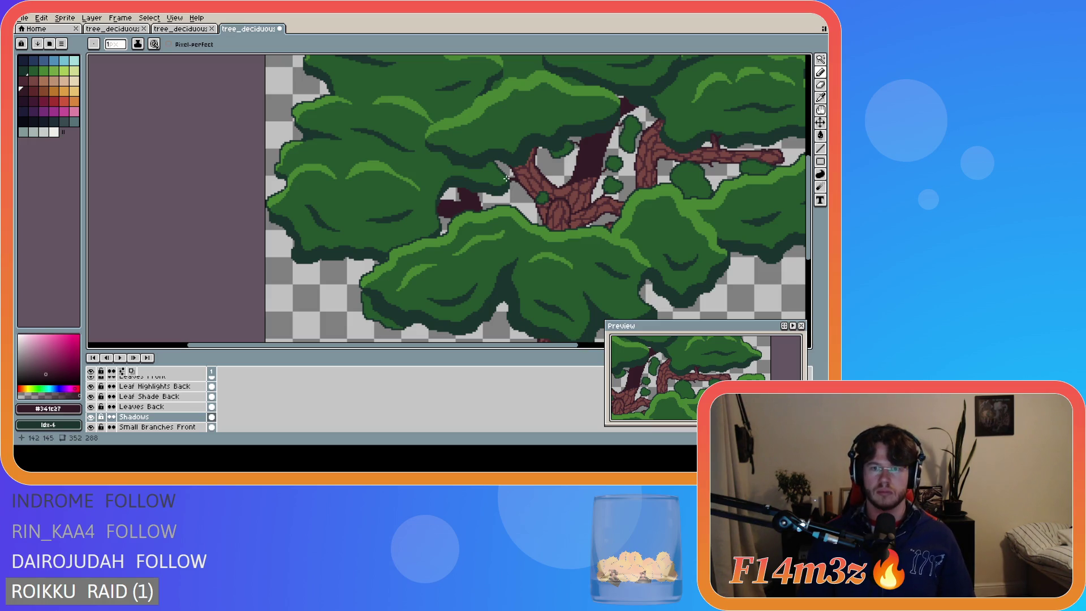
{"action": "scroll", "coordinate": [560, 181], "scroll_direction": "down", "scroll_amount": 3}
{"action": "scroll", "coordinate": [583, 187], "scroll_direction": "up", "scroll_amount": 5}
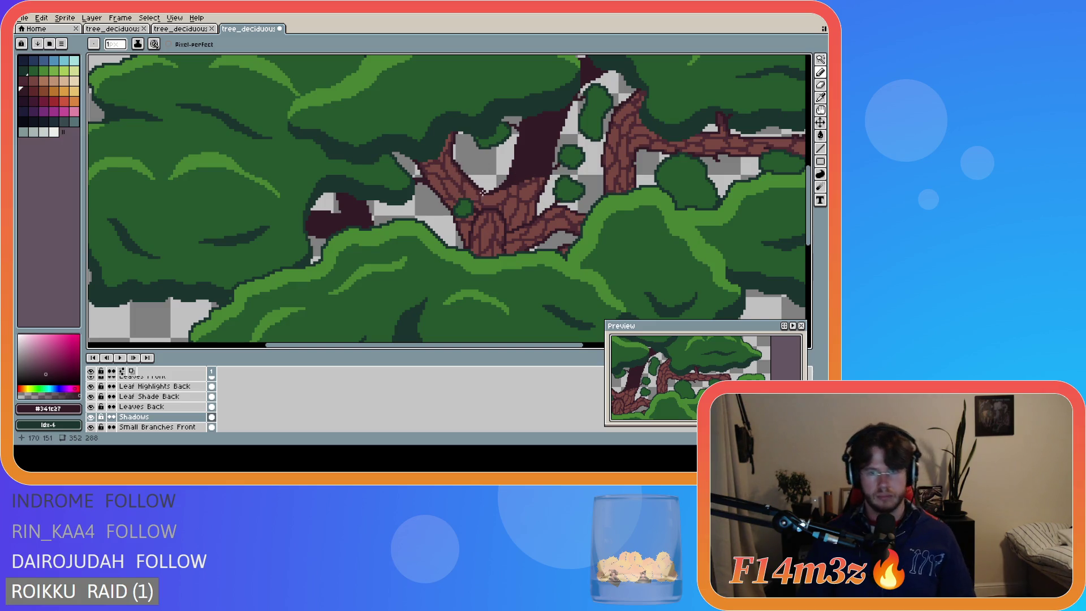
{"action": "scroll", "coordinate": [483, 193], "scroll_direction": "down", "scroll_amount": 3}
{"action": "scroll", "coordinate": [475, 182], "scroll_direction": "down", "scroll_amount": 2}
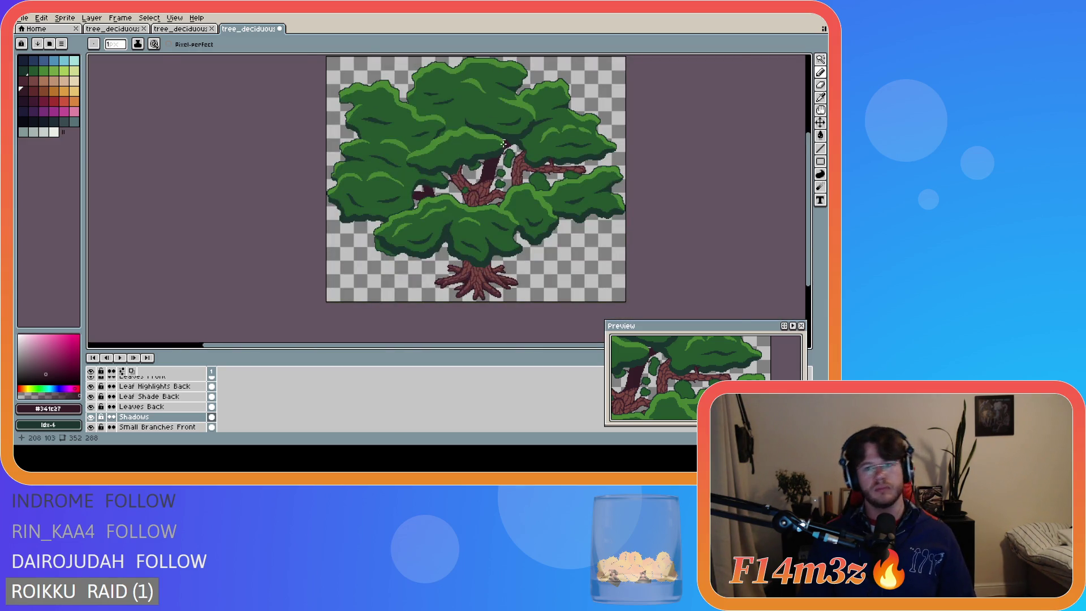
{"action": "scroll", "coordinate": [504, 143], "scroll_direction": "up", "scroll_amount": 3}
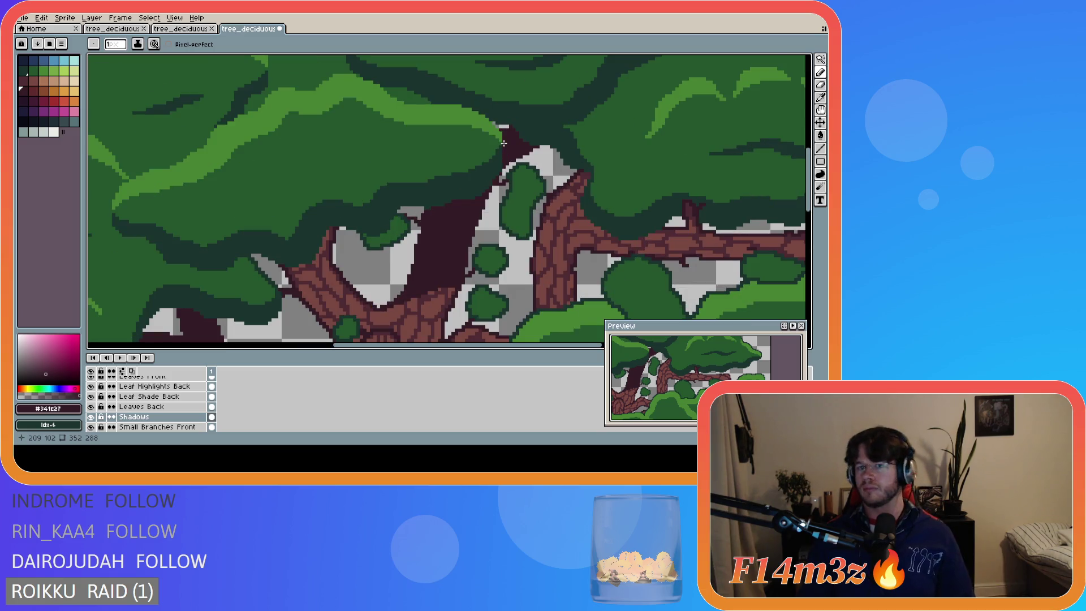
{"action": "scroll", "coordinate": [504, 144], "scroll_direction": "down", "scroll_amount": 2}
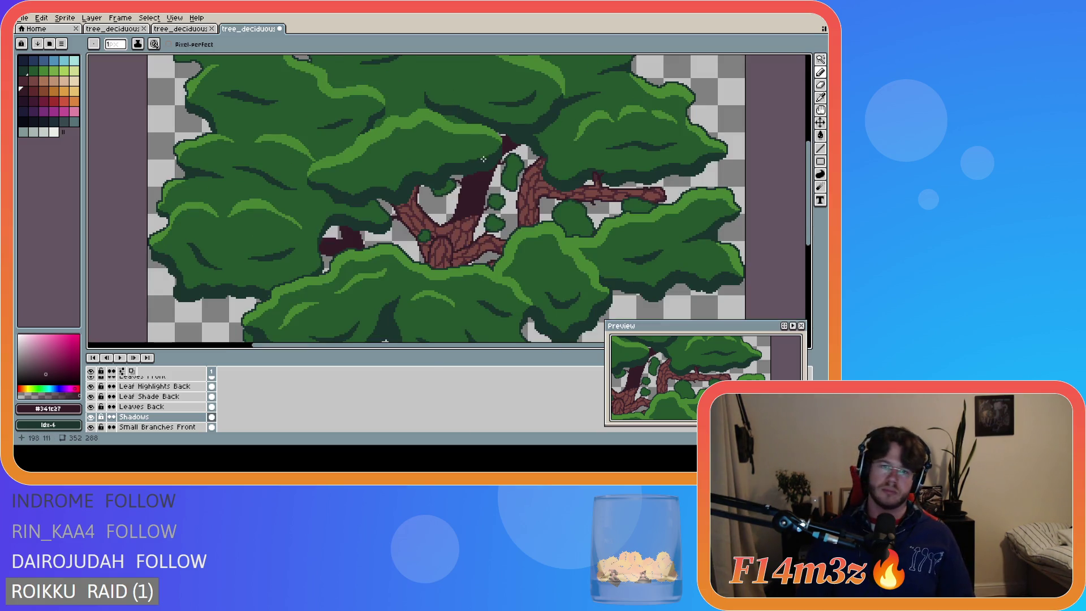
{"action": "scroll", "coordinate": [406, 210], "scroll_direction": "up", "scroll_amount": 2}
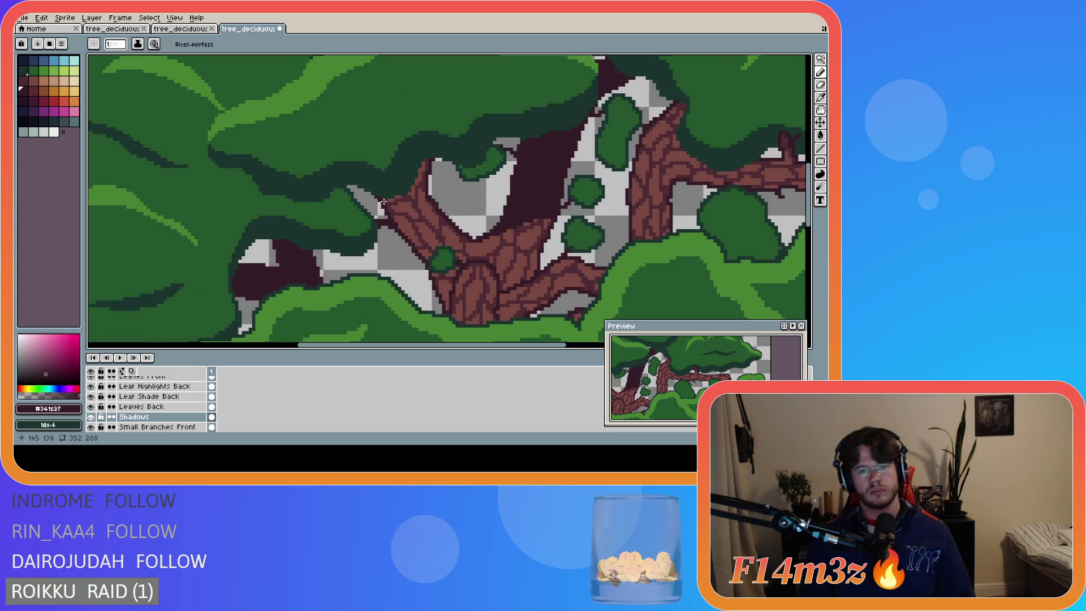
{"action": "scroll", "coordinate": [383, 203], "scroll_direction": "down", "scroll_amount": 1}
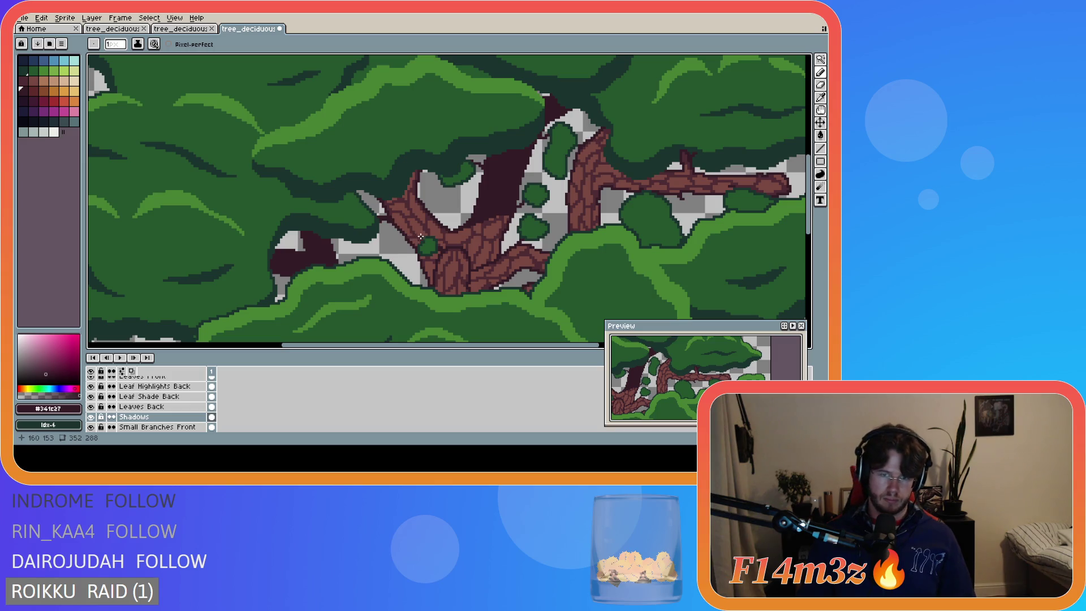
{"action": "scroll", "coordinate": [424, 240], "scroll_direction": "down", "scroll_amount": 1}
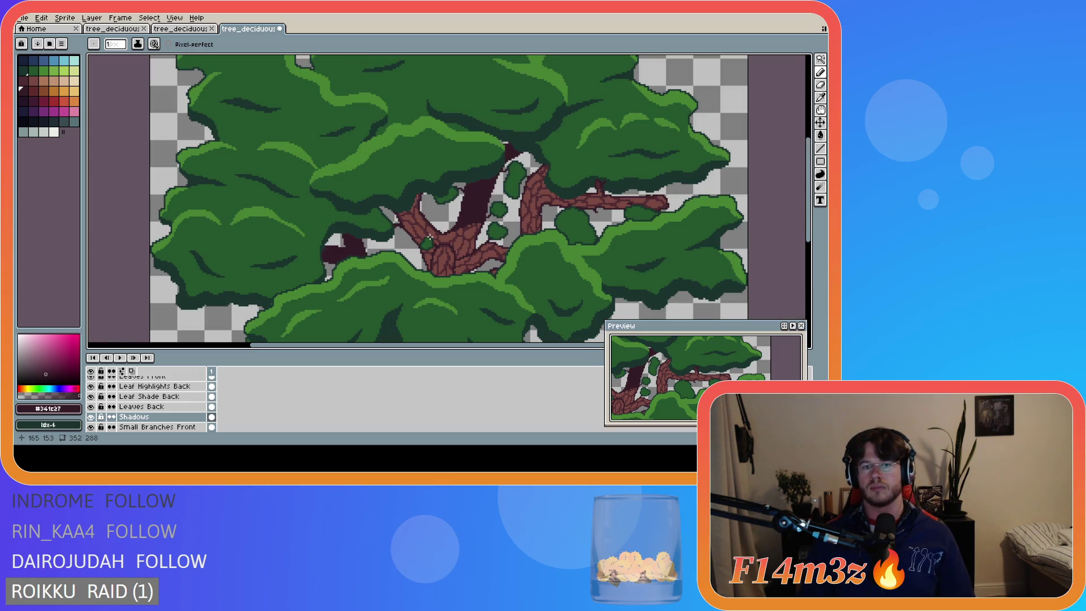
{"action": "scroll", "coordinate": [428, 237], "scroll_direction": "up", "scroll_amount": 1}
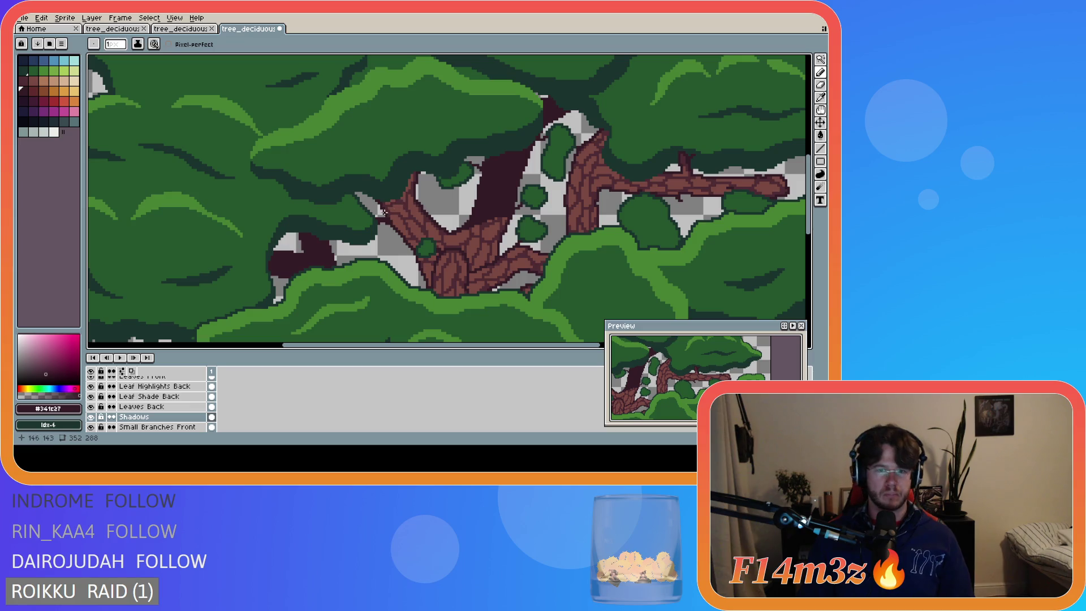
{"action": "scroll", "coordinate": [400, 232], "scroll_direction": "down", "scroll_amount": 2}
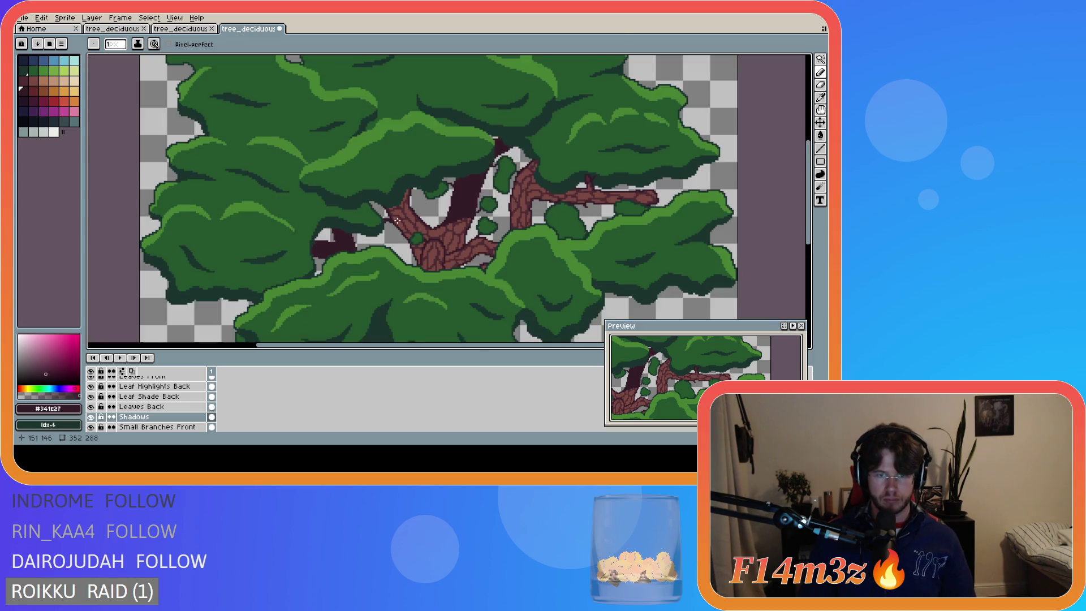
{"action": "scroll", "coordinate": [414, 231], "scroll_direction": "up", "scroll_amount": 2}
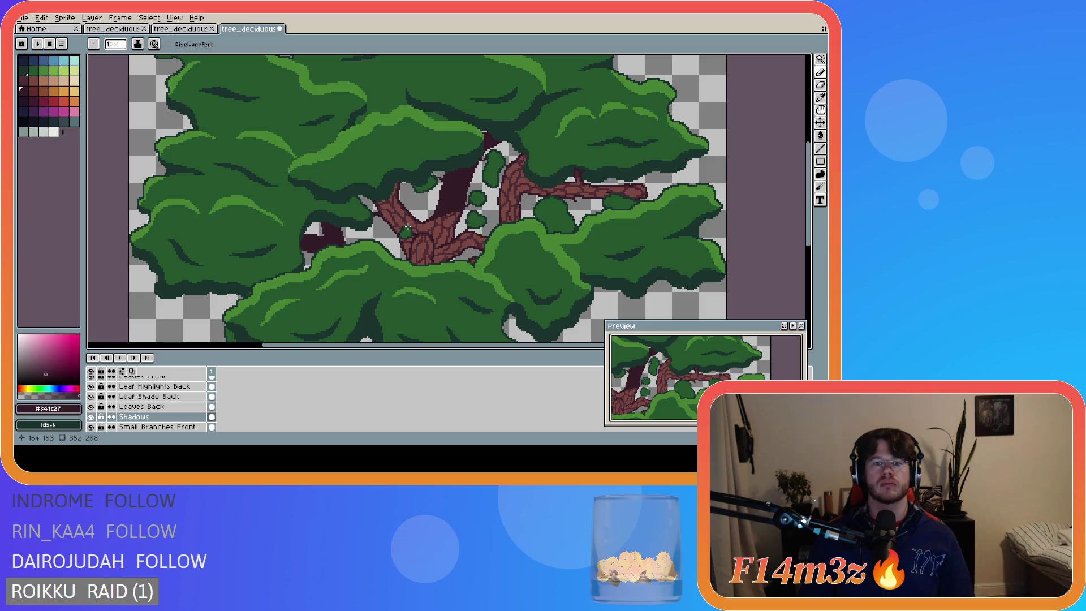
{"action": "scroll", "coordinate": [417, 222], "scroll_direction": "up", "scroll_amount": 1}
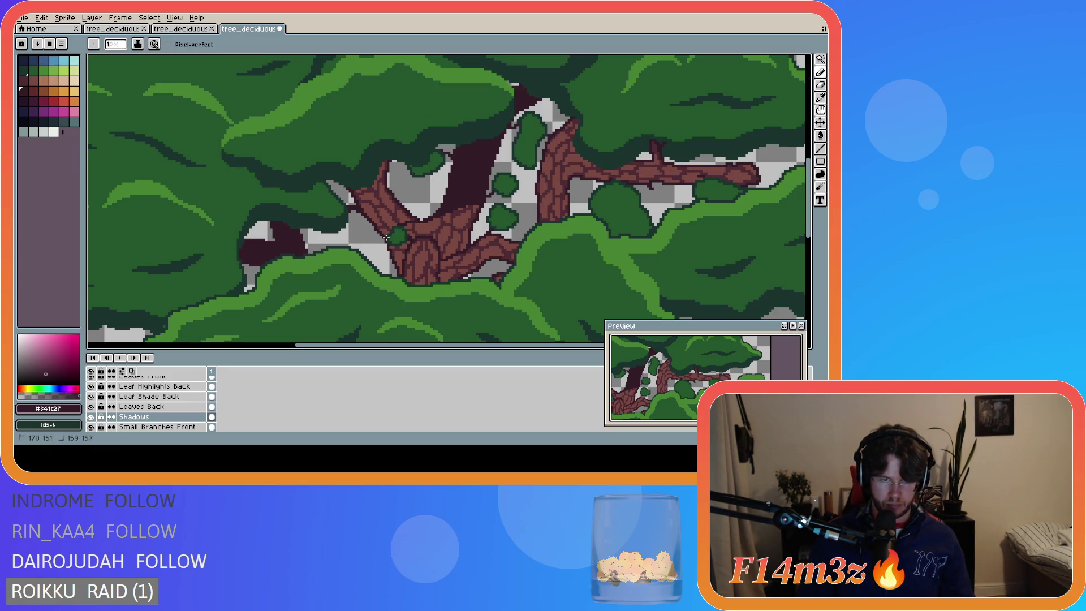
{"action": "scroll", "coordinate": [384, 238], "scroll_direction": "up", "scroll_amount": 2}
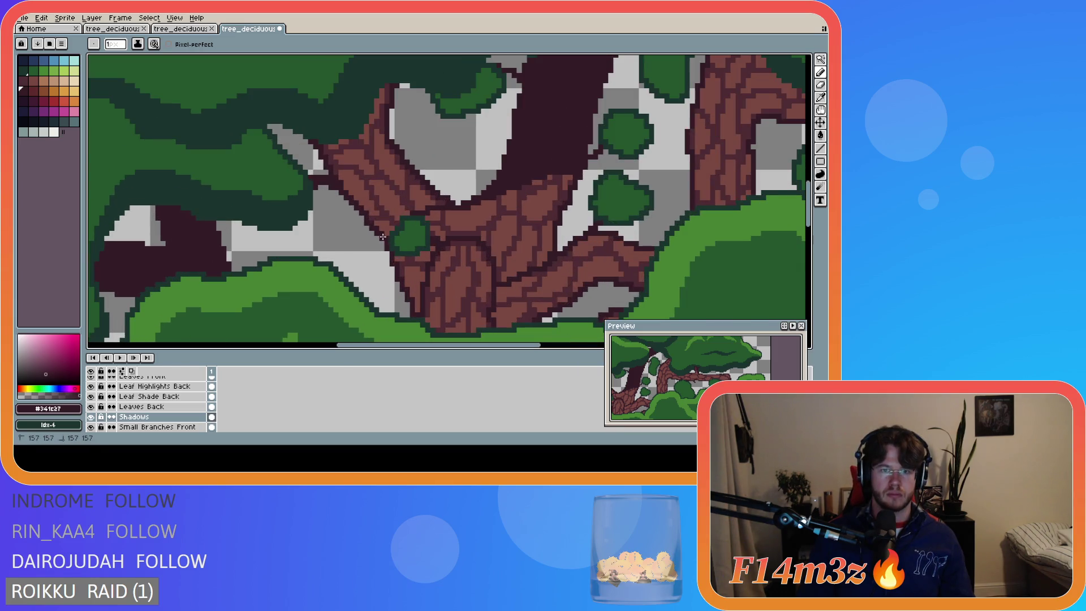
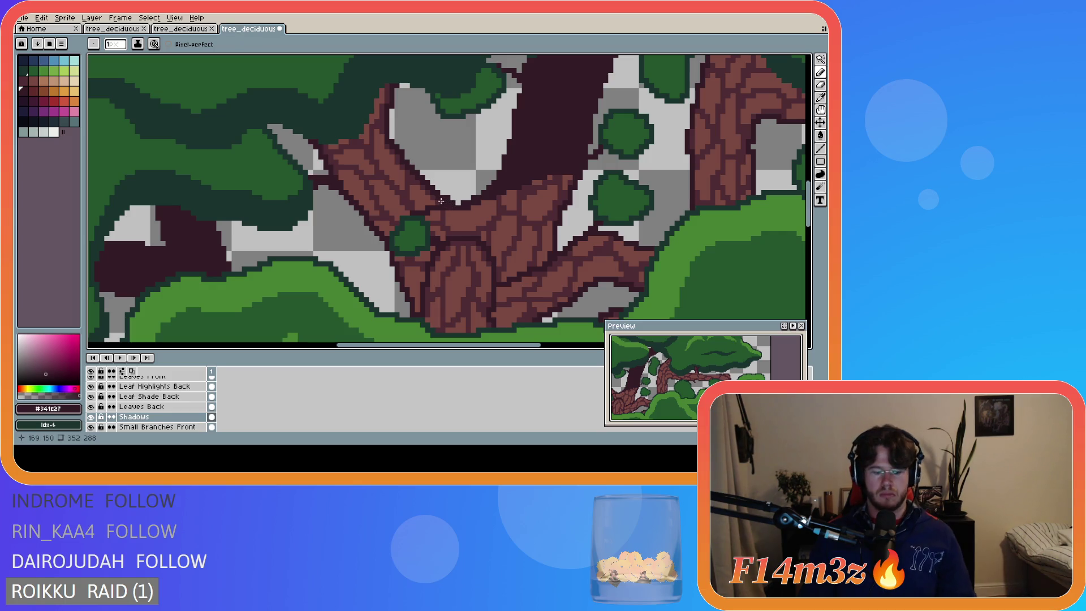
Fill the upper-left trunk branch with the dark shadow colour using the Paint Bucket
{"action": "key", "text": "g"}
{"action": "left_click", "coordinate": [394, 188]}
{"action": "scroll", "coordinate": [444, 225], "scroll_direction": "down", "scroll_amount": 3}
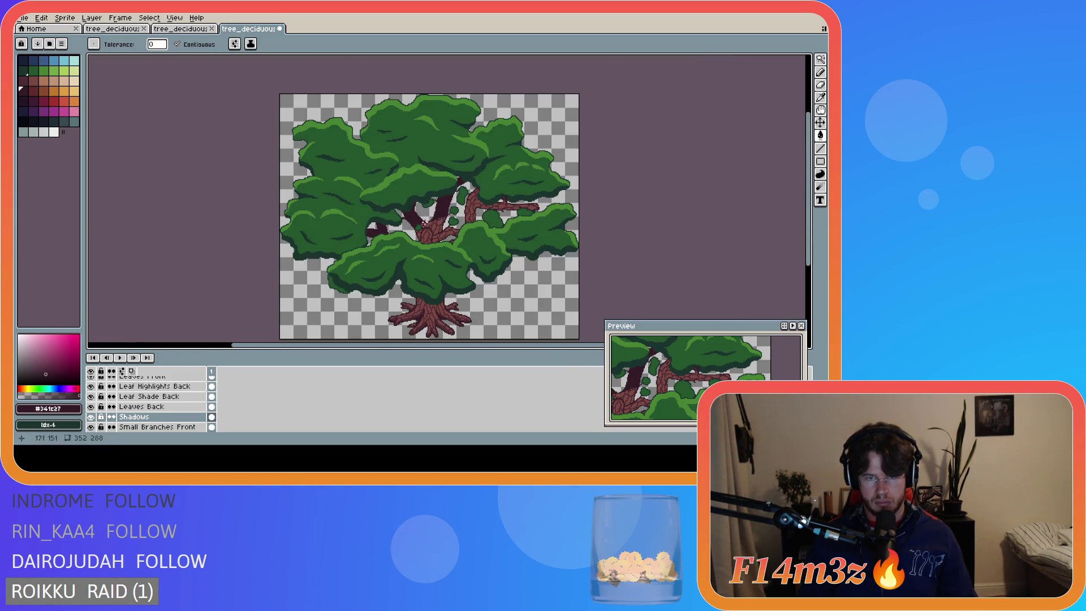
{"action": "scroll", "coordinate": [443, 225], "scroll_direction": "up", "scroll_amount": 2}
{"action": "scroll", "coordinate": [443, 226], "scroll_direction": "up", "scroll_amount": 1}
{"action": "scroll", "coordinate": [354, 231], "scroll_direction": "up", "scroll_amount": 1}
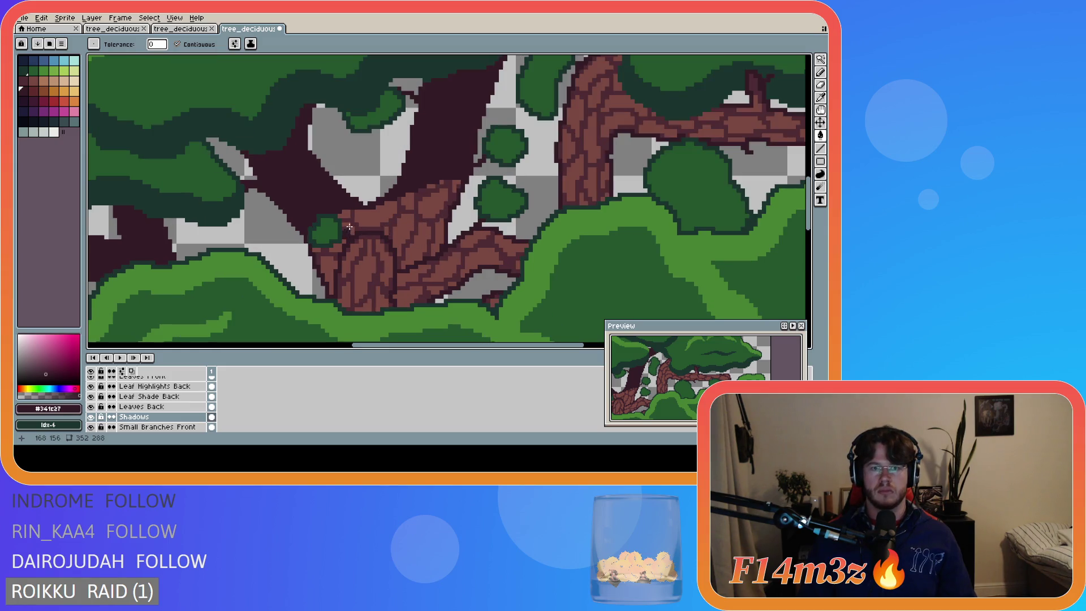
Pencil dark shadow along the trunk's upper-left edge, undoing the extra stroke afterwards
{"action": "key", "text": "b"}
{"action": "left_click_drag", "start_coordinate": [366, 208], "coordinate": [340, 220]}
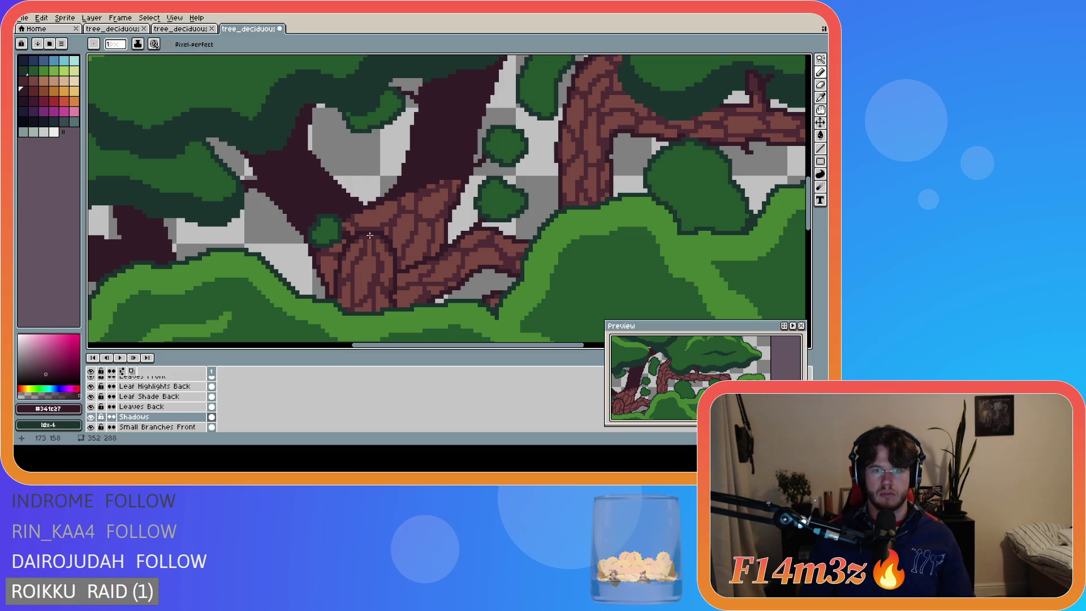
{"action": "scroll", "coordinate": [365, 209], "scroll_direction": "down", "scroll_amount": 3}
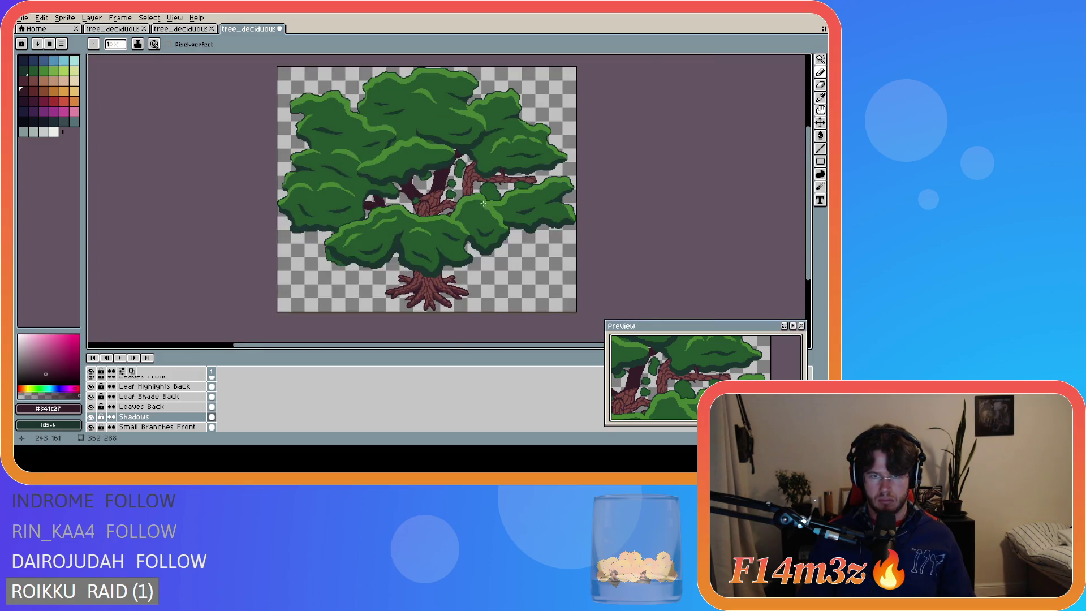
{"action": "scroll", "coordinate": [483, 204], "scroll_direction": "up", "scroll_amount": 2}
{"action": "scroll", "coordinate": [409, 196], "scroll_direction": "up", "scroll_amount": 2}
{"action": "mouse_move", "coordinate": [416, 167]}
{"action": "left_mouse_down"}
{"action": "mouse_move", "coordinate": [371, 191]}
{"action": "mouse_move", "coordinate": [383, 184]}
{"action": "left_mouse_up"}
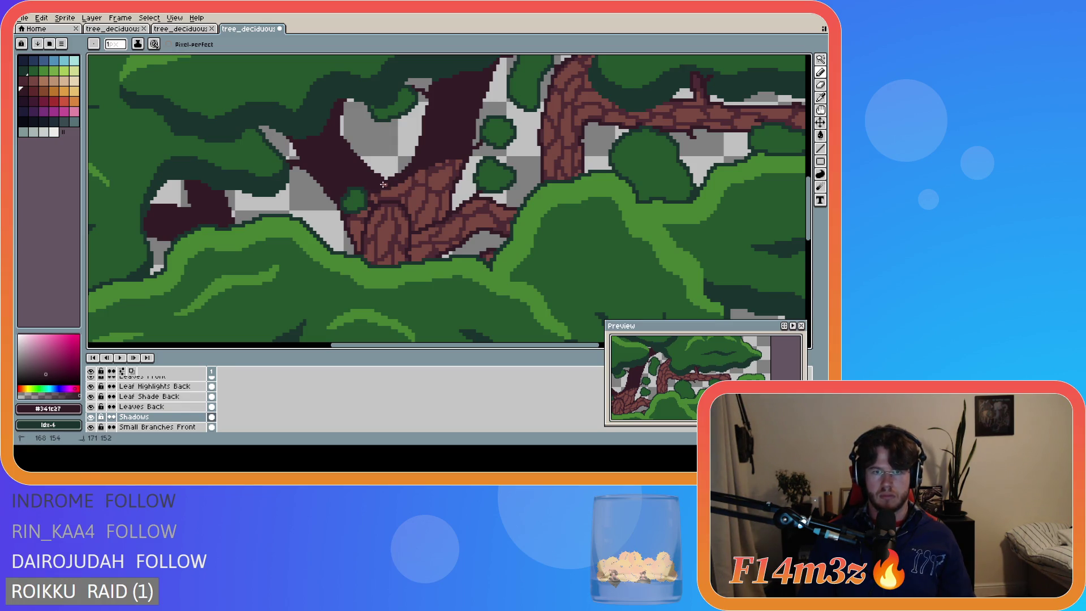
{"action": "scroll", "coordinate": [383, 184], "scroll_direction": "down", "scroll_amount": 4}
{"action": "scroll", "coordinate": [457, 204], "scroll_direction": "up", "scroll_amount": 2}
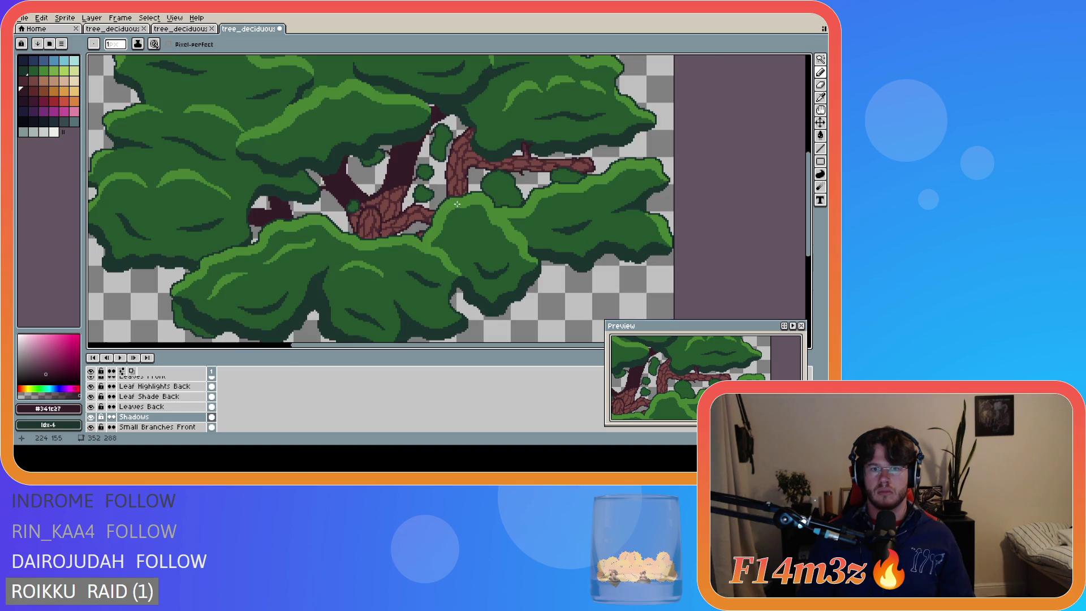
{"action": "key", "text": "ctrl+z"}
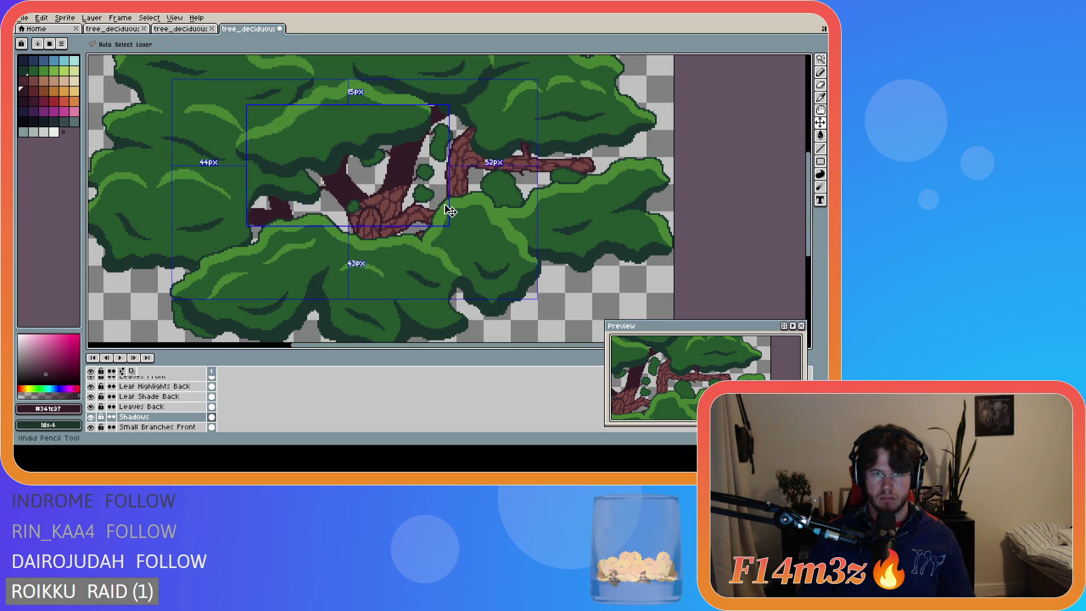
{"action": "scroll", "coordinate": [450, 210], "scroll_direction": "down", "scroll_amount": 4}
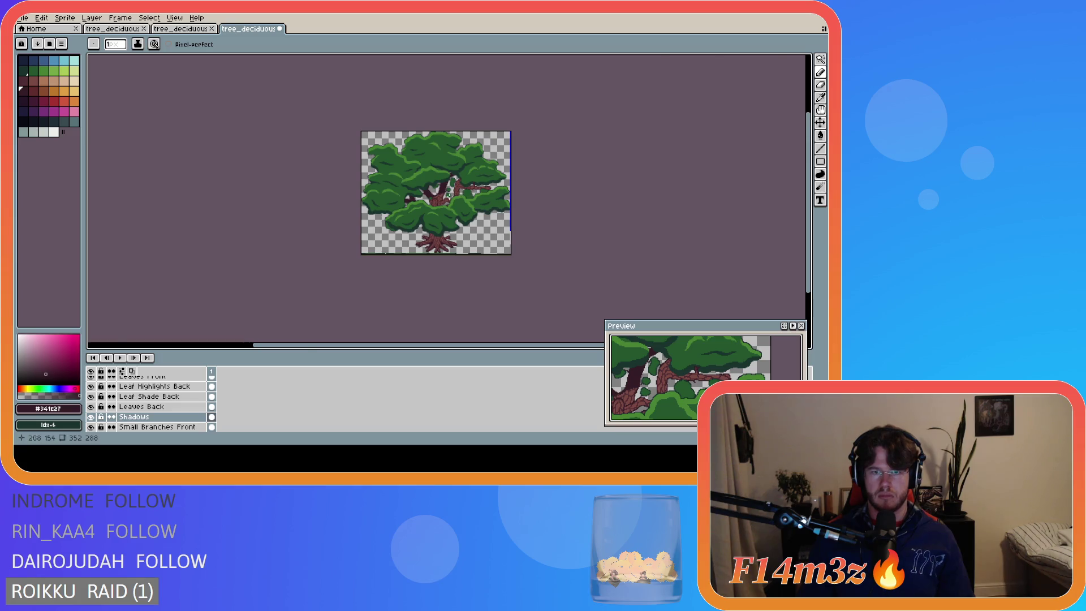
{"action": "scroll", "coordinate": [449, 194], "scroll_direction": "up", "scroll_amount": 4}
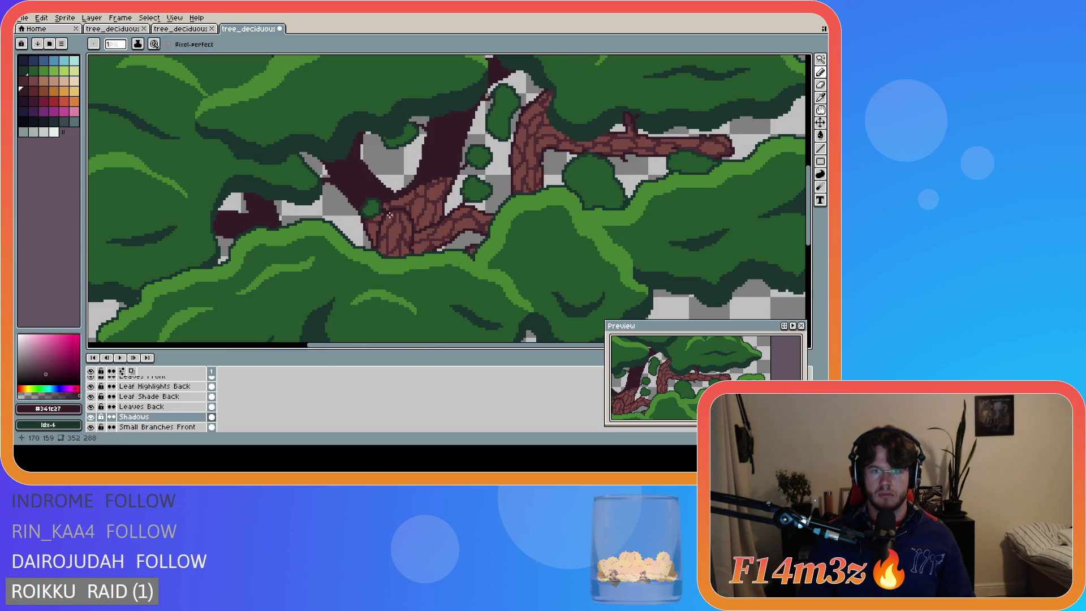
{"action": "key", "text": "ctrl"}
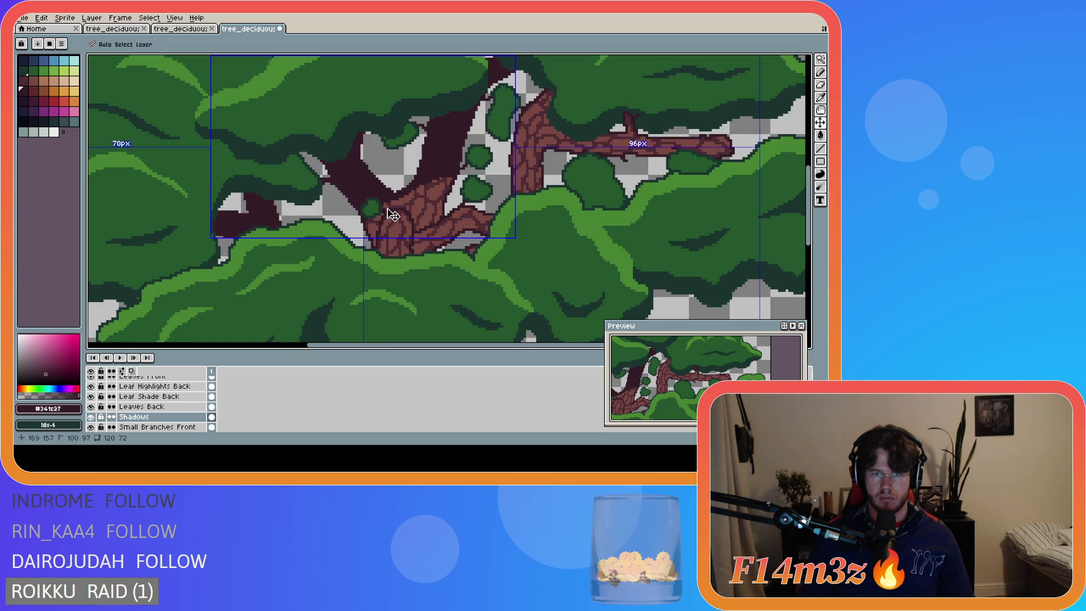
{"action": "scroll", "coordinate": [393, 215], "scroll_direction": "up", "scroll_amount": 2}
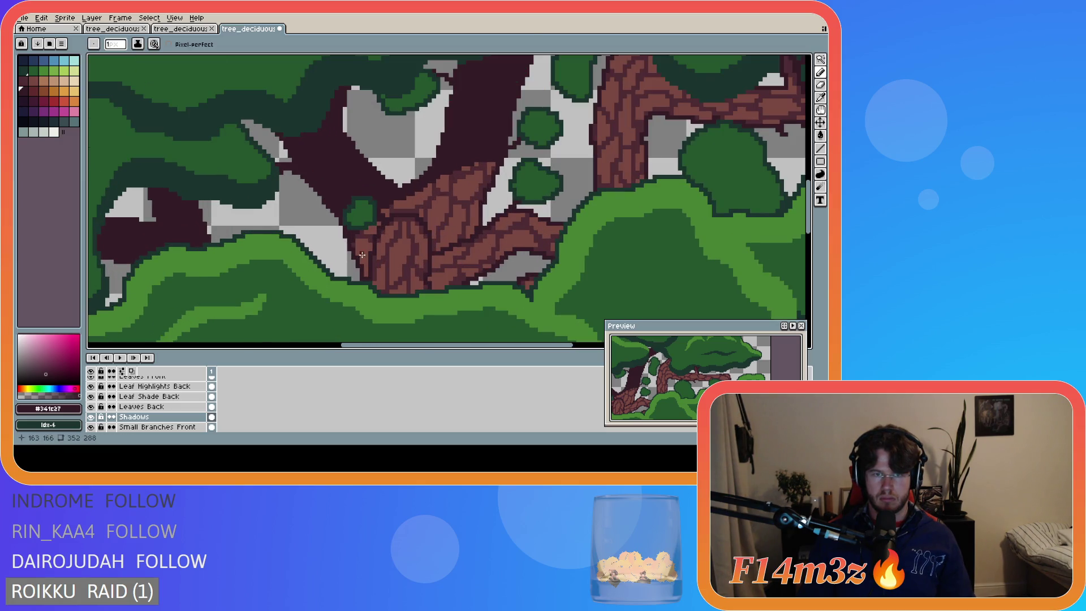
{"action": "key", "text": "ctrl"}
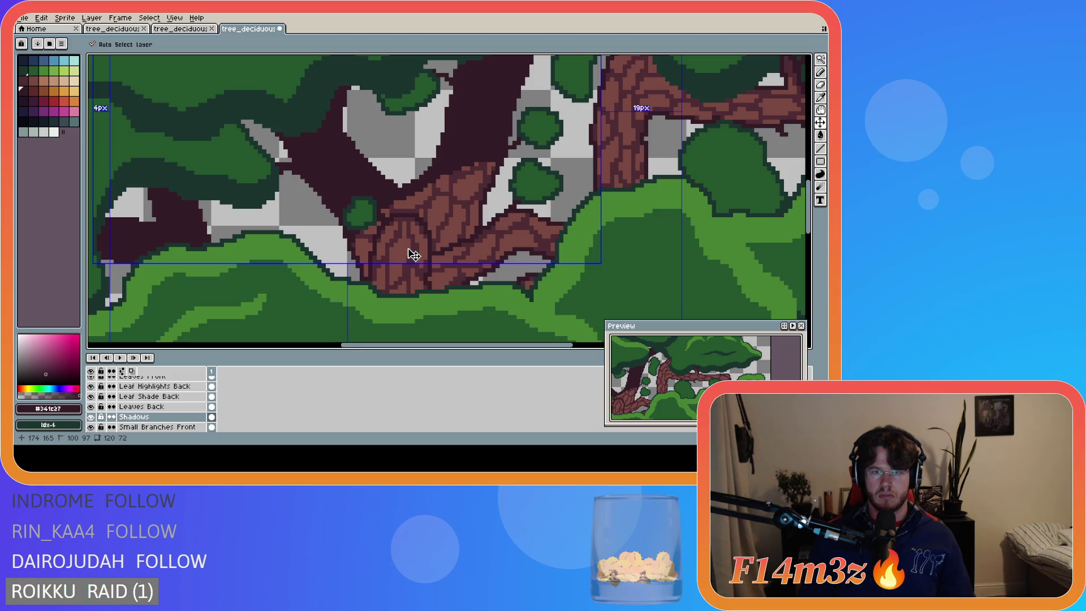
{"action": "scroll", "coordinate": [414, 255], "scroll_direction": "down", "scroll_amount": 3}
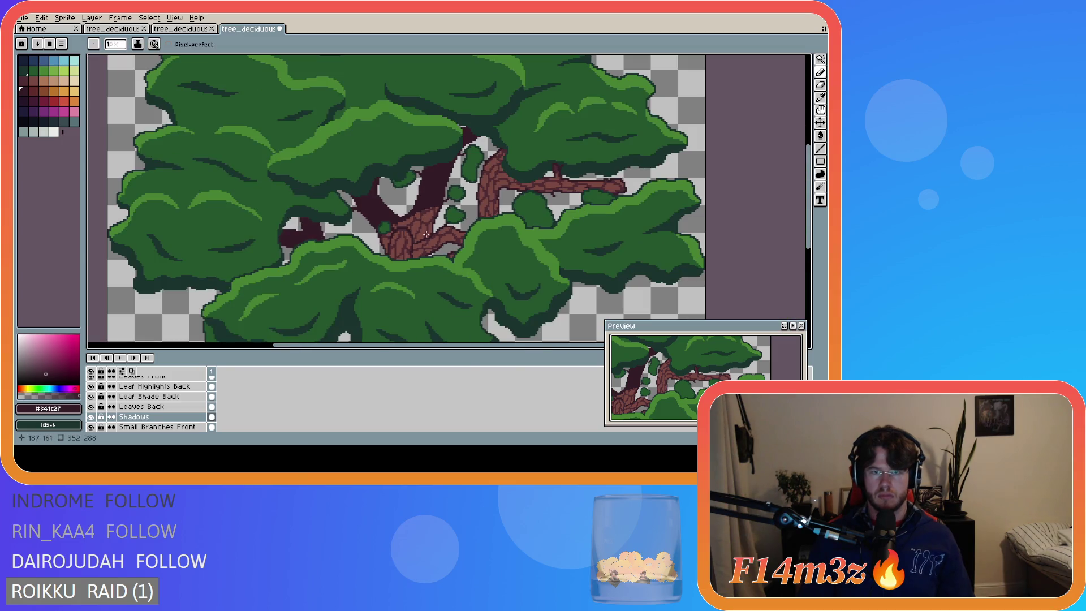
{"action": "scroll", "coordinate": [426, 234], "scroll_direction": "down", "scroll_amount": 2}
{"action": "scroll", "coordinate": [424, 232], "scroll_direction": "up", "scroll_amount": 2}
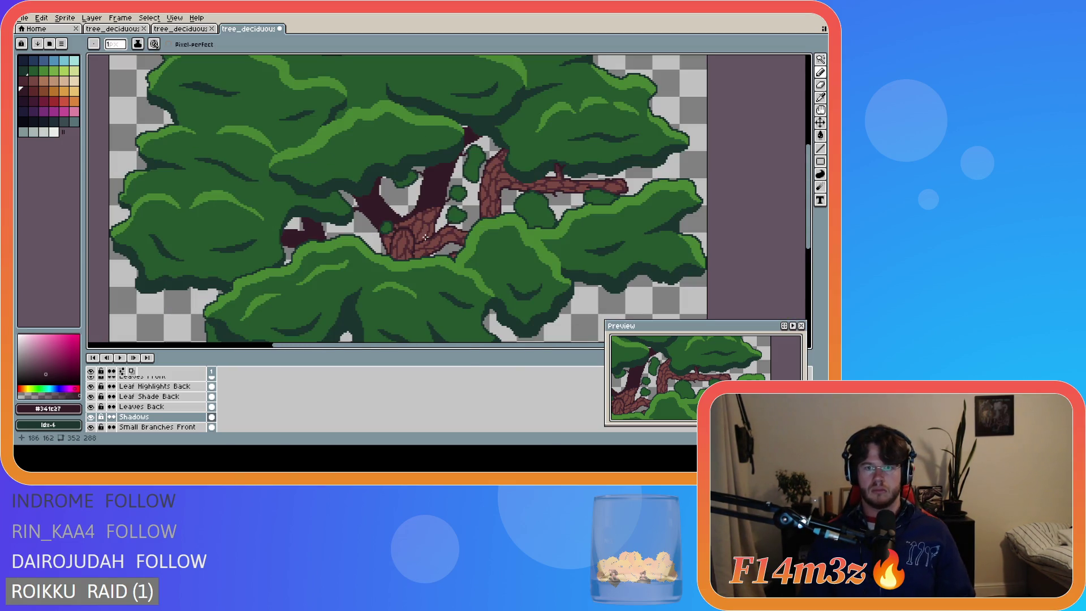
{"action": "key", "text": "ctrl+s"}
{"action": "scroll", "coordinate": [389, 227], "scroll_direction": "up", "scroll_amount": 2}
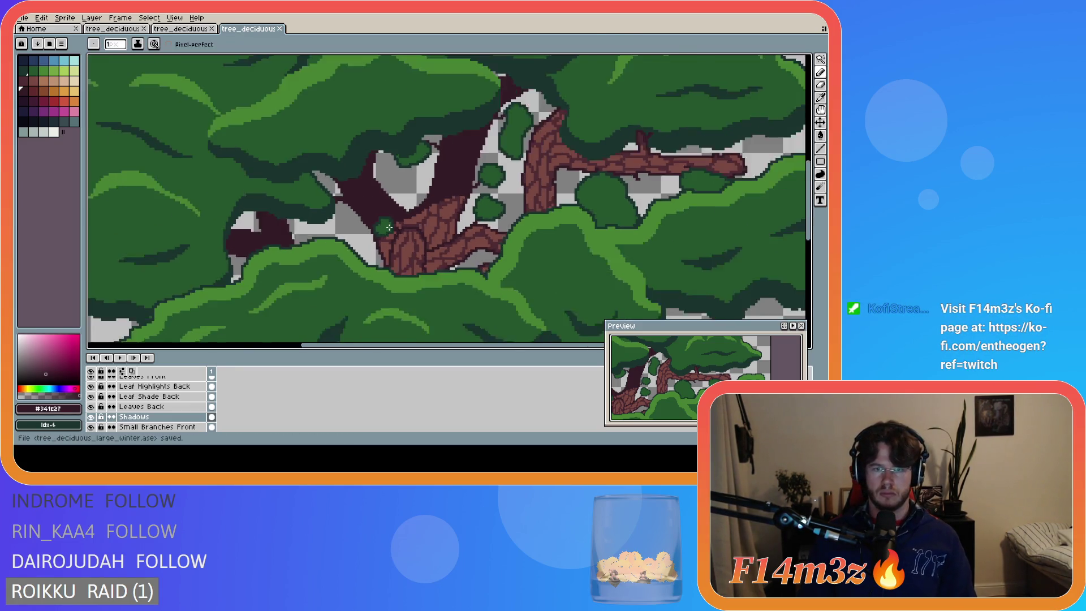
{"action": "scroll", "coordinate": [389, 228], "scroll_direction": "down", "scroll_amount": 1}
{"action": "scroll", "coordinate": [389, 228], "scroll_direction": "down", "scroll_amount": 2}
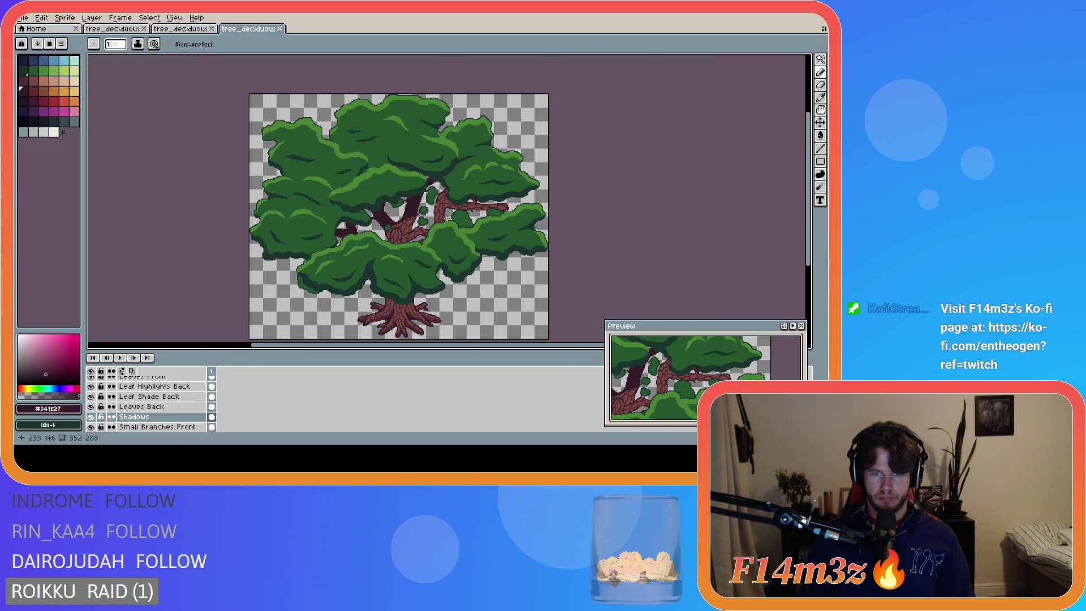
{"action": "scroll", "coordinate": [446, 218], "scroll_direction": "up", "scroll_amount": 2}
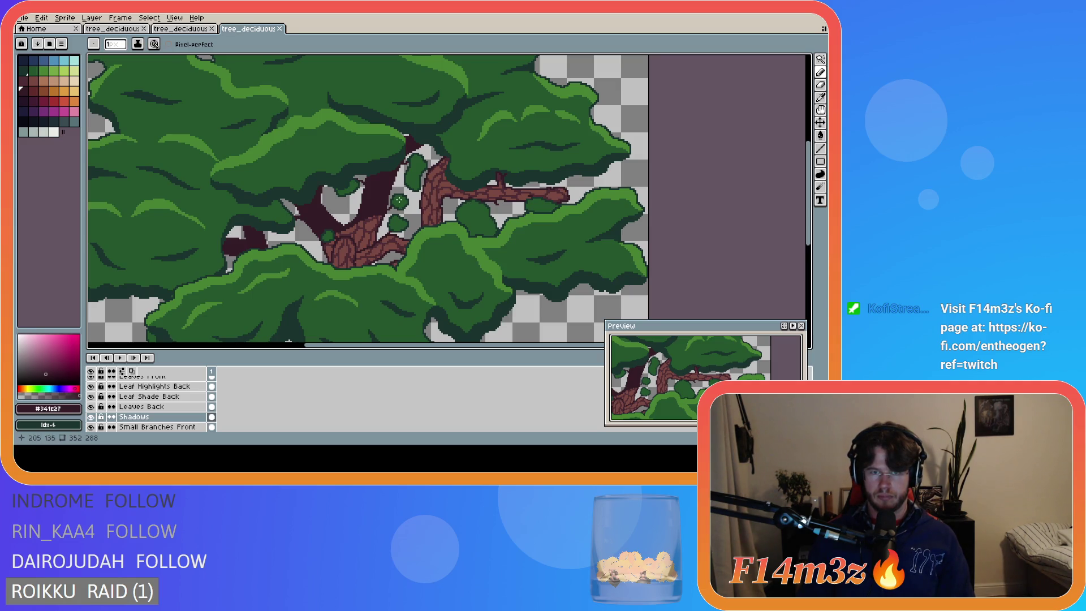
{"action": "scroll", "coordinate": [445, 210], "scroll_direction": "down", "scroll_amount": 2}
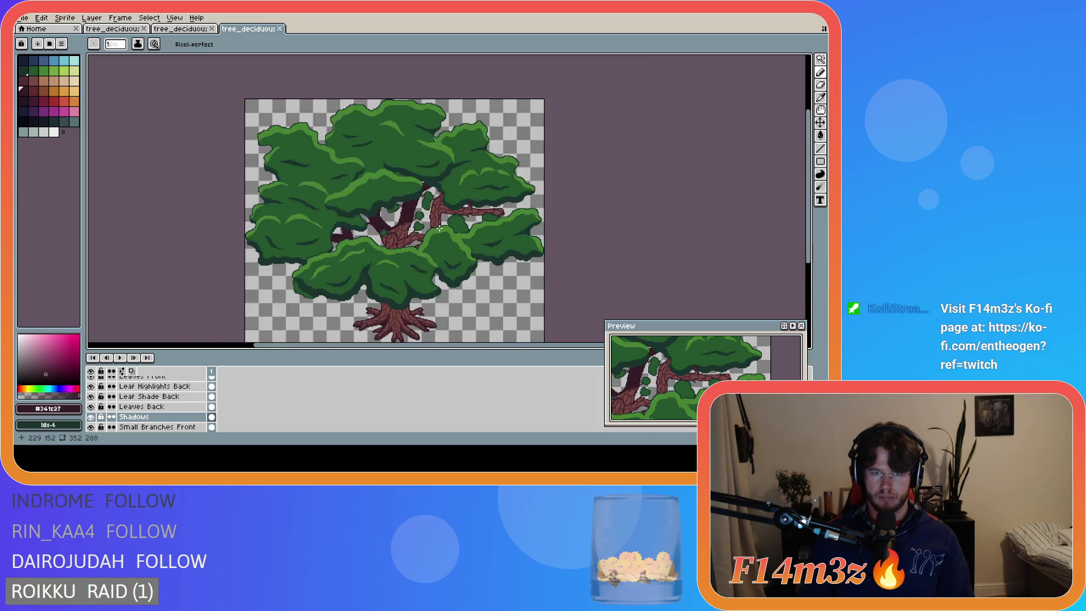
{"action": "scroll", "coordinate": [438, 224], "scroll_direction": "up", "scroll_amount": 2}
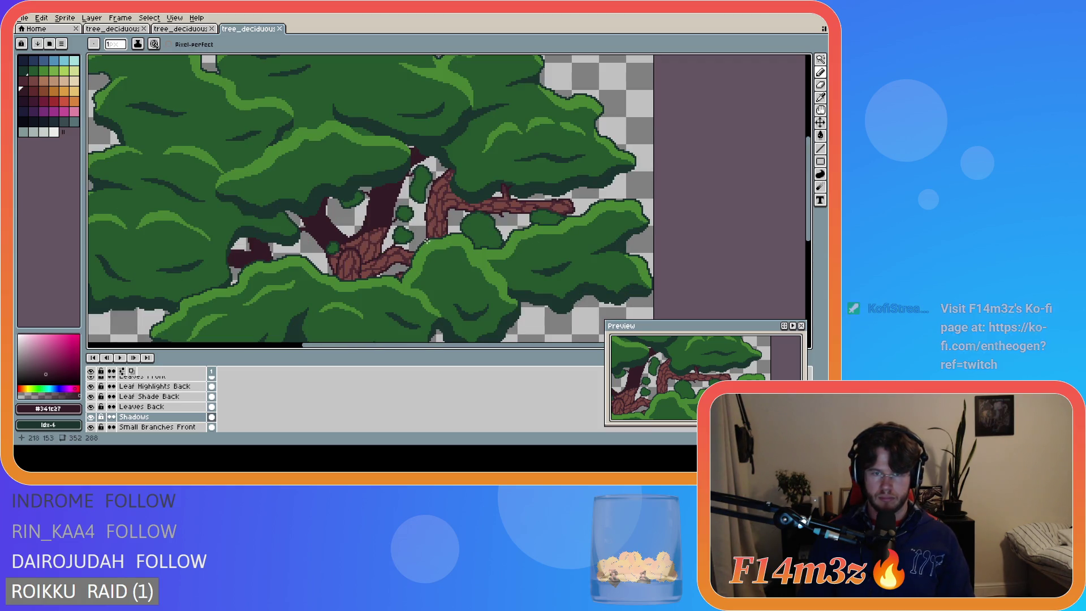
{"action": "scroll", "coordinate": [451, 259], "scroll_direction": "down", "scroll_amount": 3}
{"action": "scroll", "coordinate": [451, 259], "scroll_direction": "up", "scroll_amount": 1}
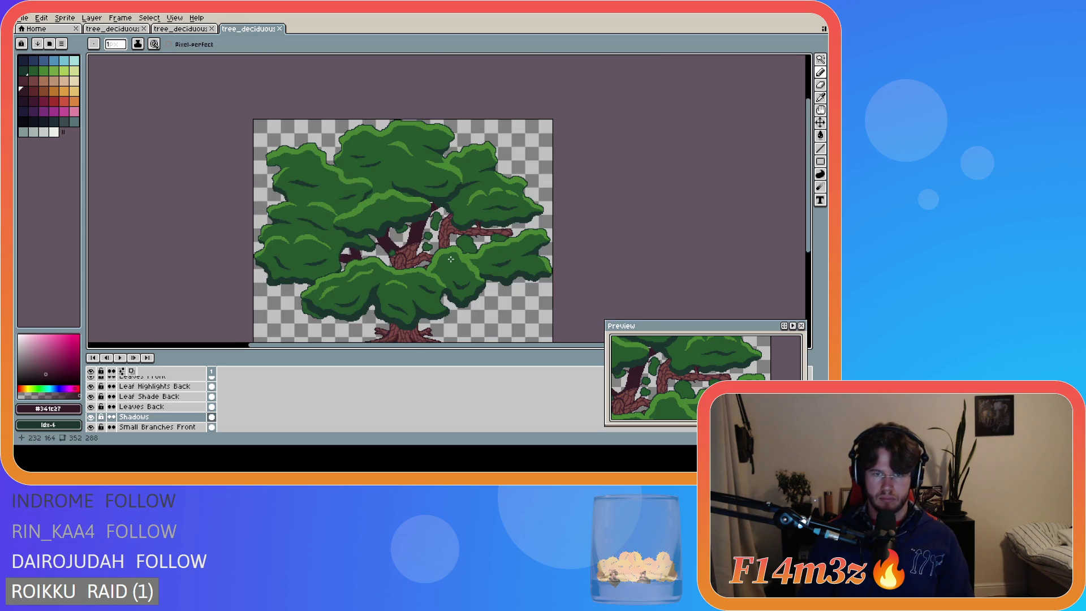
{"action": "scroll", "coordinate": [451, 259], "scroll_direction": "up", "scroll_amount": 1}
{"action": "scroll", "coordinate": [451, 259], "scroll_direction": "down", "scroll_amount": 1}
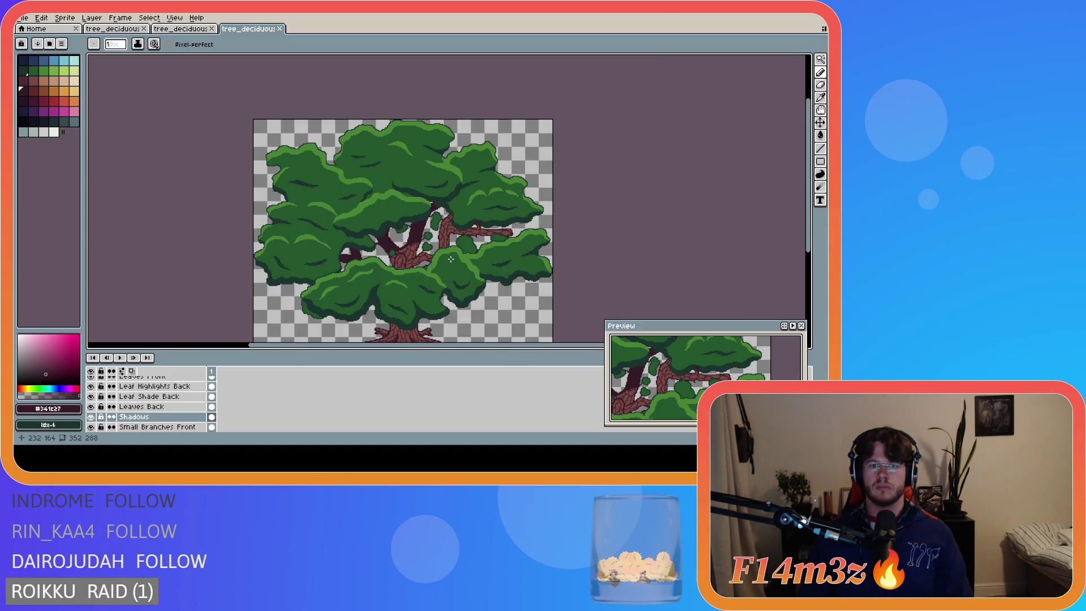
{"action": "scroll", "coordinate": [451, 259], "scroll_direction": "up", "scroll_amount": 1}
{"action": "scroll", "coordinate": [446, 257], "scroll_direction": "up", "scroll_amount": 1}
{"action": "scroll", "coordinate": [447, 257], "scroll_direction": "down", "scroll_amount": 1}
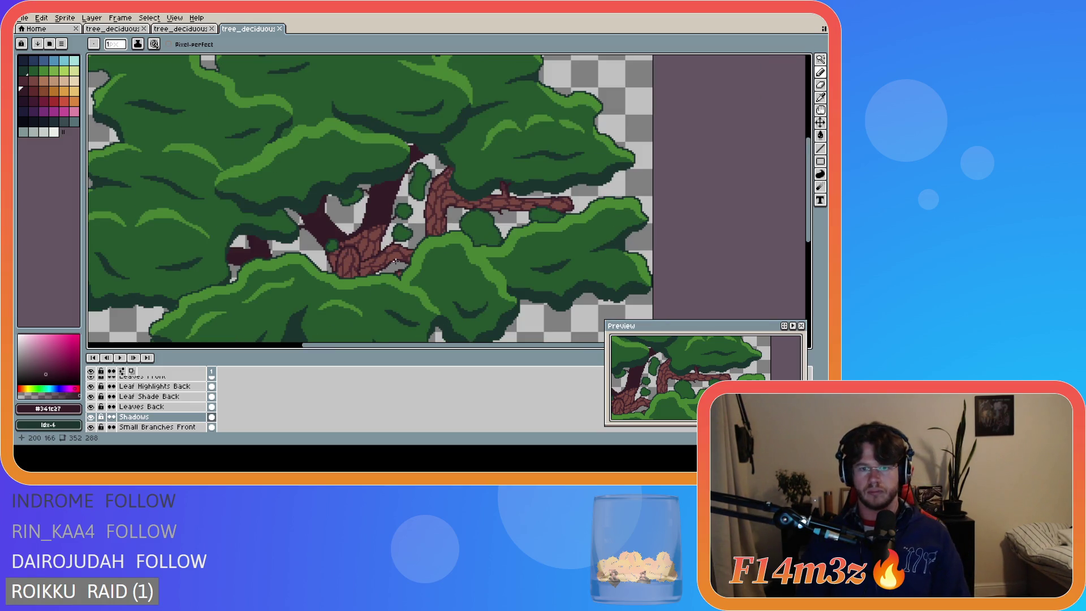
{"action": "scroll", "coordinate": [434, 255], "scroll_direction": "down", "scroll_amount": 2}
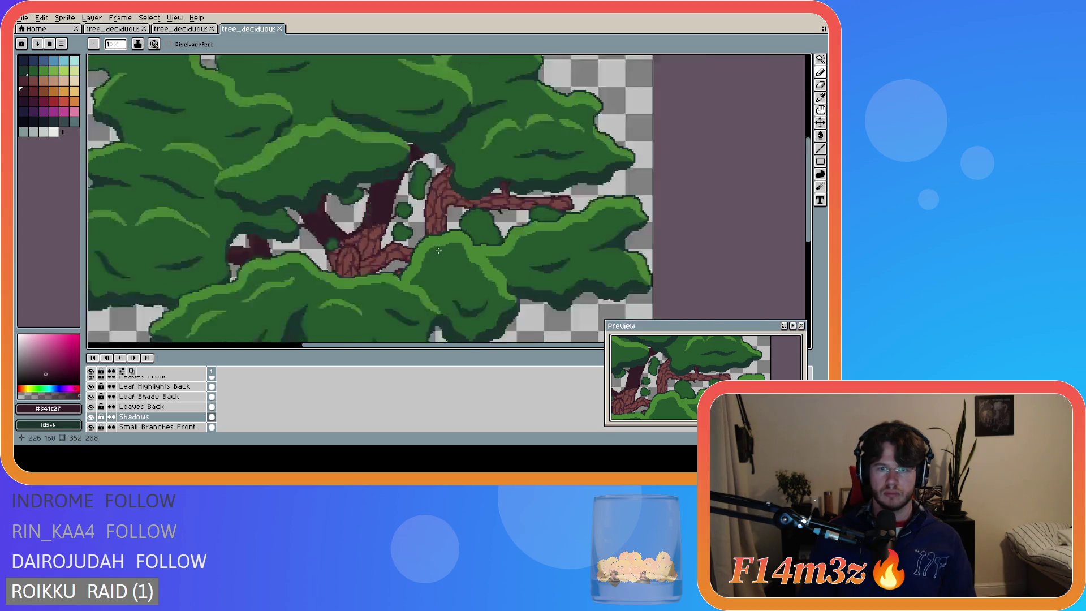
{"action": "scroll", "coordinate": [443, 256], "scroll_direction": "up", "scroll_amount": 1}
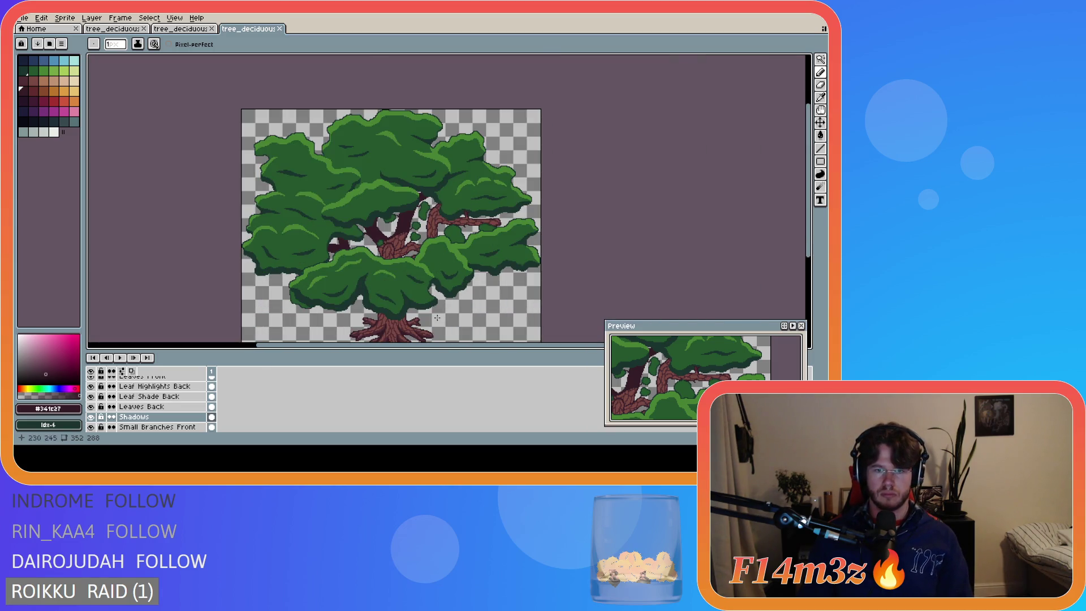
{"action": "scroll", "coordinate": [804, 245], "scroll_direction": "down", "scroll_amount": 2}
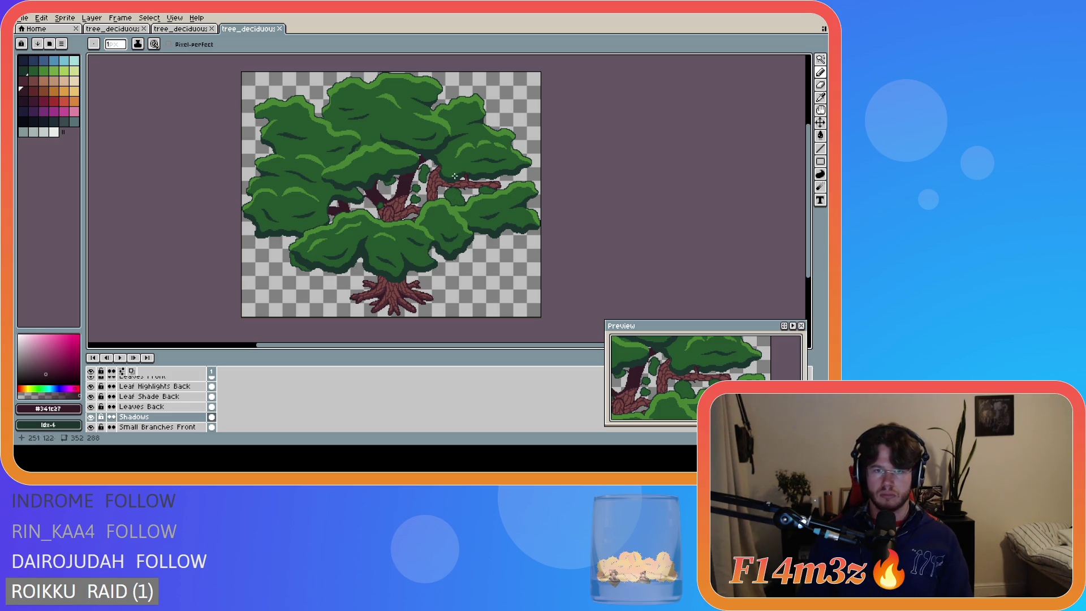
{"action": "scroll", "coordinate": [468, 182], "scroll_direction": "up", "scroll_amount": 2}
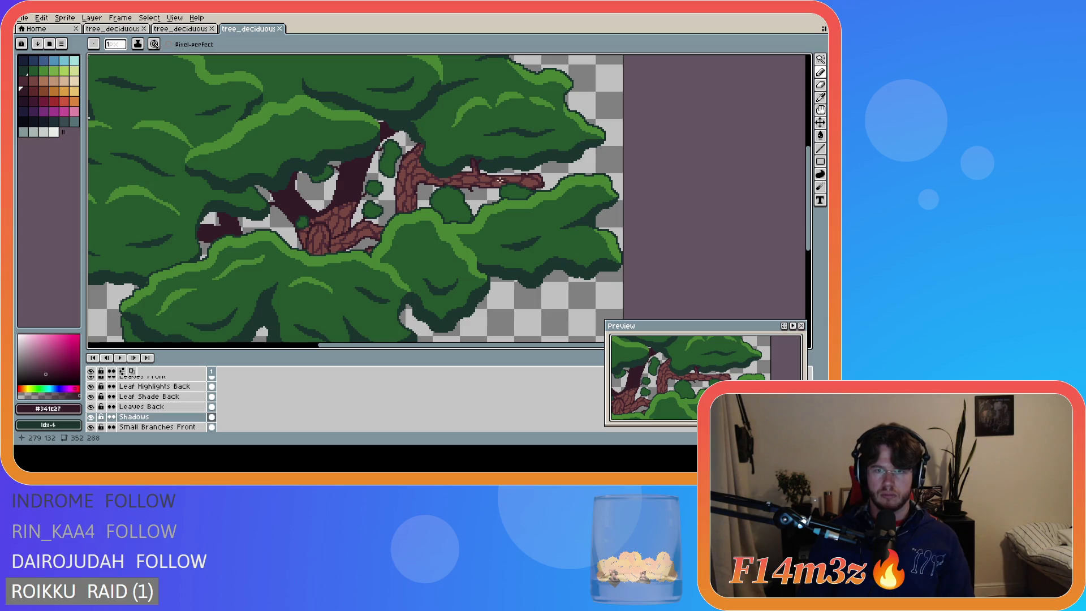
{"action": "scroll", "coordinate": [486, 163], "scroll_direction": "down", "scroll_amount": 2}
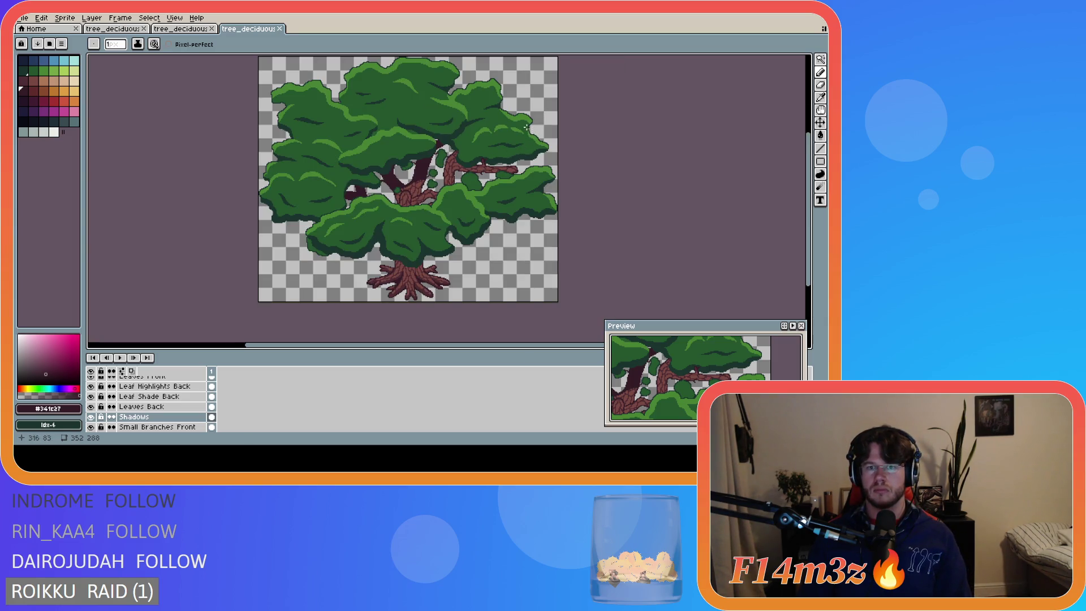
{"action": "scroll", "coordinate": [516, 129], "scroll_direction": "up", "scroll_amount": 2}
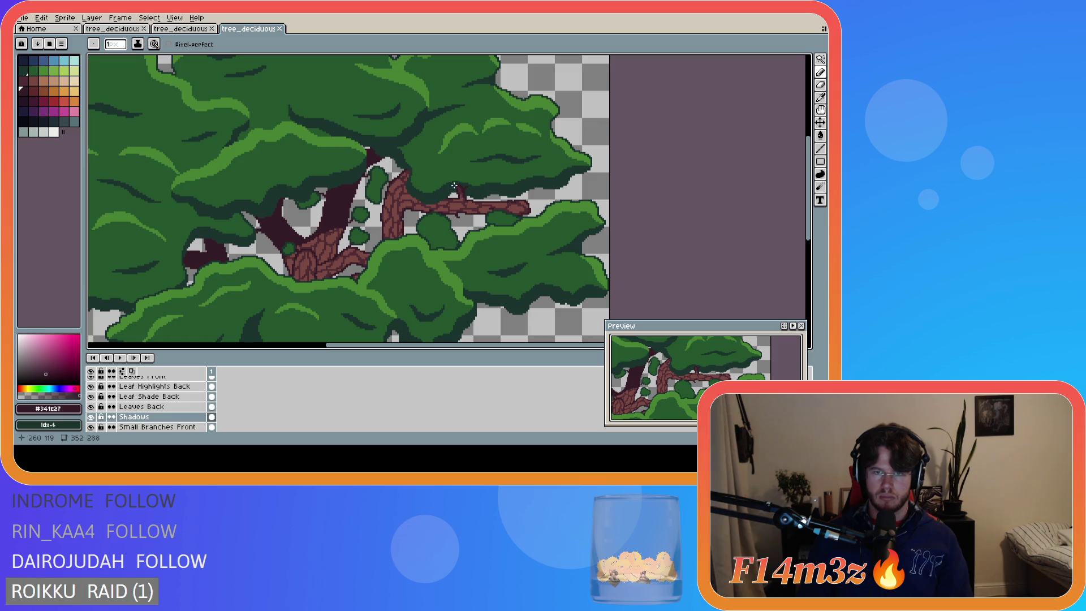
{"action": "scroll", "coordinate": [525, 201], "scroll_direction": "up", "scroll_amount": 1}
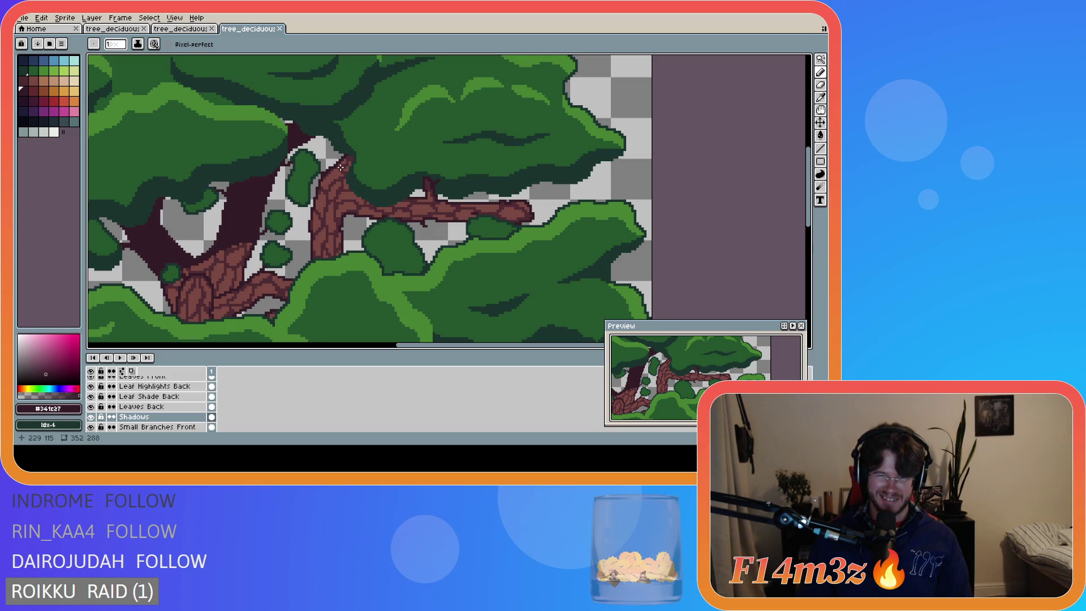
{"action": "scroll", "coordinate": [342, 167], "scroll_direction": "down", "scroll_amount": 1}
{"action": "scroll", "coordinate": [341, 167], "scroll_direction": "up", "scroll_amount": 1}
{"action": "scroll", "coordinate": [338, 193], "scroll_direction": "down", "scroll_amount": 1}
{"action": "scroll", "coordinate": [335, 195], "scroll_direction": "down", "scroll_amount": 2}
{"action": "scroll", "coordinate": [331, 194], "scroll_direction": "up", "scroll_amount": 3}
{"action": "scroll", "coordinate": [331, 194], "scroll_direction": "down", "scroll_amount": 1}
{"action": "scroll", "coordinate": [332, 195], "scroll_direction": "down", "scroll_amount": 1}
{"action": "scroll", "coordinate": [332, 194], "scroll_direction": "up", "scroll_amount": 1}
{"action": "scroll", "coordinate": [331, 194], "scroll_direction": "up", "scroll_amount": 1}
{"action": "scroll", "coordinate": [331, 194], "scroll_direction": "down", "scroll_amount": 1}
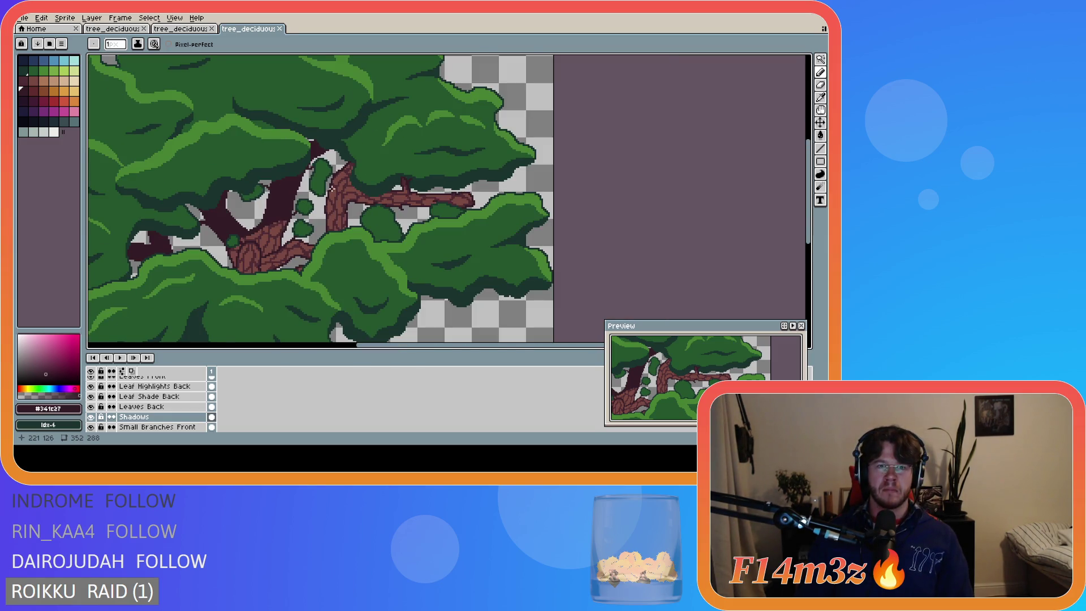
{"action": "scroll", "coordinate": [339, 180], "scroll_direction": "up", "scroll_amount": 1}
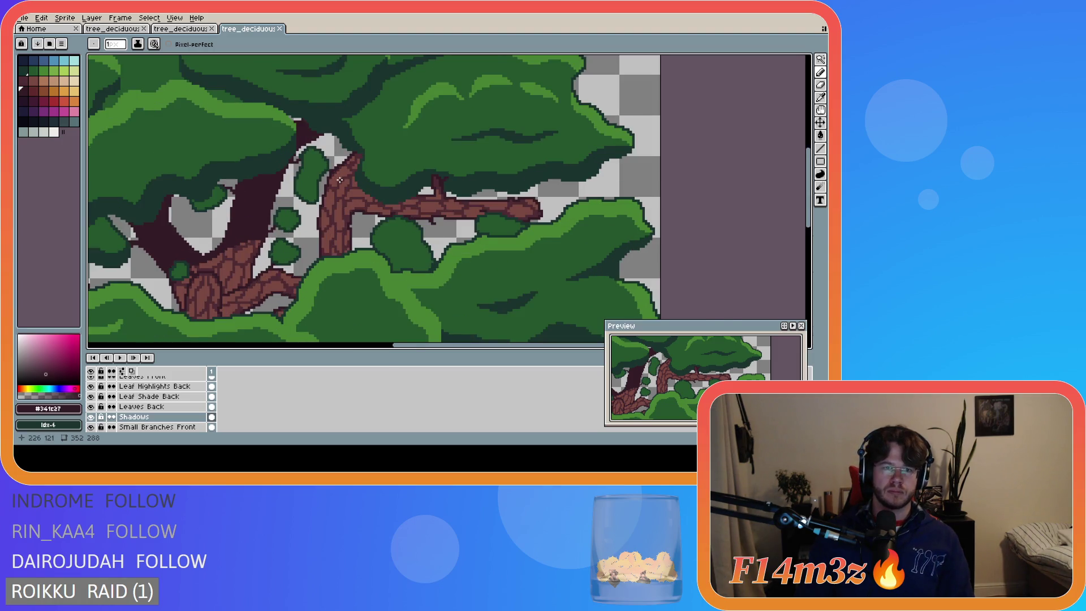
{"action": "scroll", "coordinate": [340, 180], "scroll_direction": "up", "scroll_amount": 1}
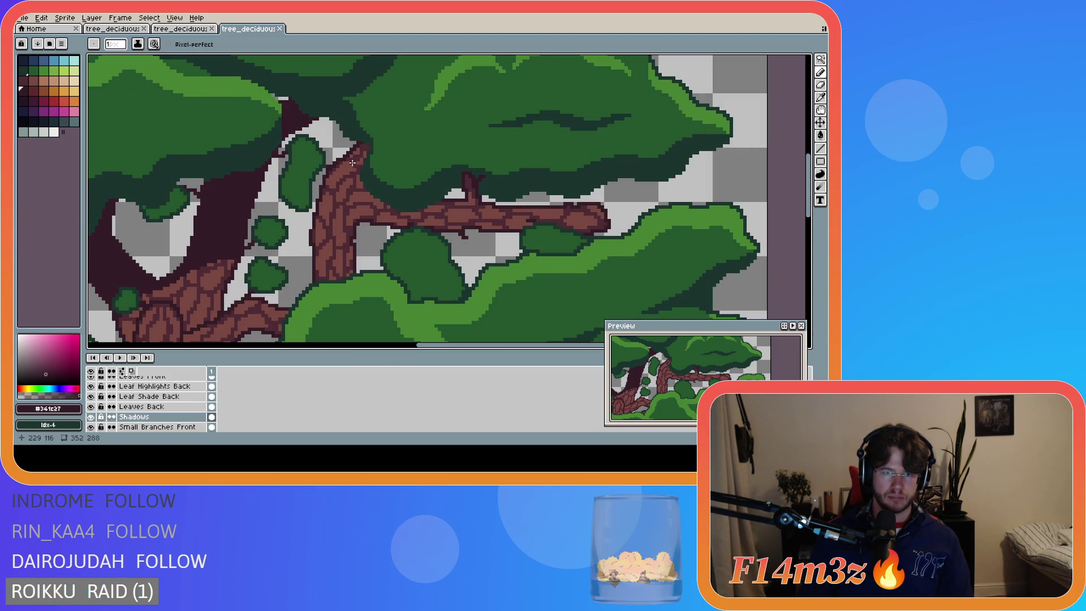
{"action": "scroll", "coordinate": [352, 163], "scroll_direction": "down", "scroll_amount": 1}
{"action": "scroll", "coordinate": [347, 165], "scroll_direction": "down", "scroll_amount": 1}
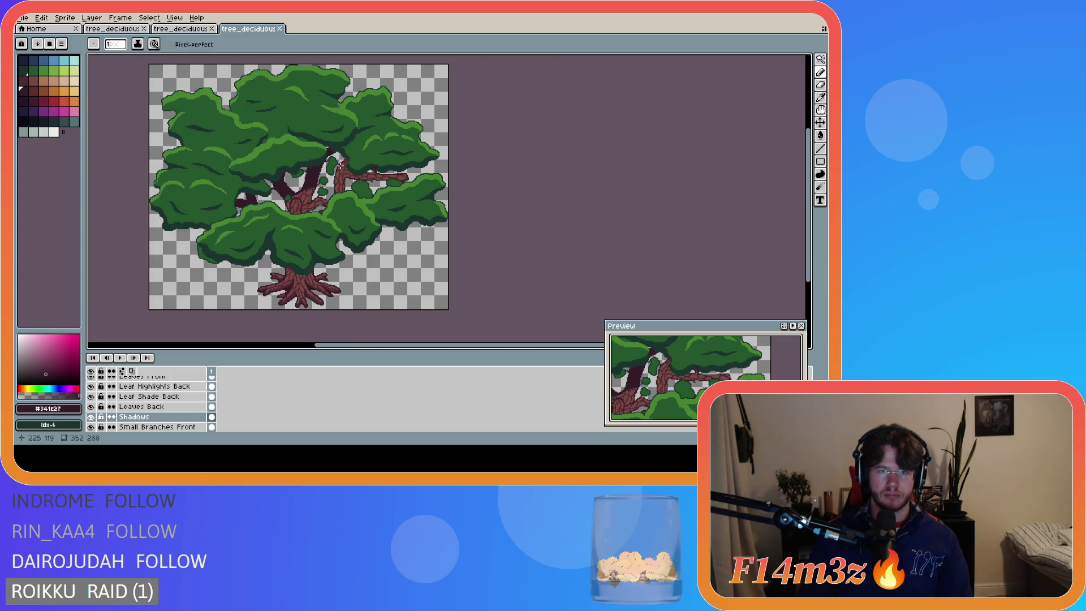
{"action": "scroll", "coordinate": [341, 163], "scroll_direction": "up", "scroll_amount": 1}
{"action": "scroll", "coordinate": [341, 163], "scroll_direction": "down", "scroll_amount": 1}
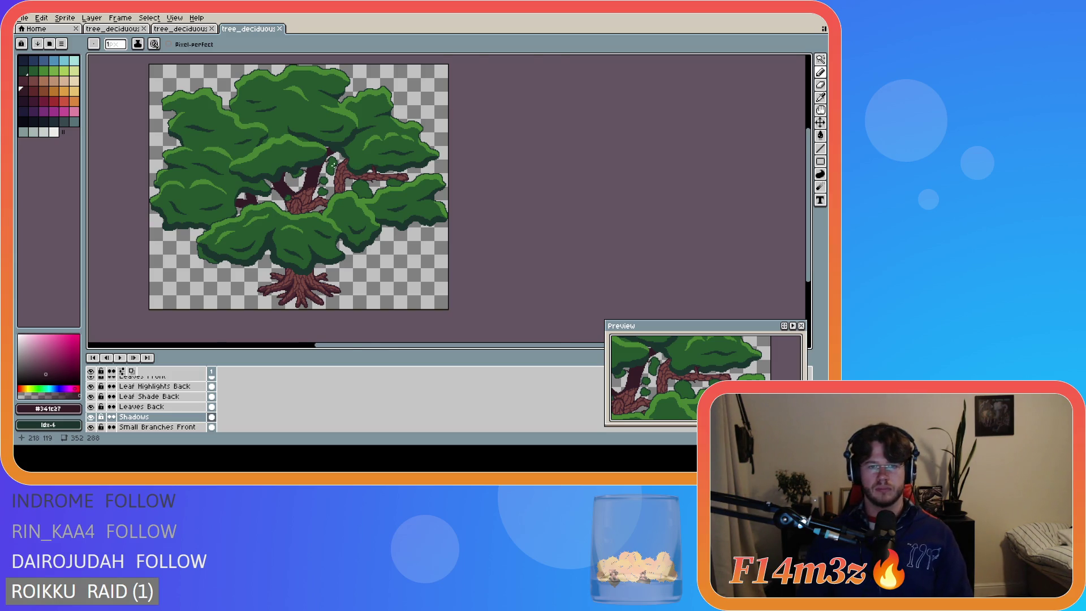
{"action": "scroll", "coordinate": [341, 163], "scroll_direction": "up", "scroll_amount": 1}
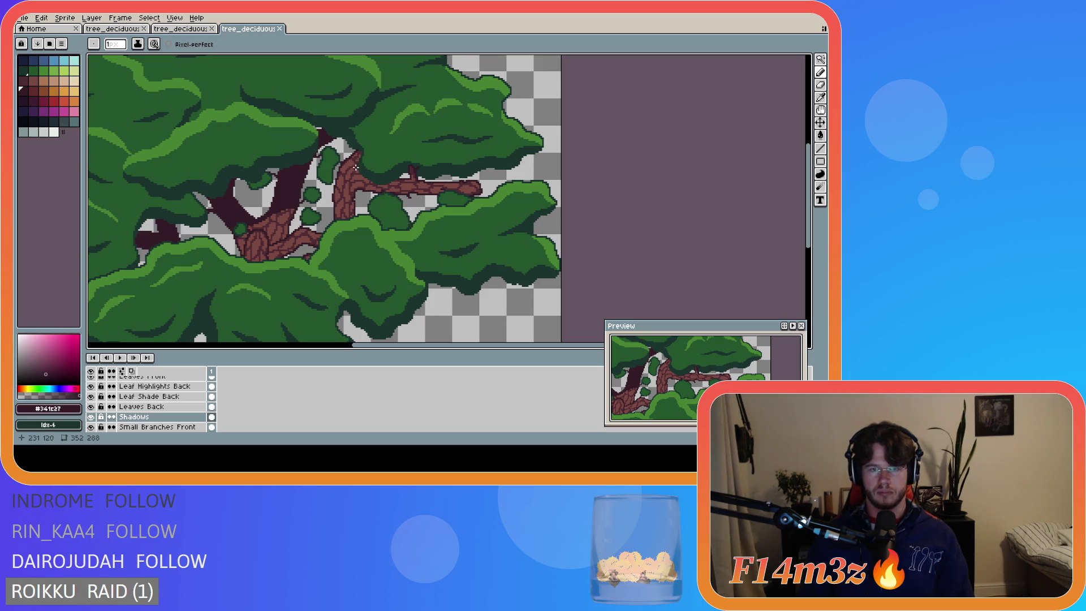
{"action": "scroll", "coordinate": [379, 179], "scroll_direction": "down", "scroll_amount": 1}
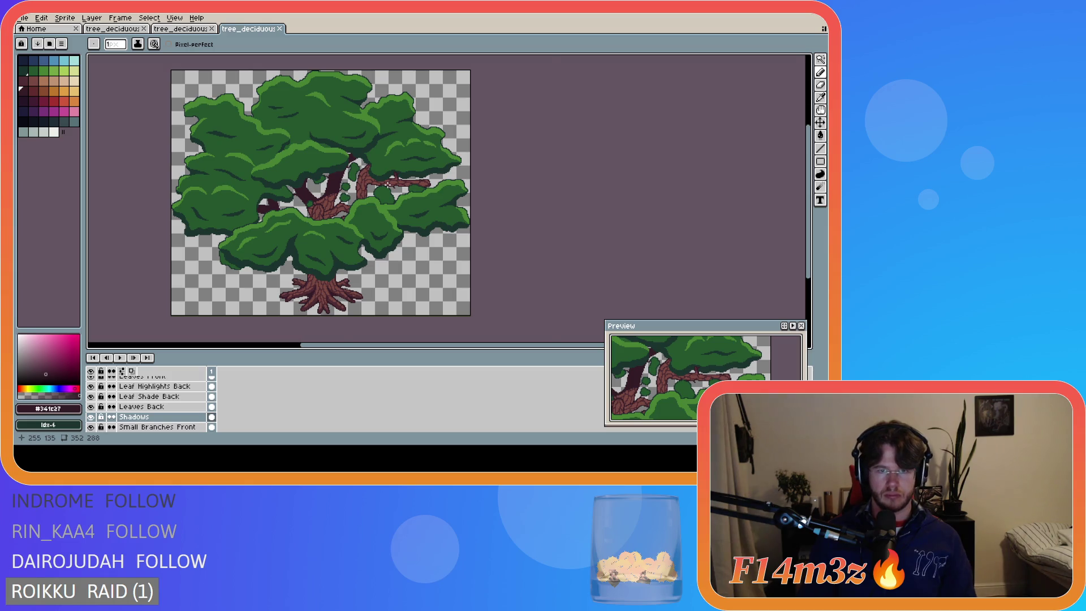
{"action": "scroll", "coordinate": [387, 182], "scroll_direction": "up", "scroll_amount": 1}
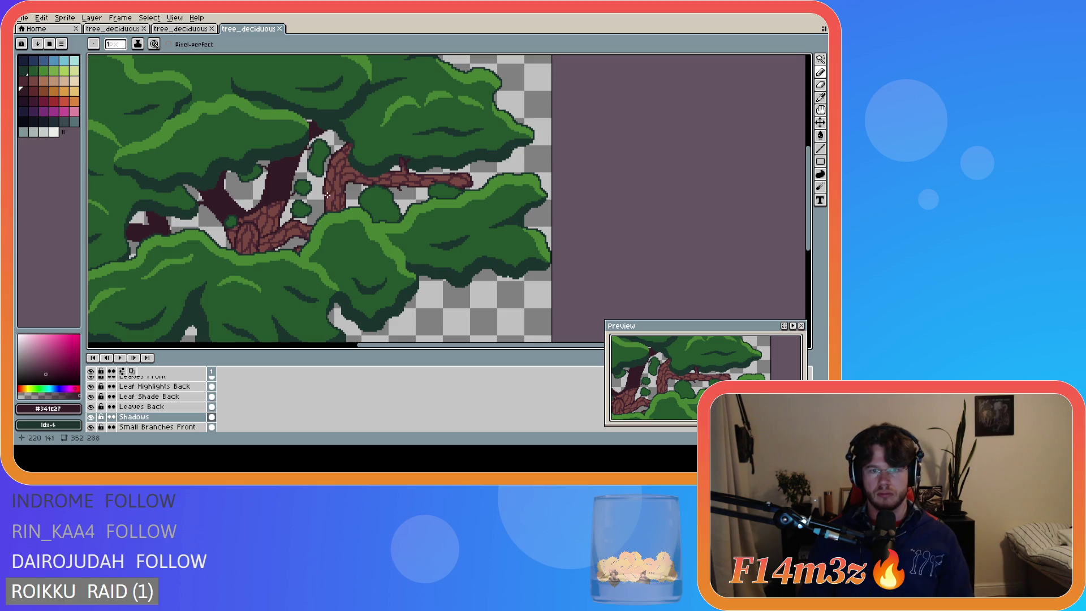
{"action": "scroll", "coordinate": [328, 210], "scroll_direction": "down", "scroll_amount": 1}
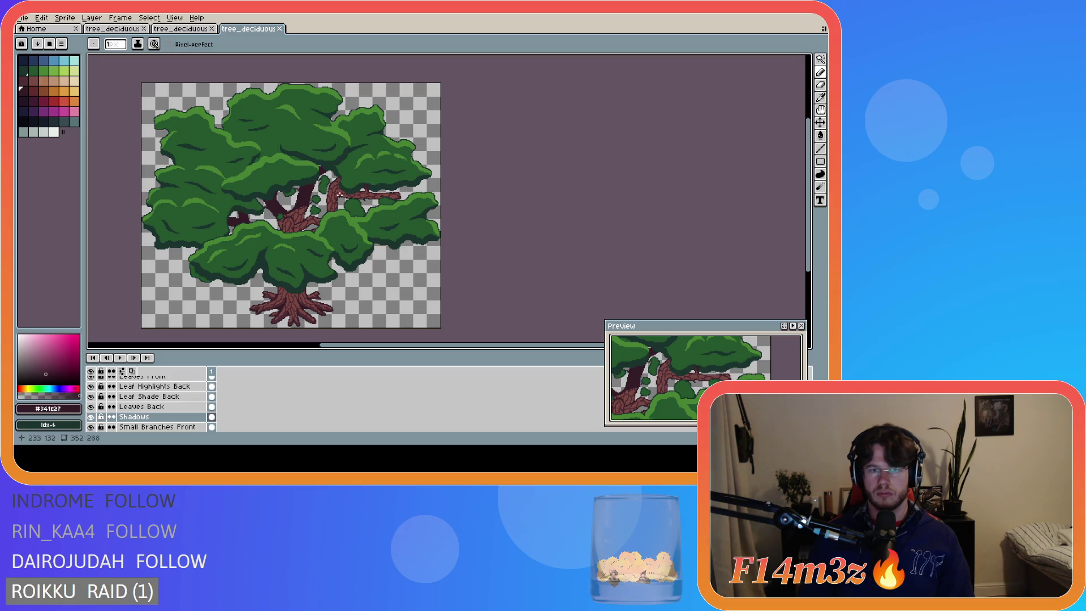
{"action": "scroll", "coordinate": [402, 200], "scroll_direction": "up", "scroll_amount": 1}
{"action": "scroll", "coordinate": [402, 199], "scroll_direction": "up", "scroll_amount": 1}
{"action": "scroll", "coordinate": [382, 212], "scroll_direction": "down", "scroll_amount": 2}
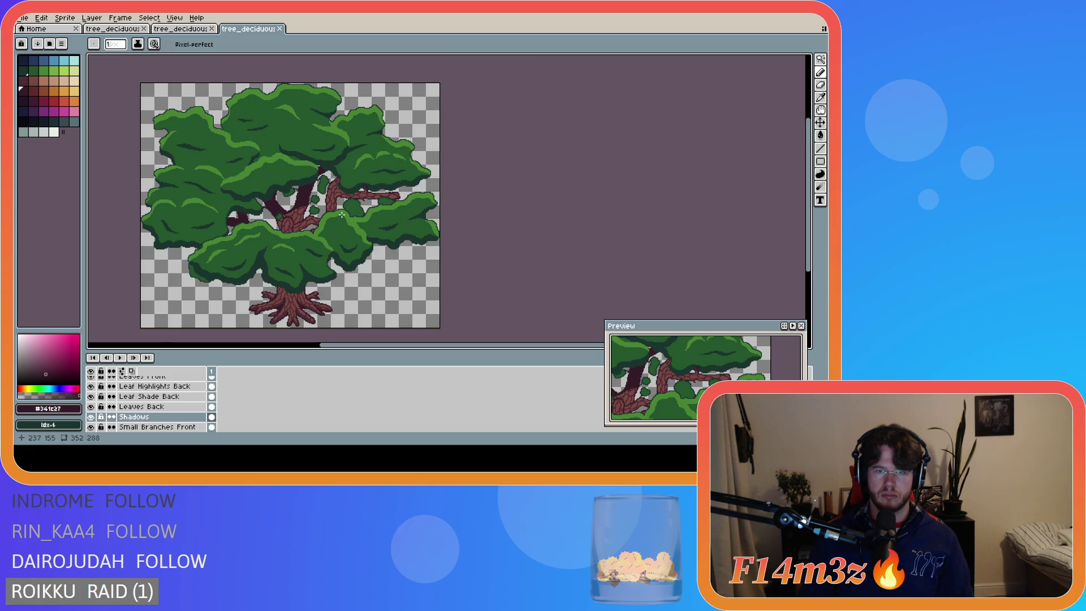
{"action": "scroll", "coordinate": [342, 215], "scroll_direction": "up", "scroll_amount": 2}
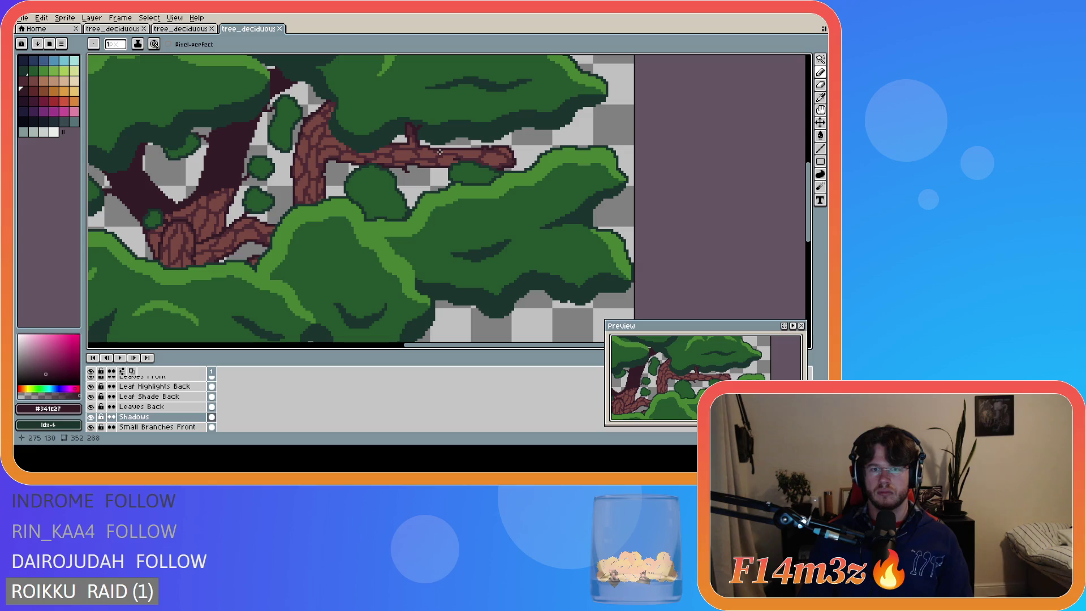
Draw dark shadow strokes along the top of the long right-hand branch, saving along the way
{"action": "left_click_drag", "start_coordinate": [447, 149], "coordinate": [411, 163]}
{"action": "key", "text": "ctrl+s"}
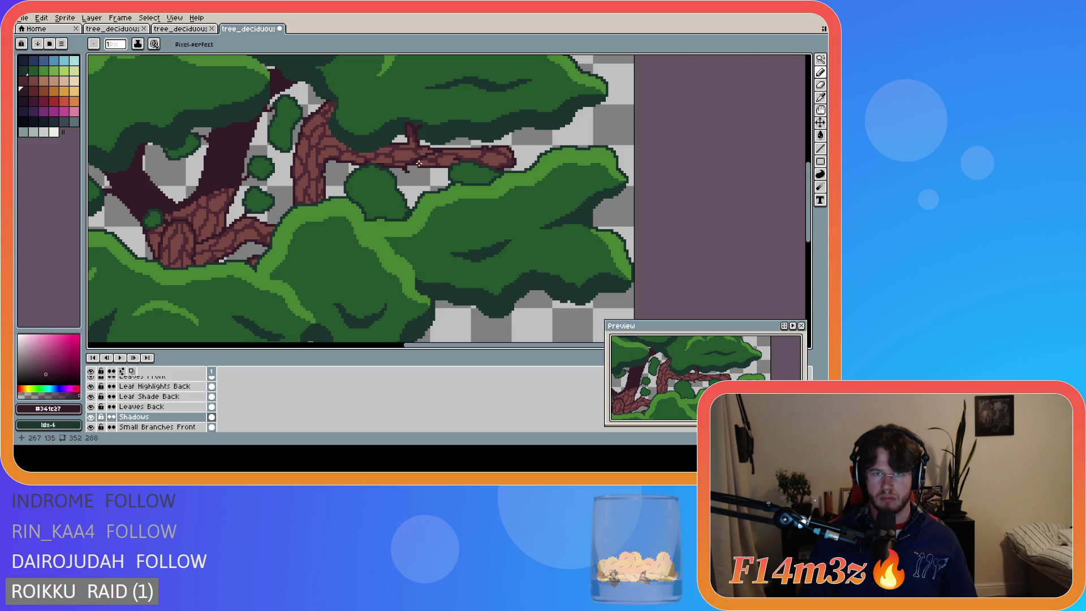
{"action": "key", "text": "ctrl+s"}
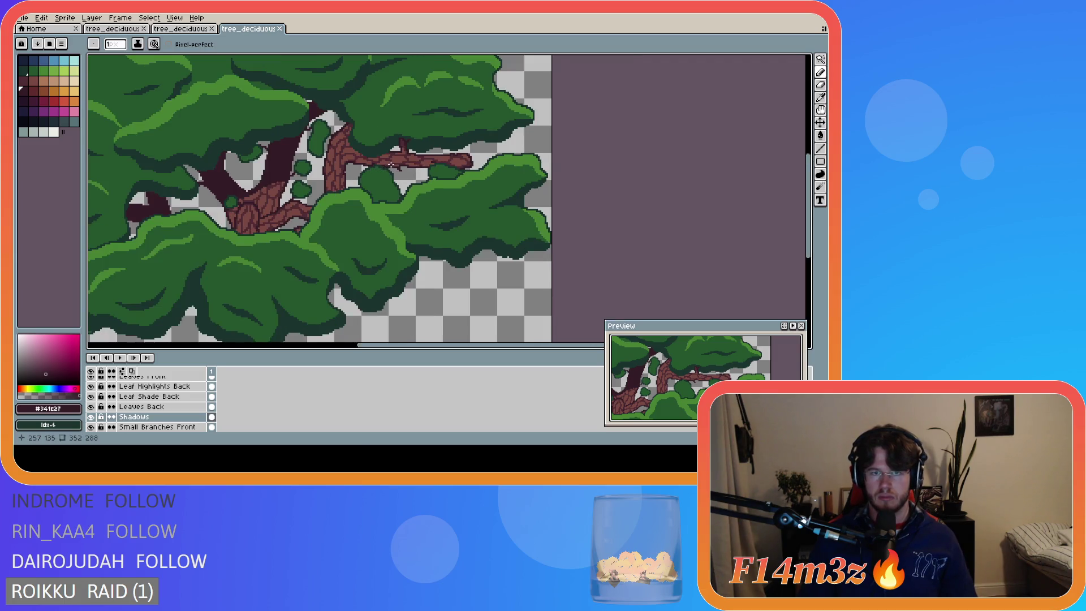
{"action": "left_click_drag", "start_coordinate": [406, 145], "coordinate": [347, 161]}
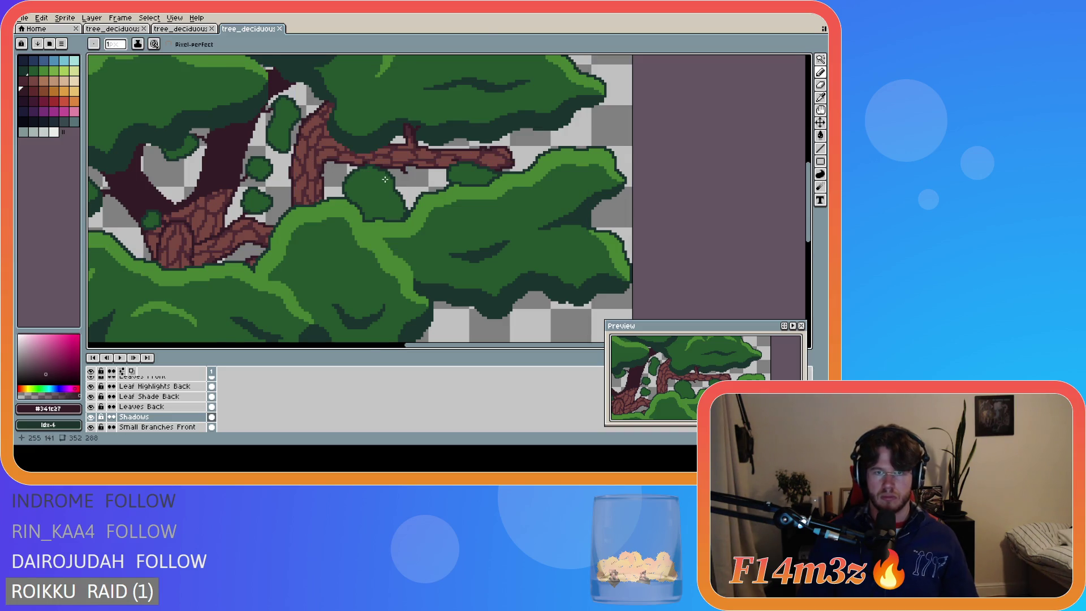
{"action": "scroll", "coordinate": [315, 161], "scroll_direction": "down", "scroll_amount": 3}
{"action": "scroll", "coordinate": [386, 179], "scroll_direction": "up", "scroll_amount": 2}
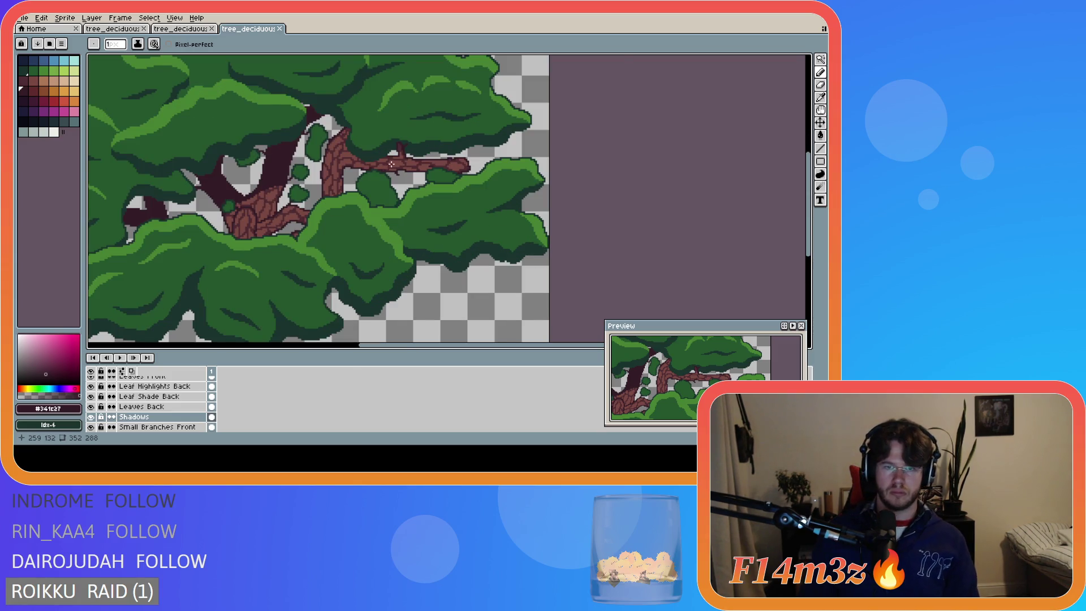
{"action": "scroll", "coordinate": [391, 167], "scroll_direction": "up", "scroll_amount": 1}
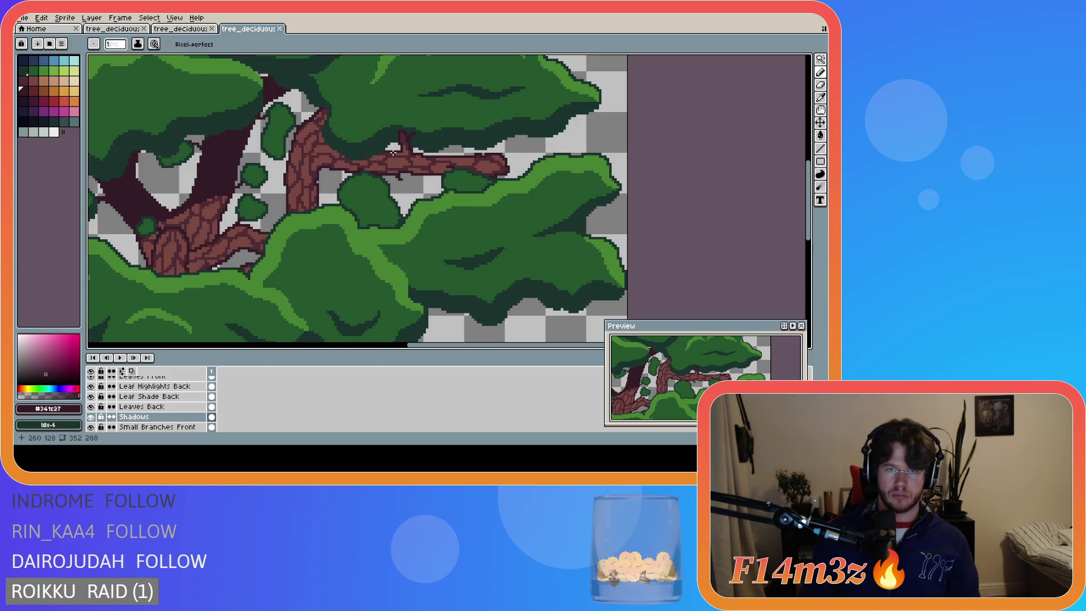
Extend the shadow down-left along the branch top and save the artwork
{"action": "mouse_move", "coordinate": [394, 151]}
{"action": "left_mouse_down"}
{"action": "mouse_move", "coordinate": [364, 170]}
{"action": "mouse_move", "coordinate": [386, 159]}
{"action": "mouse_move", "coordinate": [376, 169]}
{"action": "mouse_move", "coordinate": [399, 178]}
{"action": "left_mouse_up"}
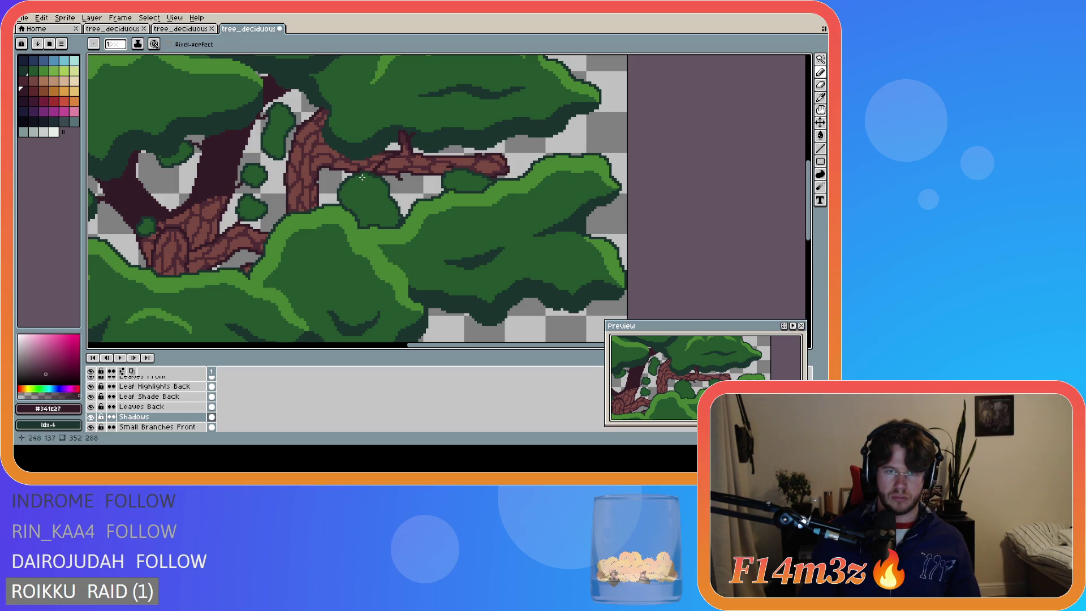
{"action": "key", "text": "ctrl+s"}
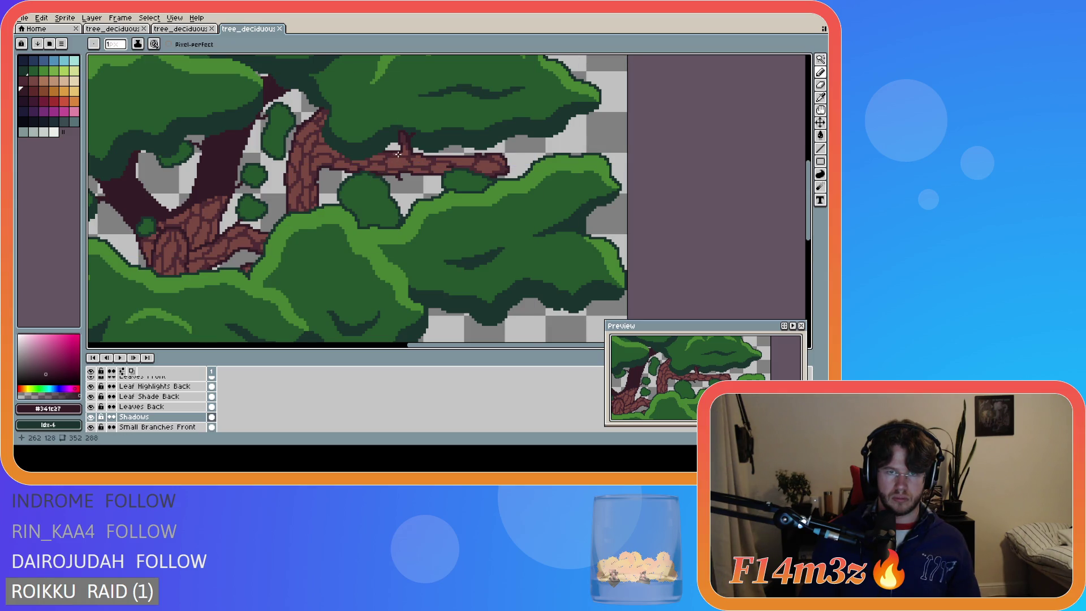
{"action": "key", "text": "ctrl"}
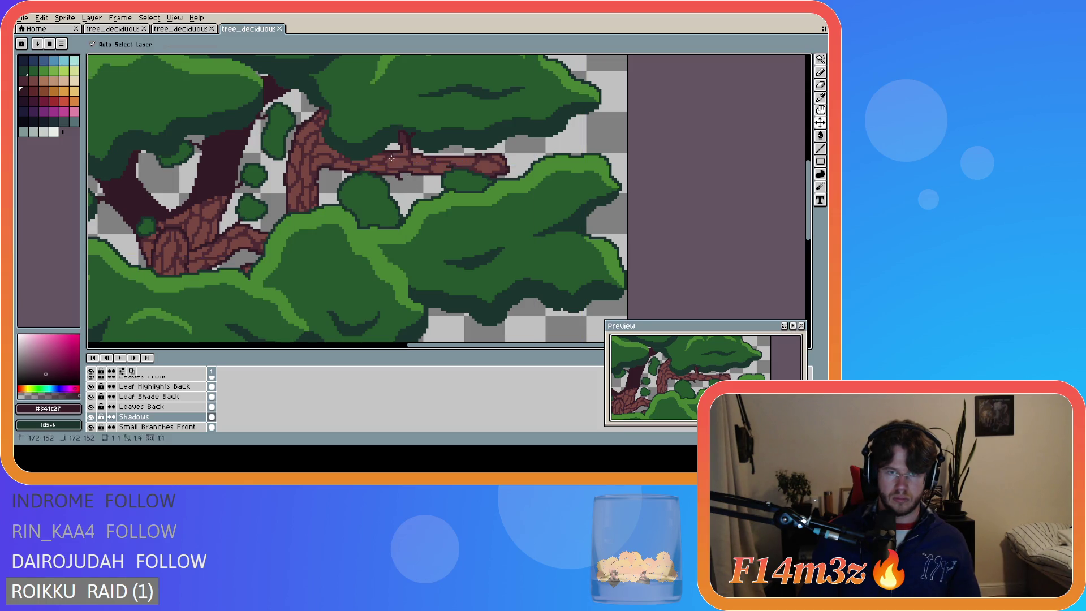
{"action": "key", "text": "ctrl+s"}
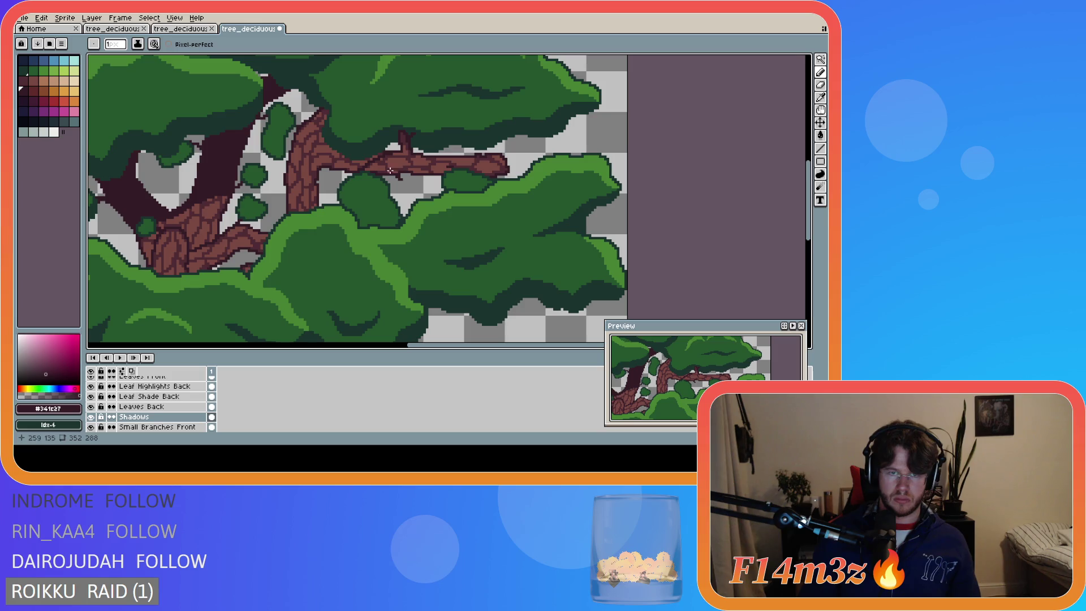
Add a final shadow stroke on the branch top, undoing two stray single pixels
{"action": "left_click_drag", "start_coordinate": [396, 152], "coordinate": [377, 161]}
{"action": "key", "text": "ctrl+d"}
{"action": "key", "text": "b"}
{"action": "left_click", "coordinate": [379, 174]}
{"action": "key", "text": "ctrl+z"}
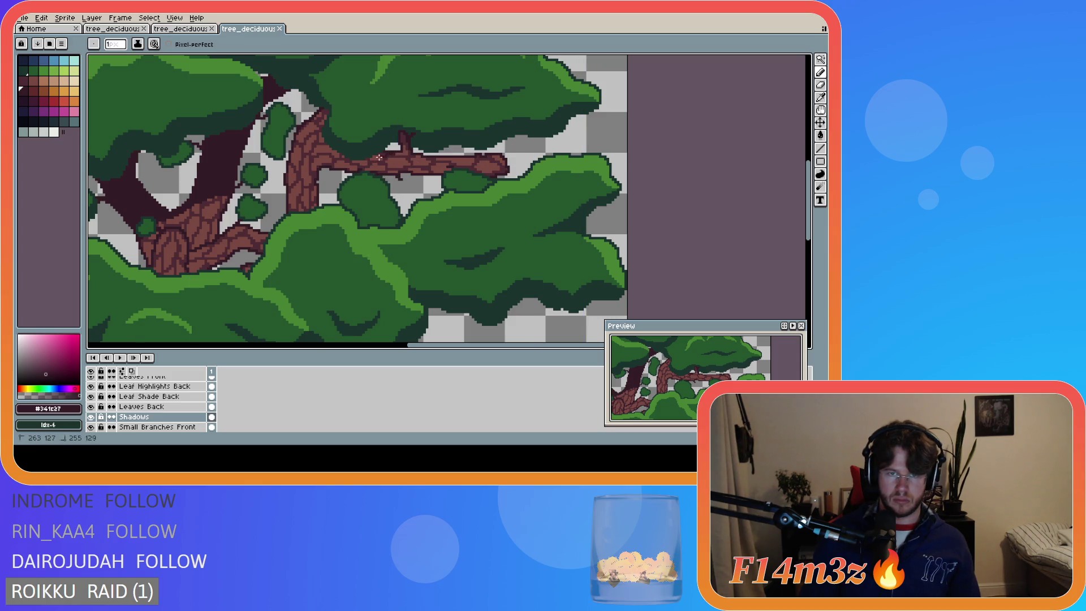
{"action": "left_click", "coordinate": [438, 173]}
{"action": "key", "text": "ctrl+z"}
{"action": "left_click_drag", "start_coordinate": [810, 211], "coordinate": [809, 185]}
{"action": "scroll", "coordinate": [381, 247], "scroll_direction": "down", "scroll_amount": 4}
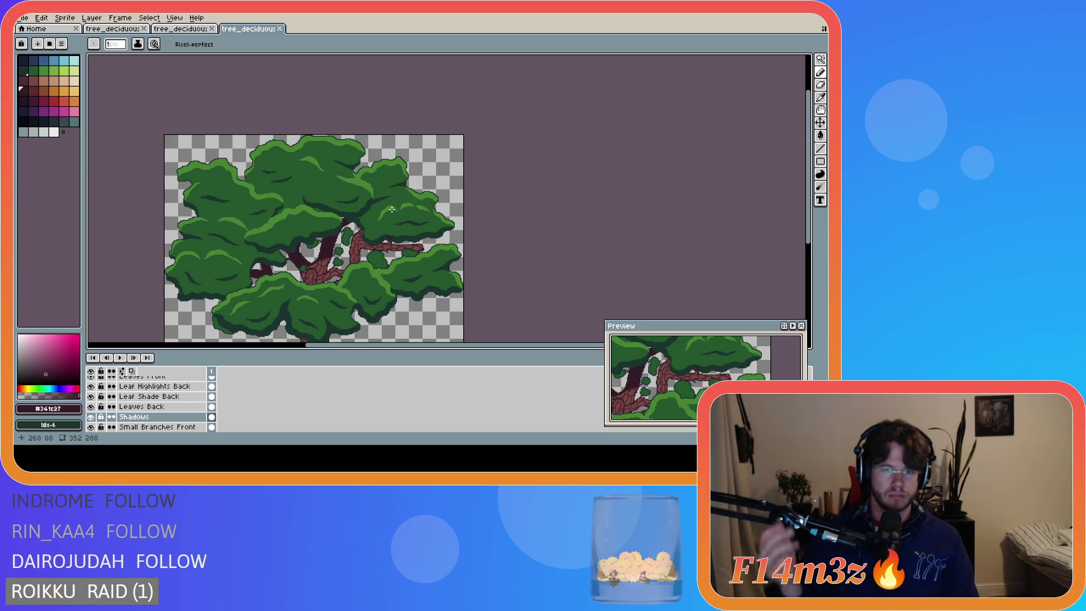
{"action": "scroll", "coordinate": [393, 255], "scroll_direction": "up", "scroll_amount": 1}
{"action": "scroll", "coordinate": [393, 255], "scroll_direction": "down", "scroll_amount": 1}
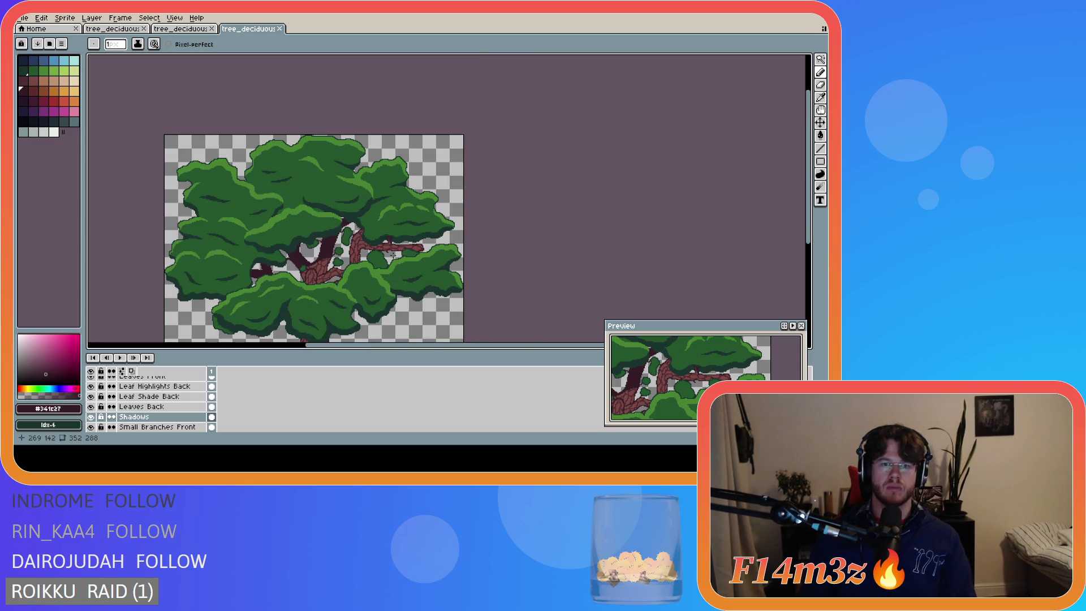